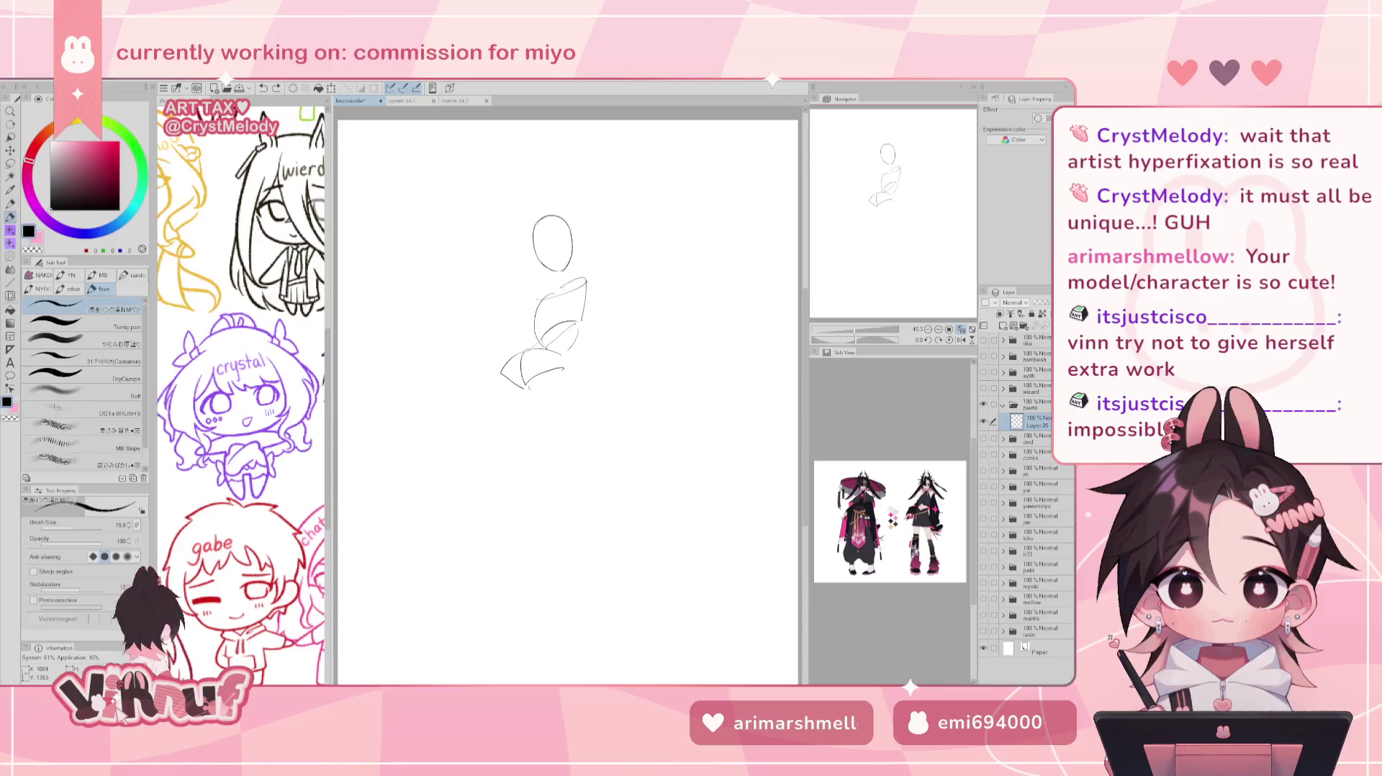
Sketch the legs below the hips, redrawing the lower leg until it reaches toward the foot.
left_click_drag(564, 410, 532, 468)
key("ctrl+z")
key("ctrl+z")
key("ctrl+z")
left_click_drag(524, 392, 515, 462)
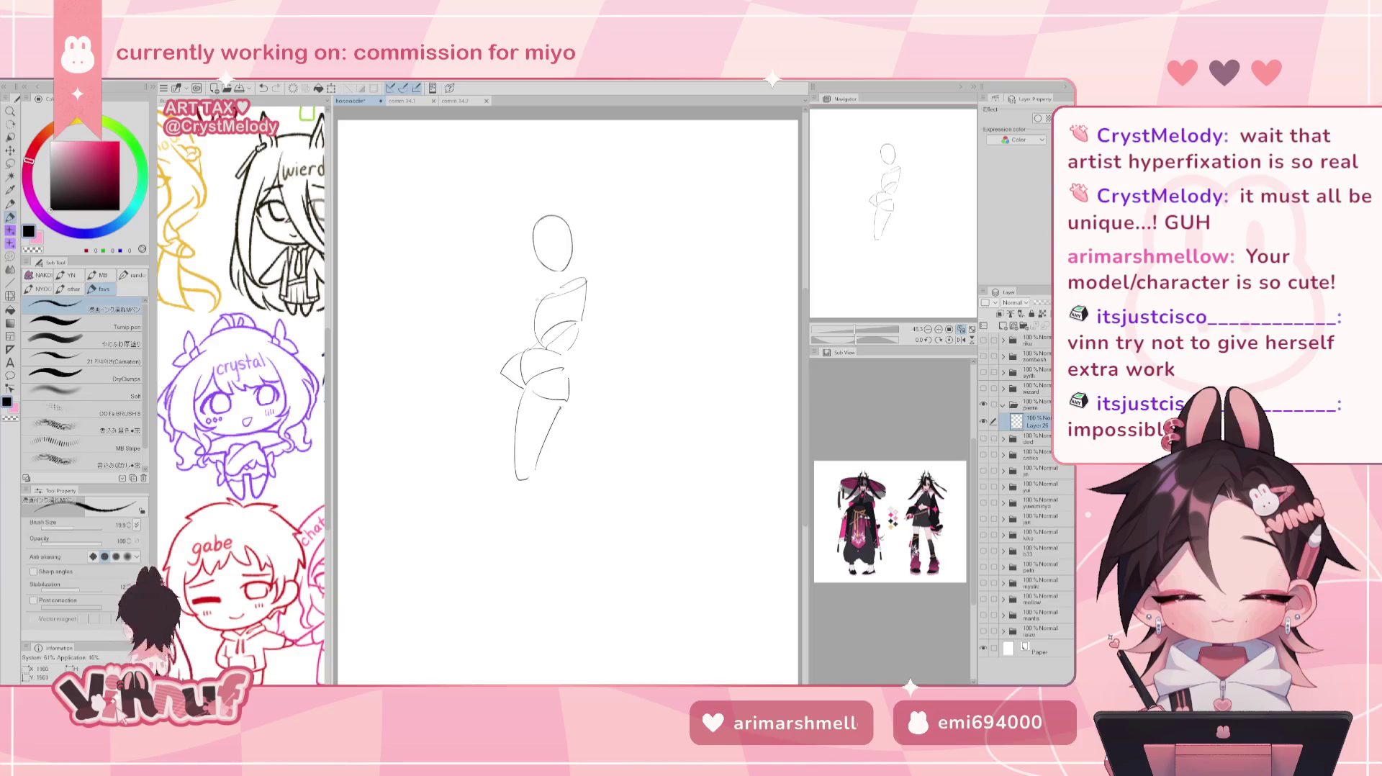
key("ctrl+z")
left_click_drag(515, 472, 511, 569)
key("ctrl+z")
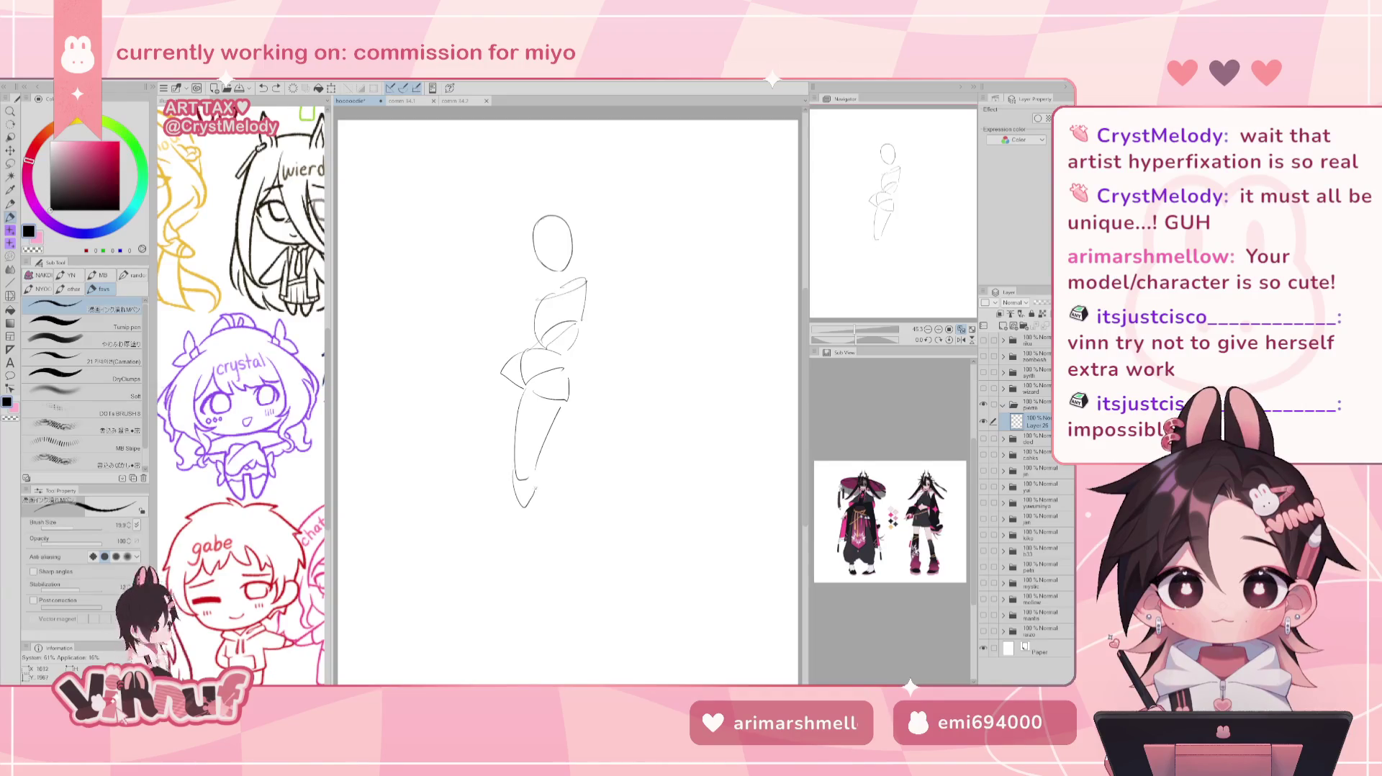
key("ctrl+z")
mouse_move(515, 493)
left_mouse_down()
mouse_move(534, 596)
mouse_move(538, 497)
left_mouse_up()
Draw the arm reaching down-left from the shoulder, ending in a small hand mark.
mouse_move(508, 364)
left_mouse_down()
mouse_move(439, 459)
mouse_move(461, 464)
left_mouse_up()
key("ctrl+z")
left_click_drag(511, 408, 455, 461)
key("ctrl+z")
scroll(457, 356, "down", 1)
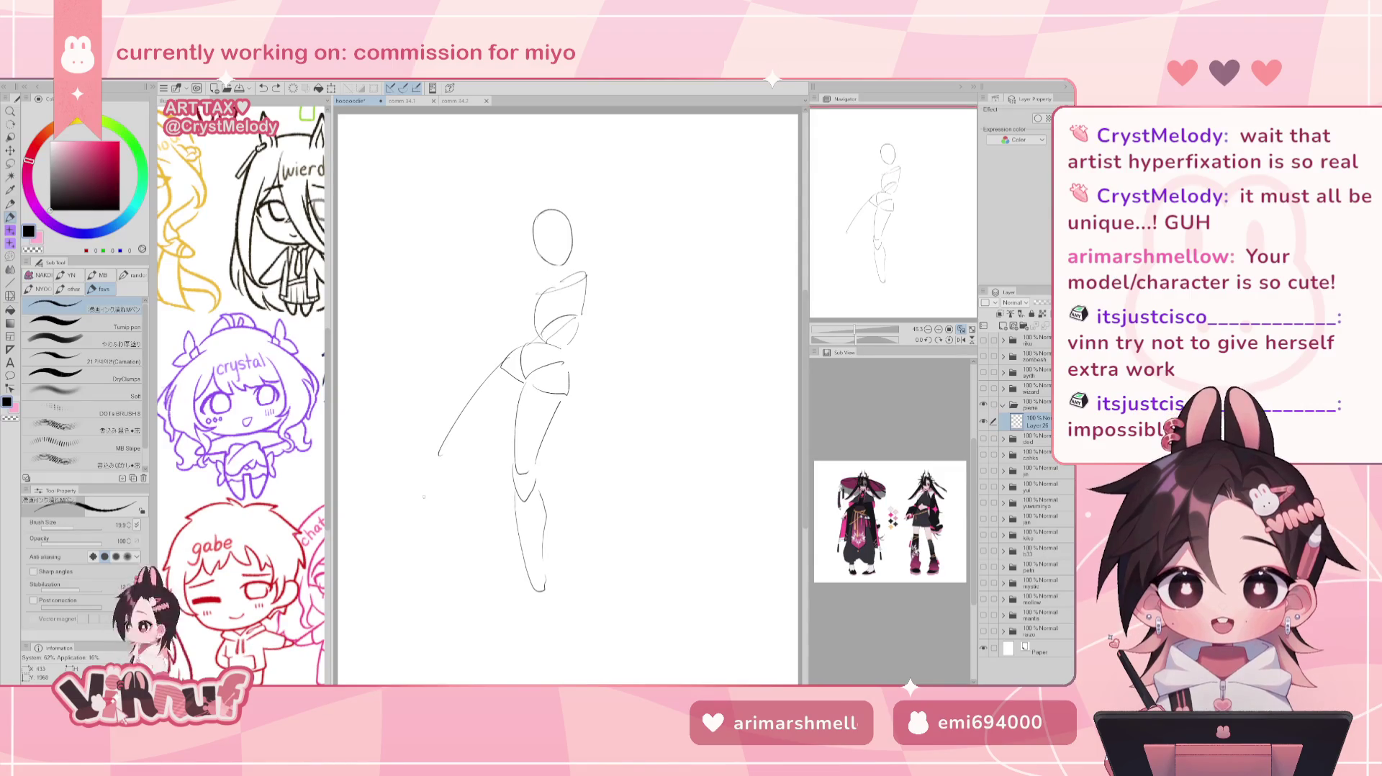
left_click_drag(441, 455, 450, 442)
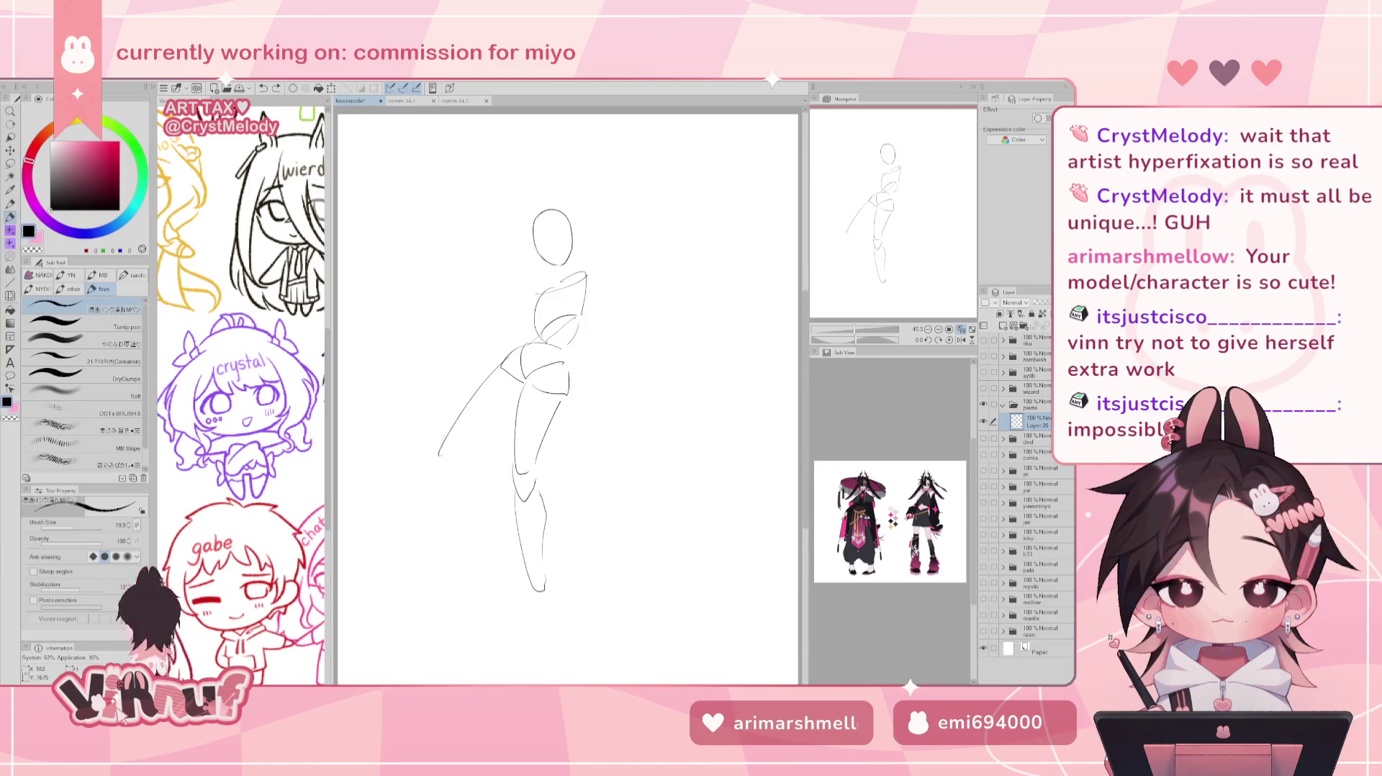
left_click_drag(512, 383, 435, 475)
key("ctrl+z")
key("ctrl+z")
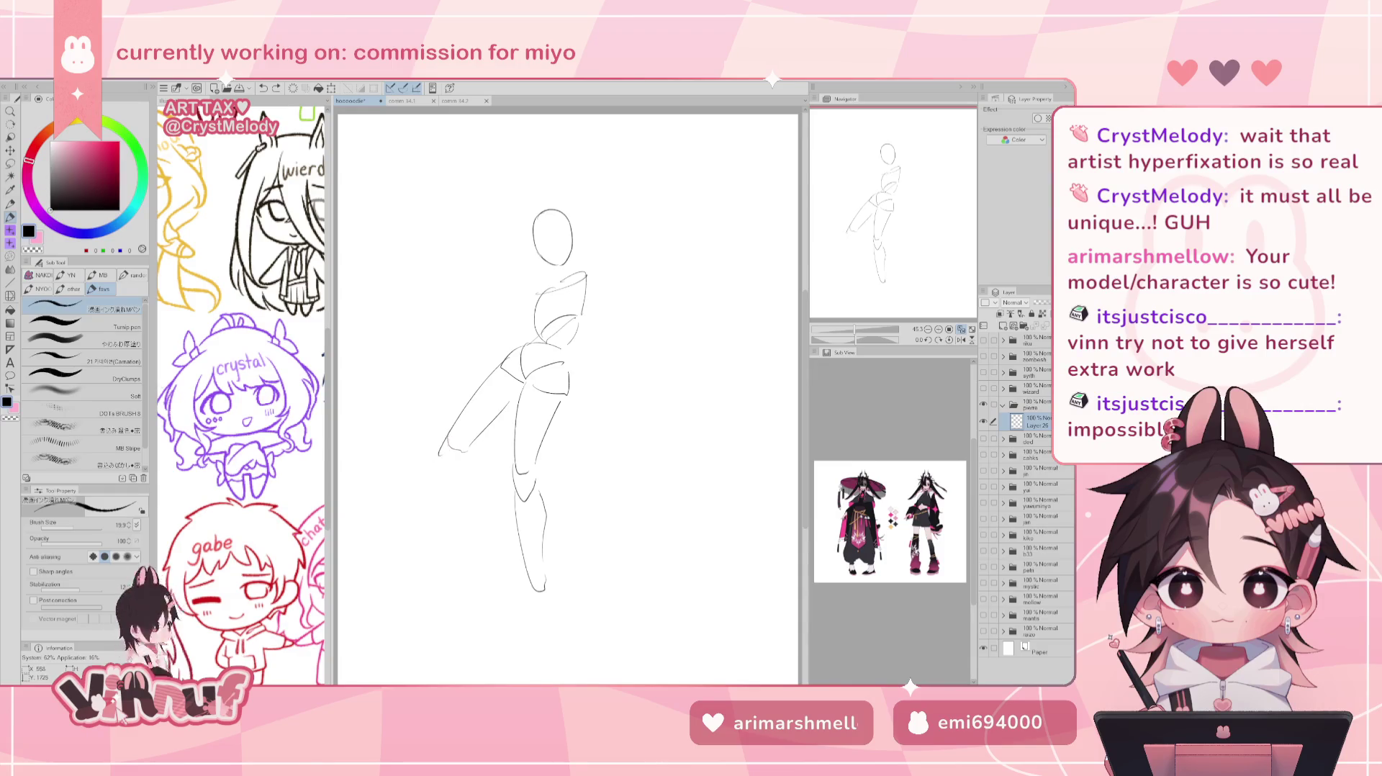
key("ctrl+z")
mouse_move(436, 477)
left_mouse_down()
mouse_move(433, 465)
mouse_move(425, 555)
mouse_move(455, 478)
left_mouse_up()
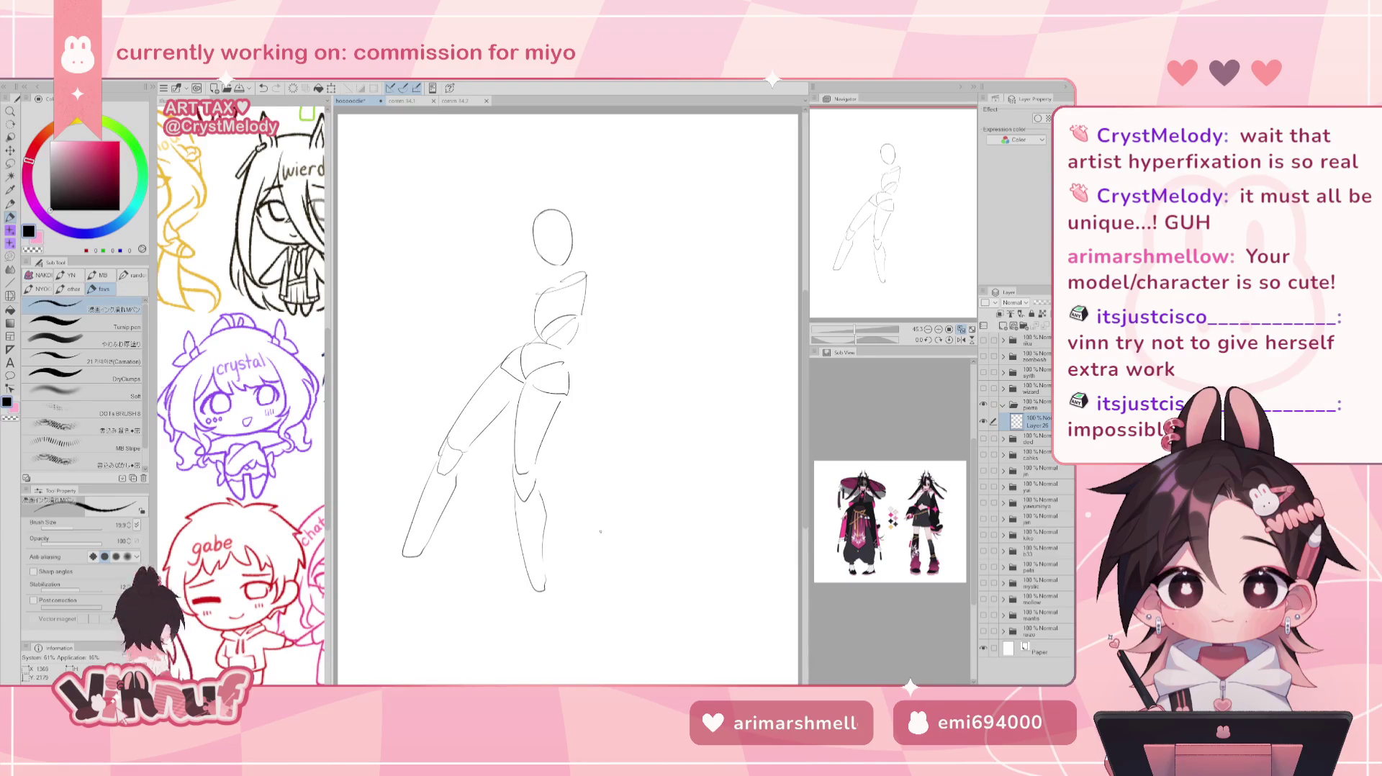
Zoom out slightly and rotate the whole sketch clockwise with Ctrl+T.
left_click_drag(858, 330, 857, 332)
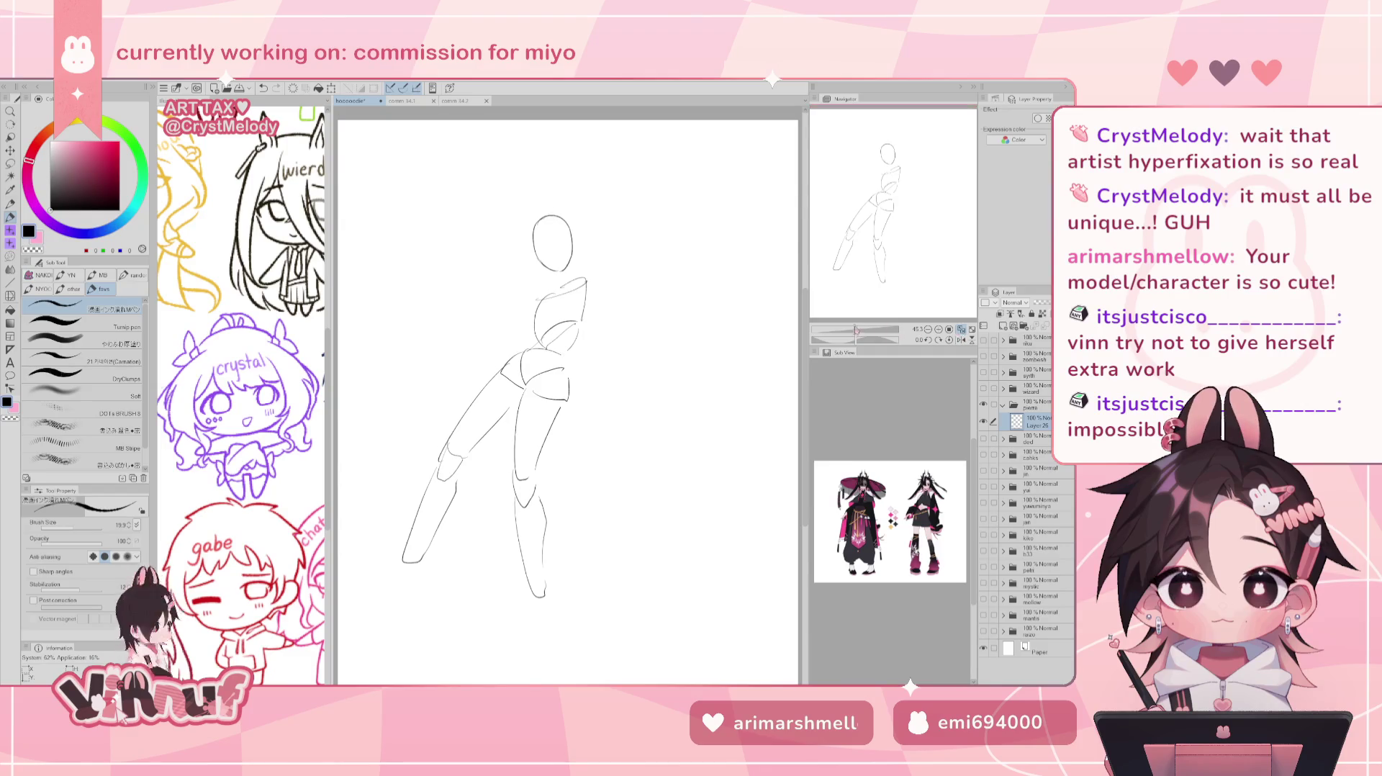
key("ctrl+t")
mouse_move(729, 263)
left_mouse_down()
mouse_move(722, 303)
mouse_move(747, 326)
mouse_move(743, 345)
mouse_move(724, 242)
left_mouse_up()
key("ctrl+z")
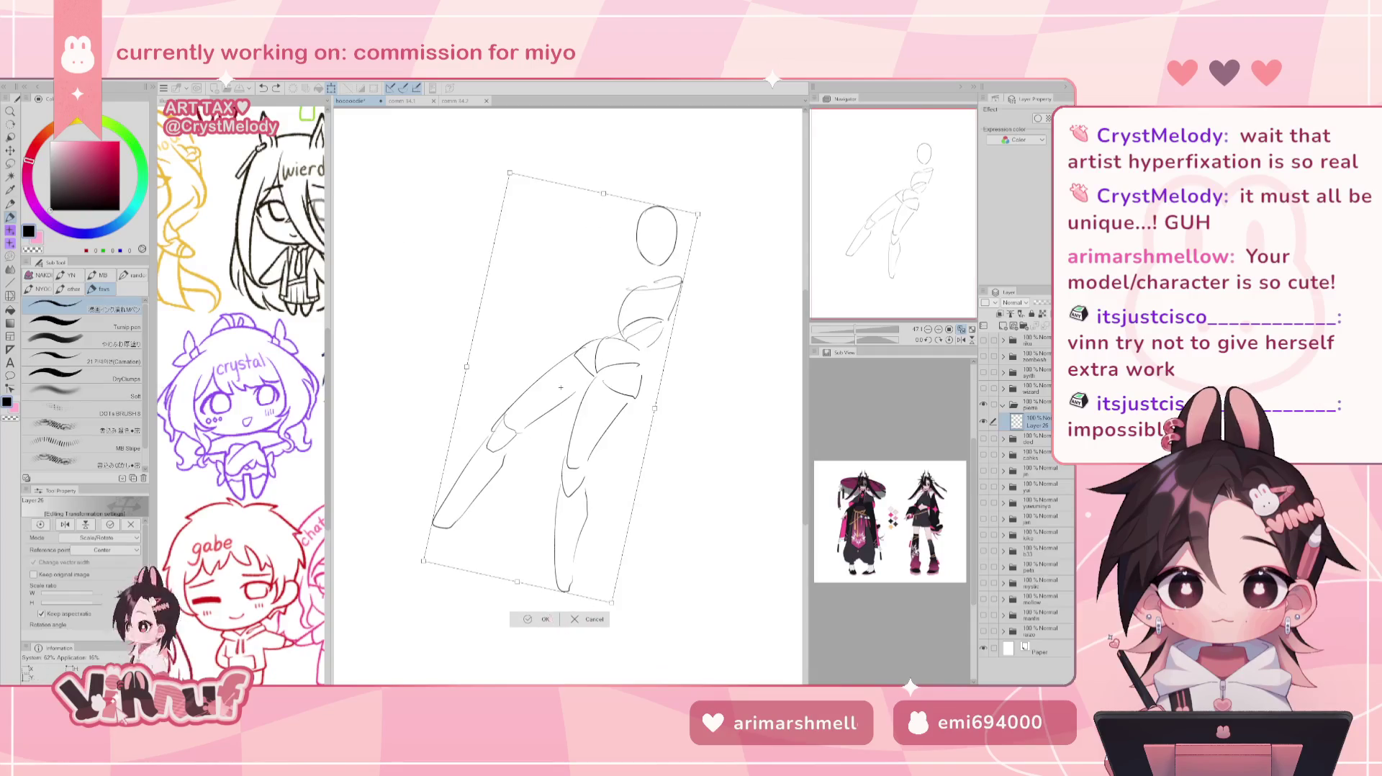
Apply the clockwise tilt and draw a foot at the extended leg's tip.
left_click(543, 618)
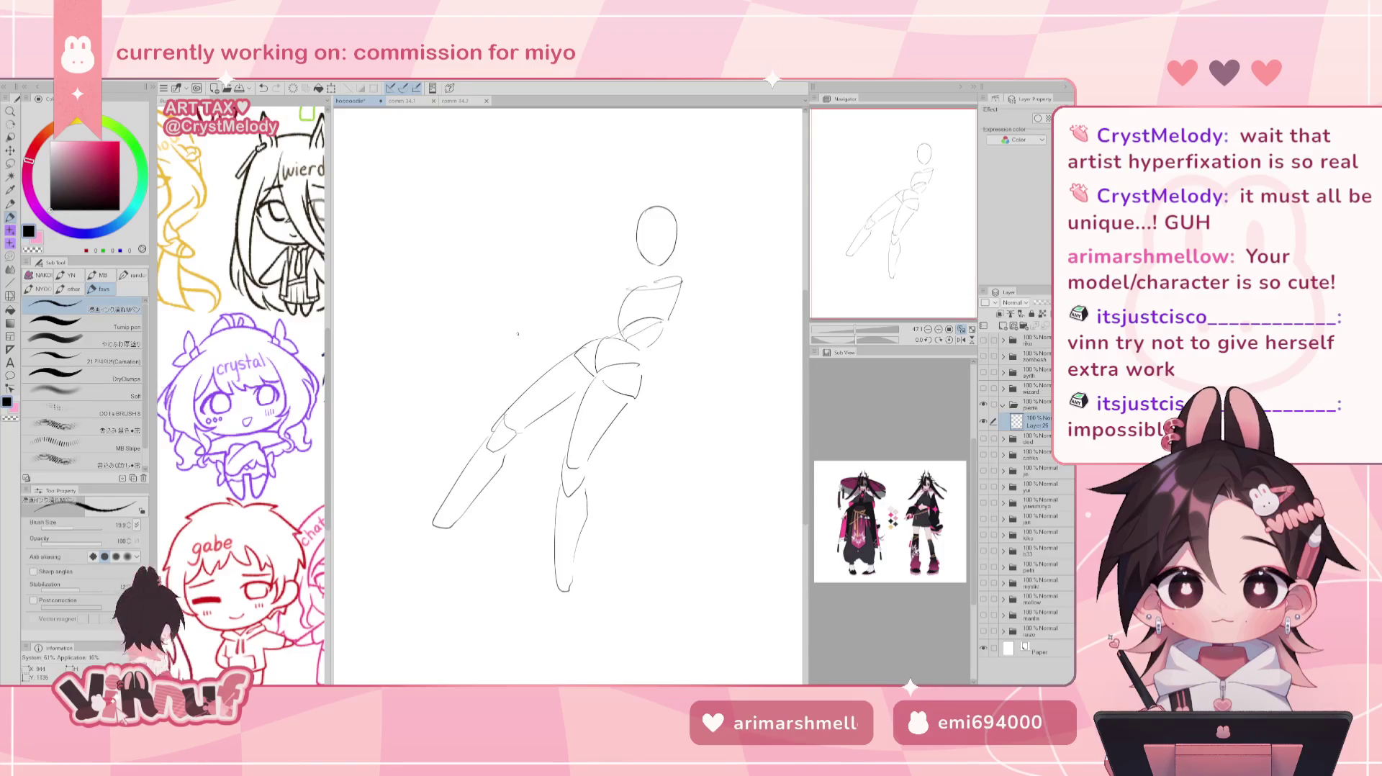
left_click_drag(421, 538, 387, 563)
key("ctrl+z")
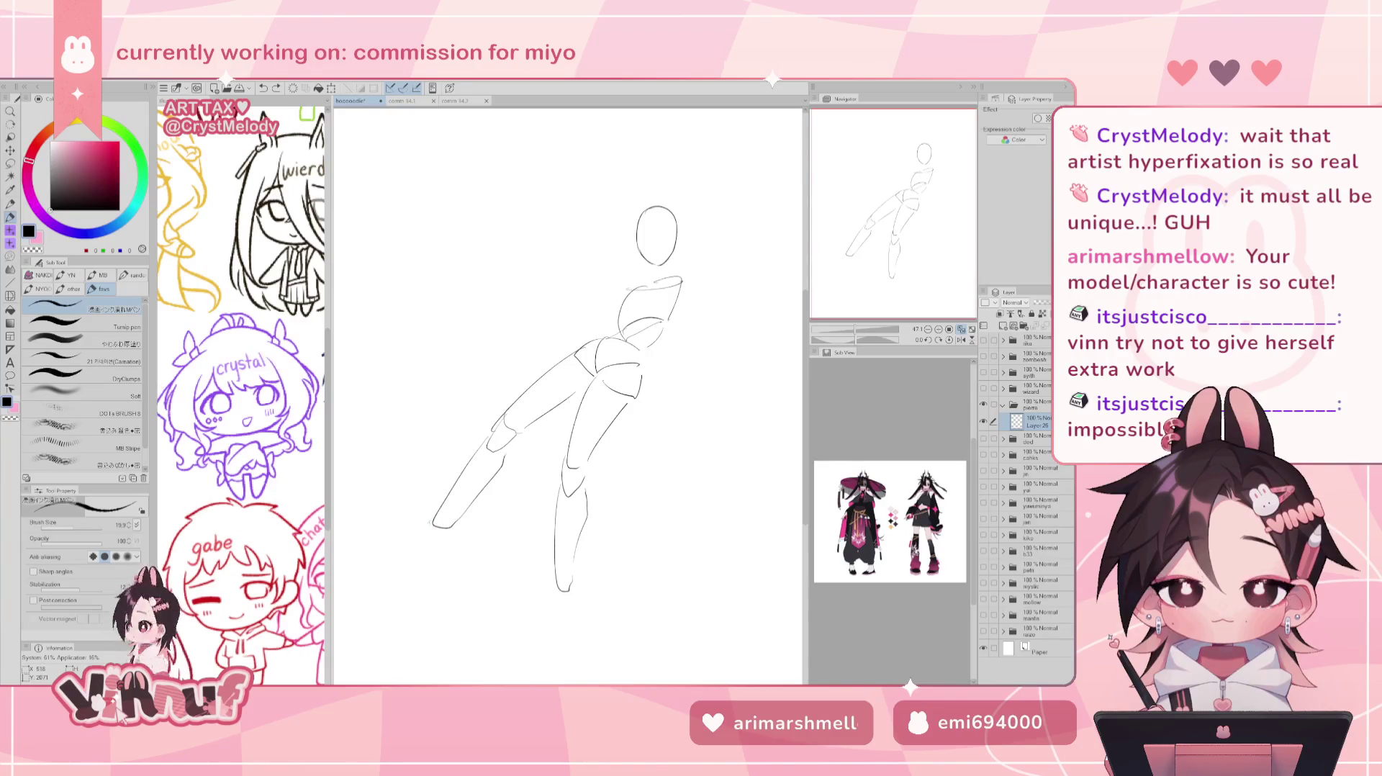
left_click_drag(432, 529, 415, 552)
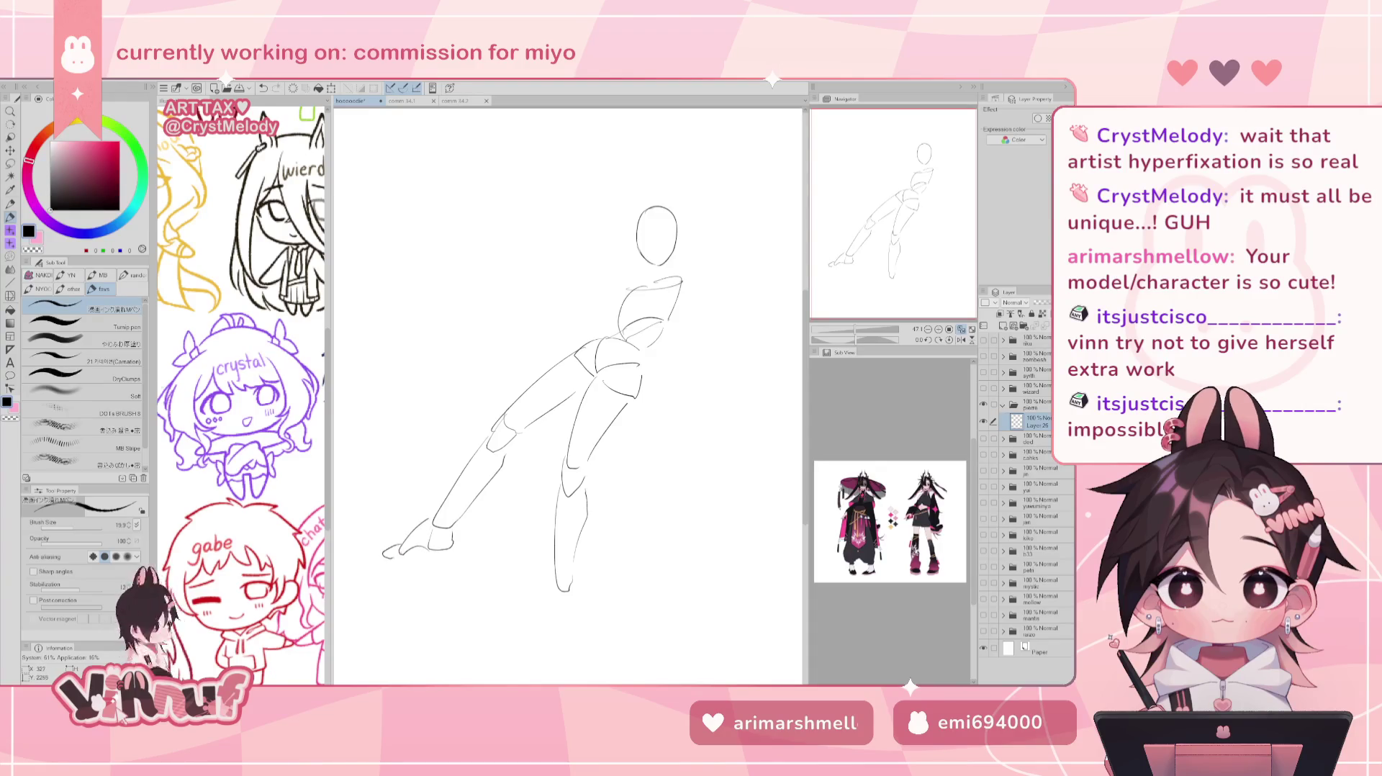
key("ctrl+z")
key("ctrl+z")
left_click_drag(398, 554, 385, 548)
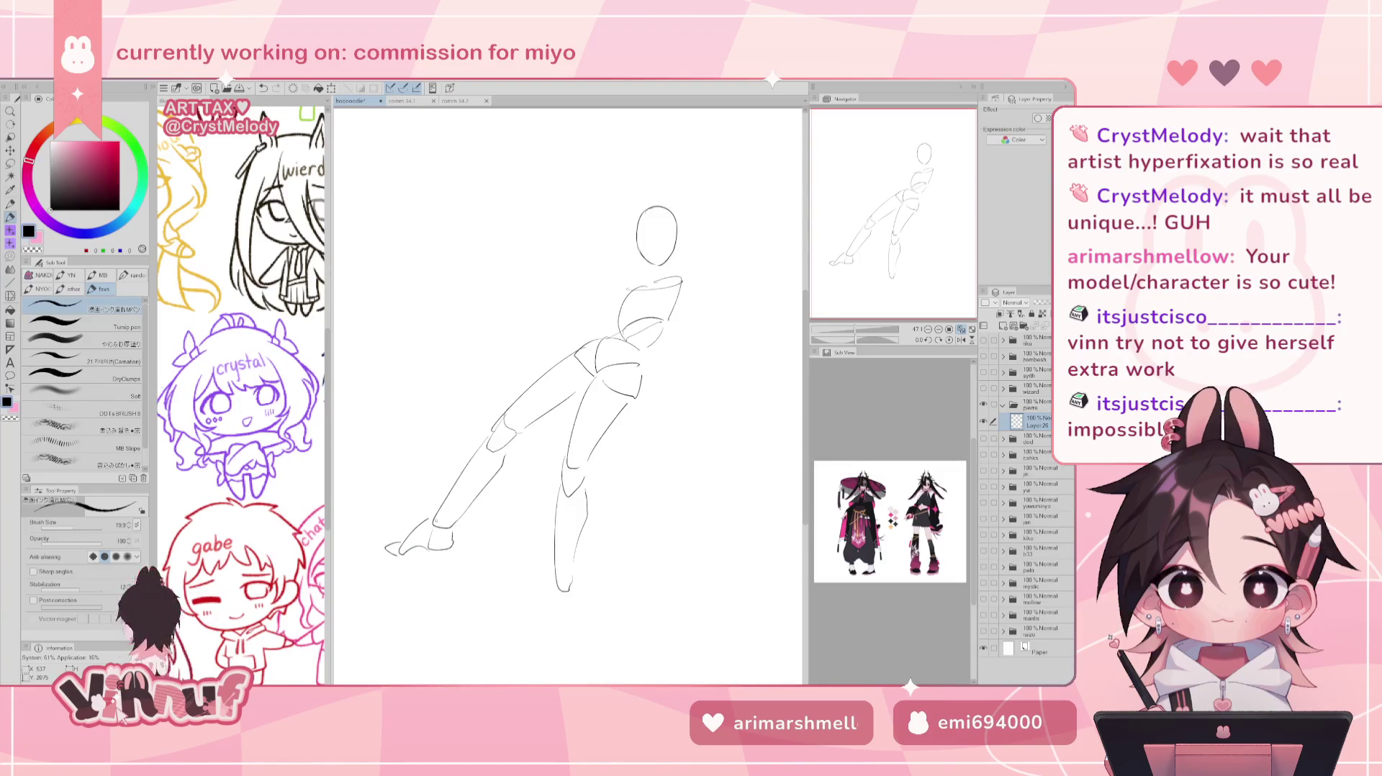
Try extending the standing leg's lower line downward, then undo it.
left_click_drag(555, 576, 543, 639)
key("ctrl+z")
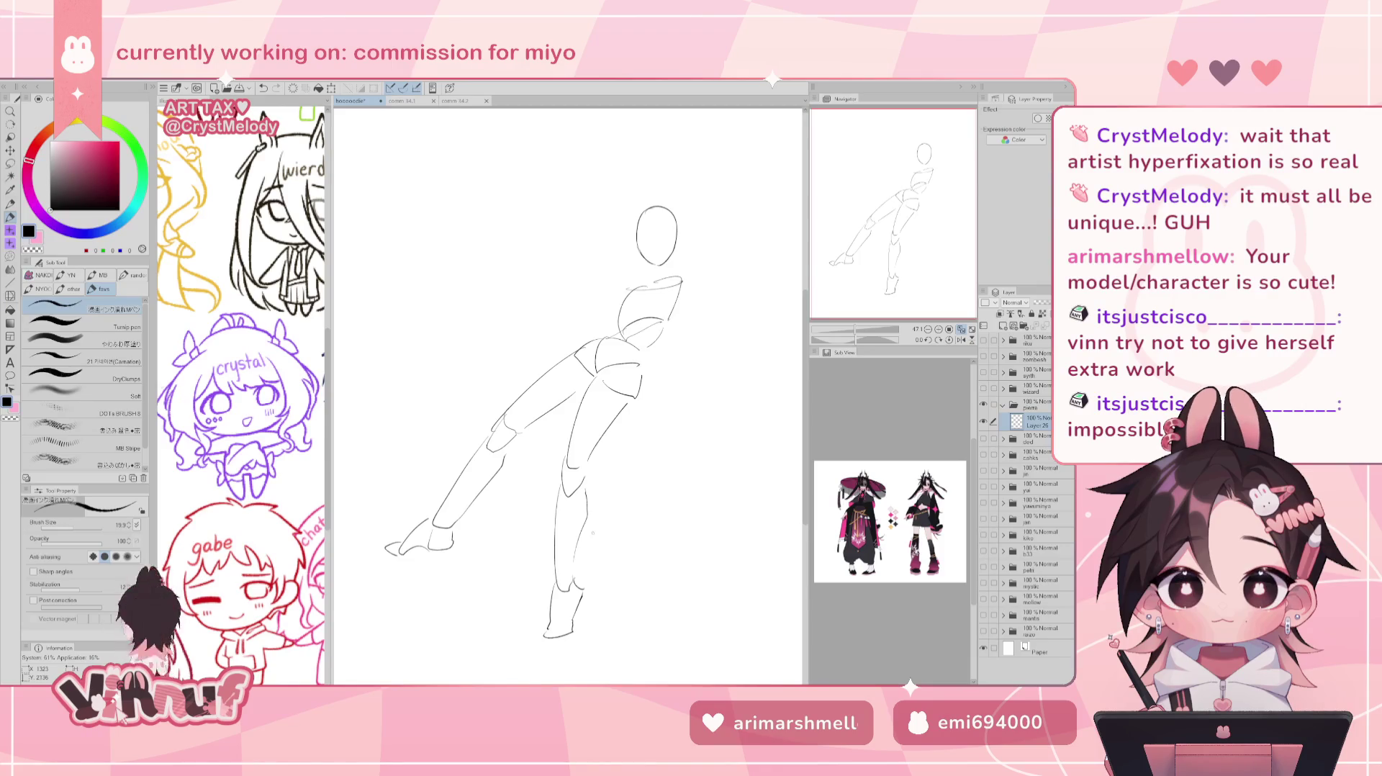
key("j")
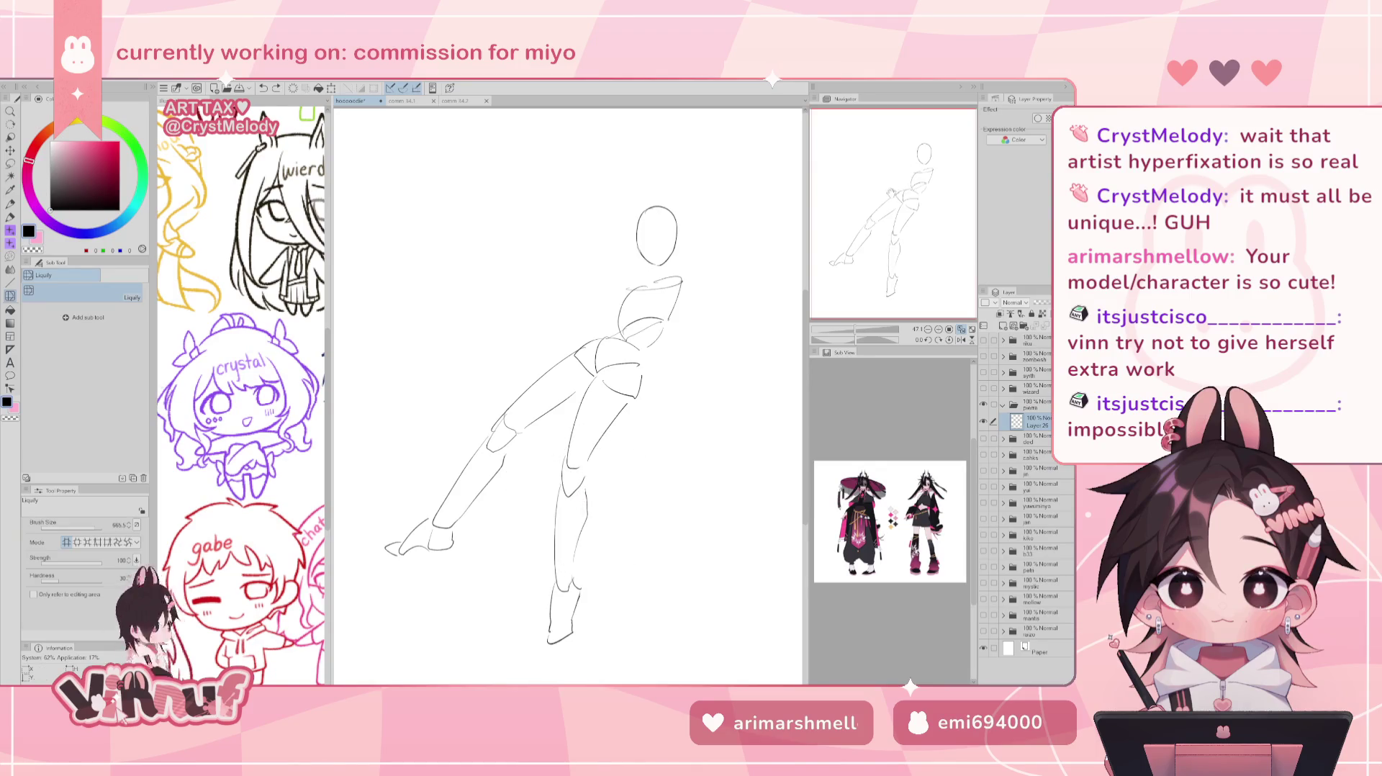
Lasso the lower leg, then shift and tilt it with a free transform.
key("m")
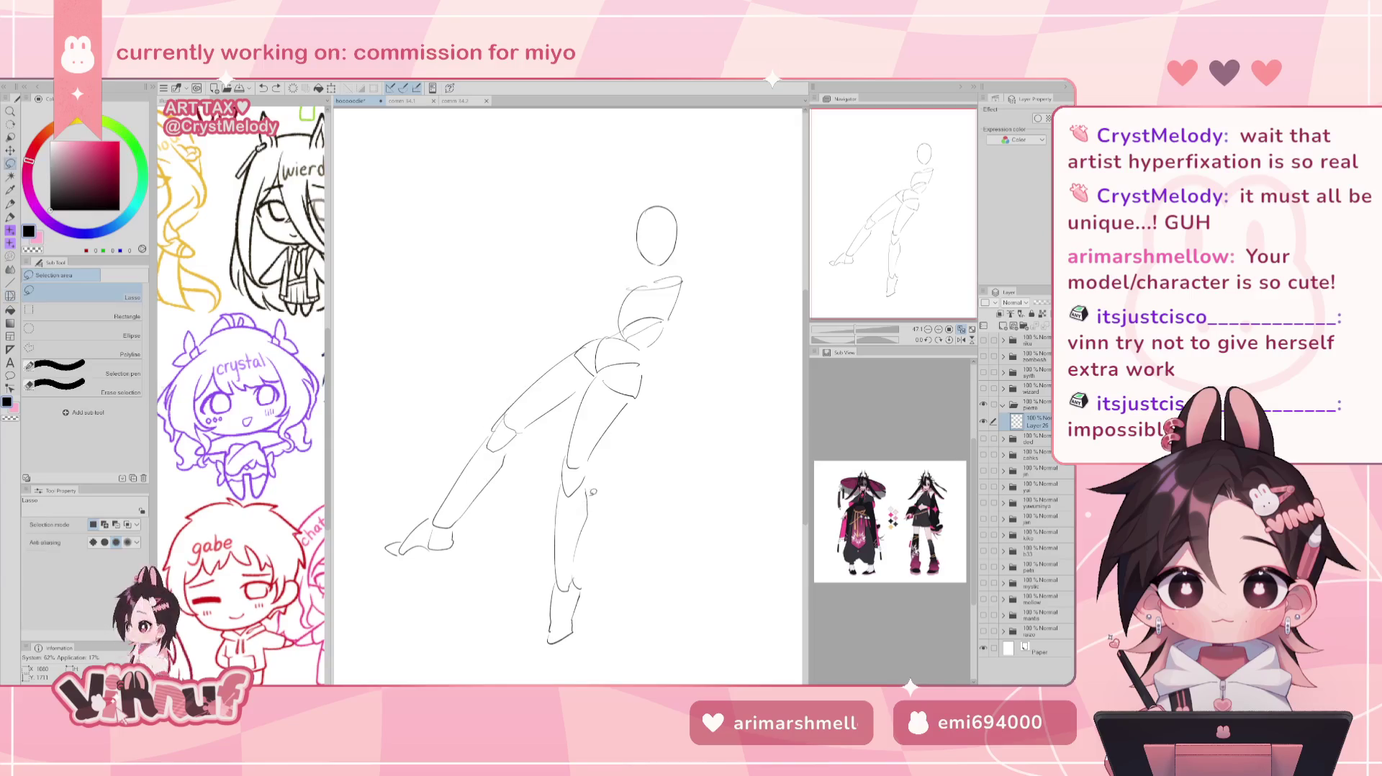
left_click_drag(561, 445, 610, 457)
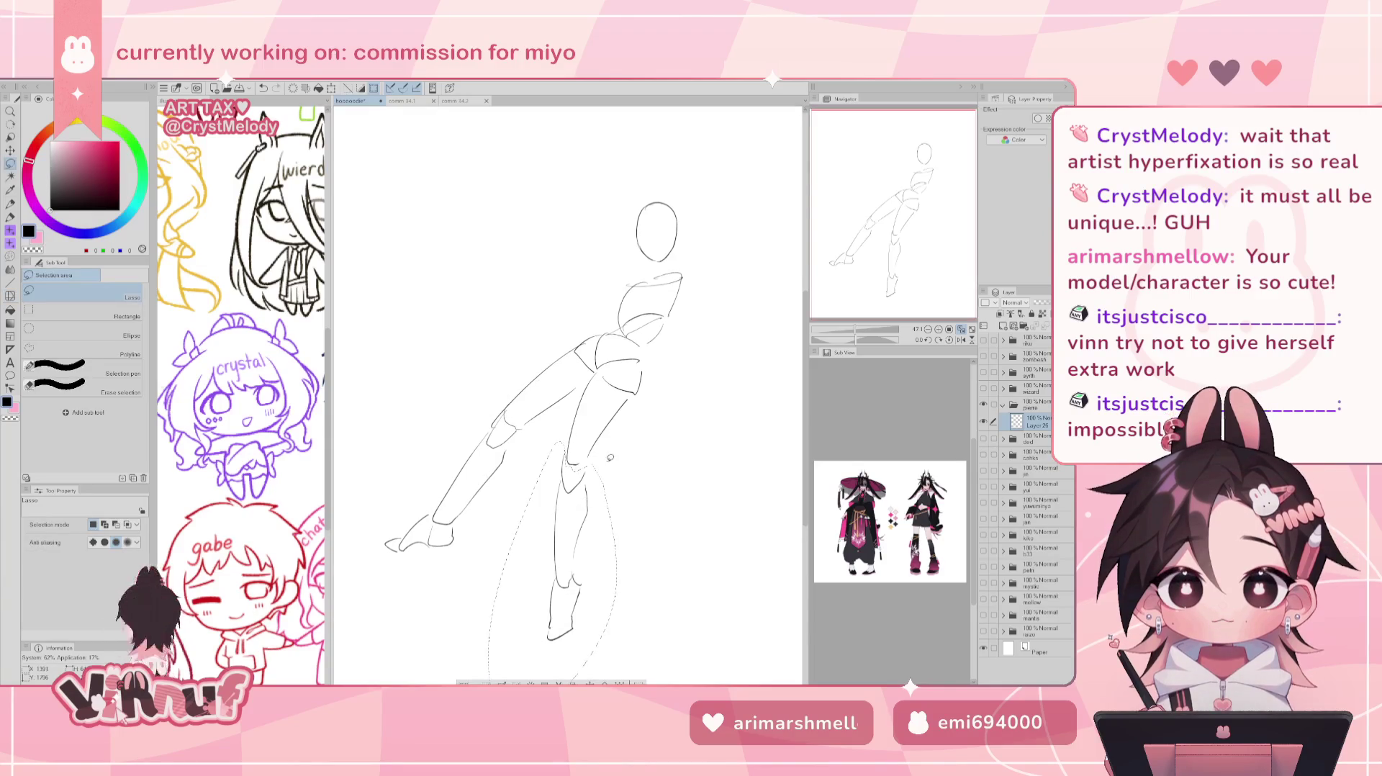
key("ctrl+t")
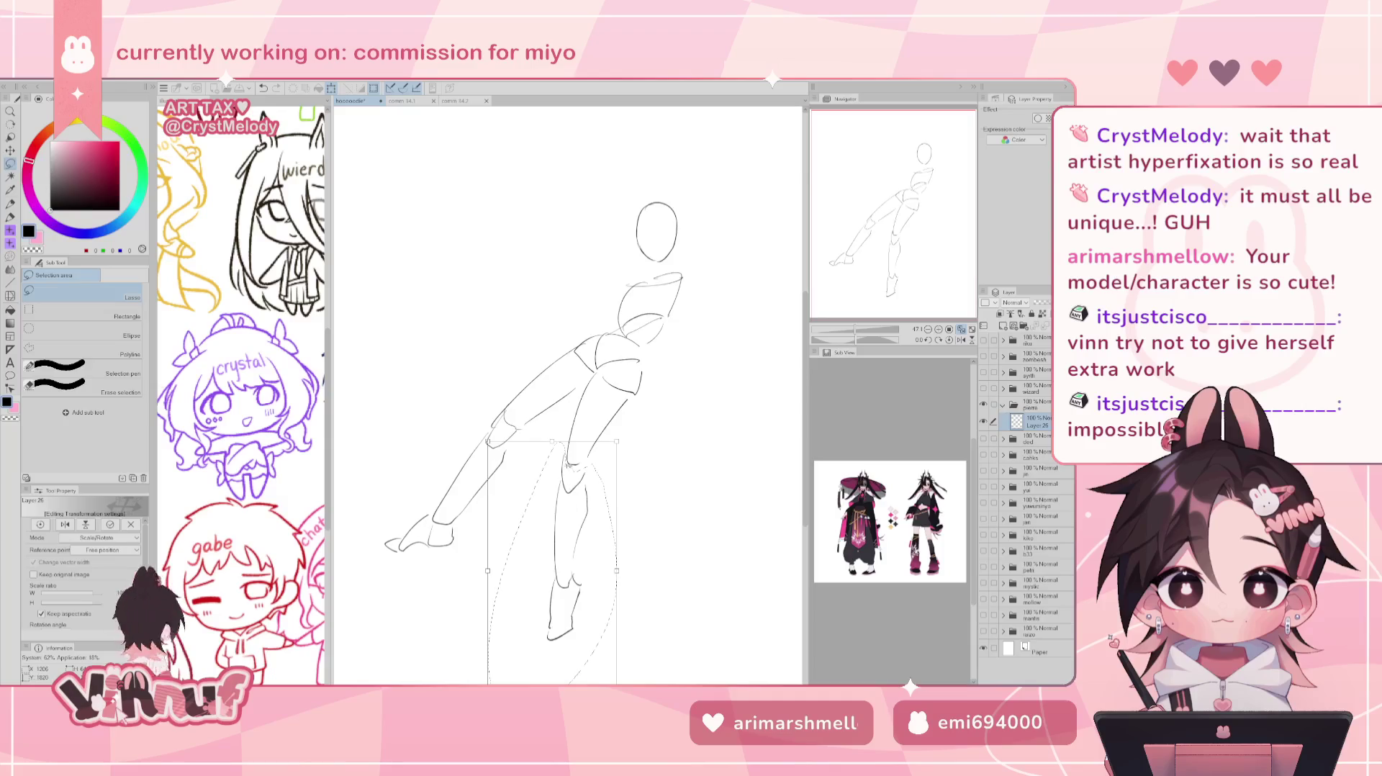
left_click_drag(569, 467, 564, 482)
left_click_drag(644, 504, 650, 469)
mouse_move(611, 524)
left_mouse_down()
mouse_move(629, 529)
mouse_move(616, 545)
left_mouse_up()
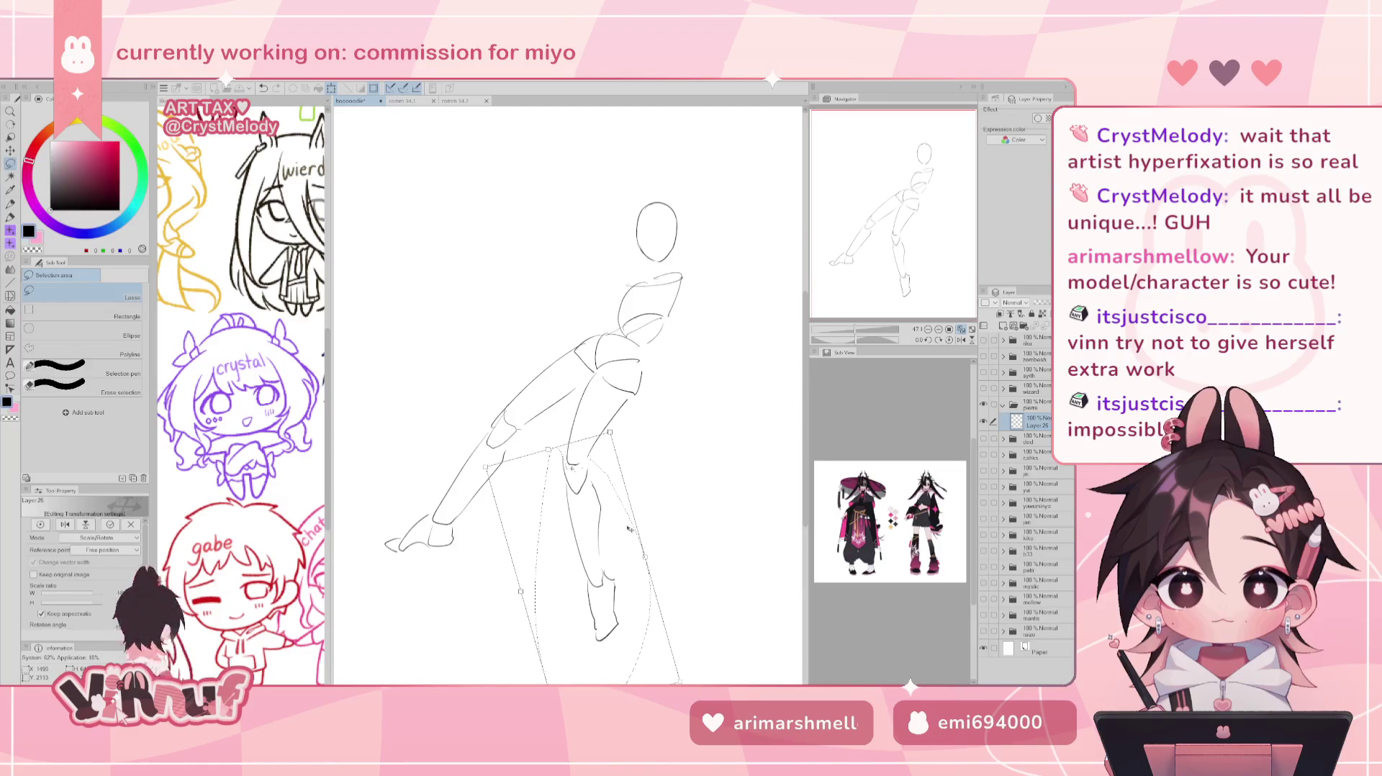
key("Return")
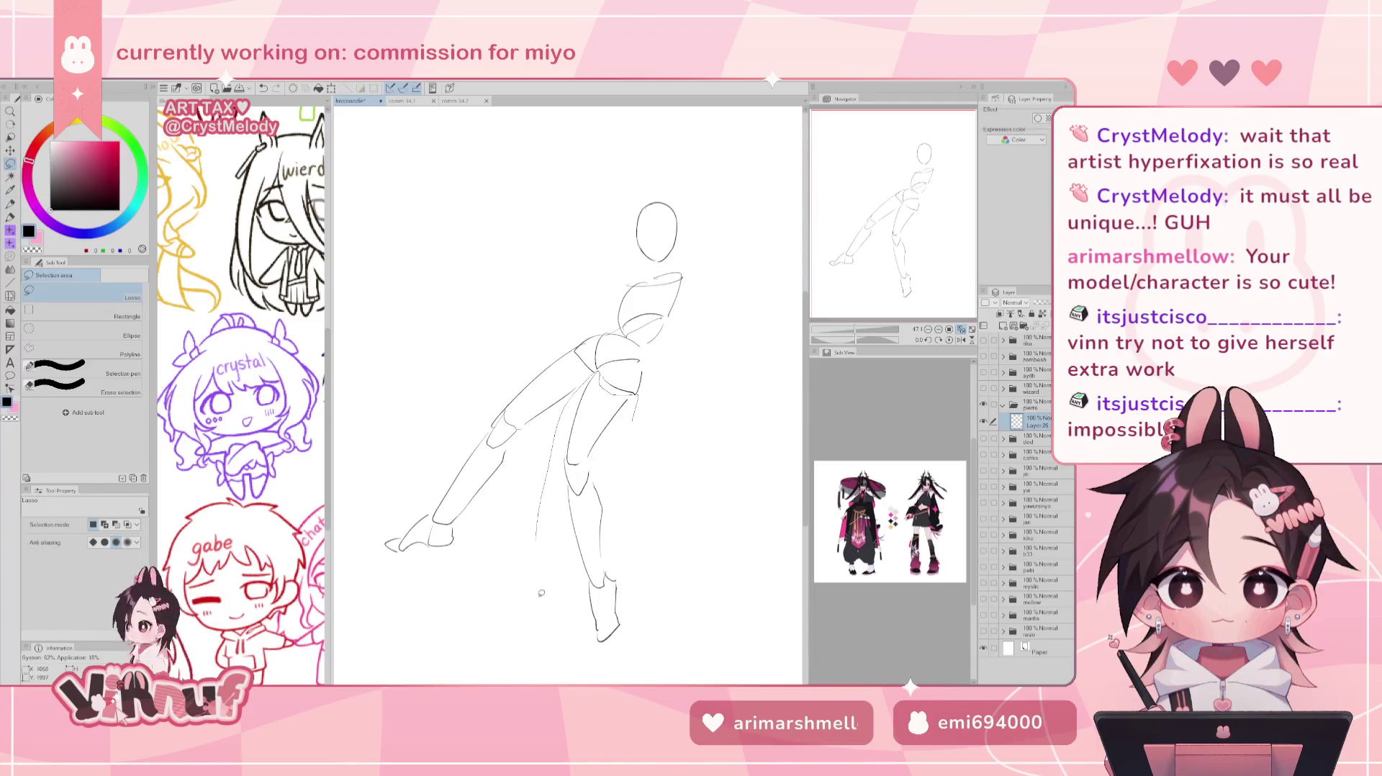
Try swinging the whole leg from the hip toward the lower left, then cancel it.
left_click_drag(604, 382, 660, 467)
key("ctrl+t")
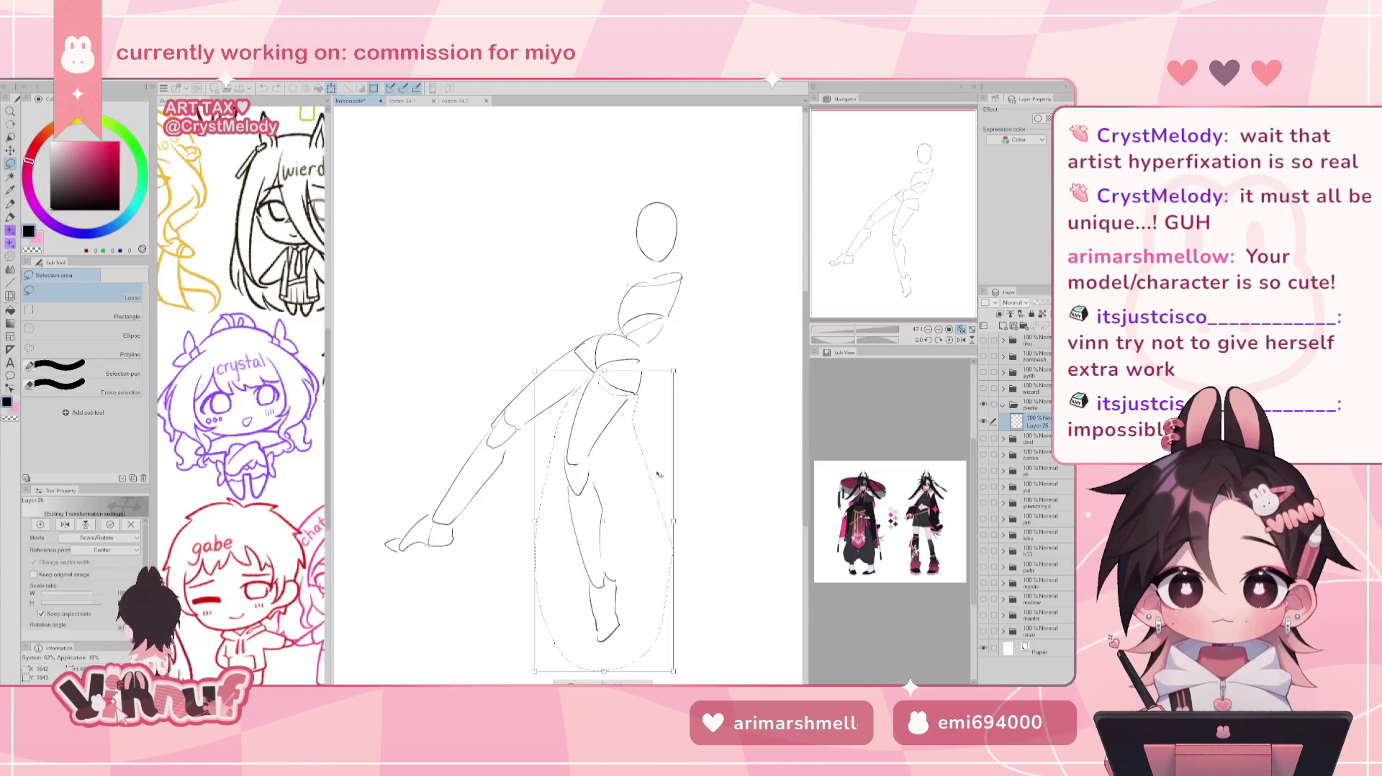
left_click_drag(576, 303, 612, 302)
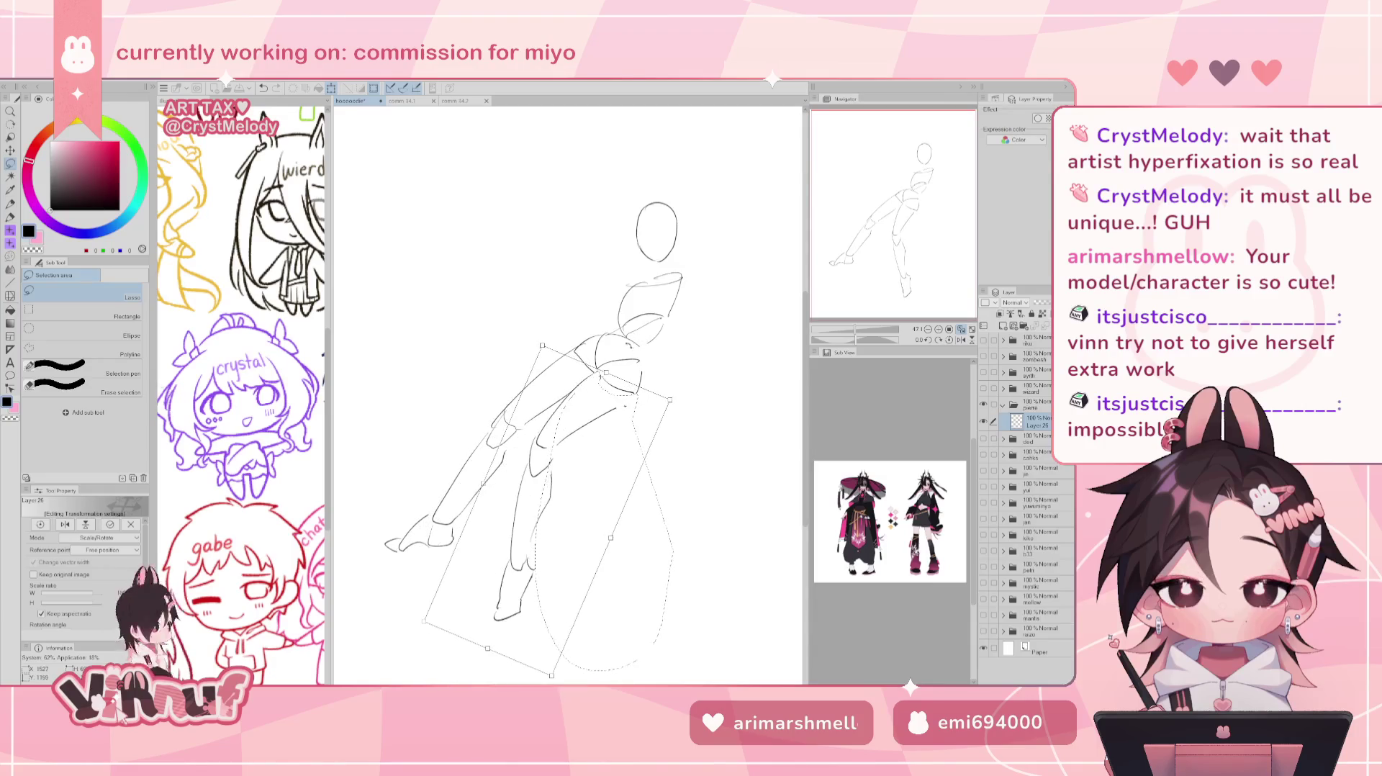
left_click_drag(611, 441, 612, 440)
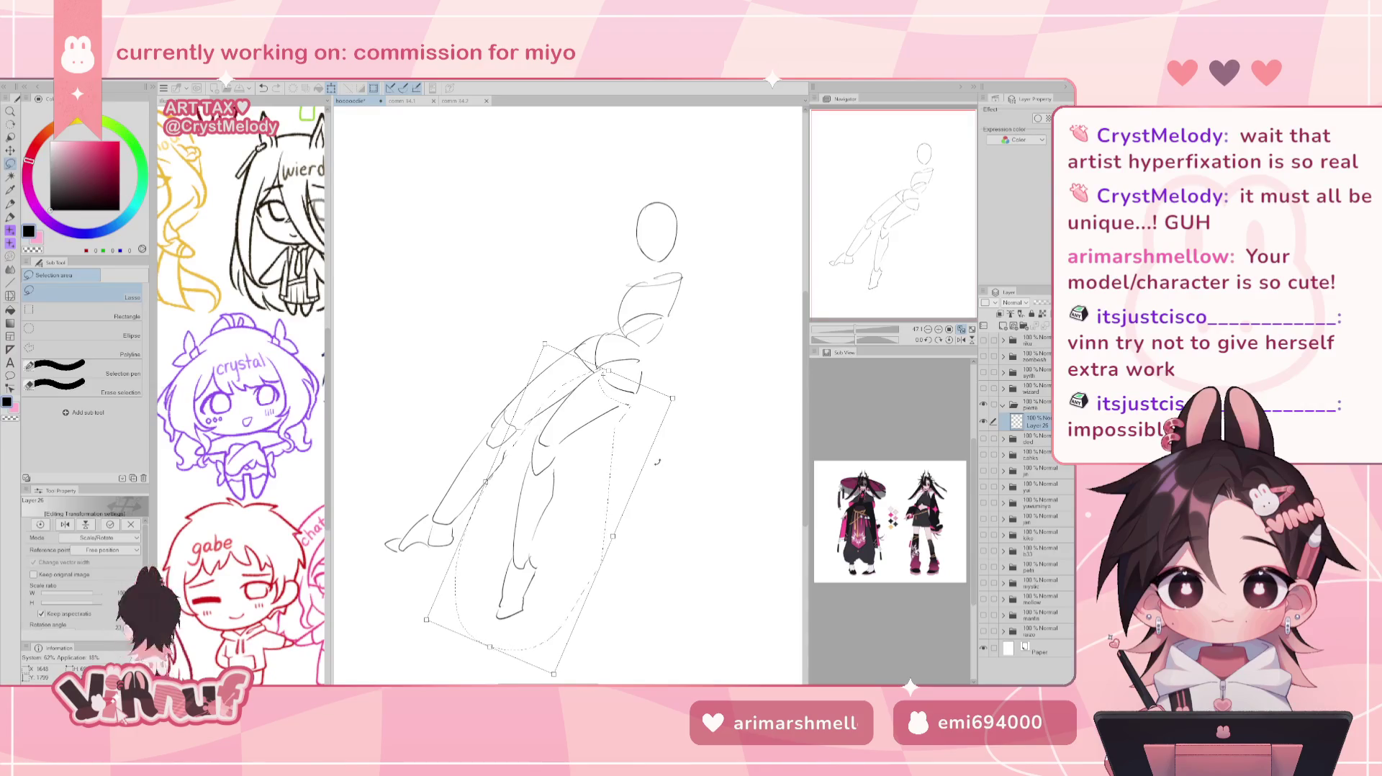
key("Escape")
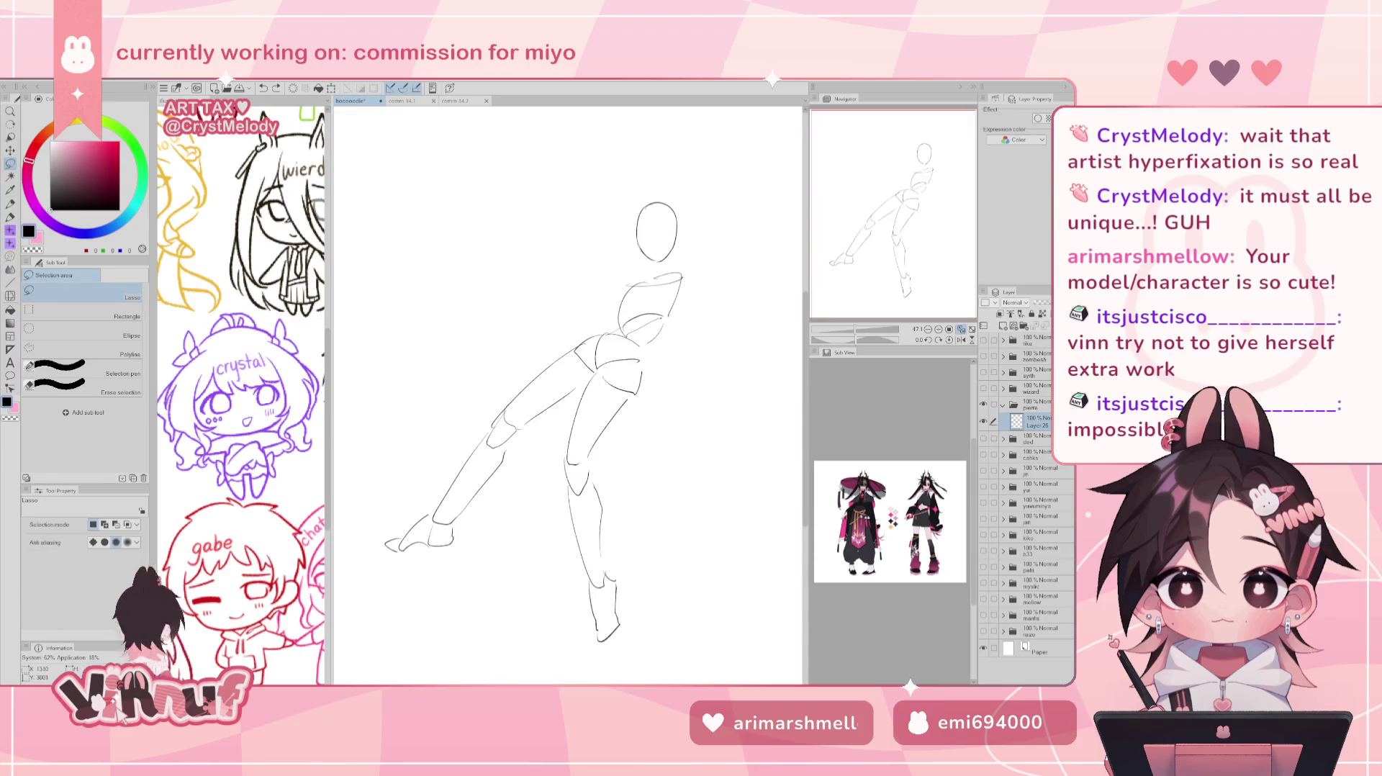
key("ctrl+z")
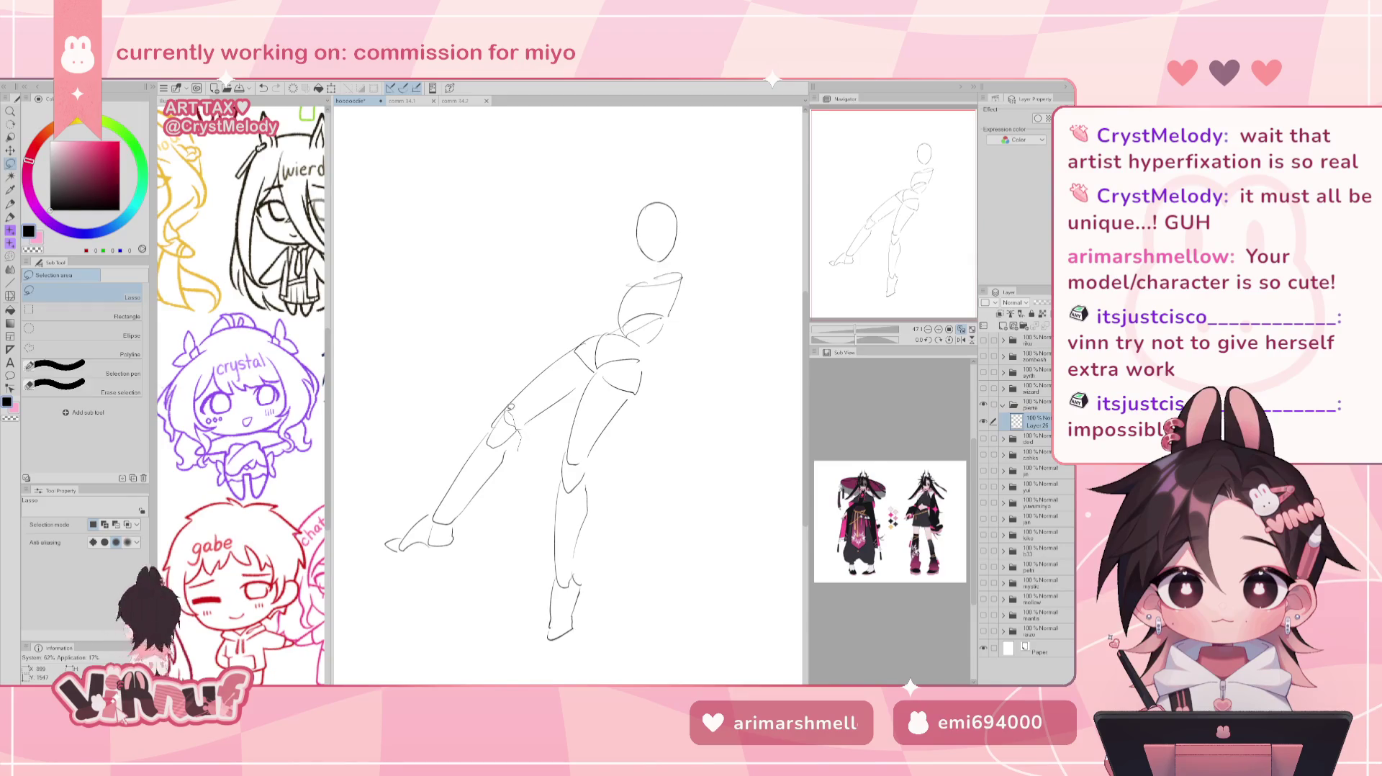
Try rotating the lower leg and foot counterclockwise, then cancel to keep the original pose.
left_click_drag(502, 426, 521, 491)
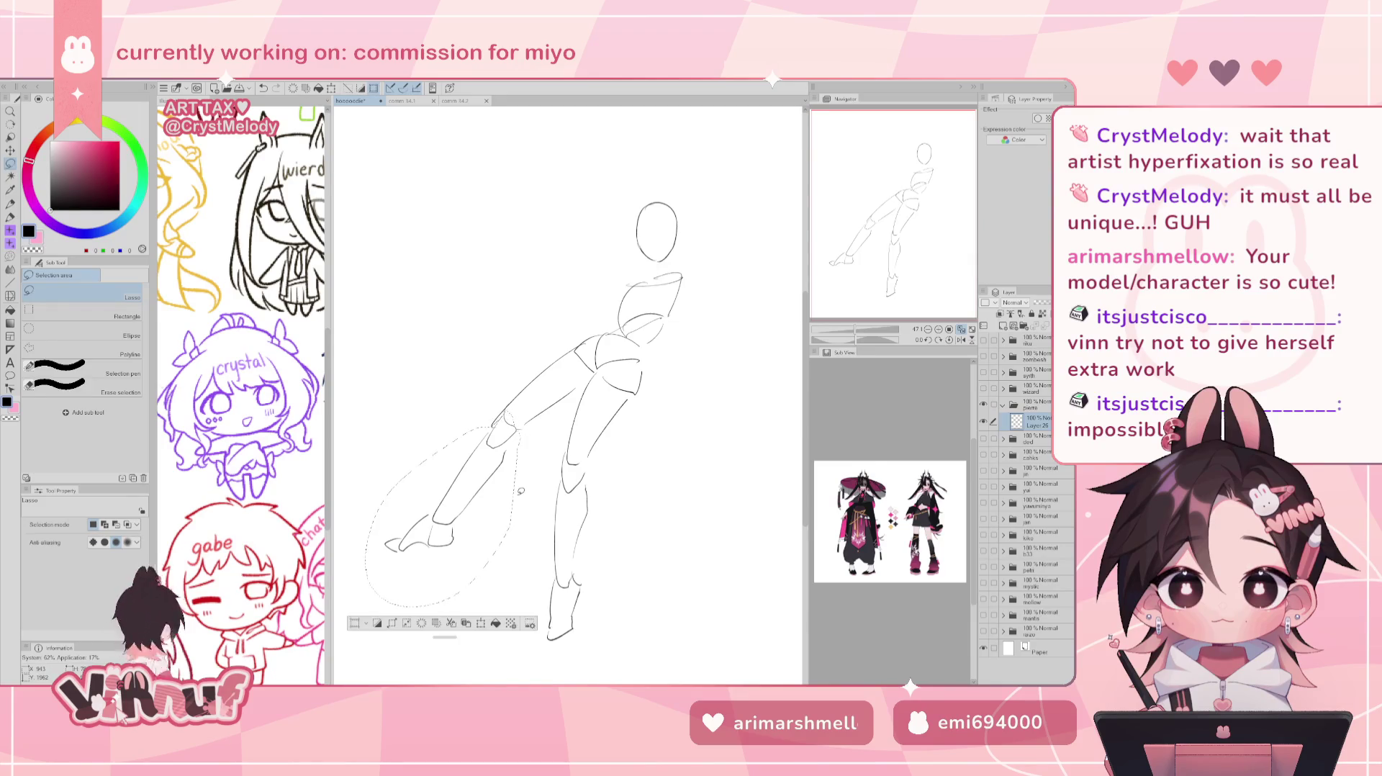
key("ctrl+t")
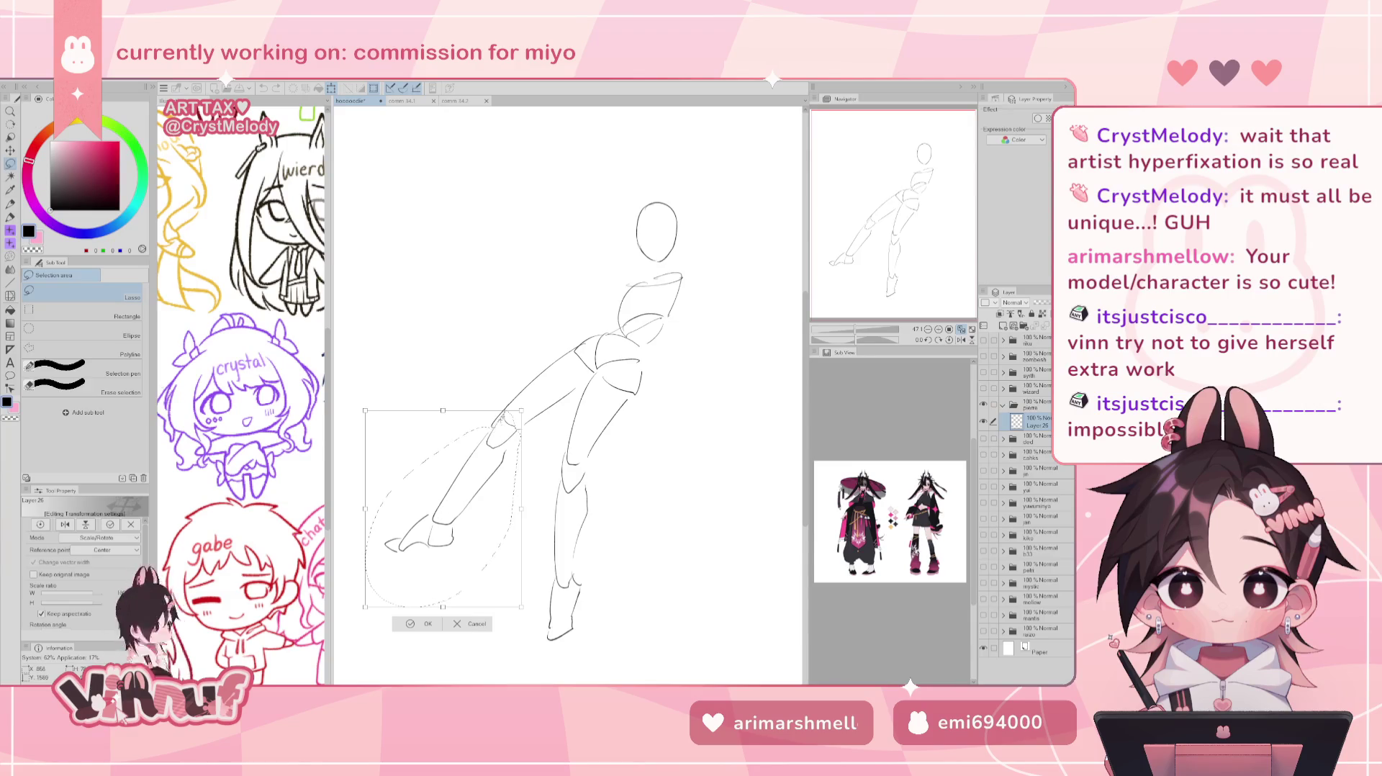
mouse_move(365, 606)
left_mouse_down()
mouse_move(429, 639)
mouse_move(403, 625)
left_mouse_up()
left_click(450, 655)
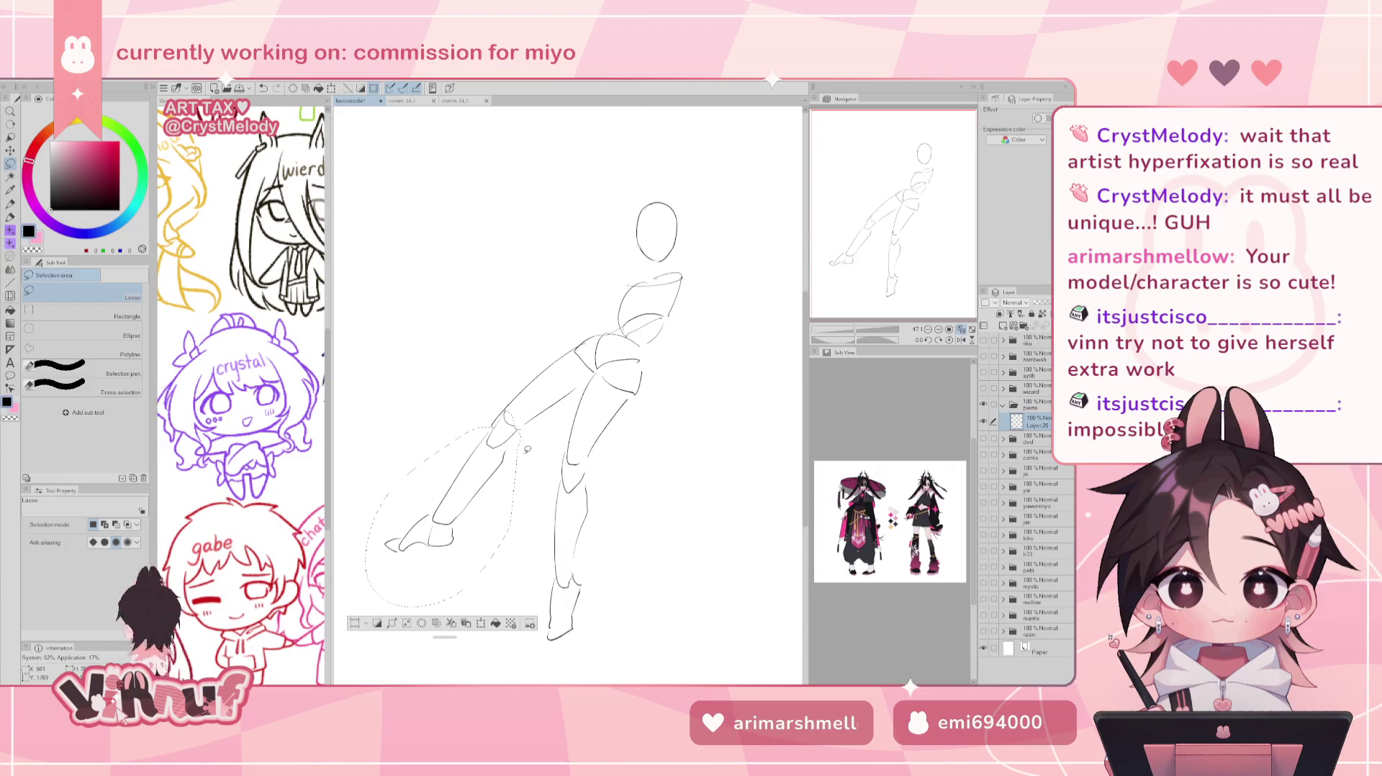
left_click_drag(491, 444, 531, 480)
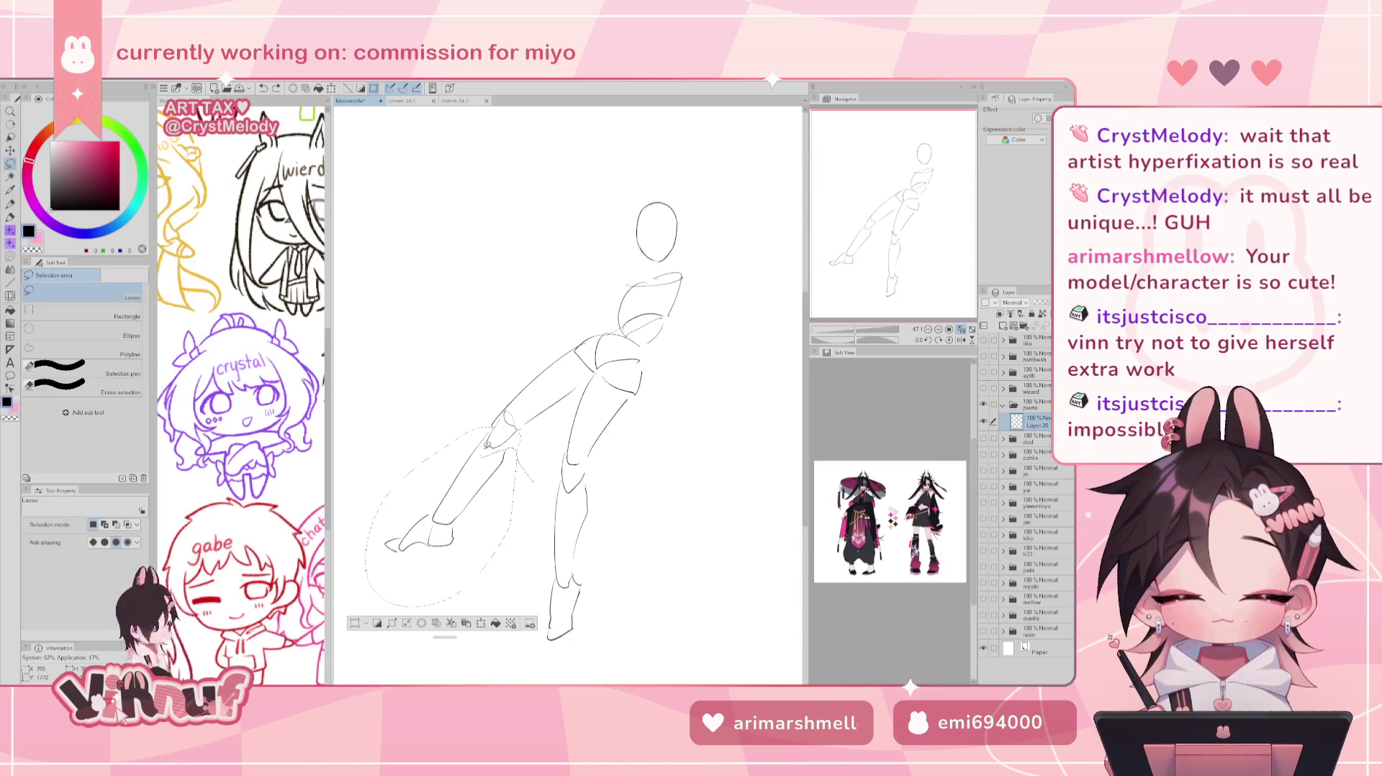
left_click_drag(351, 565, 501, 523)
key("ctrl+t")
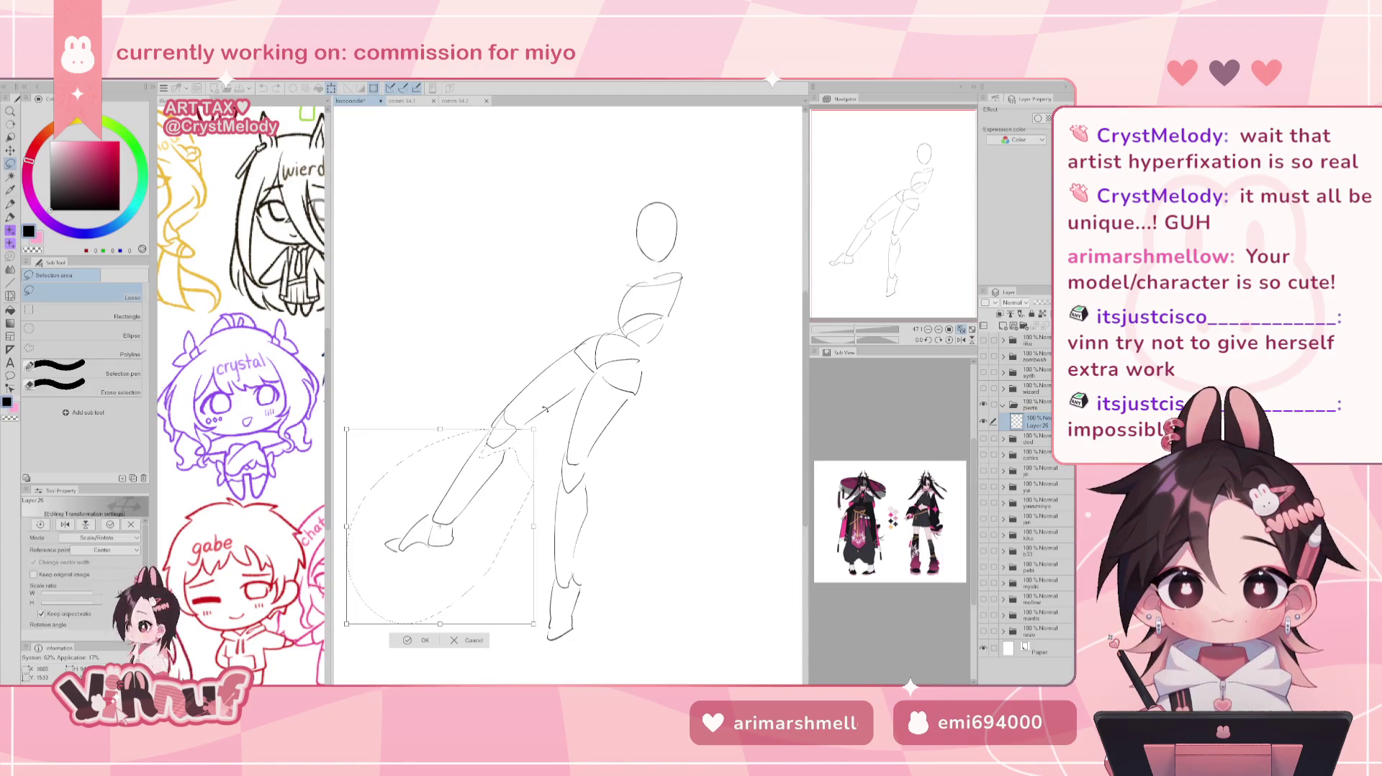
mouse_move(512, 498)
left_mouse_down()
mouse_move(530, 338)
mouse_move(495, 339)
left_mouse_up()
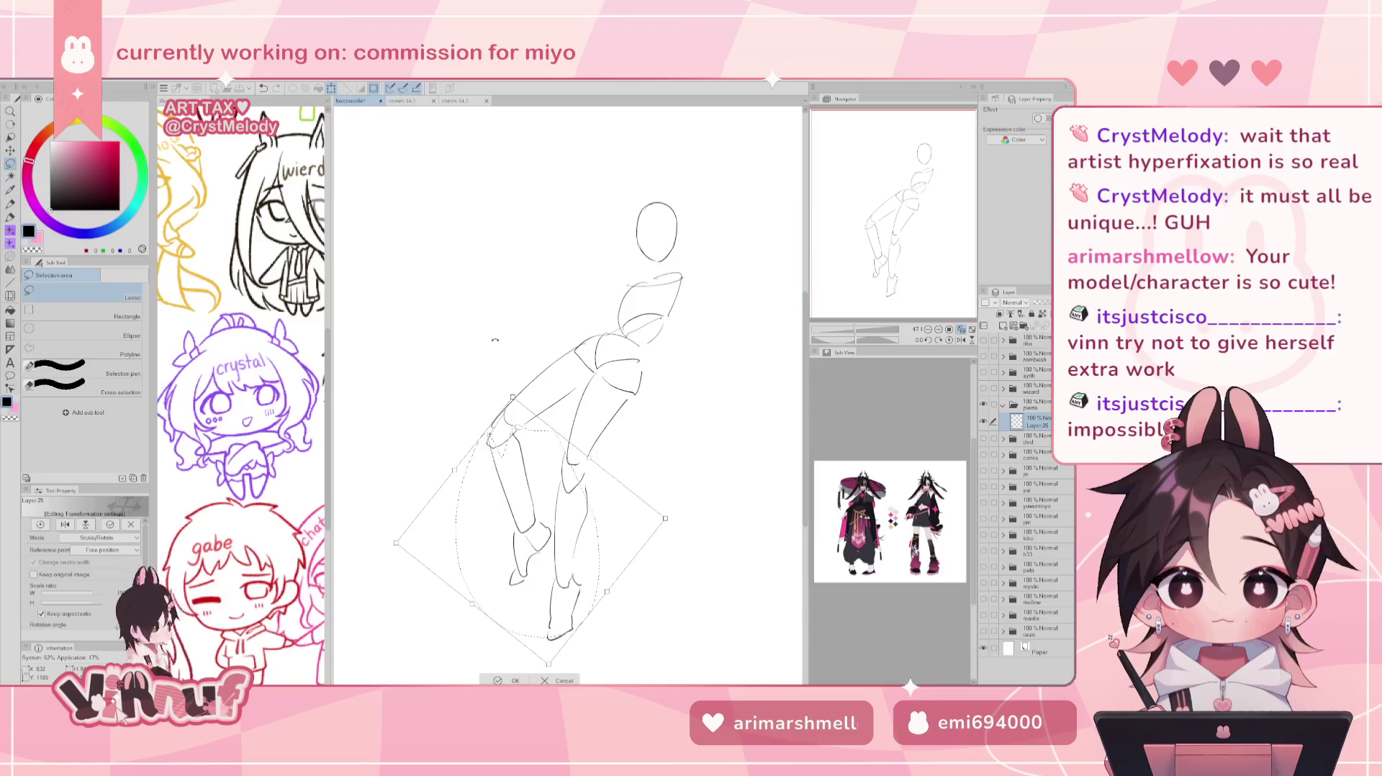
left_click(565, 680)
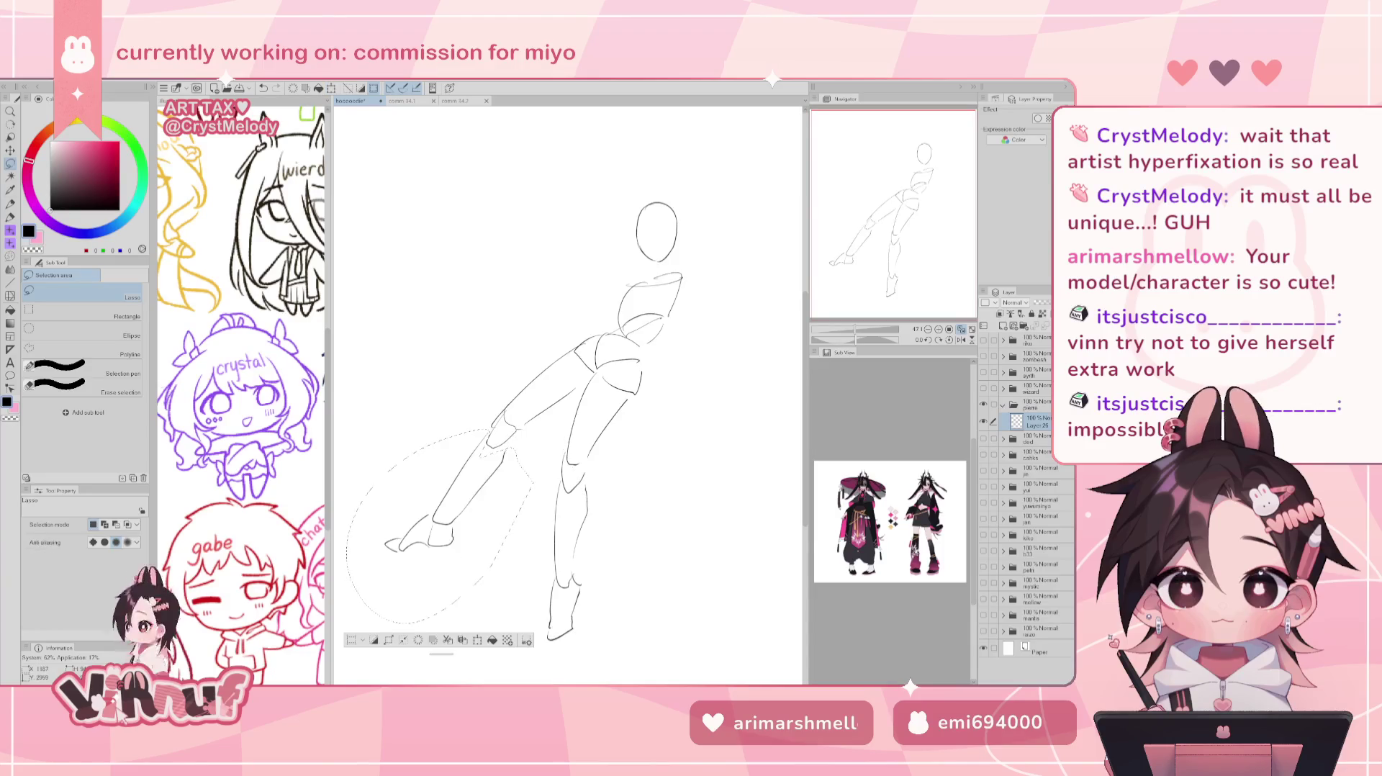
Erase the selected lower leg and clear the old figure from the layer.
key("e")
key("Delete")
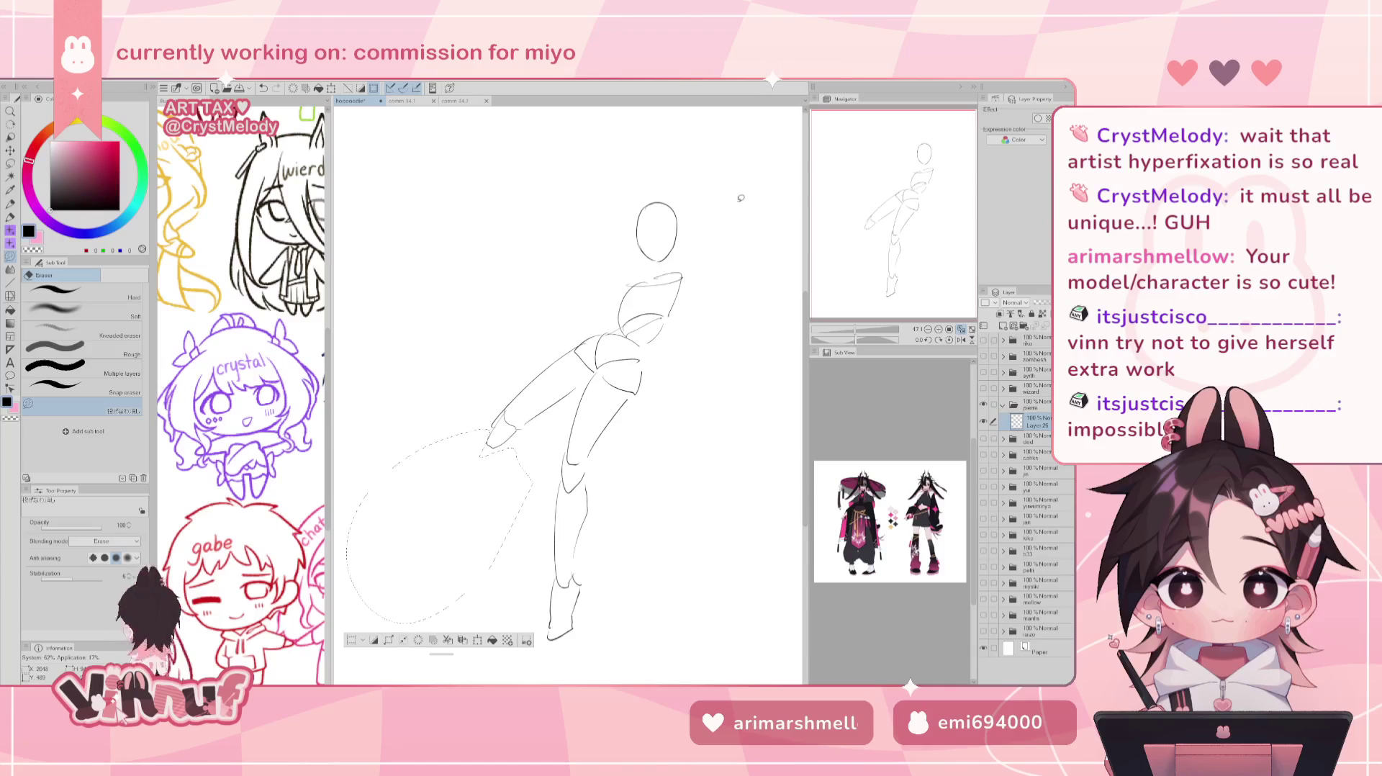
key("ctrl+d")
key("Delete")
key("Delete")
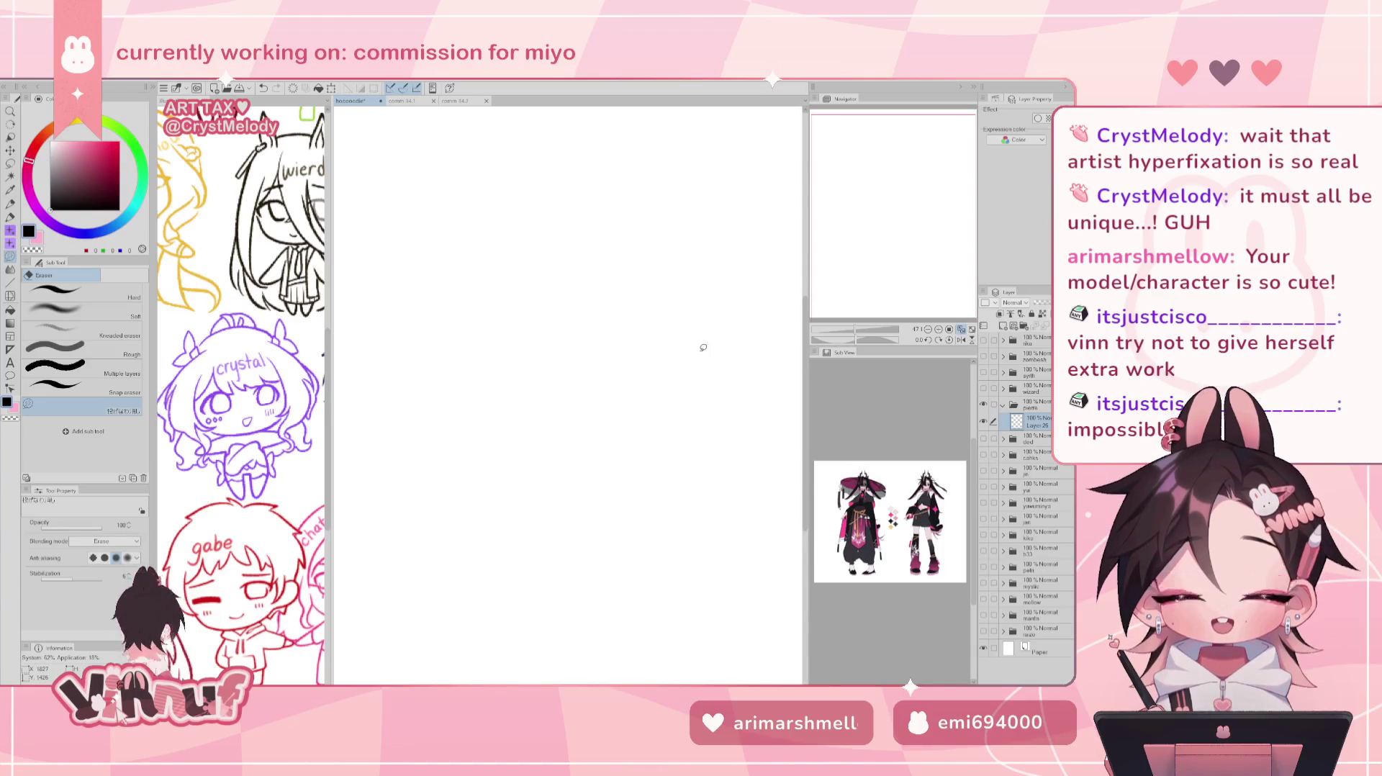
With the pen, sketch a crescent-shaped thigh and the knee curve below it.
key("p")
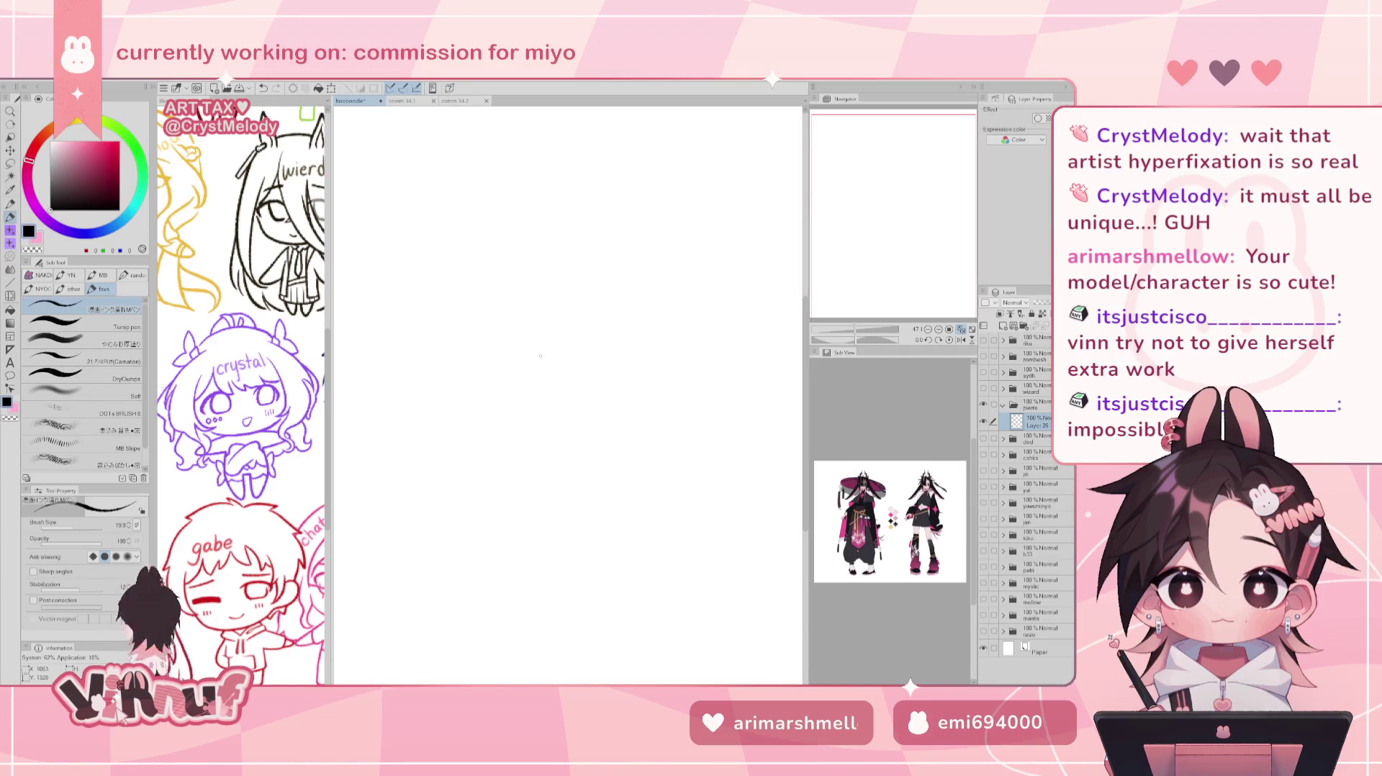
key("ctrl+z")
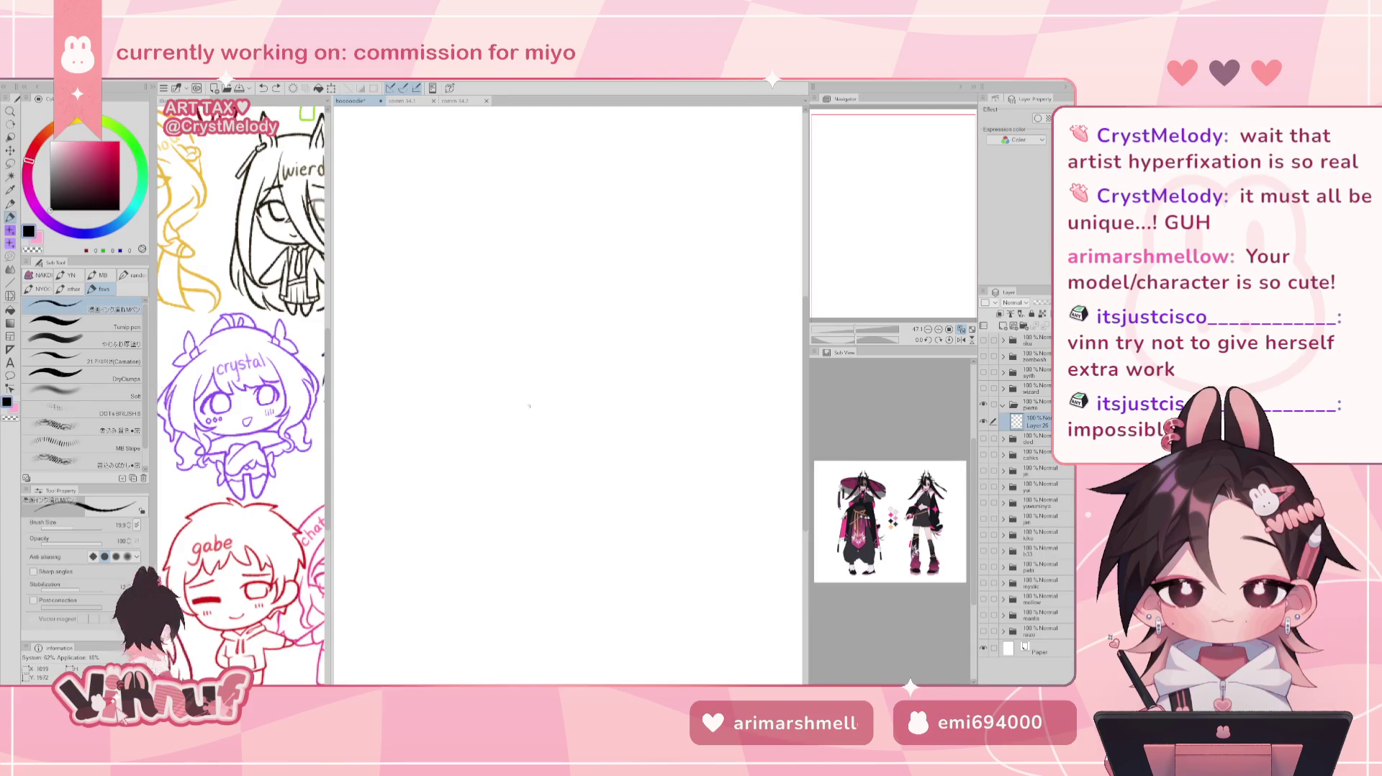
mouse_move(531, 403)
left_mouse_down()
mouse_move(558, 508)
mouse_move(513, 450)
mouse_move(563, 496)
left_mouse_up()
key("ctrl+z")
left_click_drag(514, 448, 621, 582)
left_click_drag(545, 512, 635, 616)
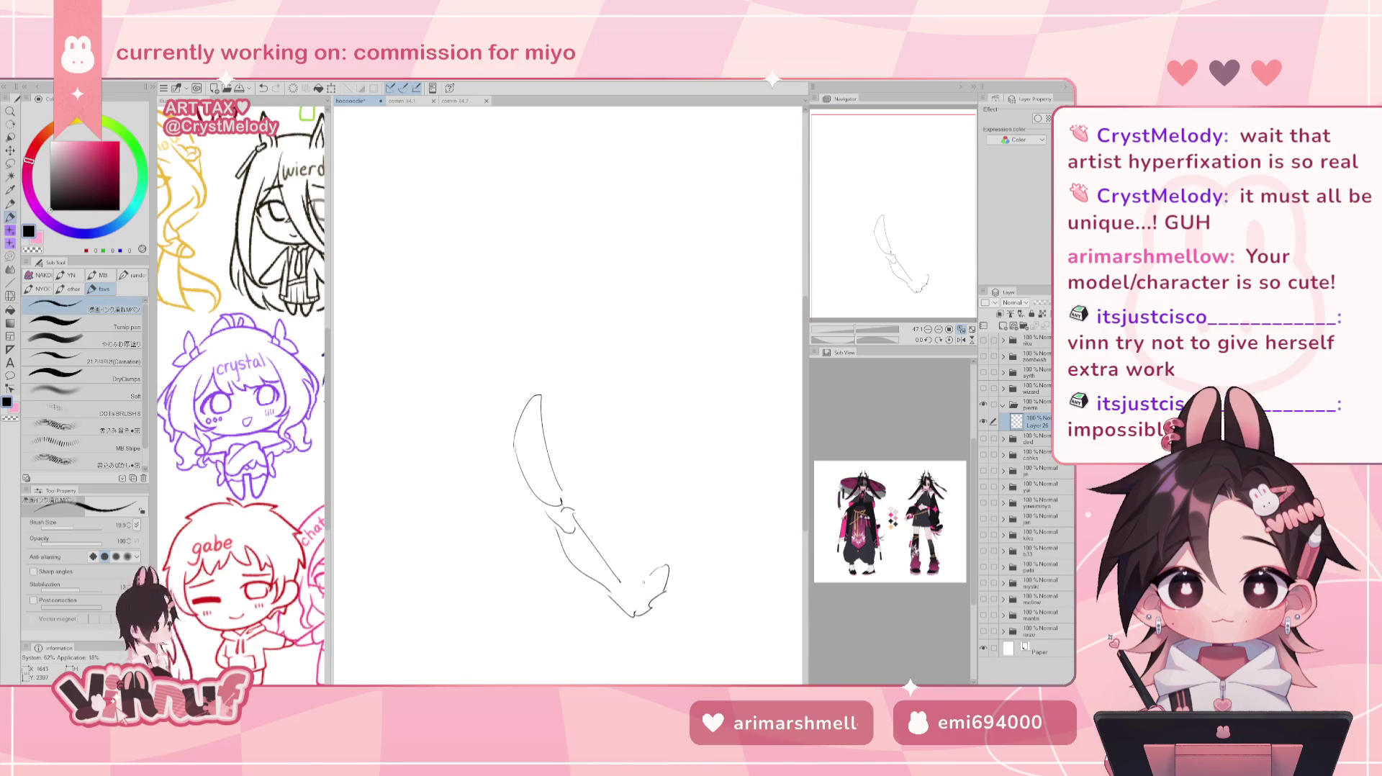
Redraw the foot's toe stroke and add a line at the heel.
key("ctrl+z")
left_click_drag(667, 565, 666, 590)
key("ctrl+z")
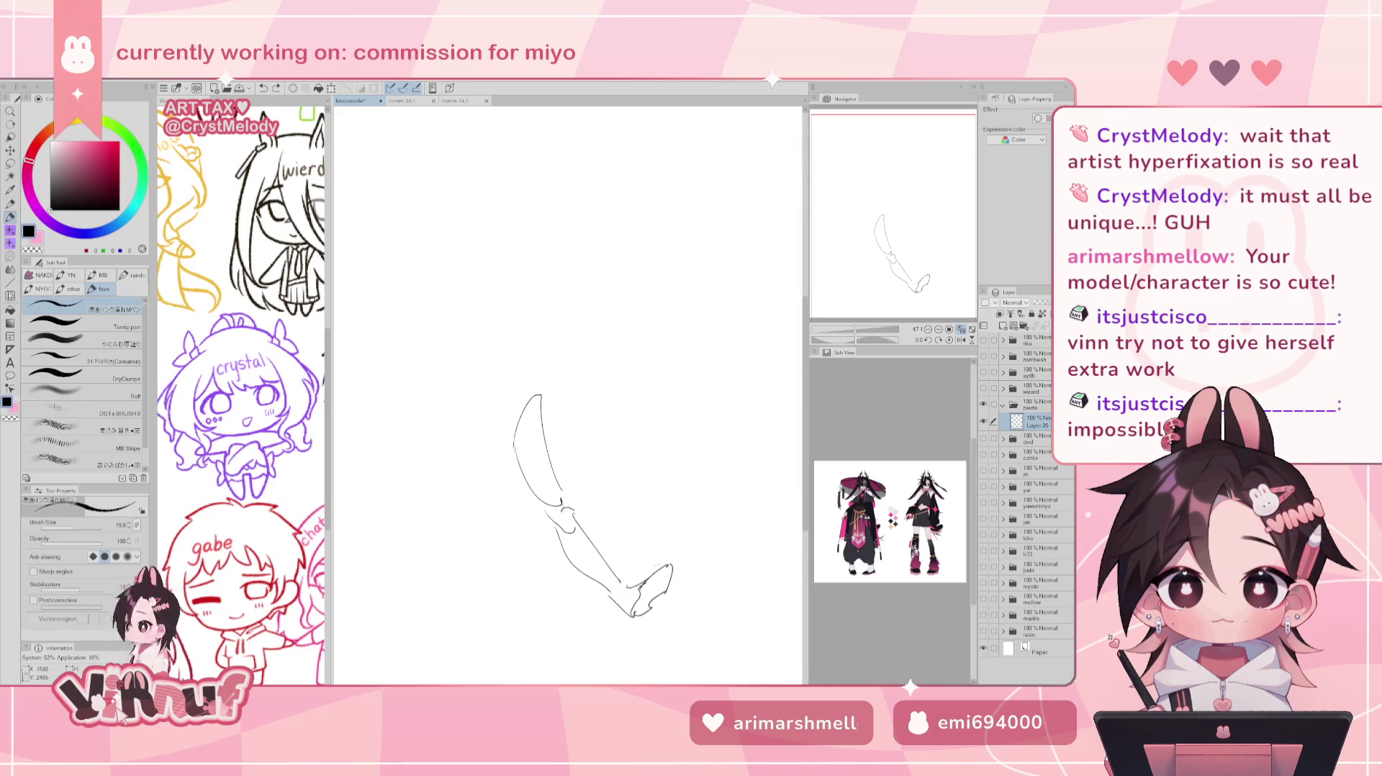
mouse_move(625, 587)
left_mouse_down()
mouse_move(636, 598)
mouse_move(628, 589)
left_mouse_up()
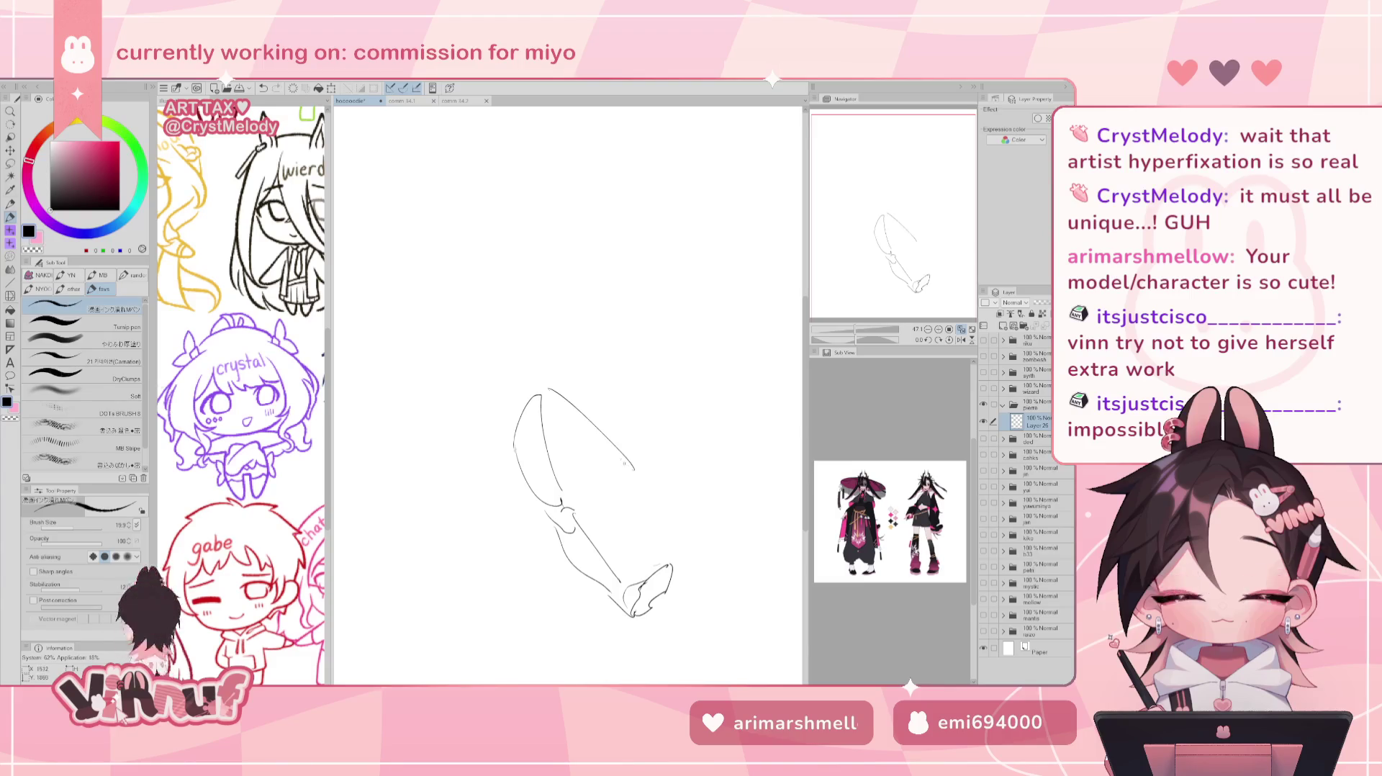
Rework the upper limb's outline and close its shape.
left_click_drag(492, 466, 558, 531)
key("ctrl+z")
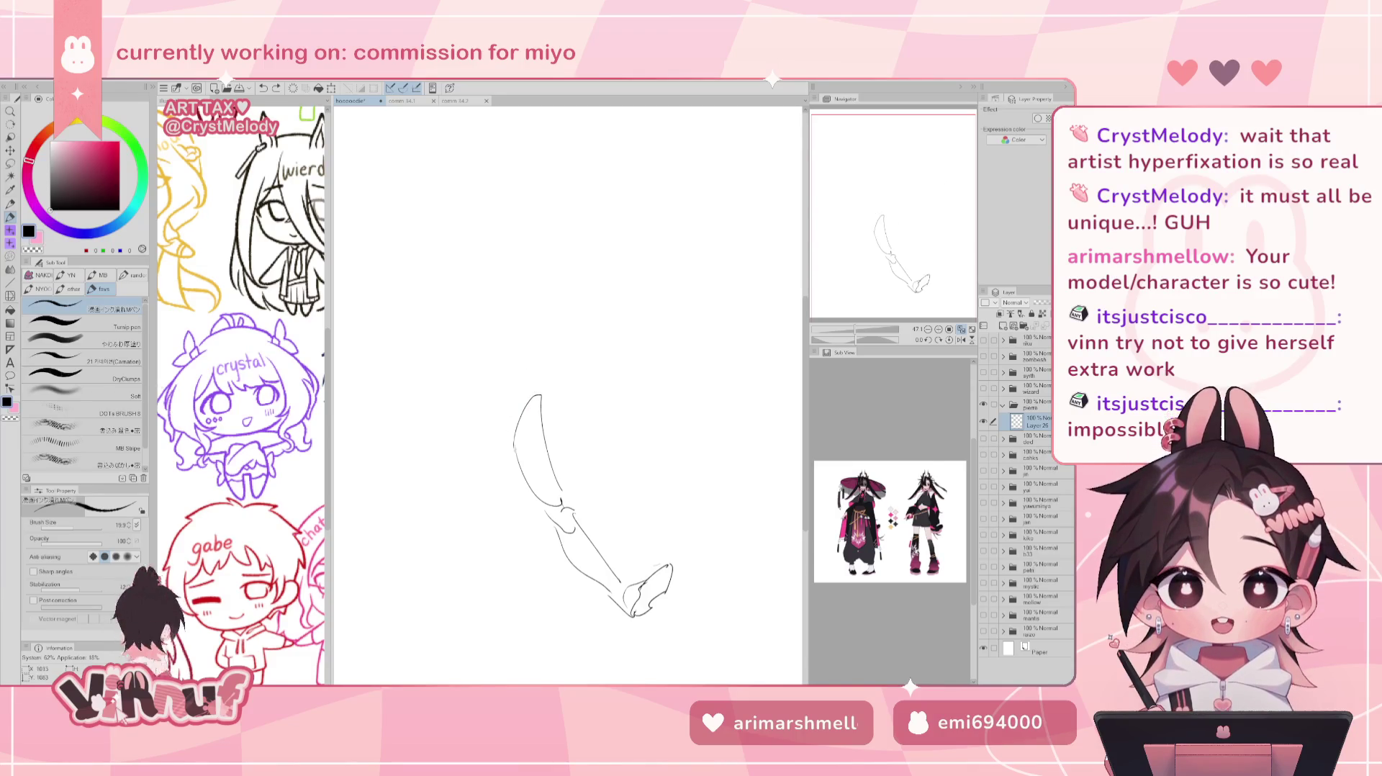
key("ctrl+z")
left_click_drag(540, 395, 496, 515)
key("ctrl+z")
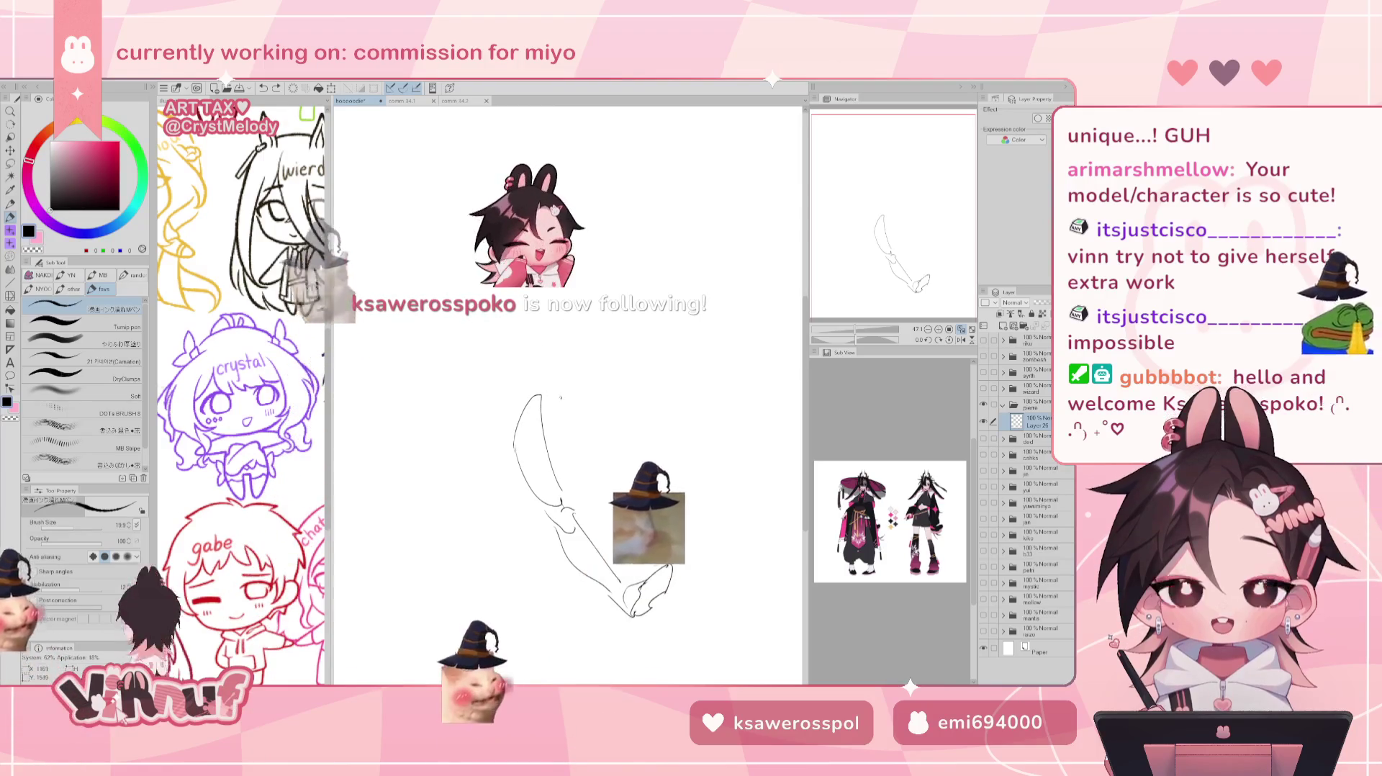
left_click_drag(545, 396, 562, 467)
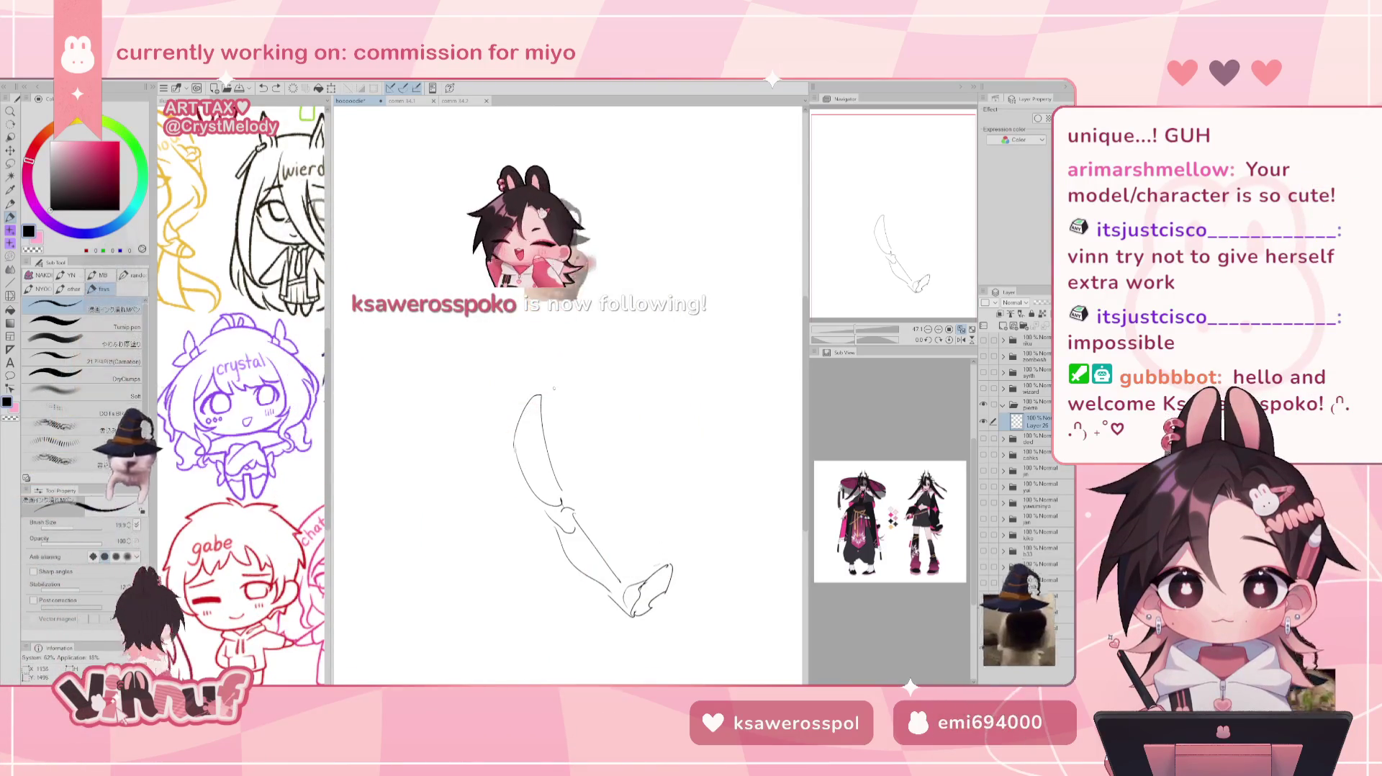
On a new layer, sketch the upper thigh and extend its right edge downward.
key("ctrl+shift+n")
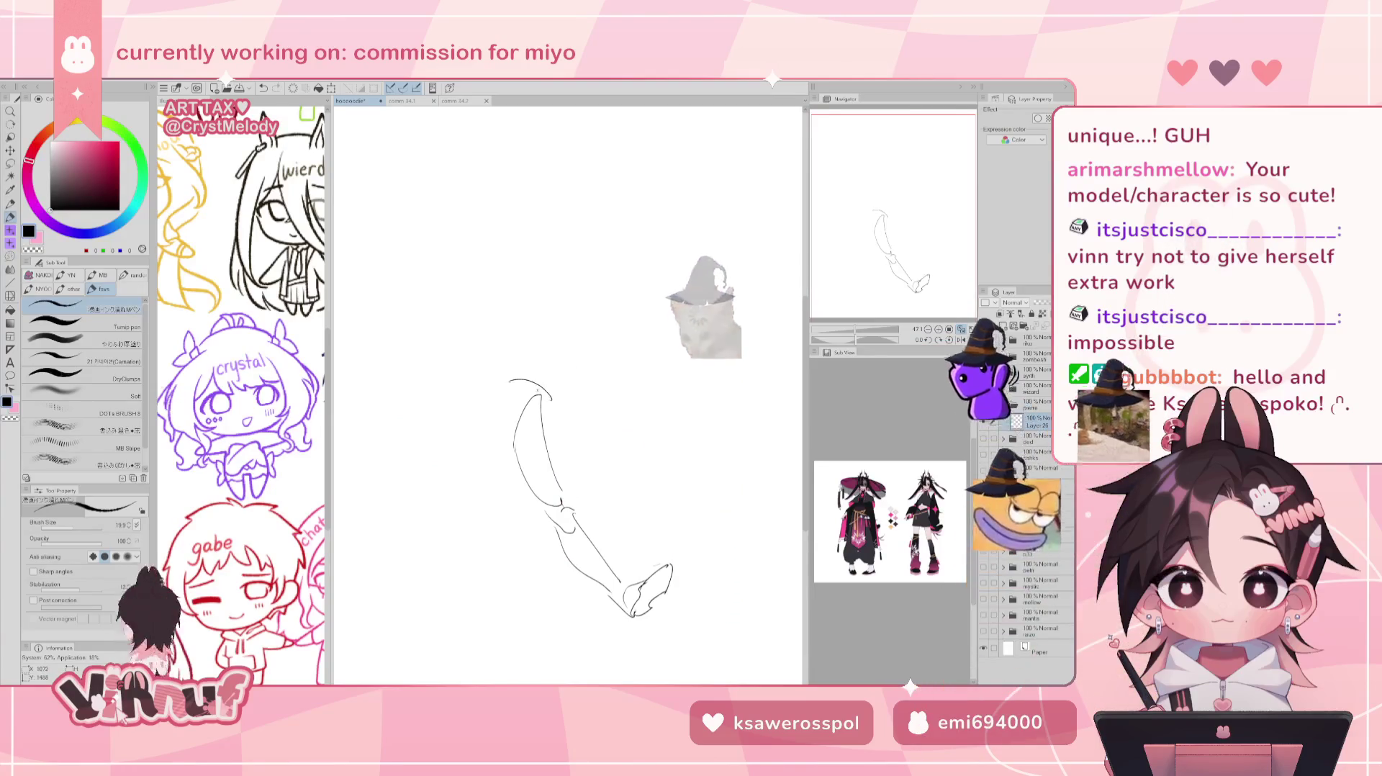
left_click_drag(501, 396, 515, 452)
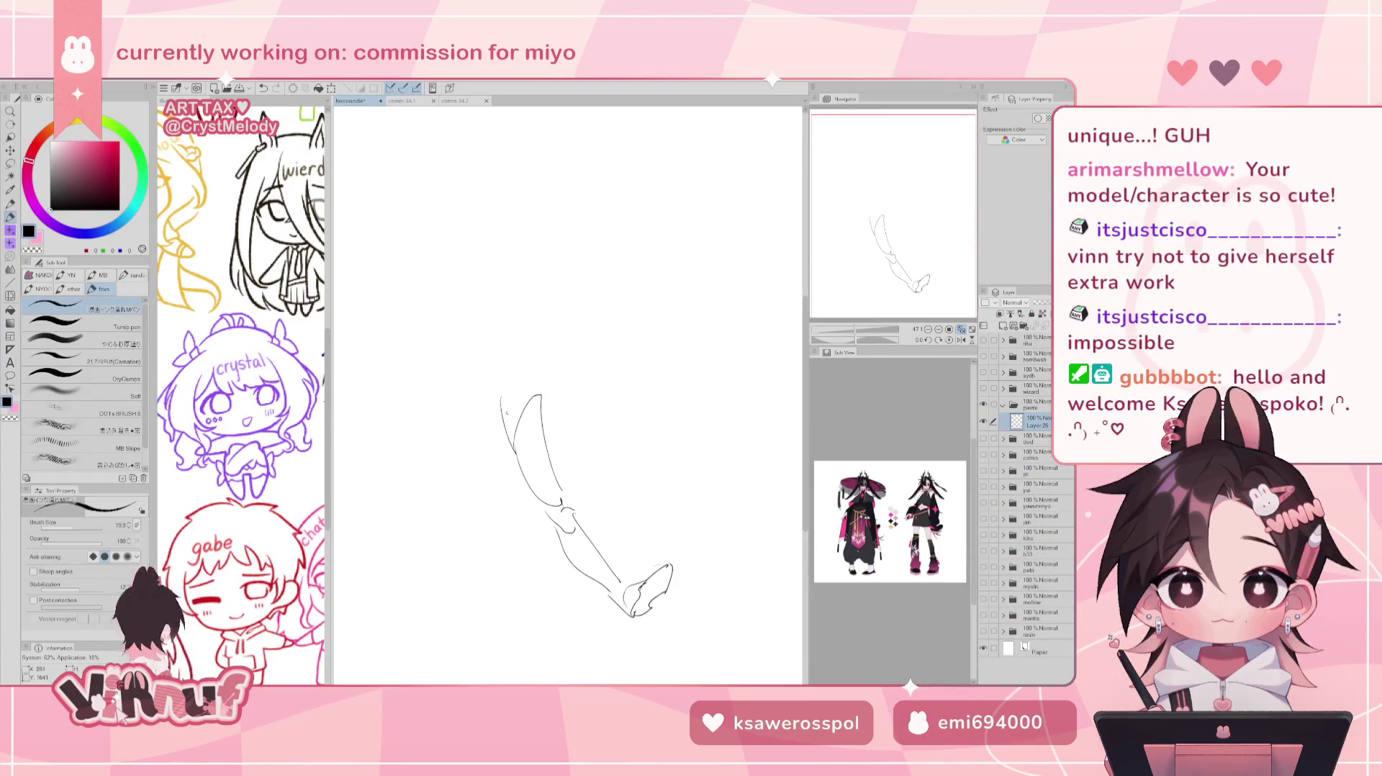
mouse_move(504, 364)
left_mouse_down()
mouse_move(497, 402)
mouse_move(577, 374)
mouse_move(569, 367)
mouse_move(556, 447)
left_mouse_up()
key("ctrl+z")
key("ctrl+z")
key("ctrl+z")
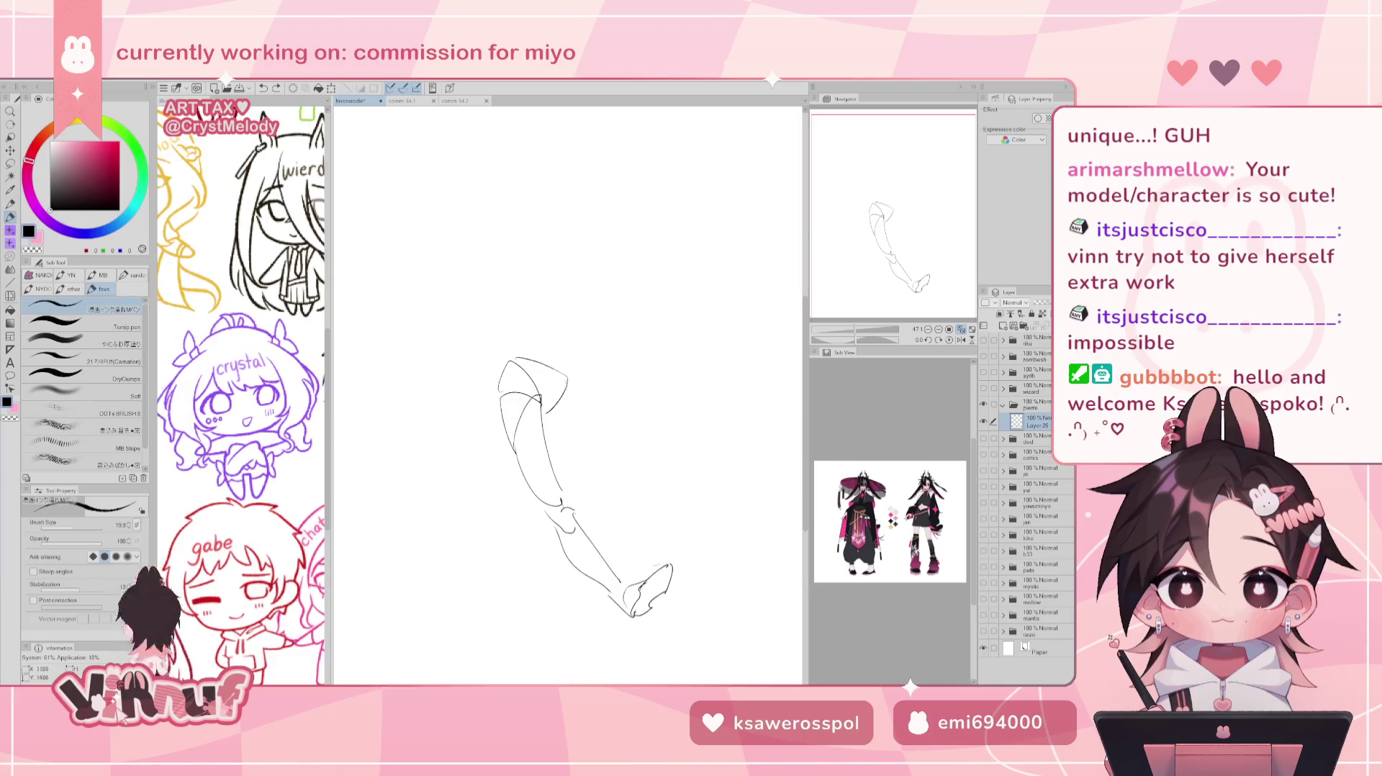
mouse_move(568, 380)
left_mouse_down()
mouse_move(568, 421)
mouse_move(547, 413)
left_mouse_up()
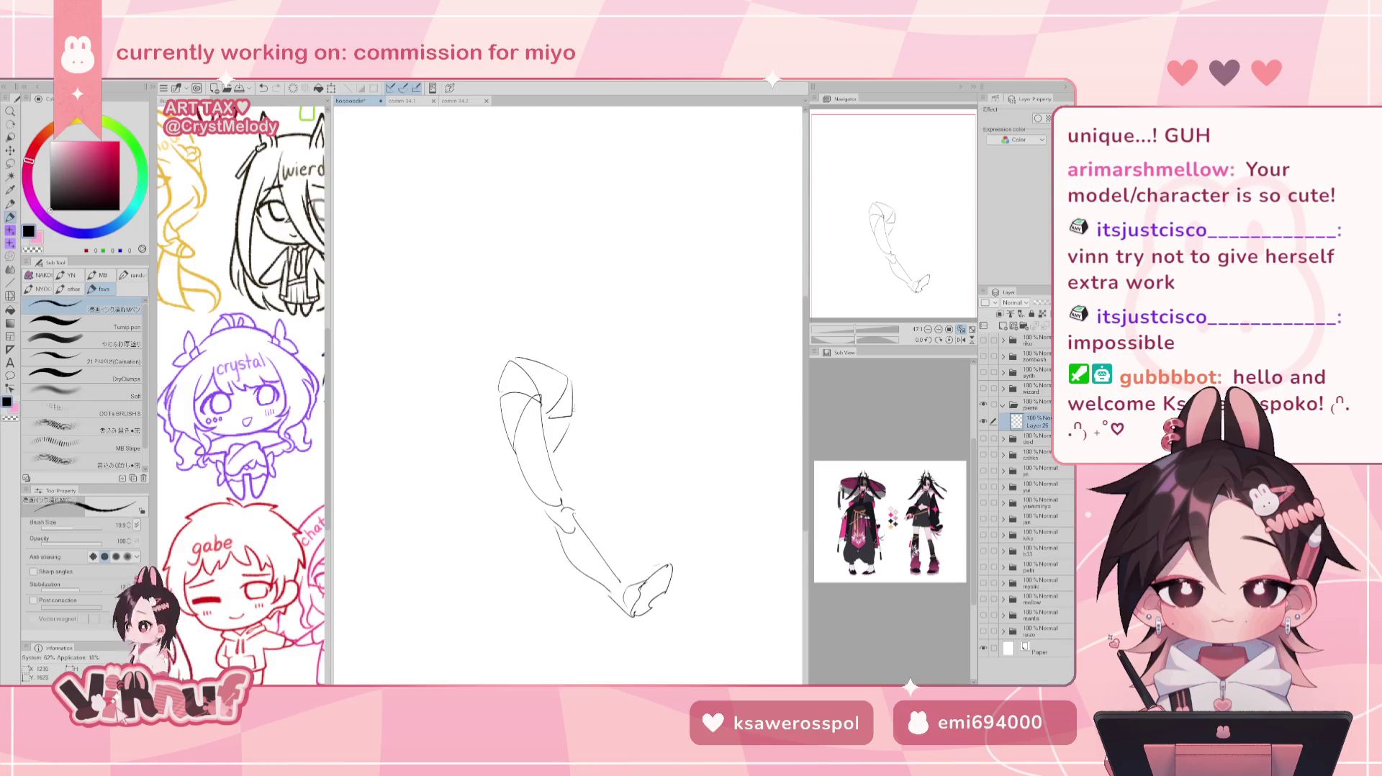
left_click_drag(571, 421, 559, 466)
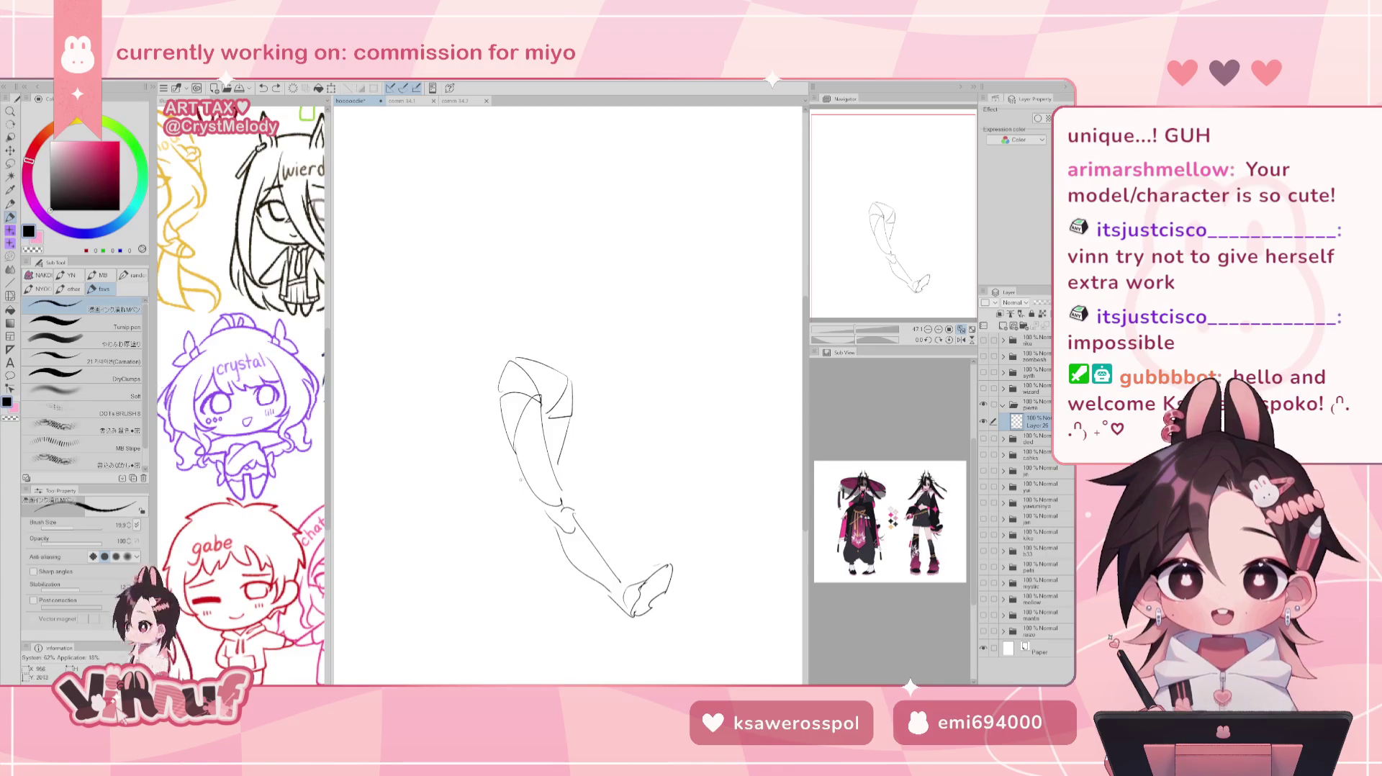
Draw the bent leg's shin and heel, redrawing the heel's left edge.
left_click_drag(520, 485, 534, 494)
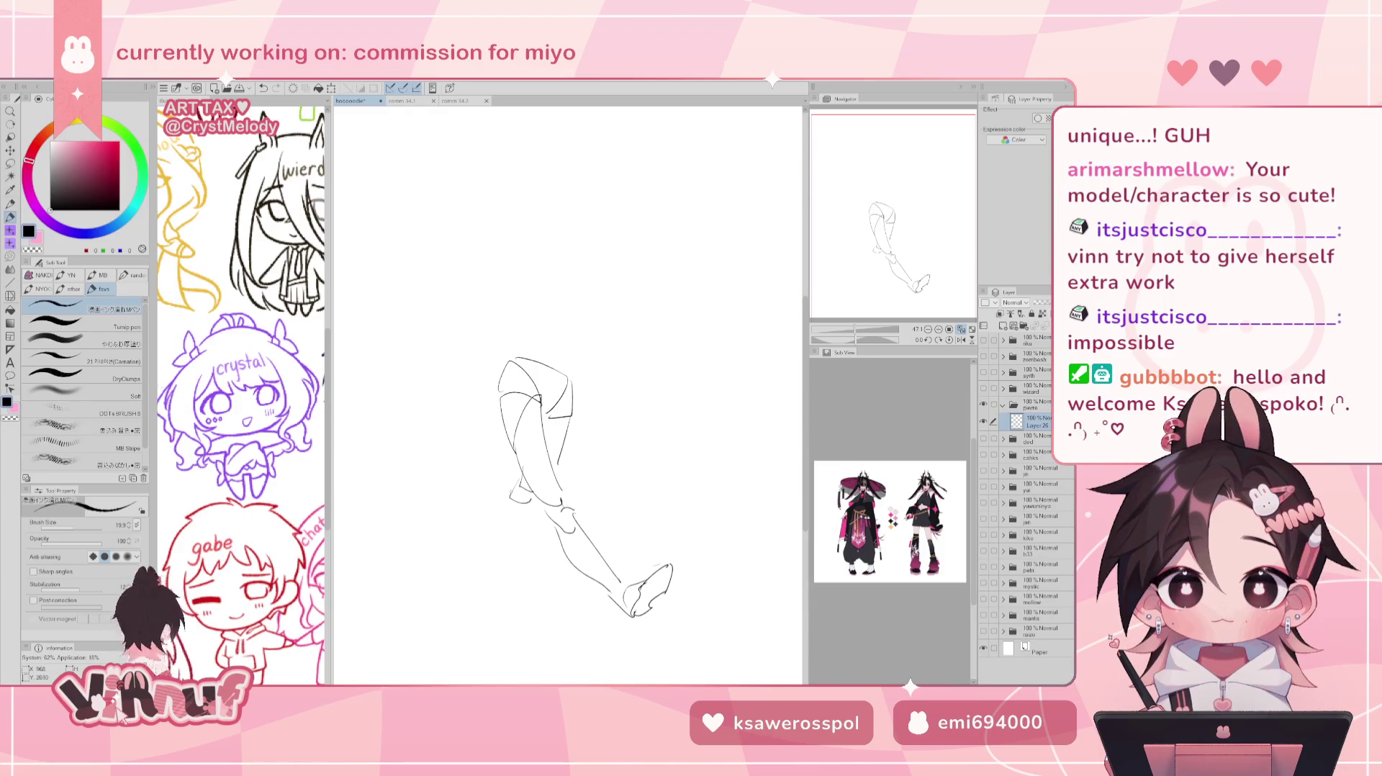
left_click_drag(479, 475, 511, 507)
left_click_drag(467, 459, 489, 468)
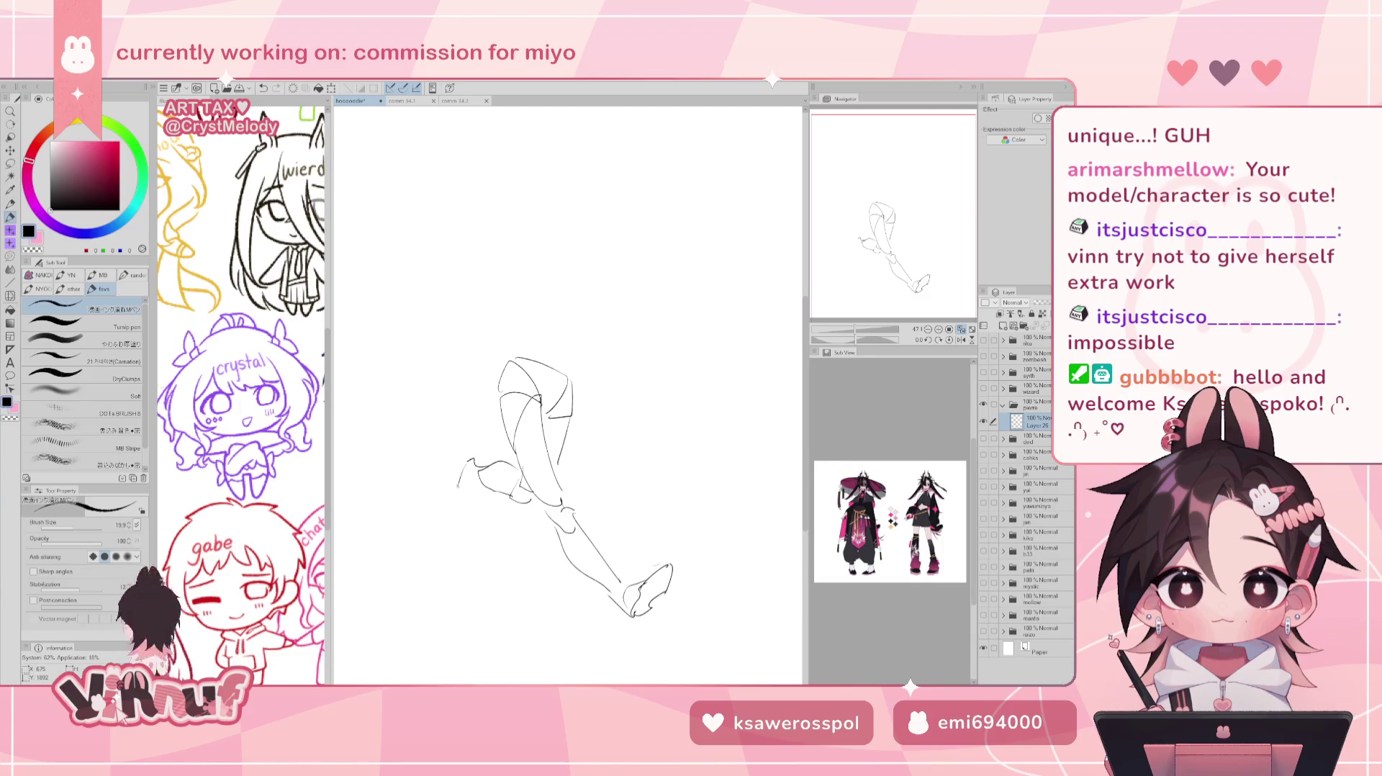
left_click_drag(466, 463, 461, 487)
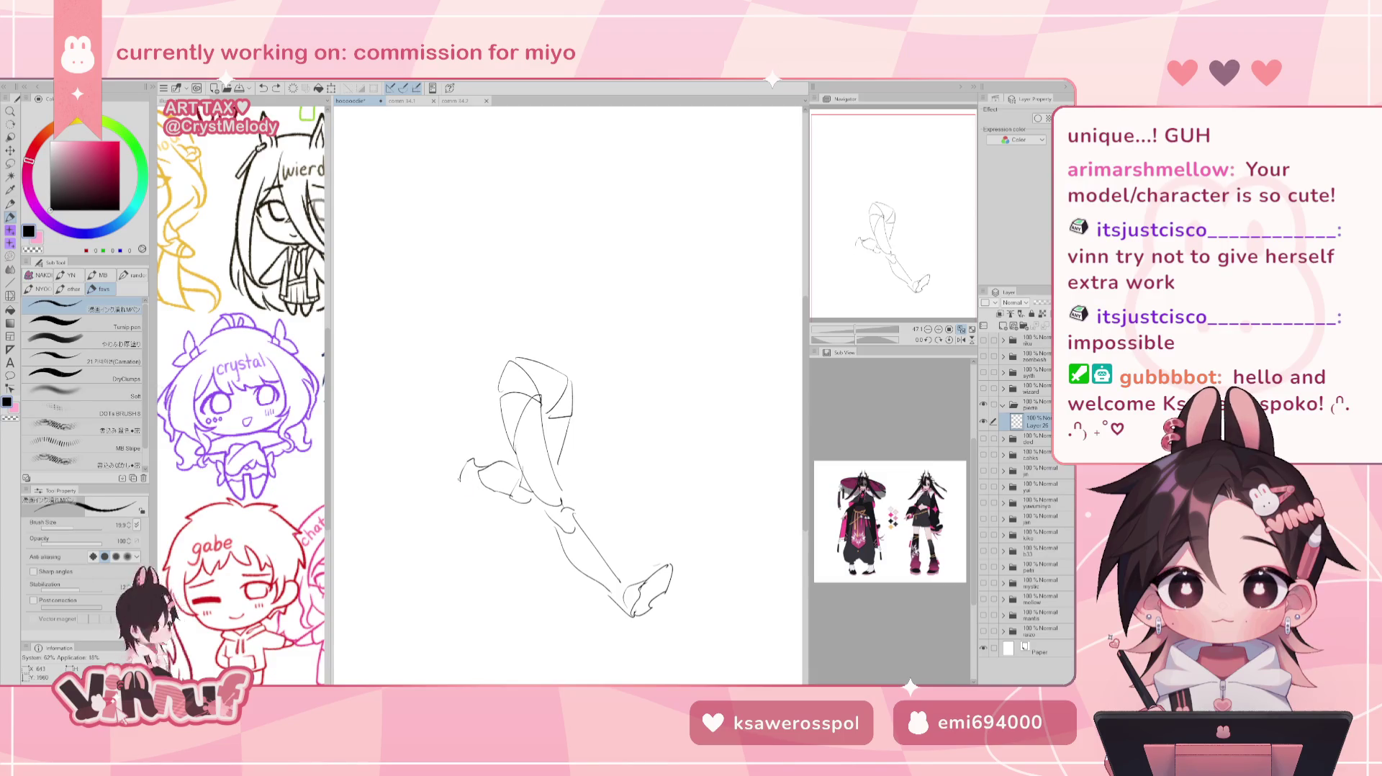
key("ctrl+z")
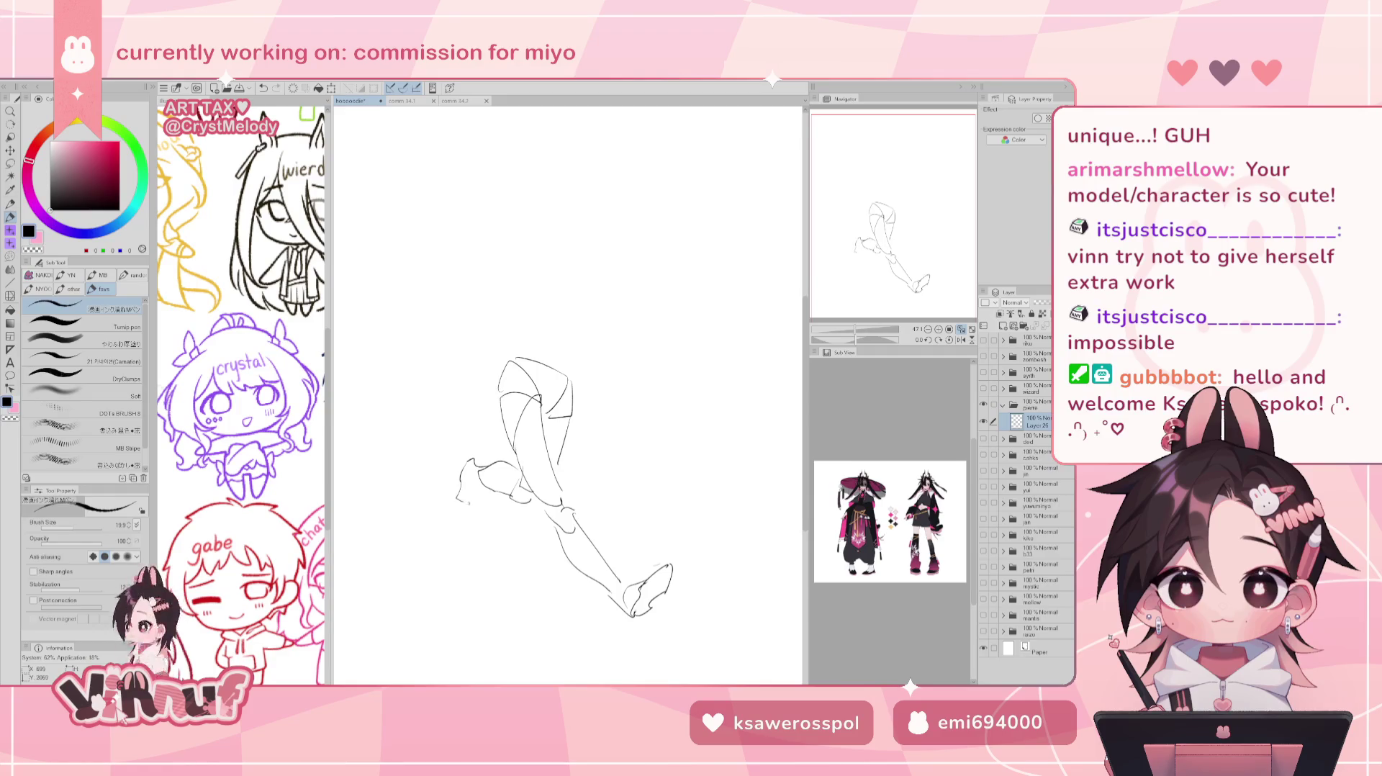
left_click_drag(456, 496, 463, 524)
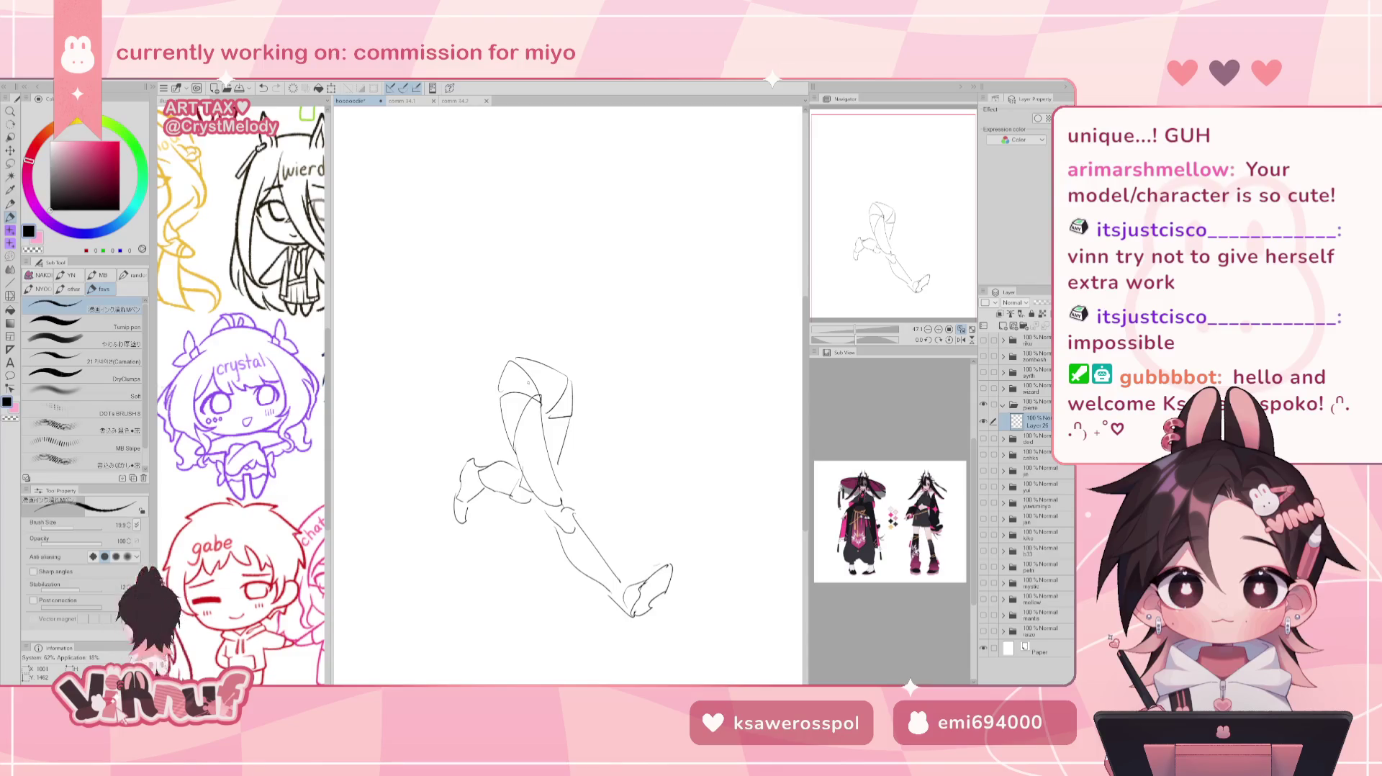
key("m")
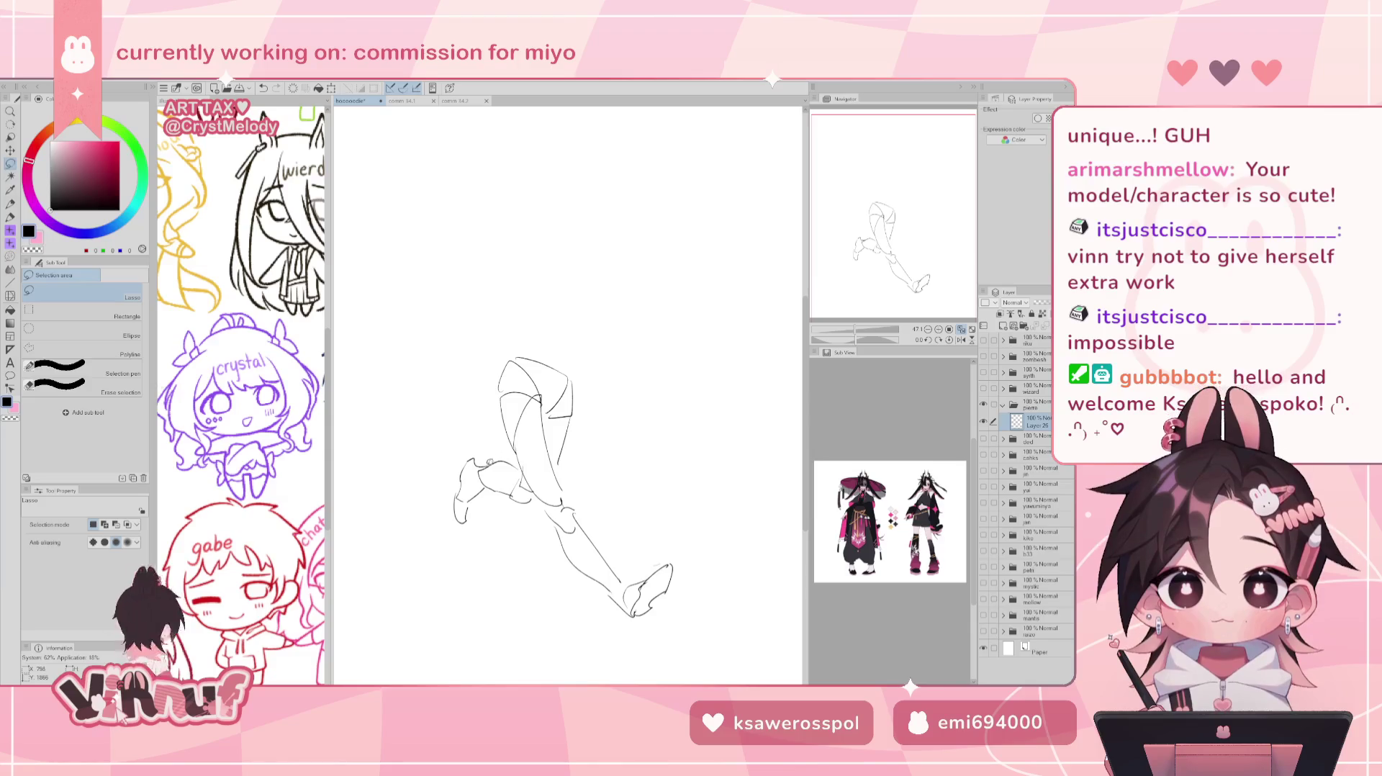
Lasso the bent leg's foot and reshape it with a smaller Liquify brush.
left_click_drag(519, 468, 504, 464)
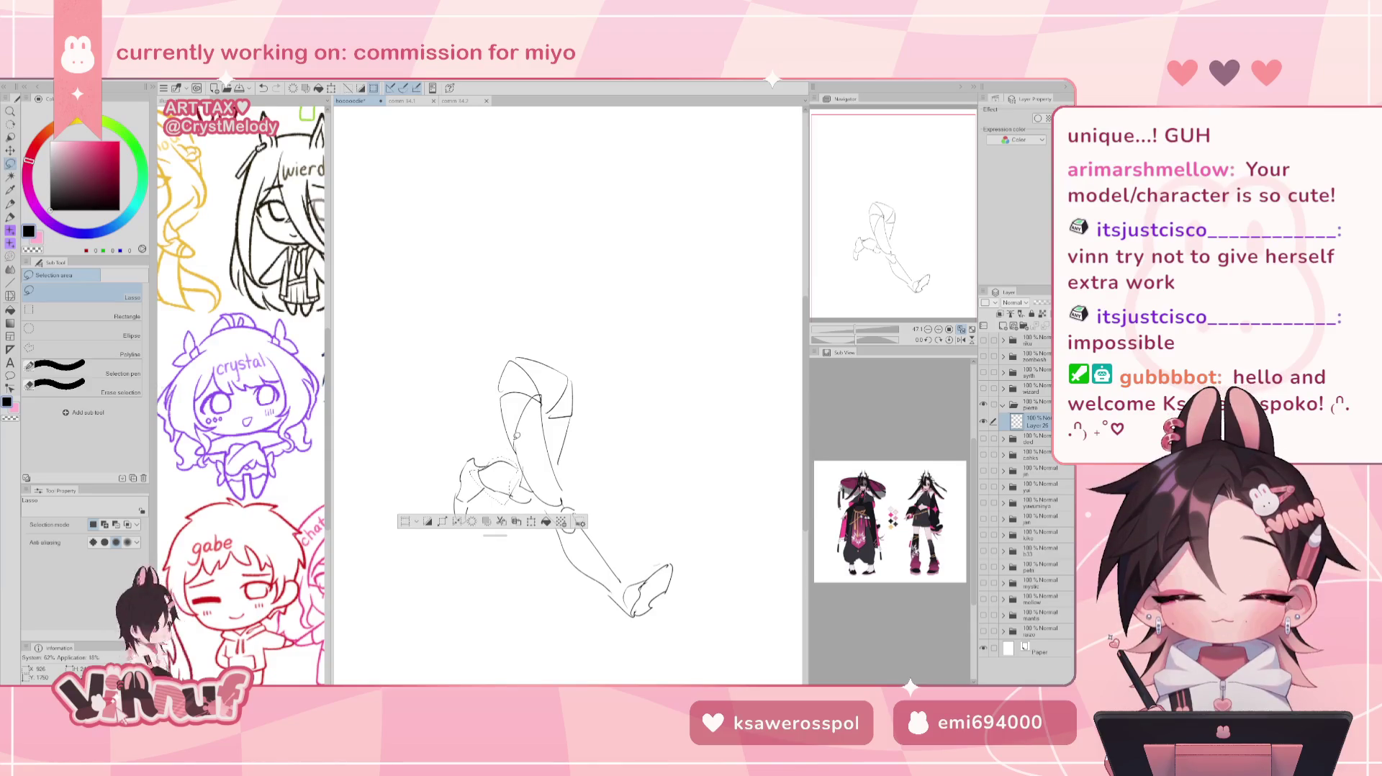
key("j")
left_click(90, 524)
left_click_drag(568, 407, 514, 431)
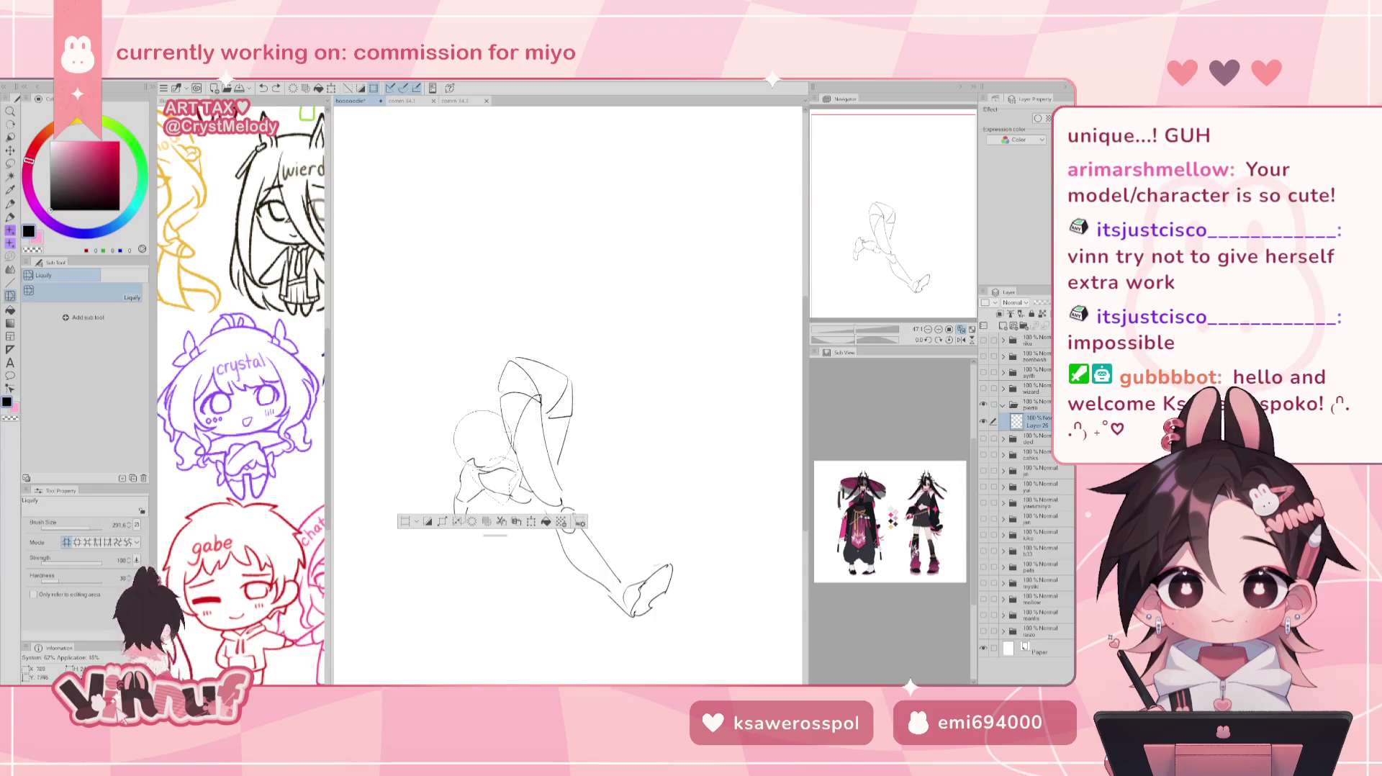
key("ctrl+d")
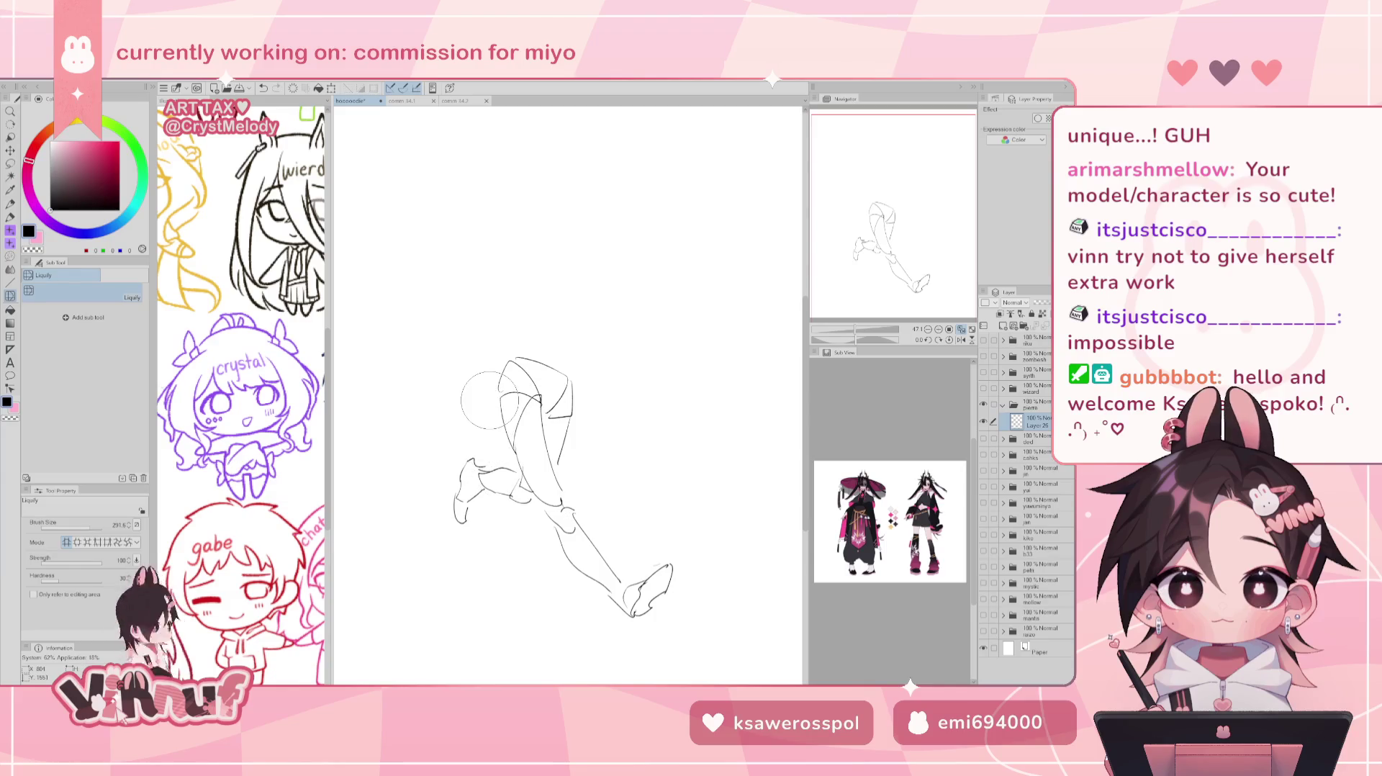
Select the extended lower leg and apply a slight transform shift.
key("m")
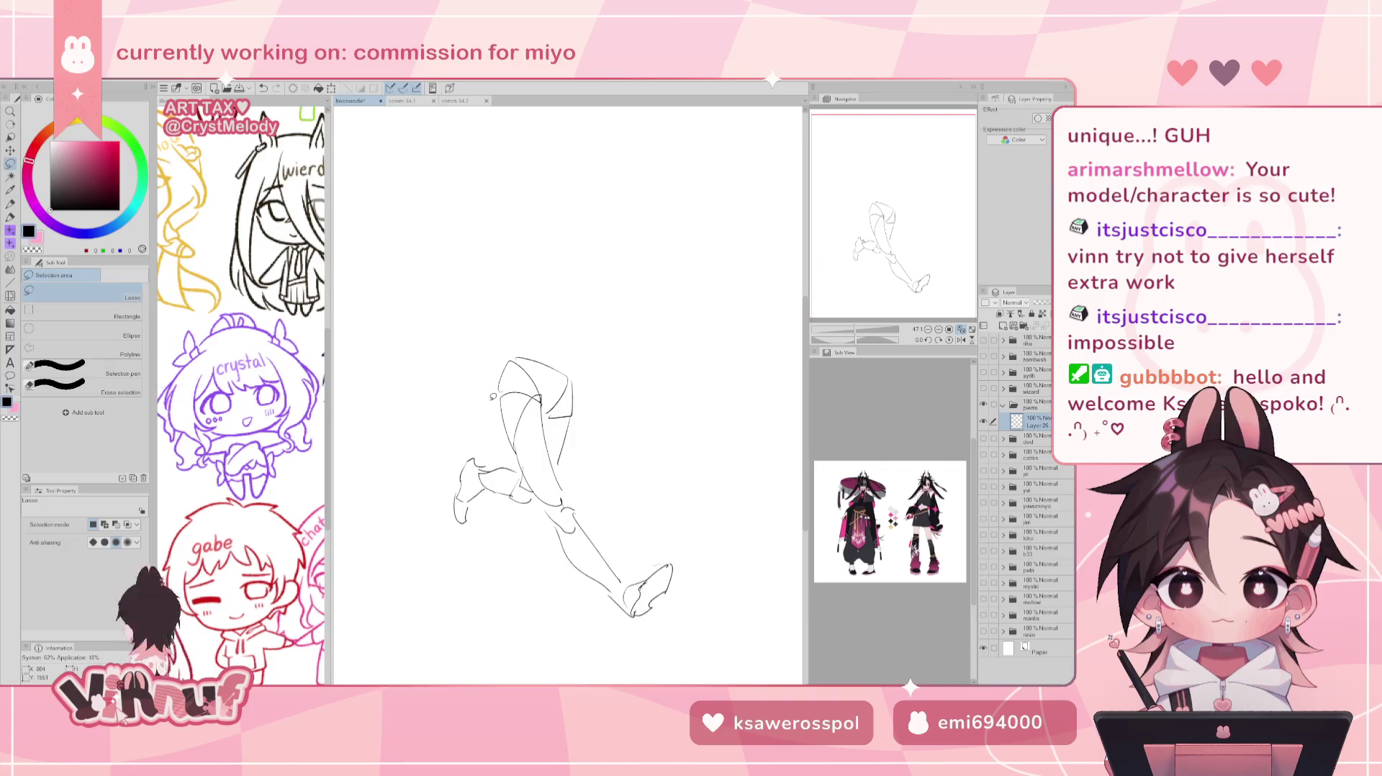
mouse_move(534, 504)
left_mouse_down()
mouse_move(660, 517)
mouse_move(599, 521)
mouse_move(596, 497)
mouse_move(608, 505)
left_mouse_up()
key("ctrl+t")
key("Return")
key("ctrl+d")
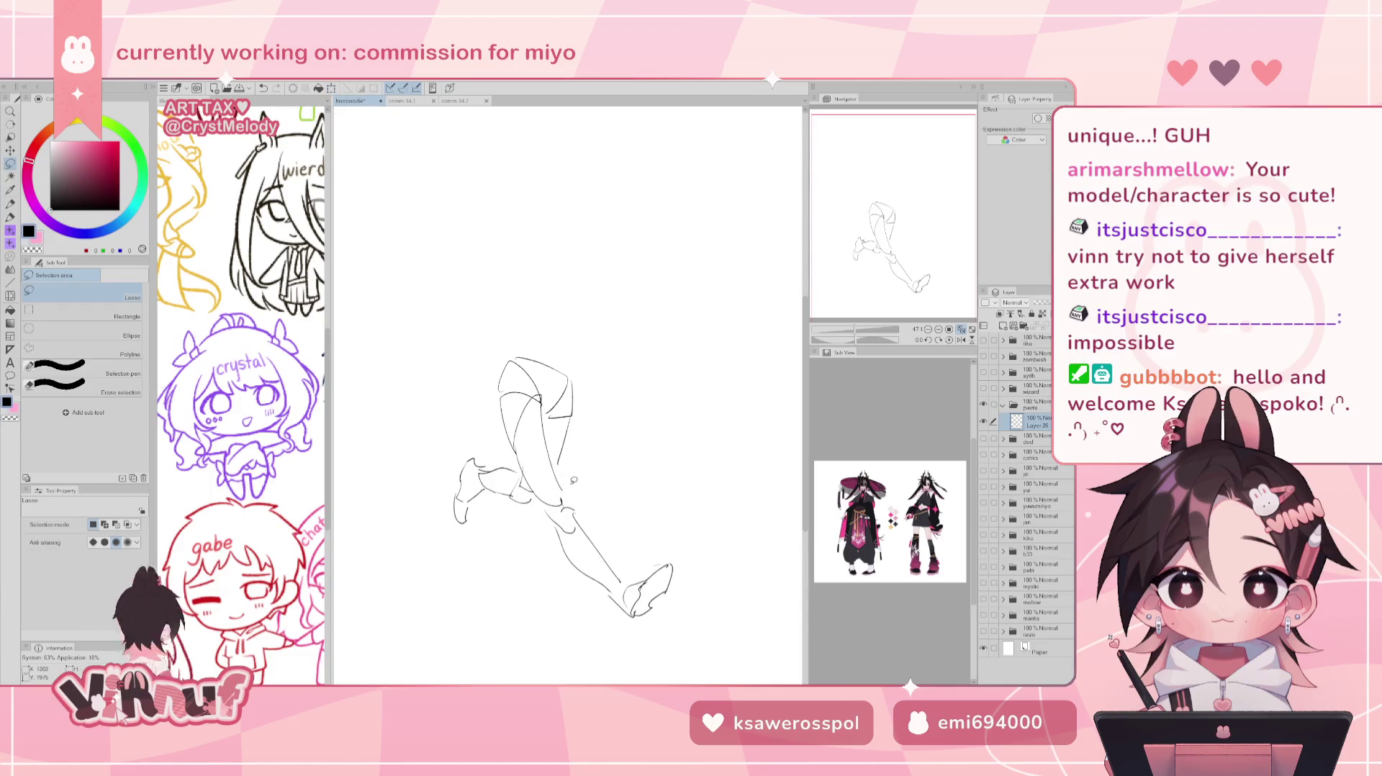
Shift the lower leg and foot up and to the left, then reselect the lower leg.
left_click_drag(528, 477, 531, 464)
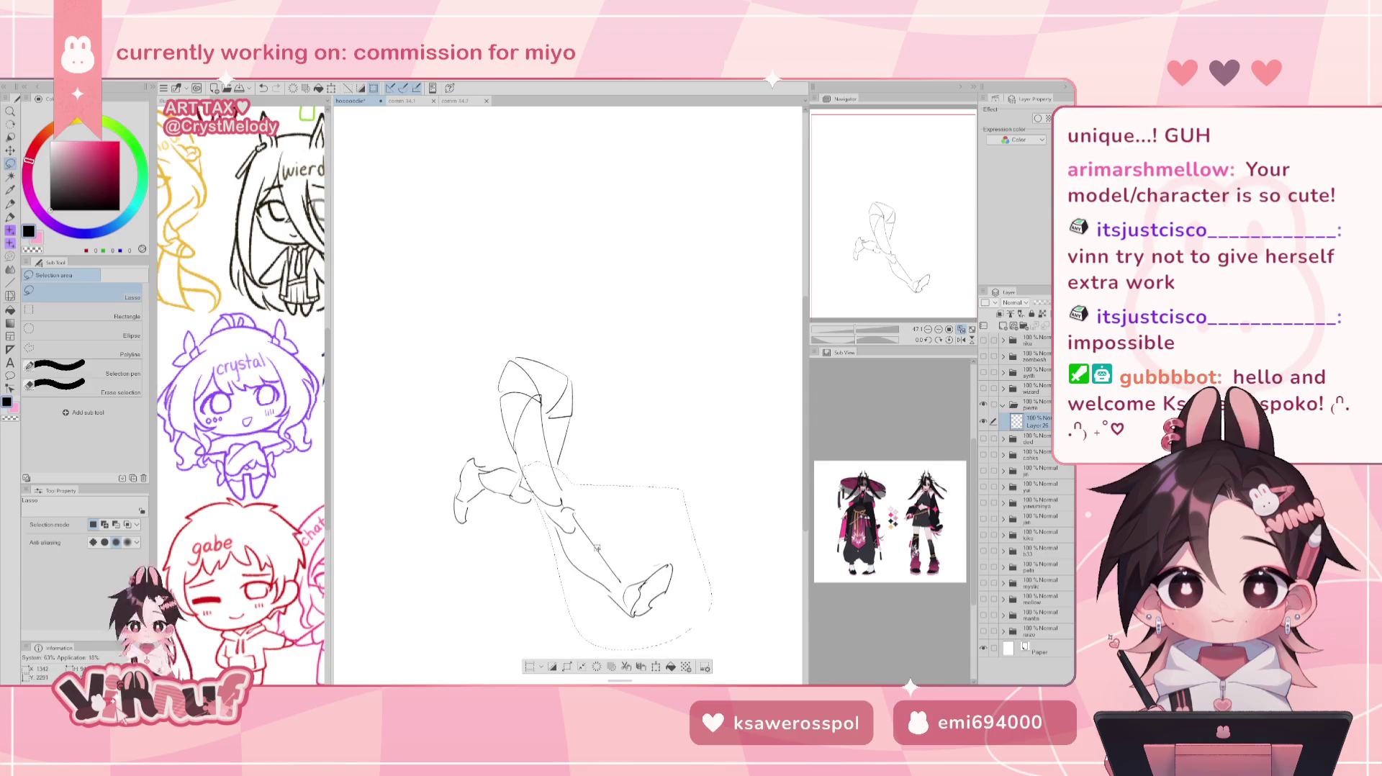
key("k")
mouse_move(604, 531)
left_mouse_down()
mouse_move(598, 518)
mouse_move(607, 534)
left_mouse_up()
key("ctrl+z")
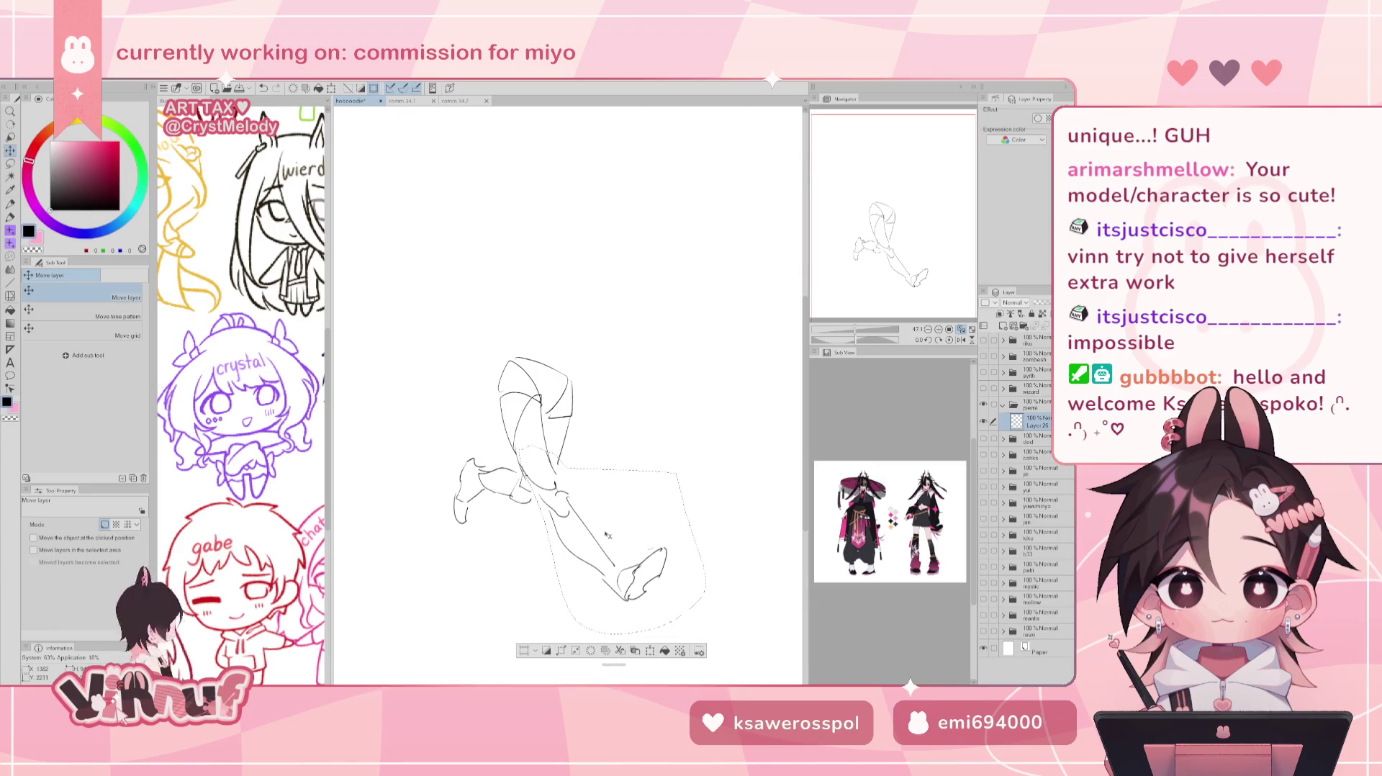
key("ctrl+d")
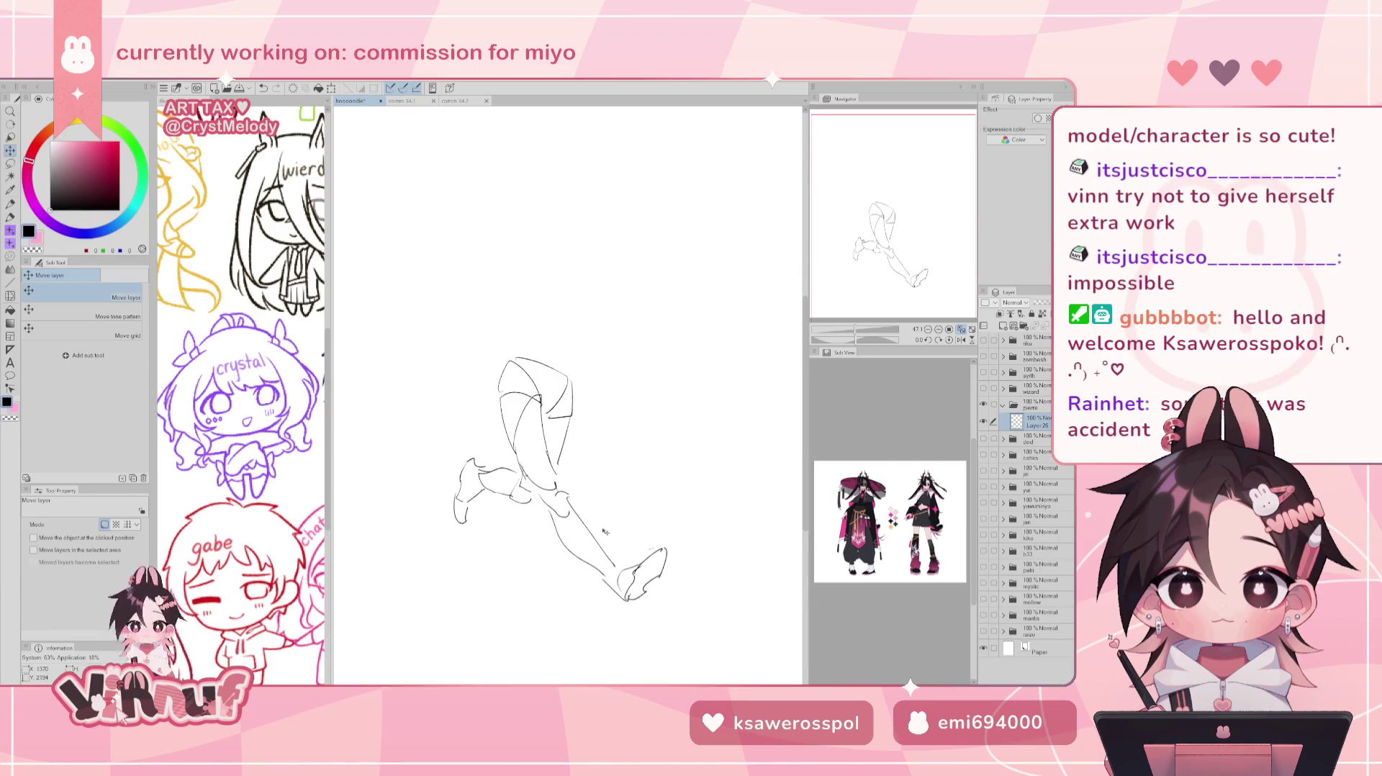
key("m")
left_click_drag(580, 508, 652, 450)
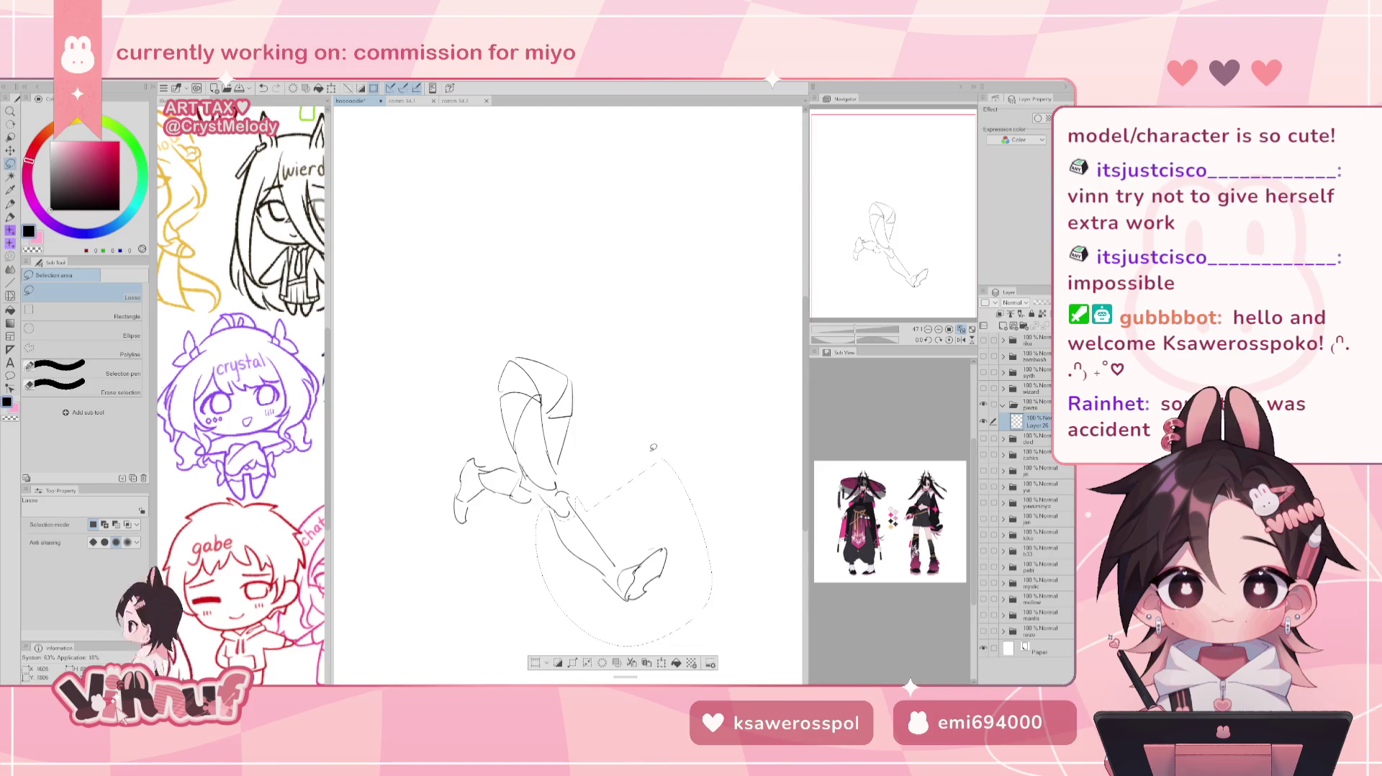
key("ctrl+t")
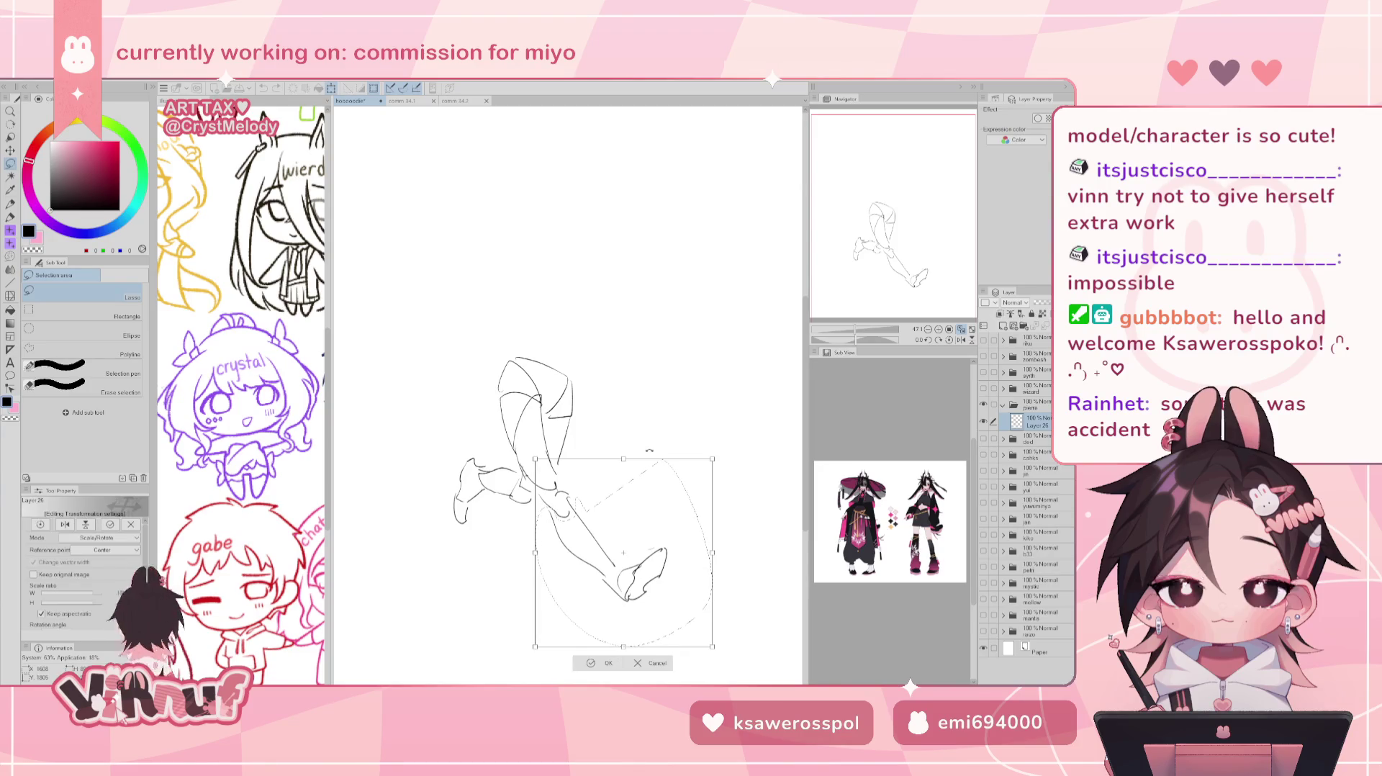
Rotate the selected lower leg slightly clockwise, stretch the foot downward, and commit.
left_click_drag(620, 416, 636, 407)
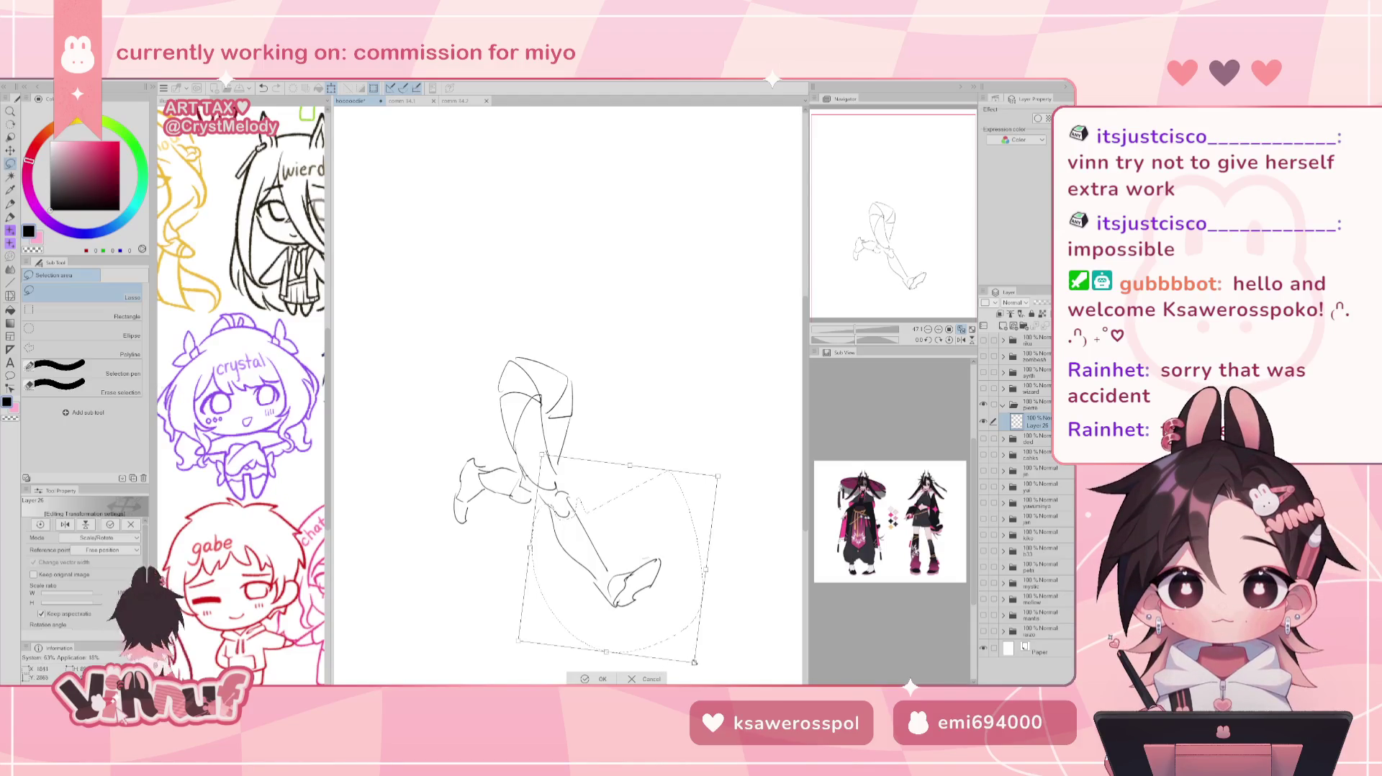
left_click_drag(694, 661, 702, 681)
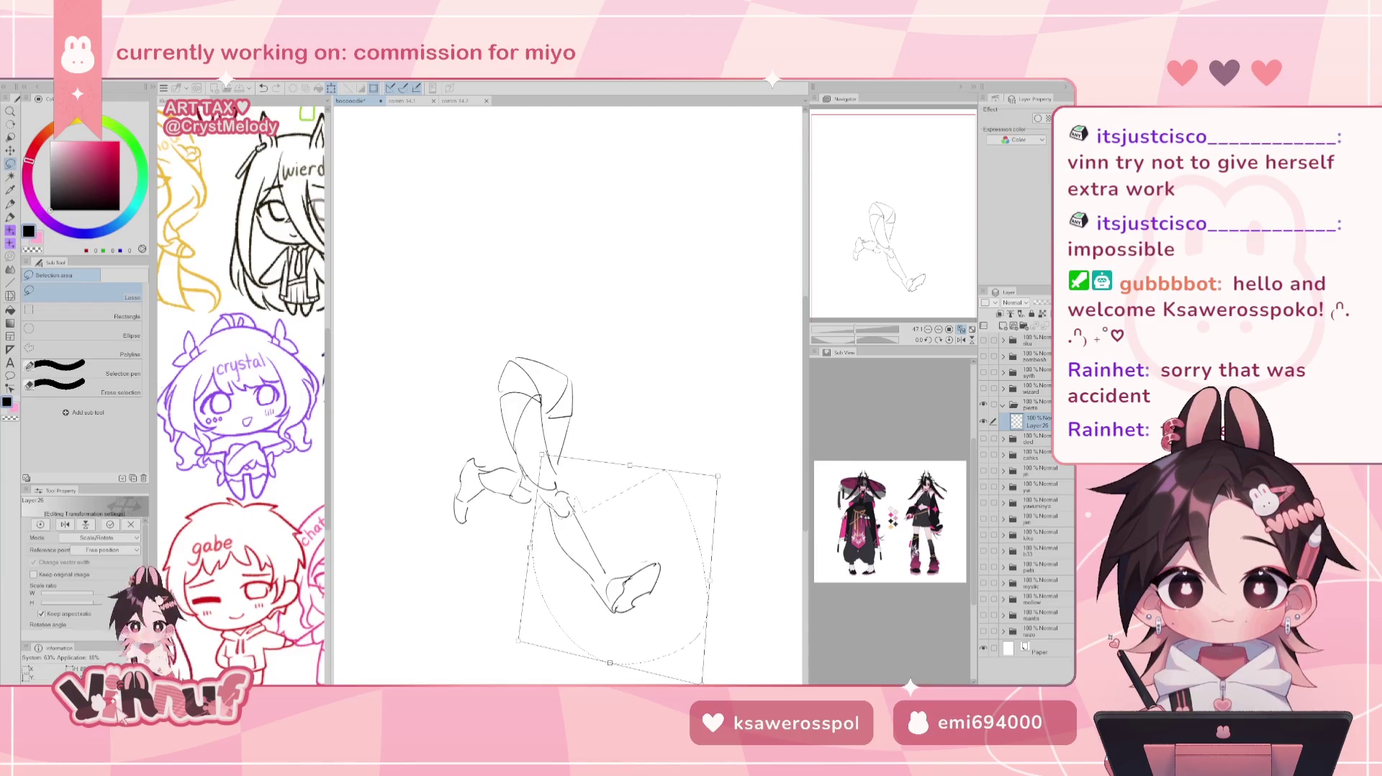
key("Return")
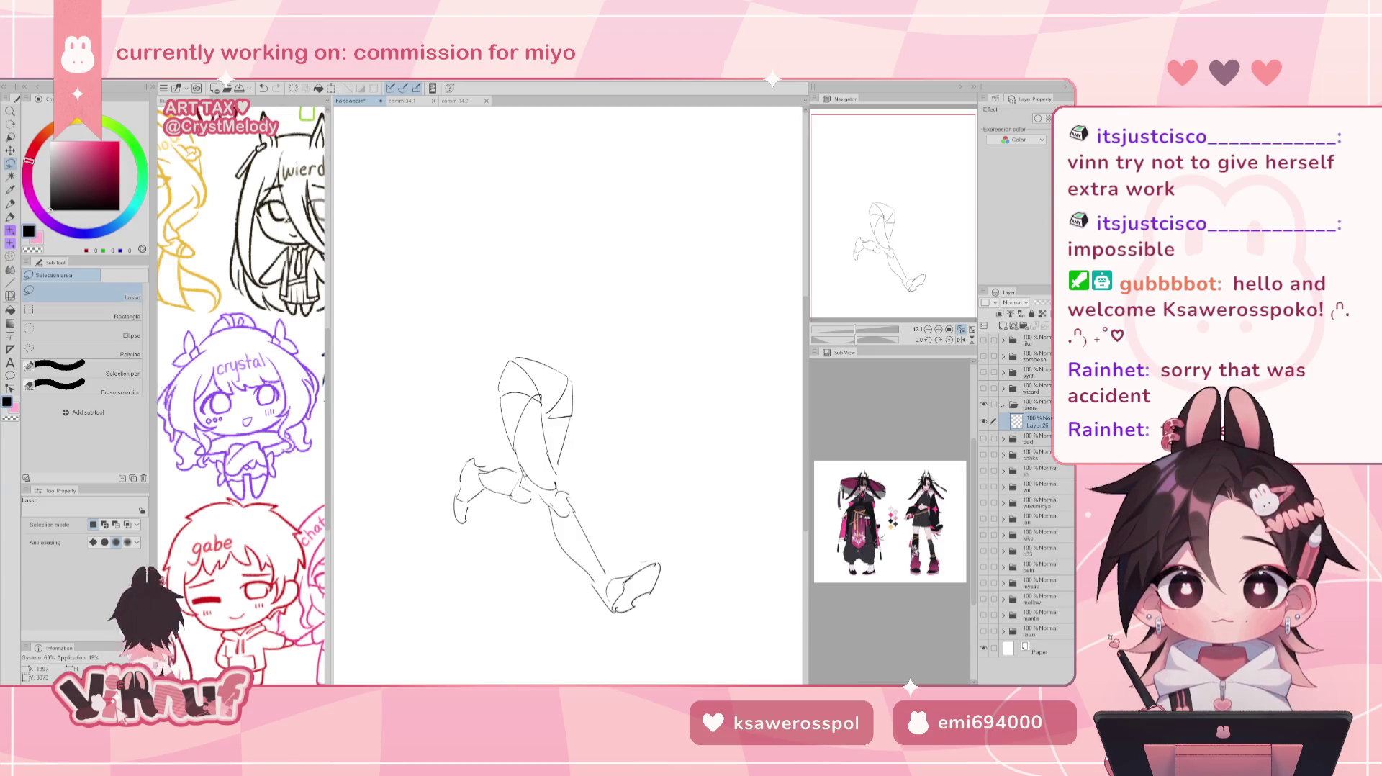
Liquify the foot and shoe outline down-left, flipping the view to check the pose.
key("j")
mouse_move(633, 598)
left_mouse_down()
mouse_move(611, 628)
mouse_move(631, 635)
left_mouse_up()
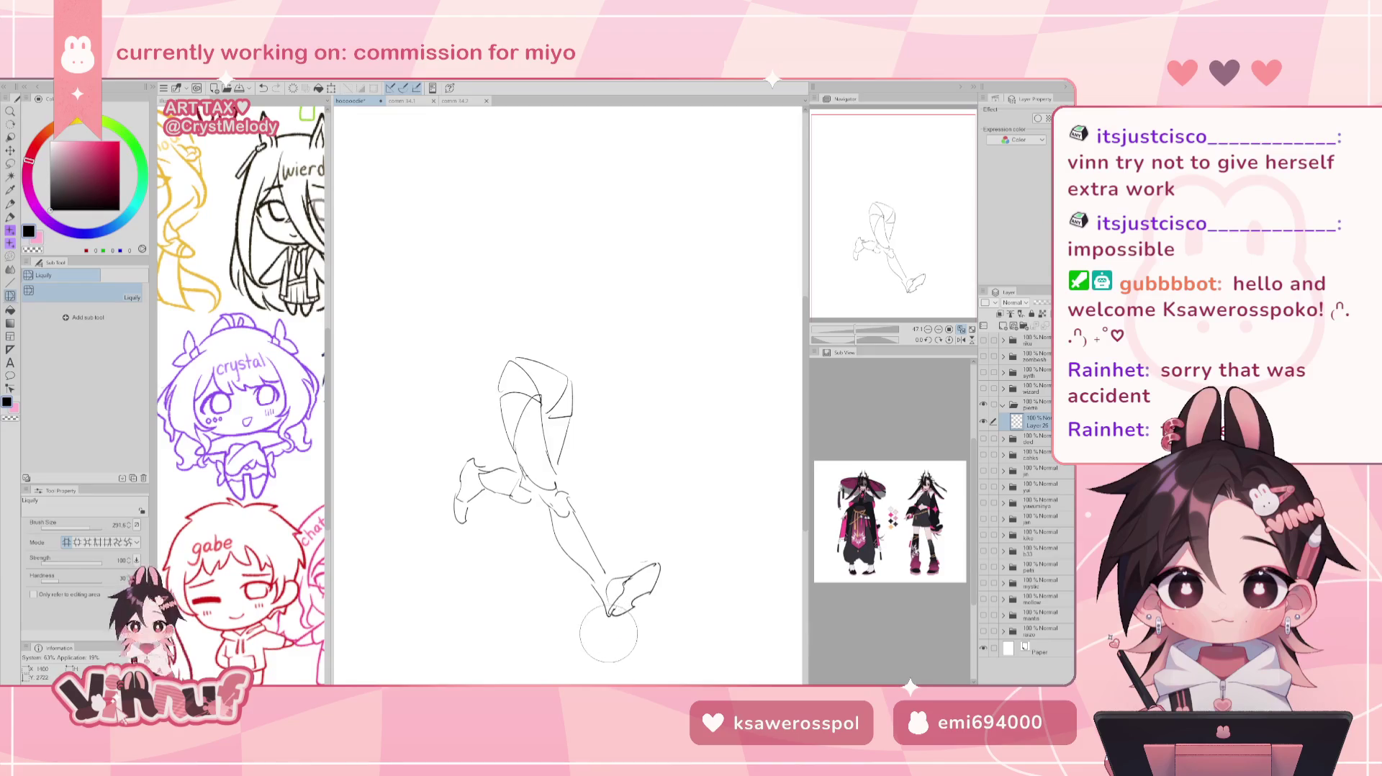
key("h")
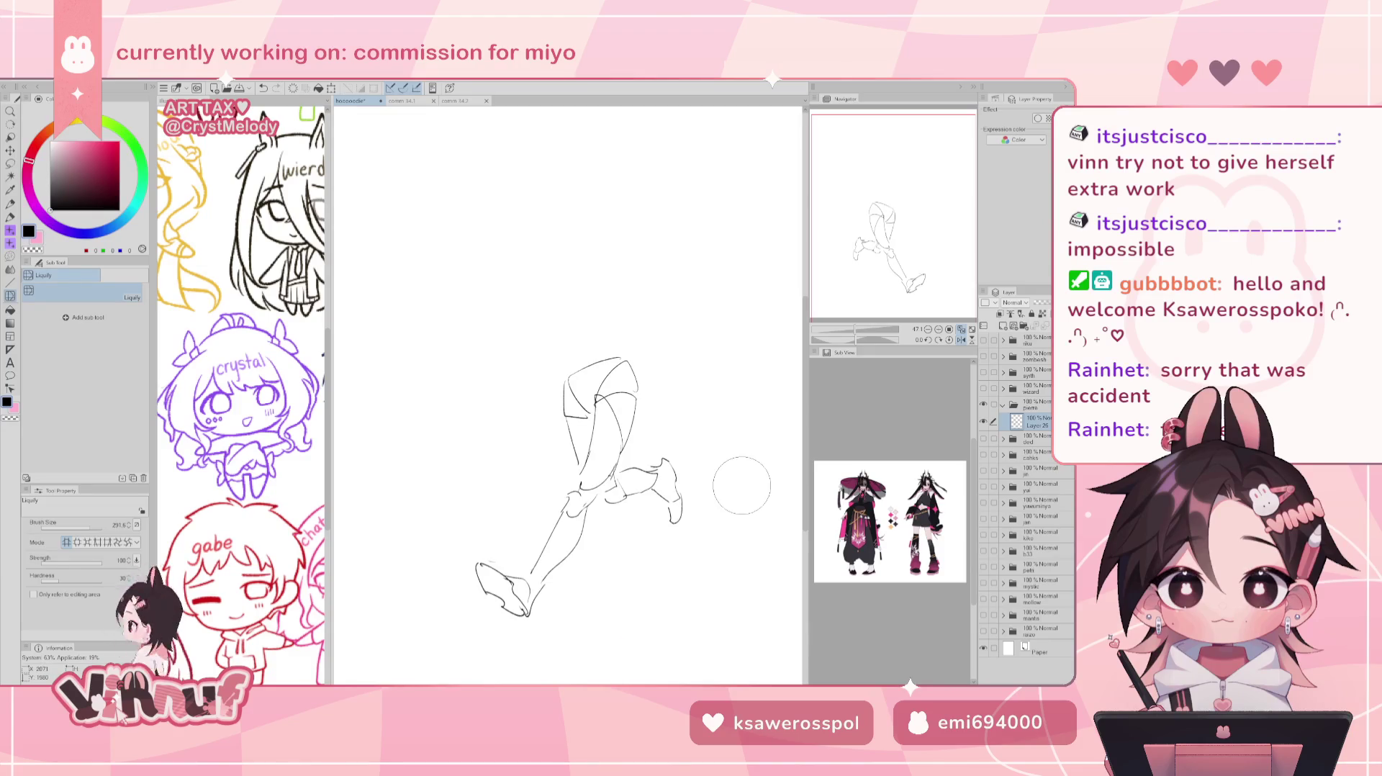
key("h")
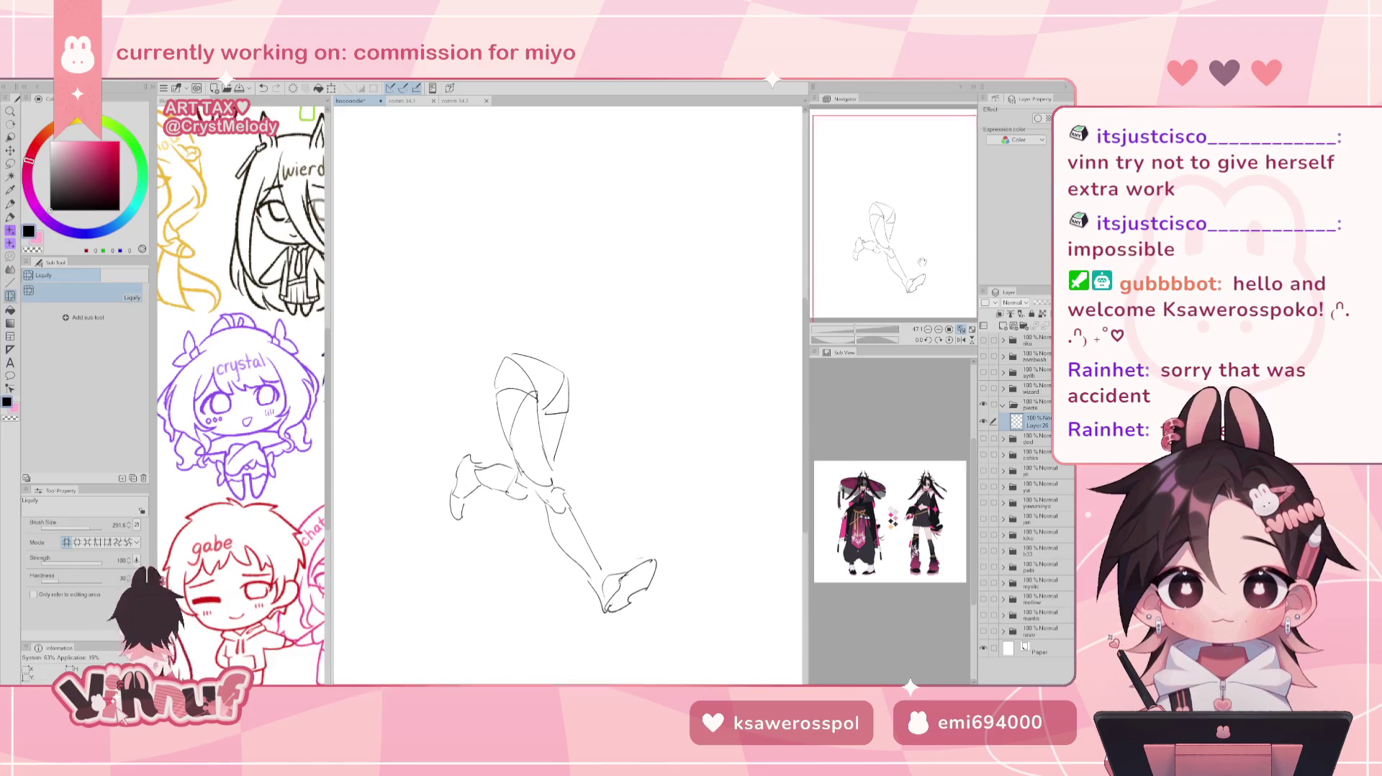
left_click_drag(922, 262, 914, 271)
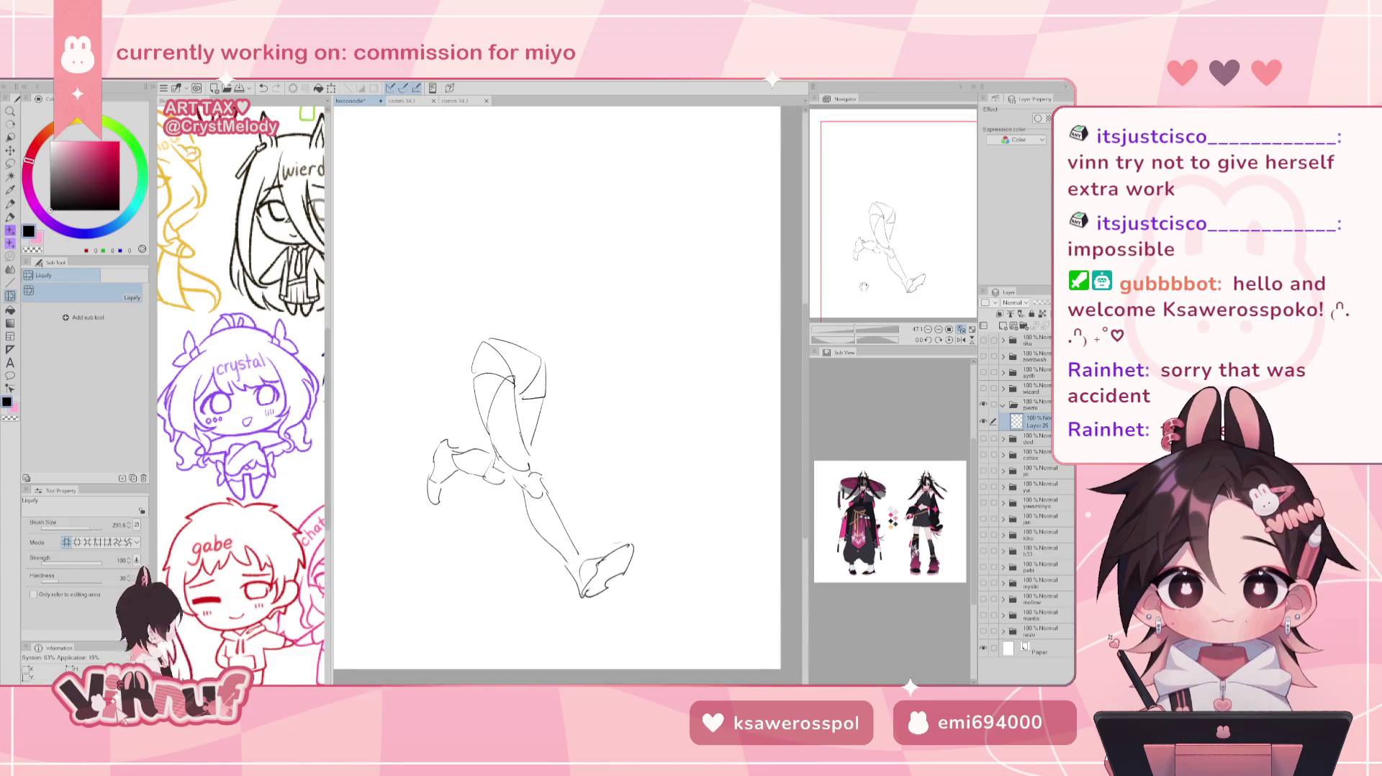
Erase the inner thigh lines and redraw the thigh's inner contour with the pen.
key("e")
left_click_drag(497, 468, 529, 389)
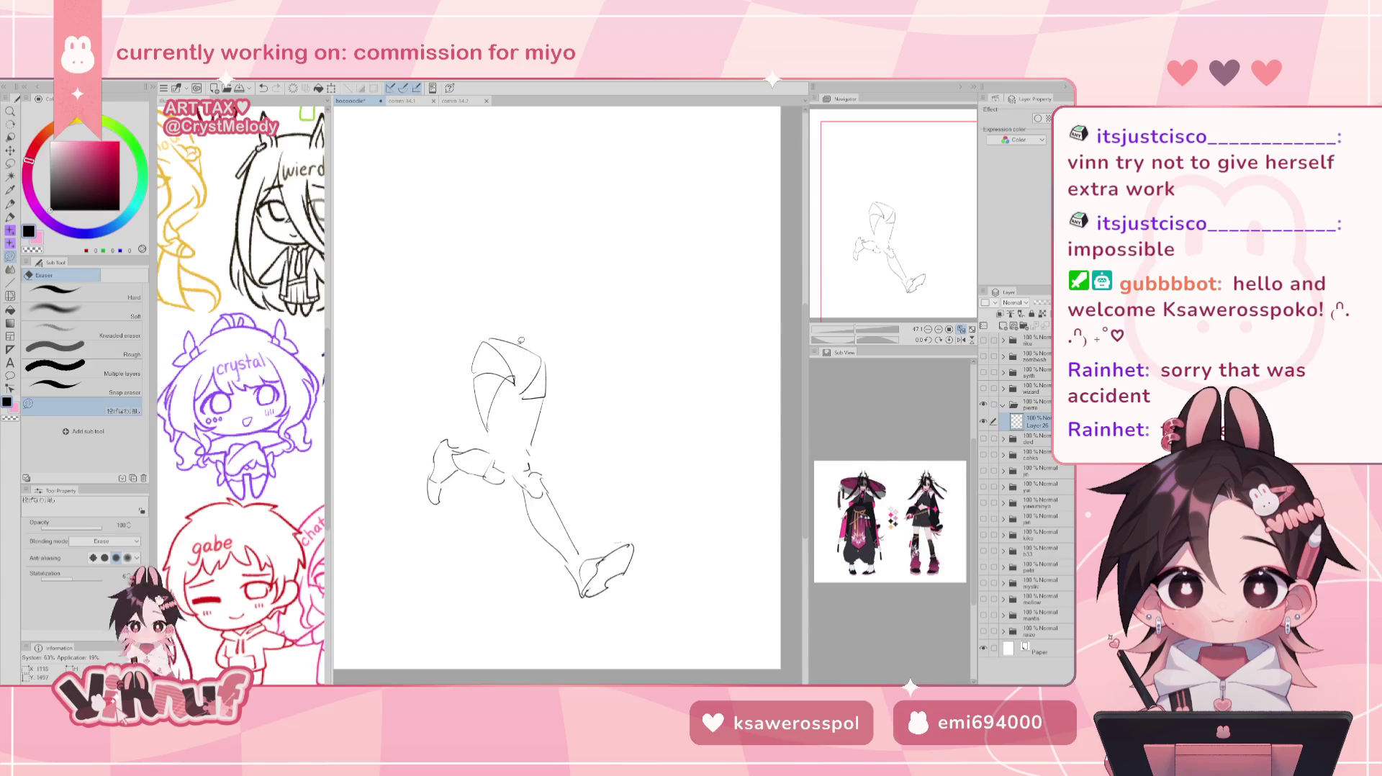
key("p")
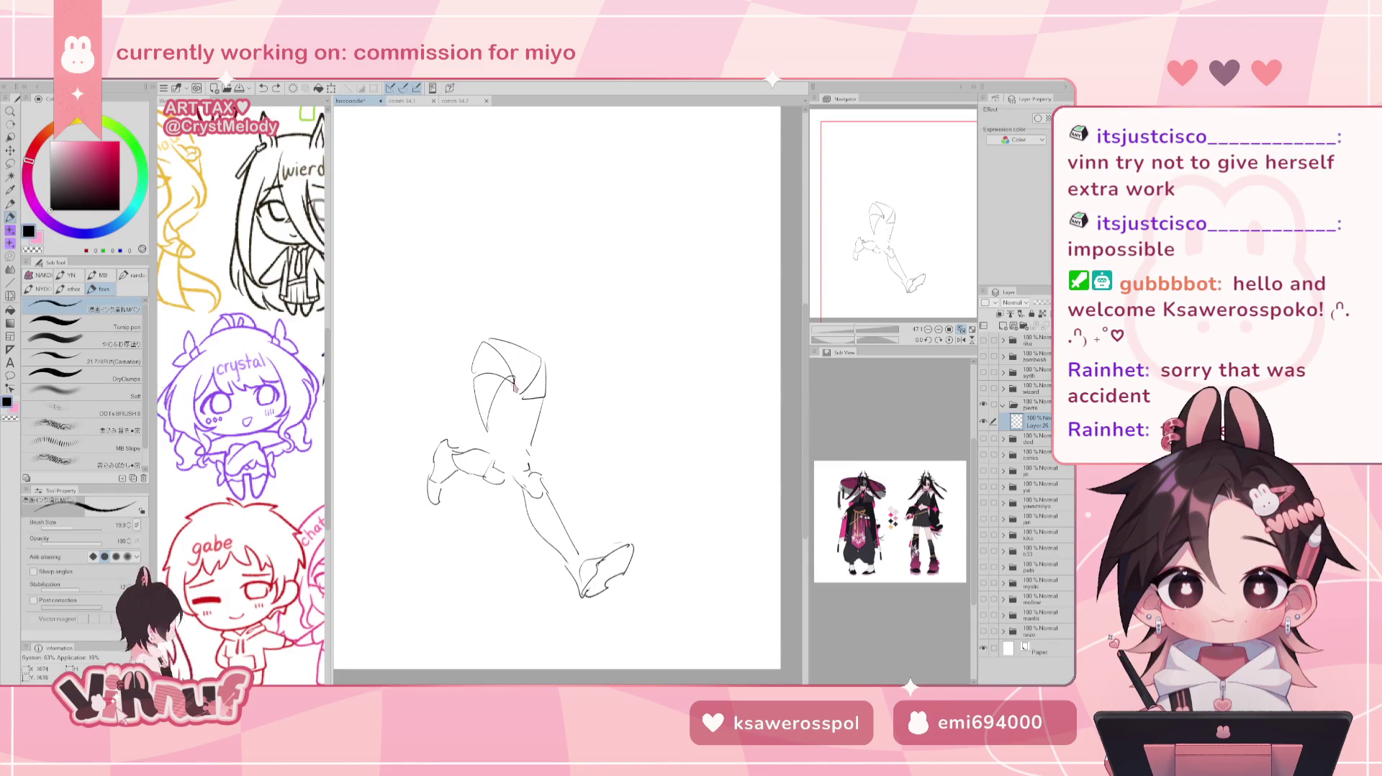
left_click_drag(515, 376, 529, 467)
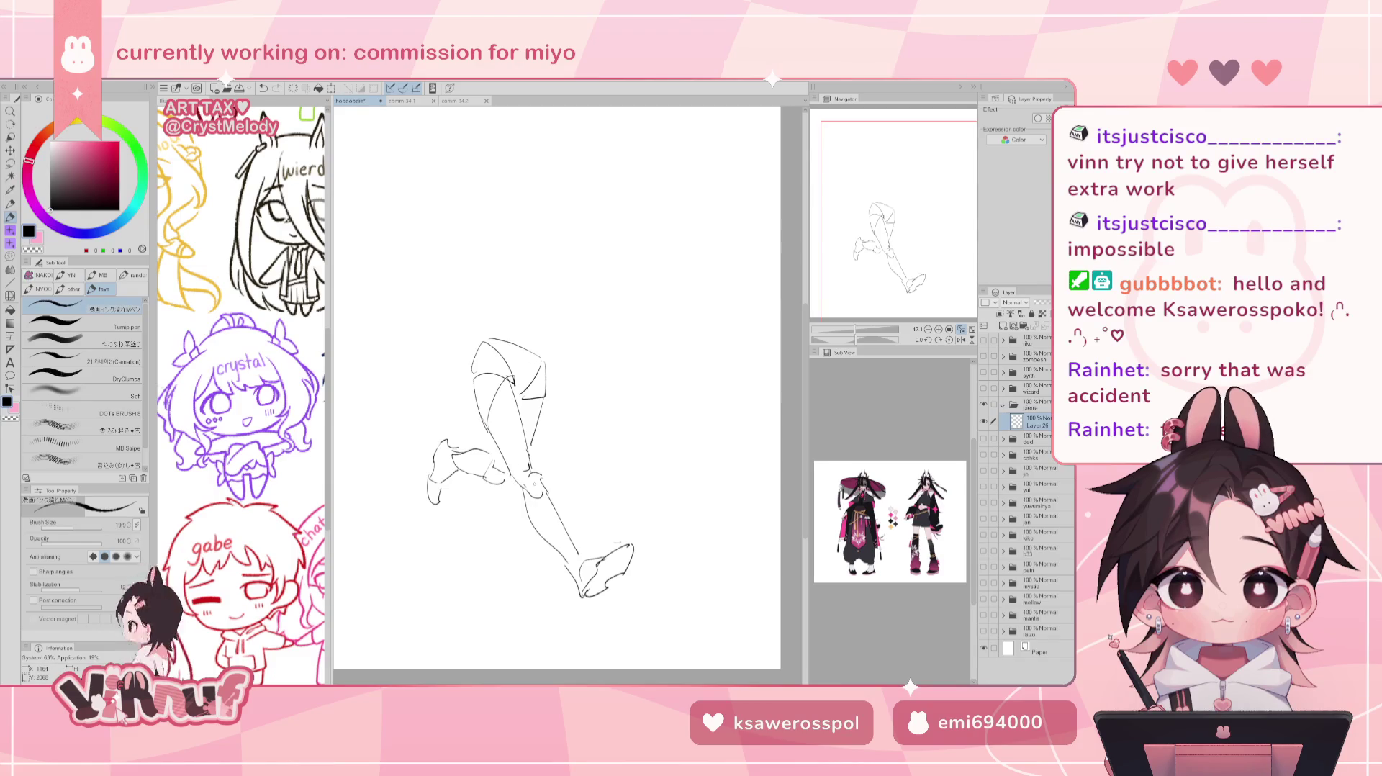
Nudge the lower leg and foot slightly left, then mirror the view to check.
key("m")
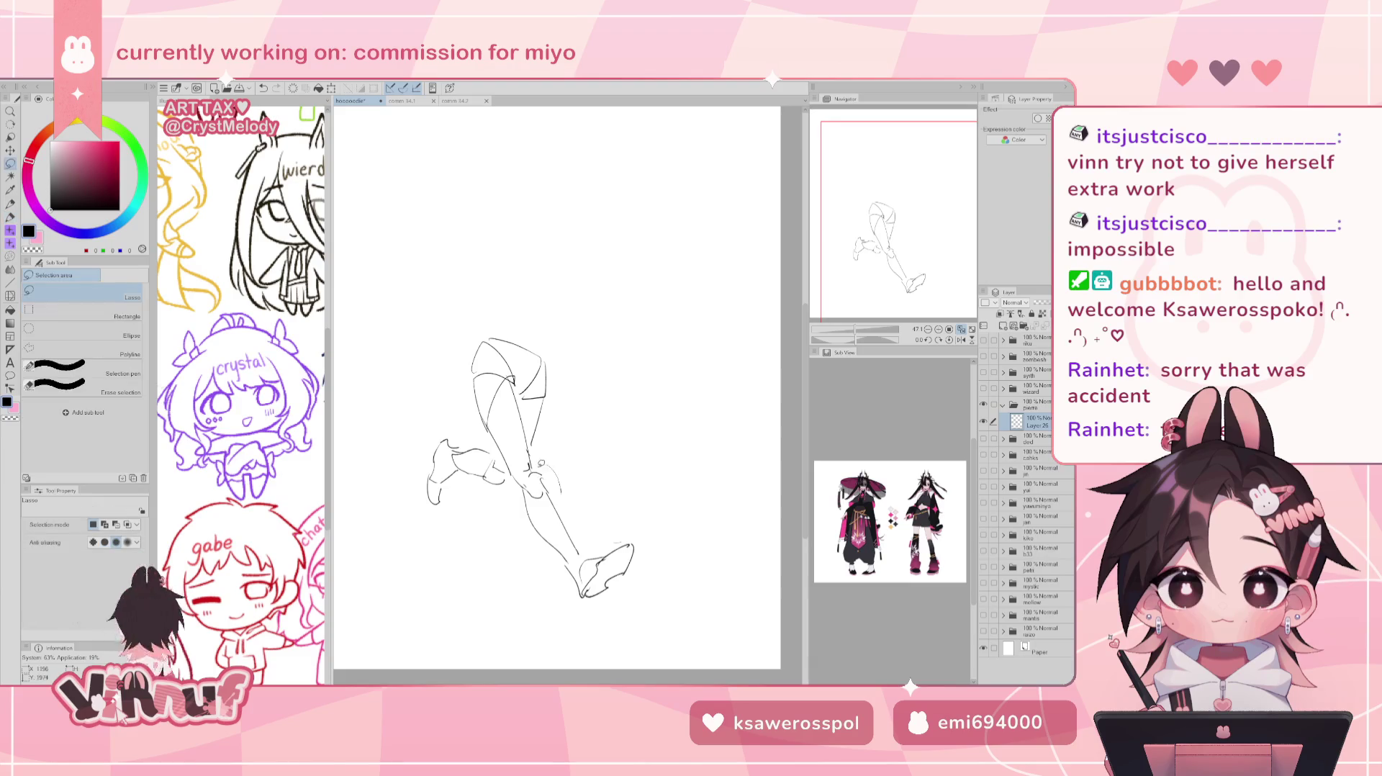
left_click_drag(516, 471, 650, 505)
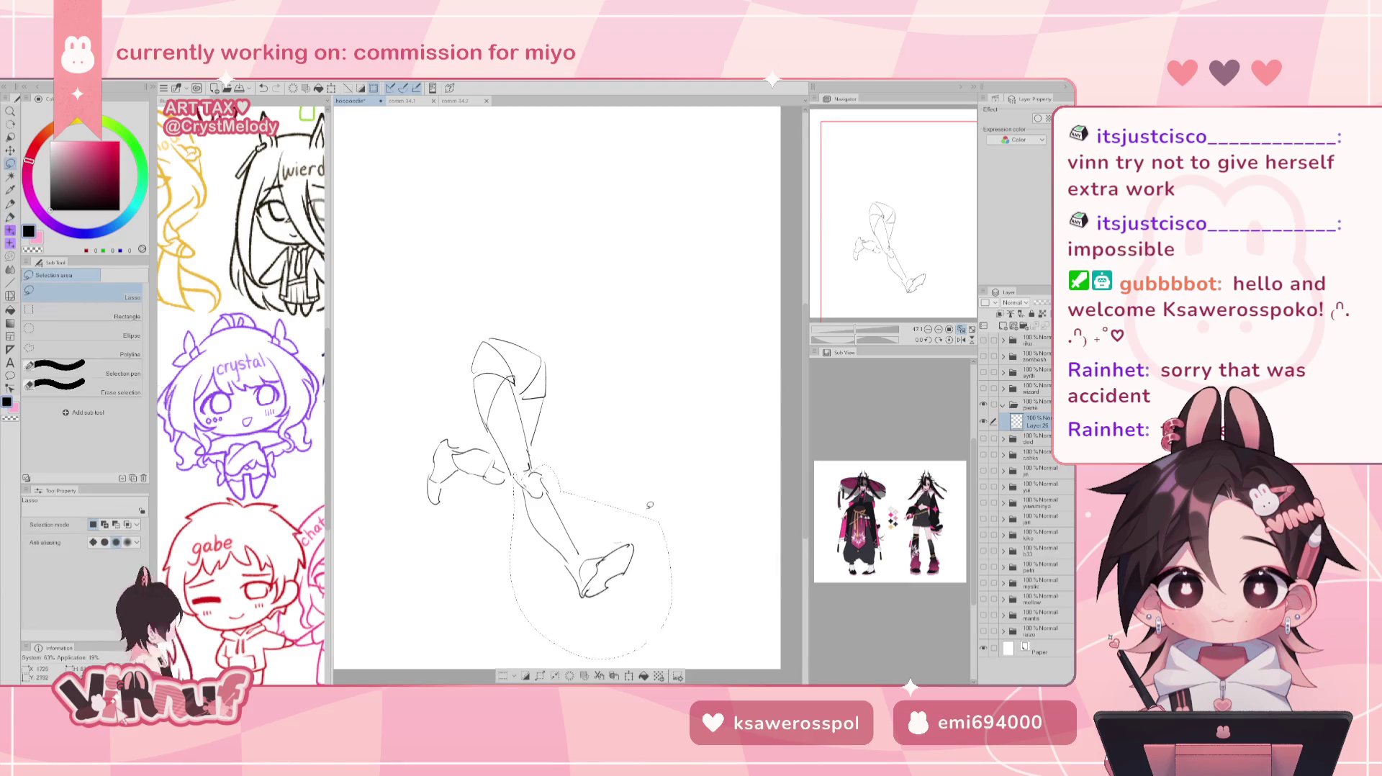
key("k")
left_click_drag(602, 553, 599, 551)
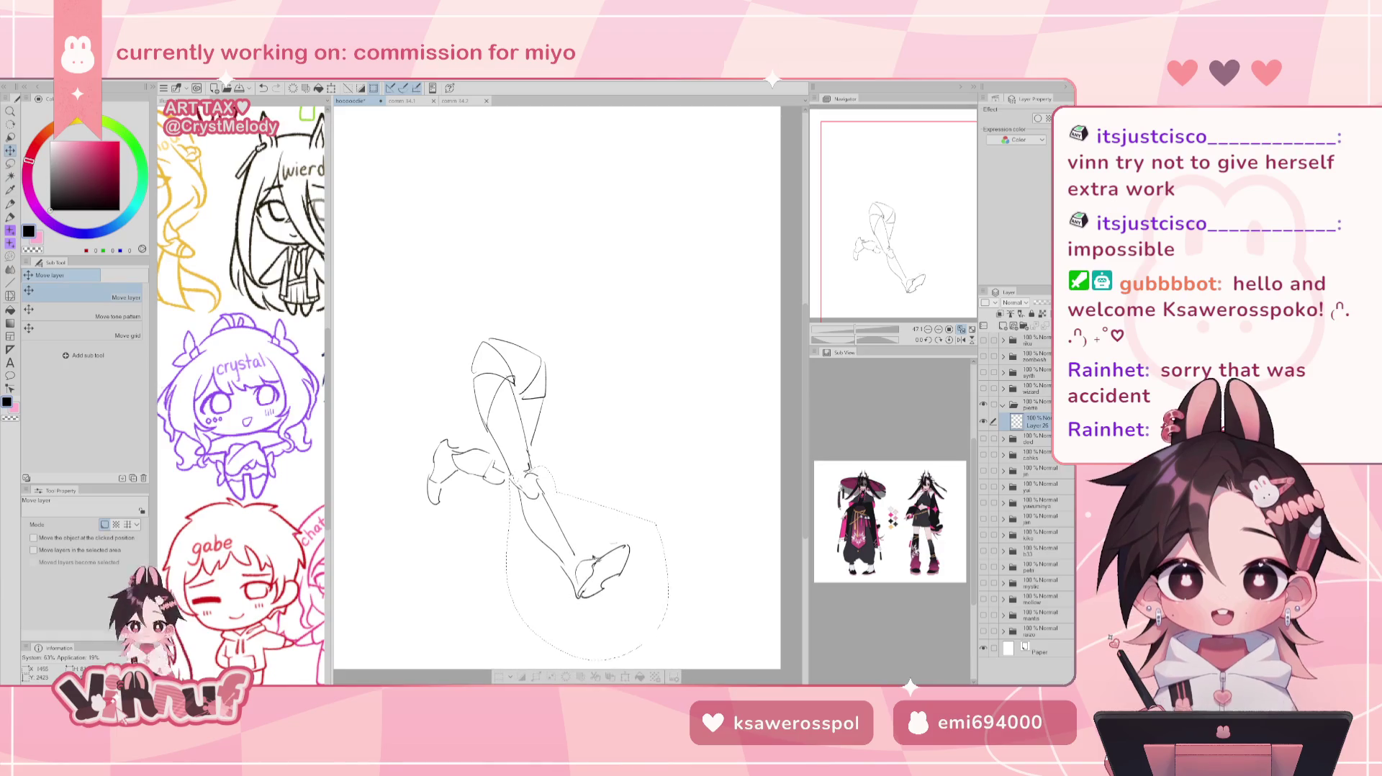
key("ctrl+d")
key("h")
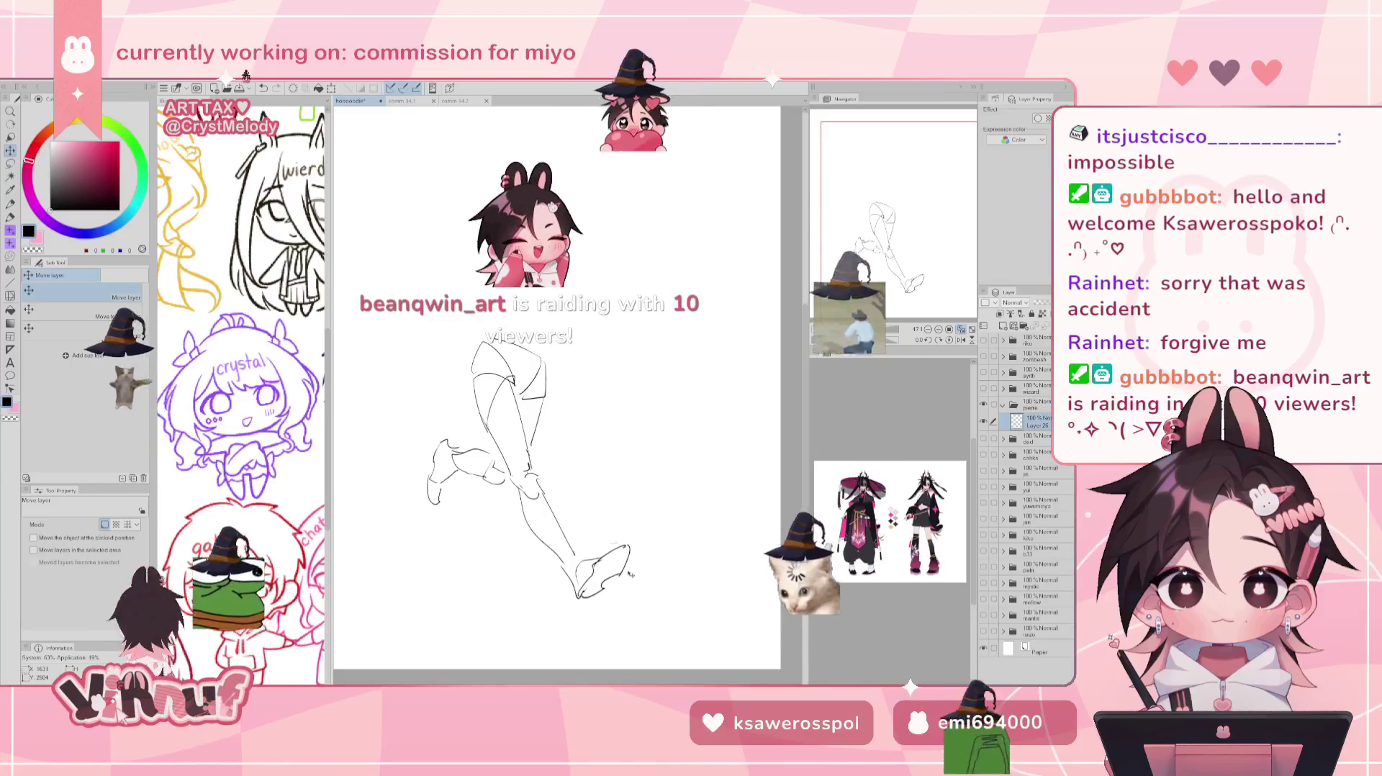
key("m")
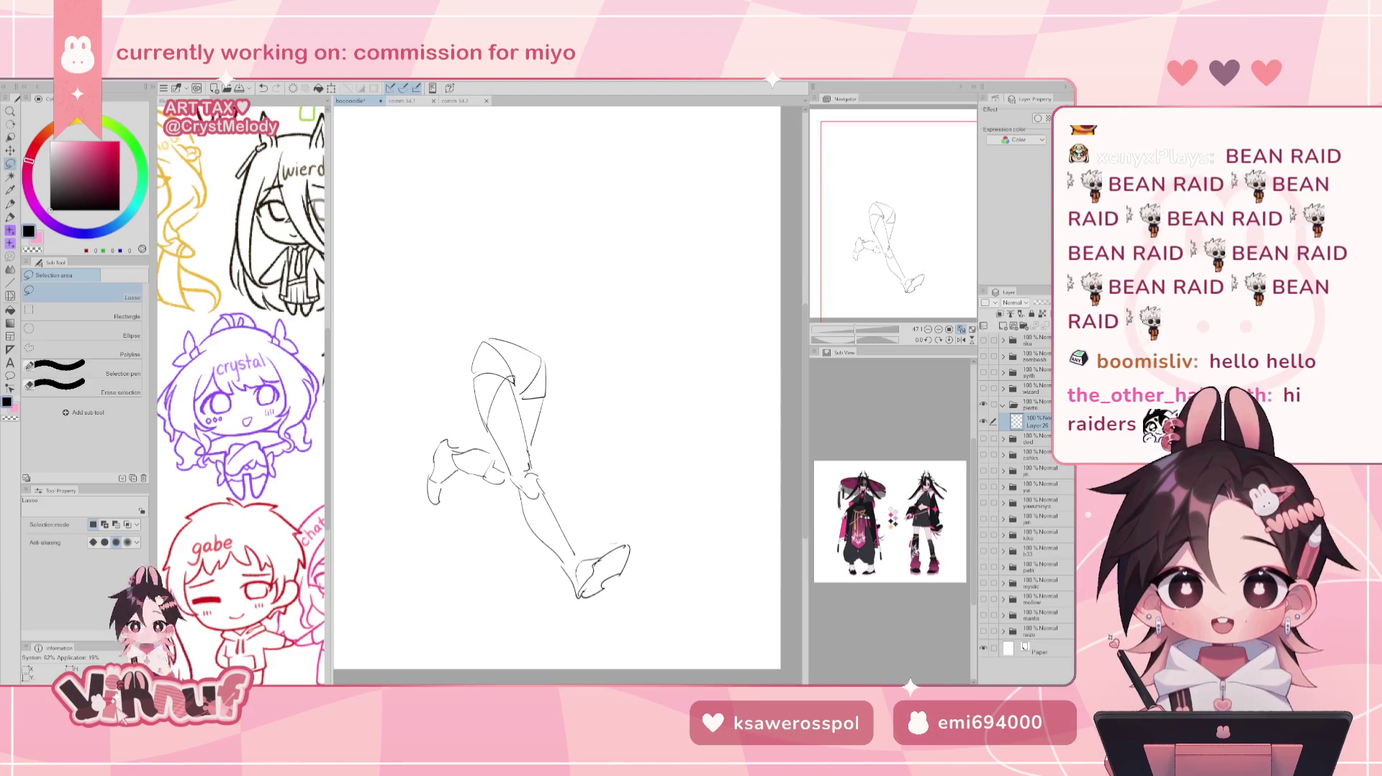
scroll(554, 388, "down", 1)
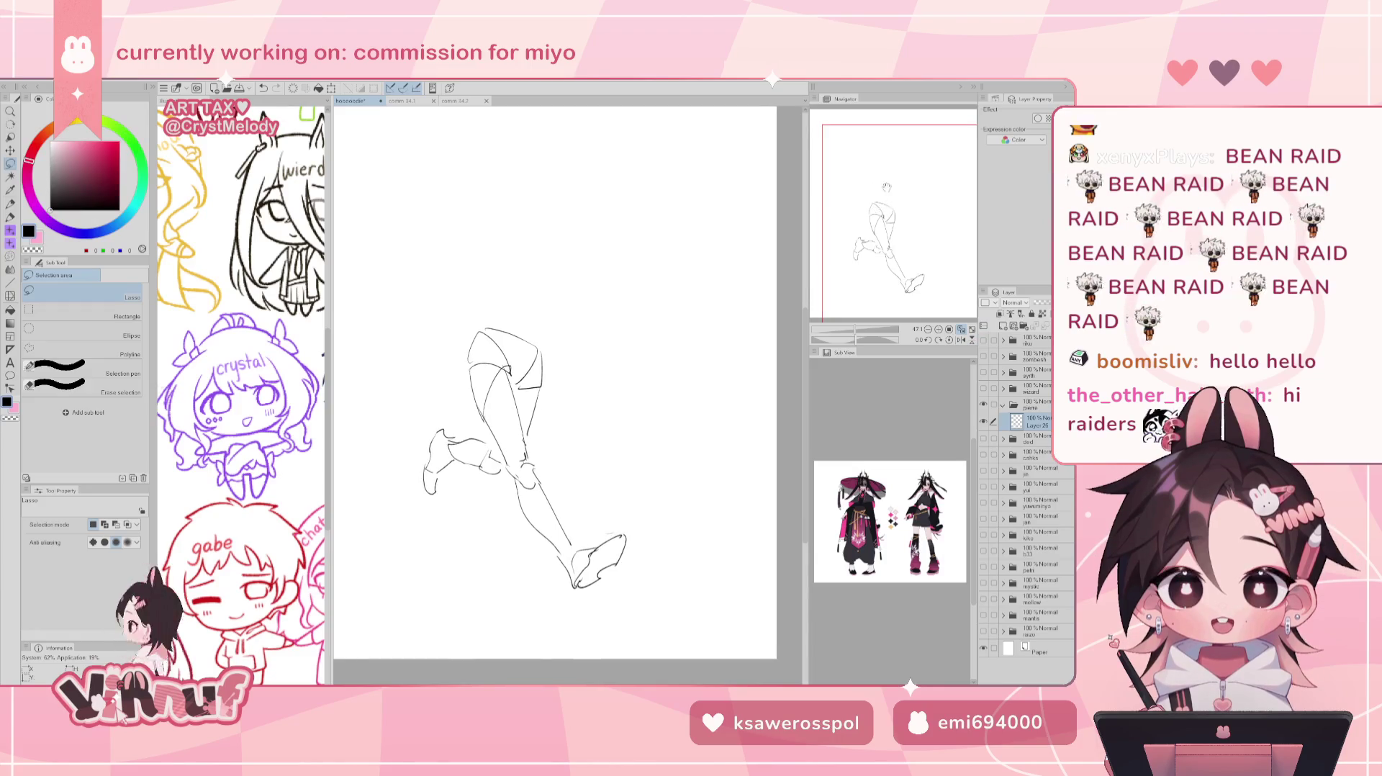
Move the left foot slightly up and right, then flip the view to check.
scroll(566, 395, "down", 1)
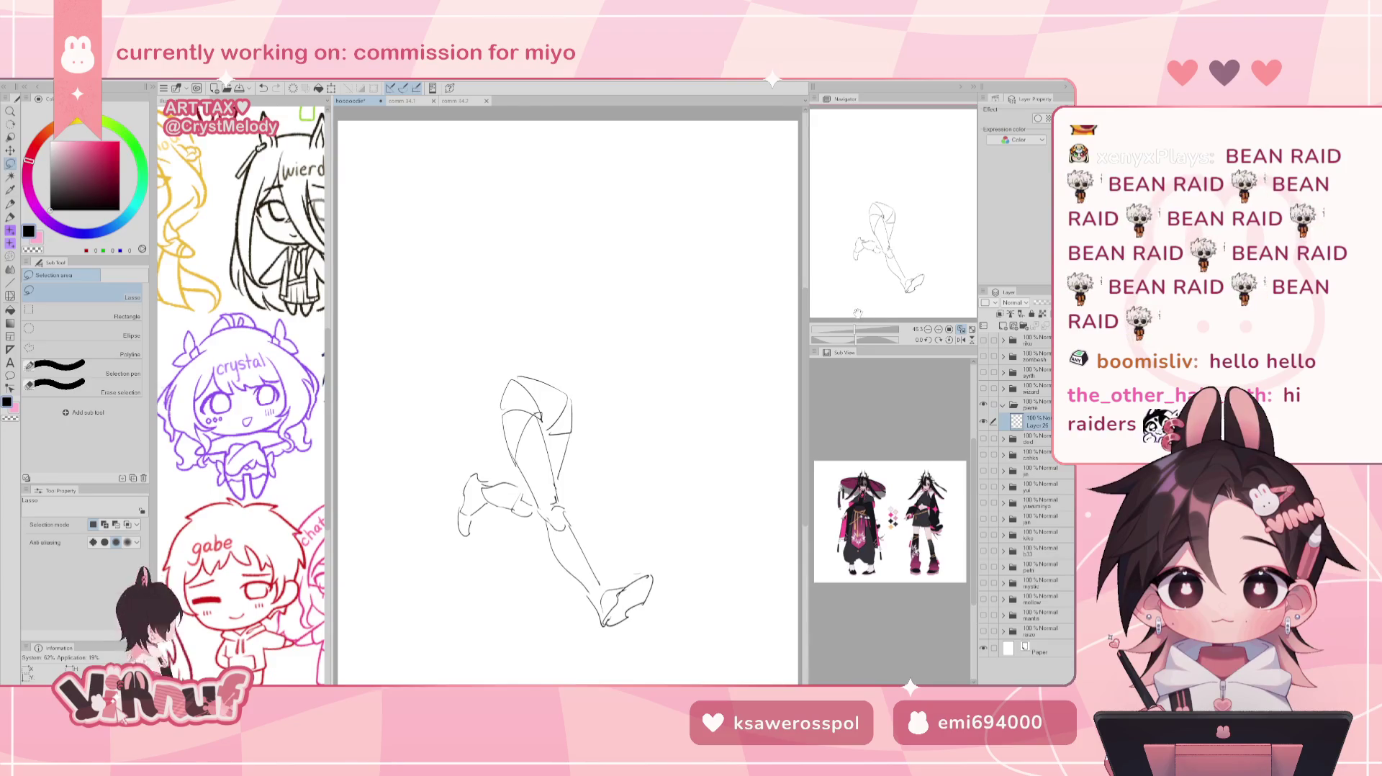
mouse_move(531, 507)
left_mouse_down()
mouse_move(519, 565)
mouse_move(524, 531)
mouse_move(529, 547)
left_mouse_up()
key("k")
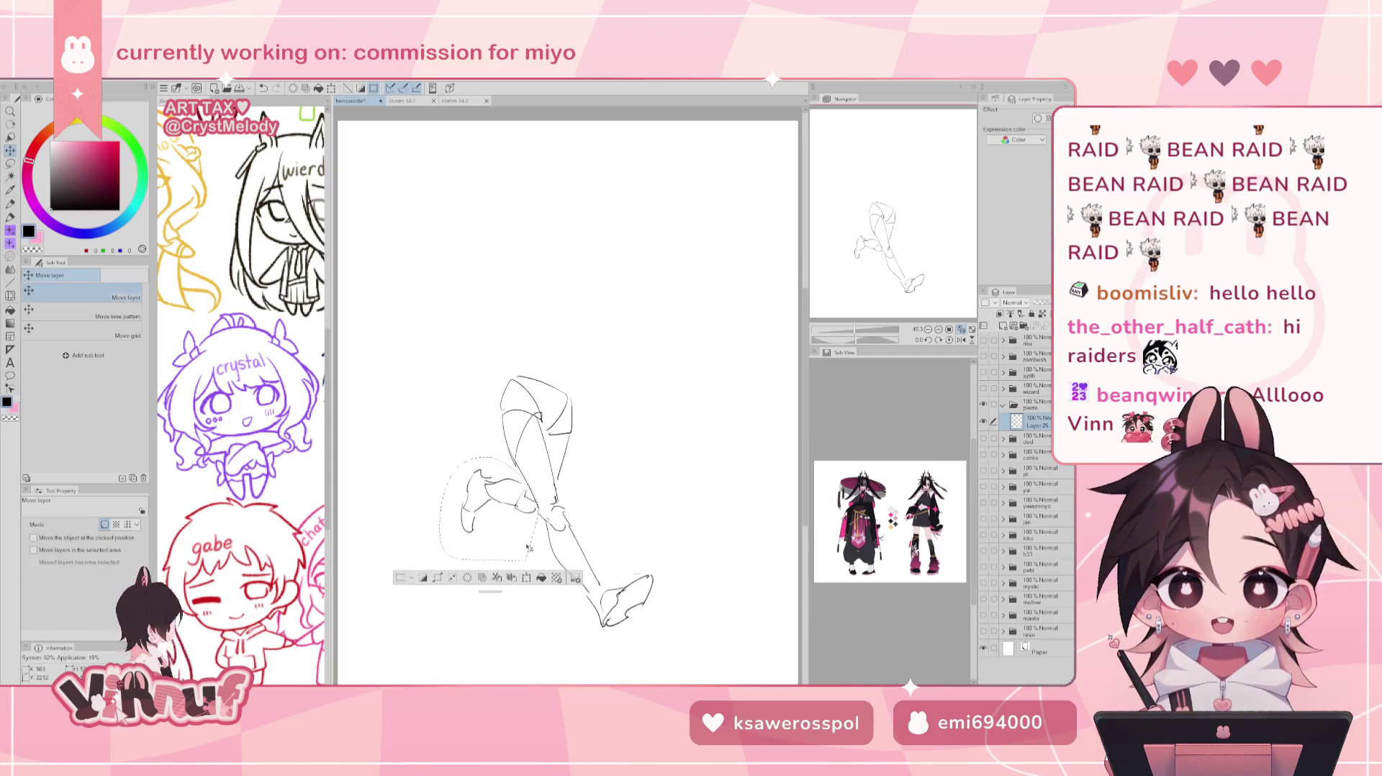
key("ctrl+d")
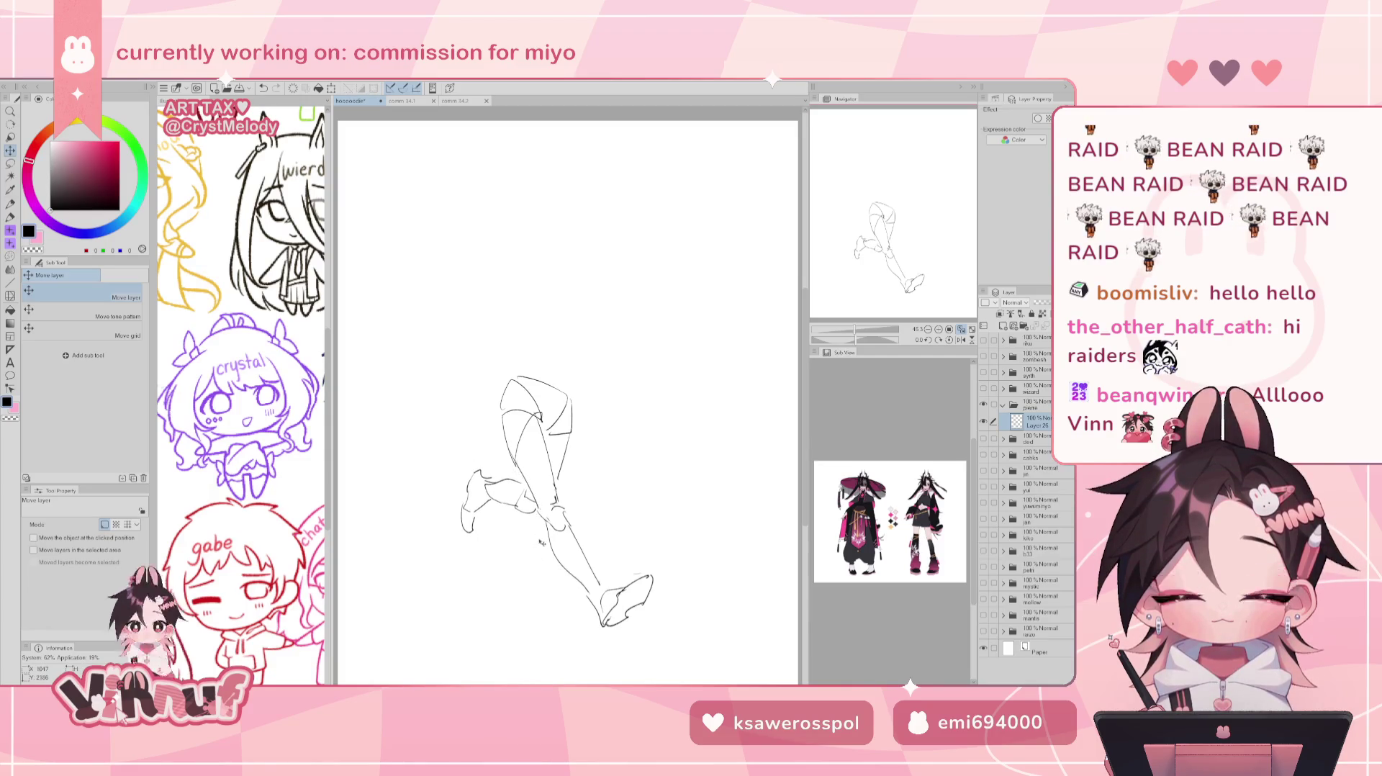
key("h")
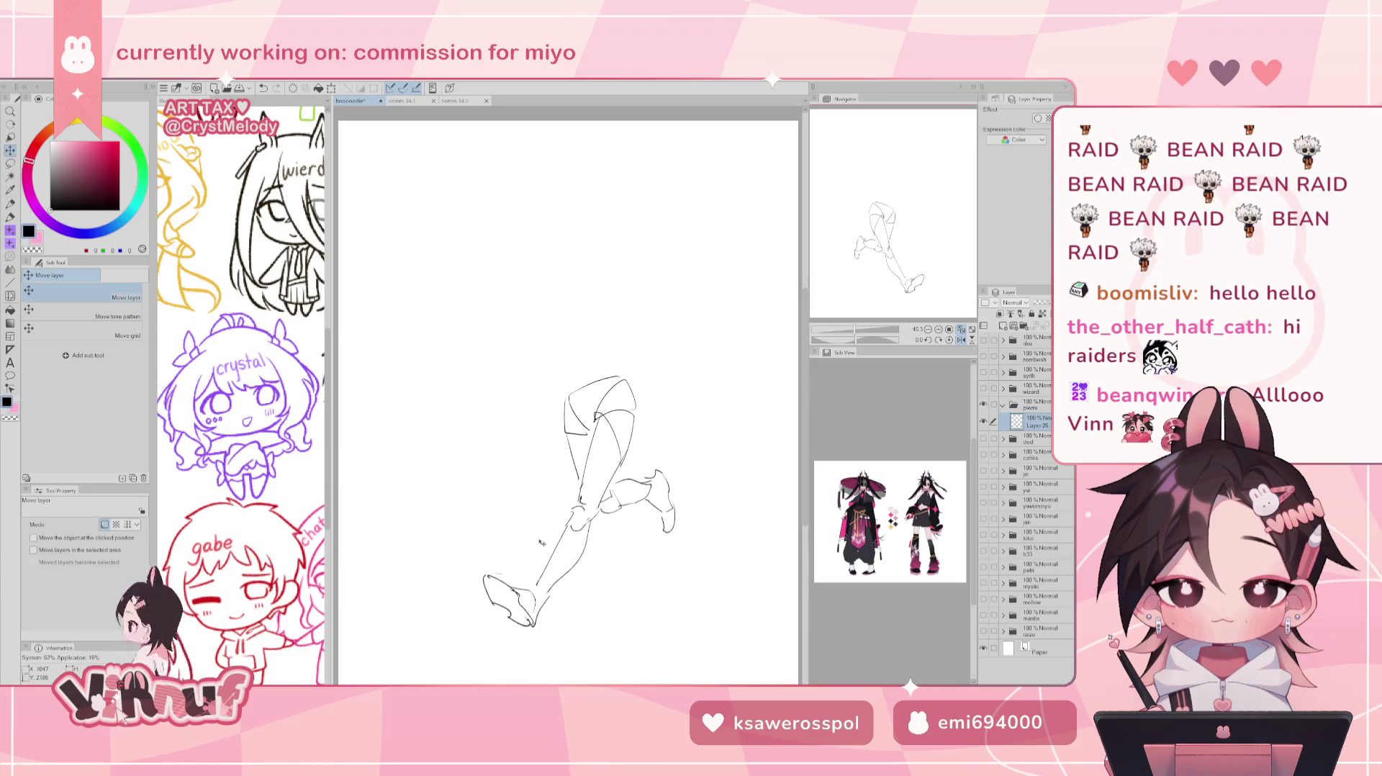
key("h")
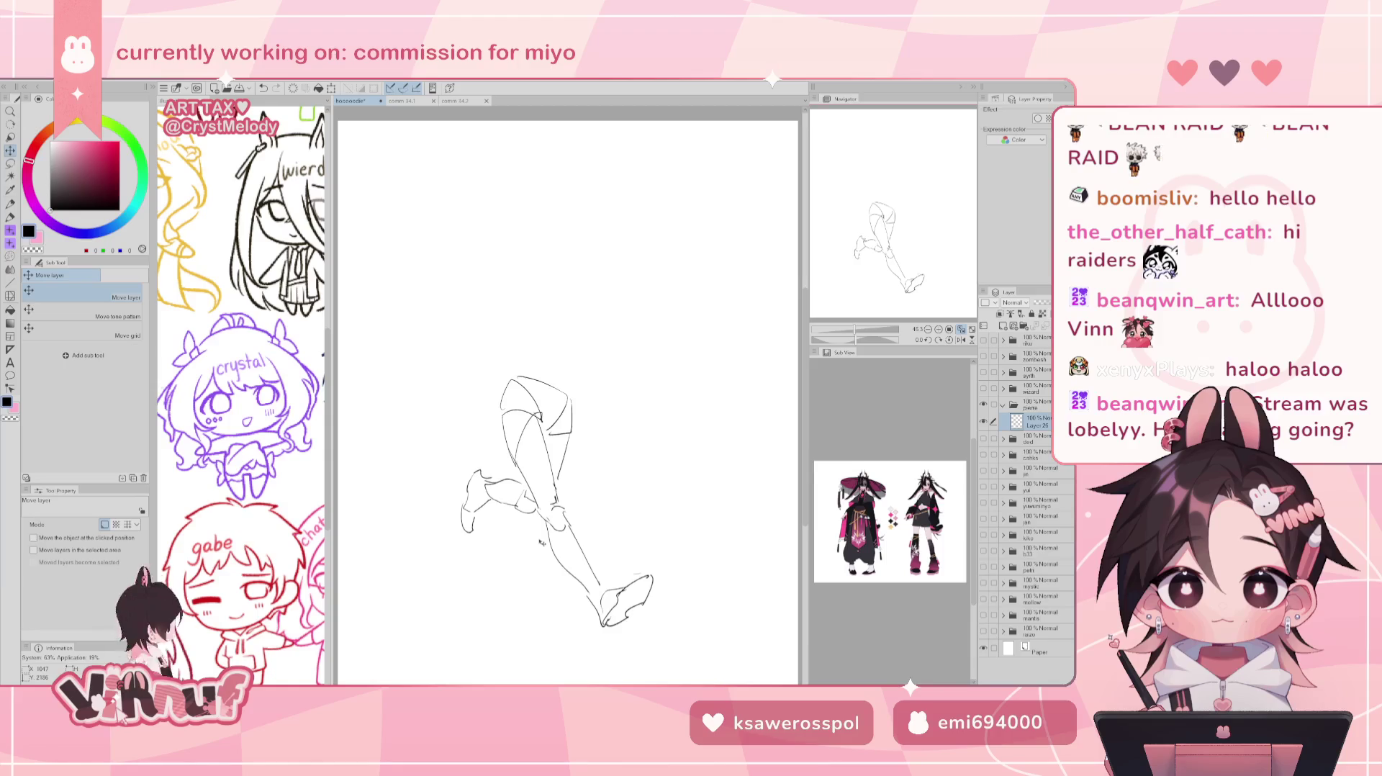
Erase the stray marks near the knee and hide the leg sketch layer.
key("j")
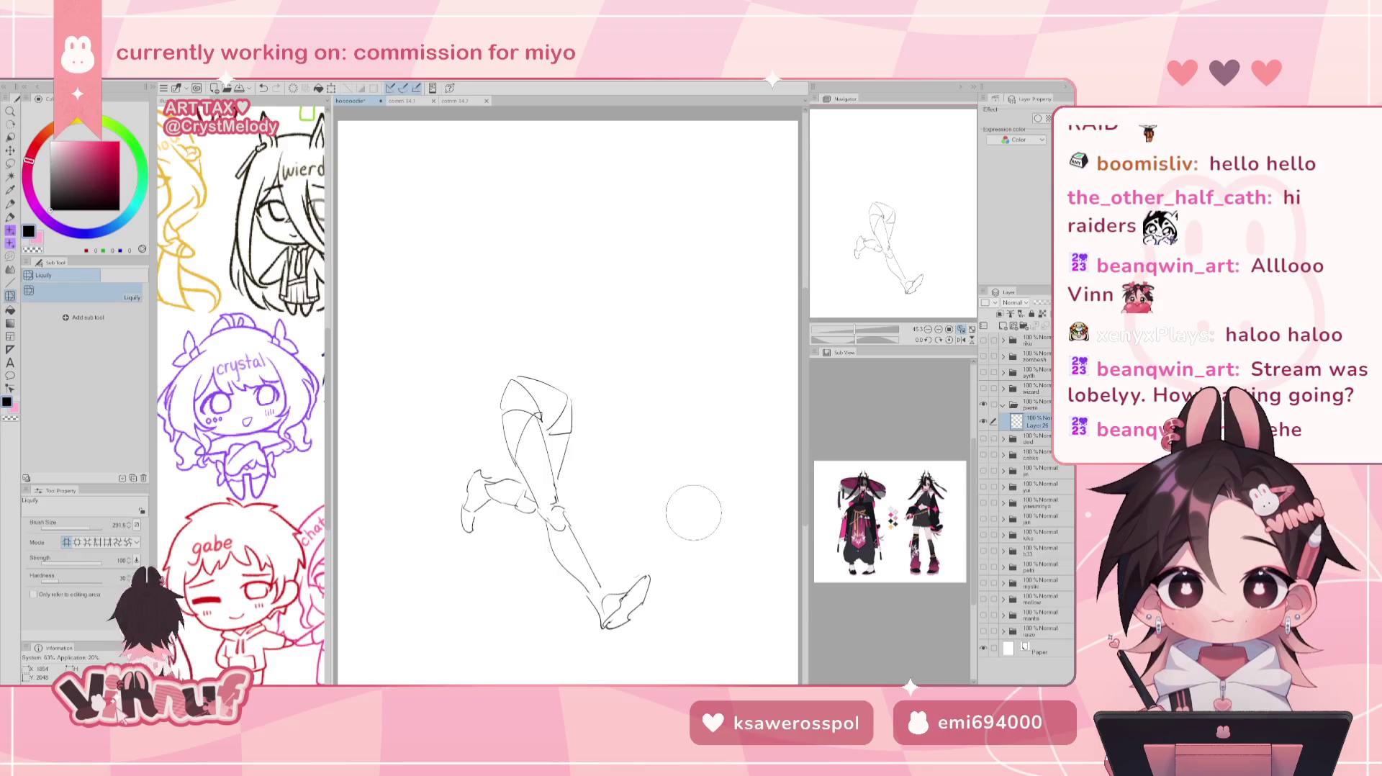
key("p")
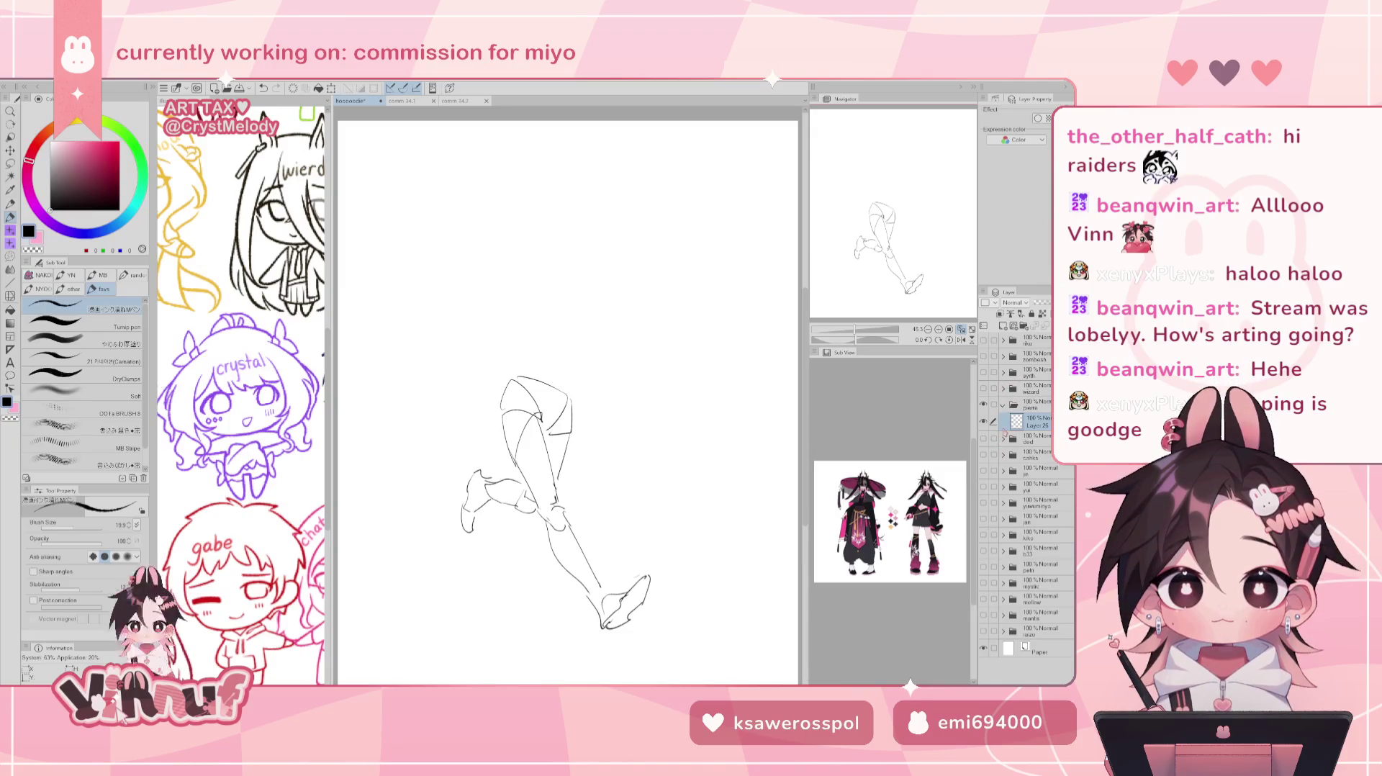
key("e")
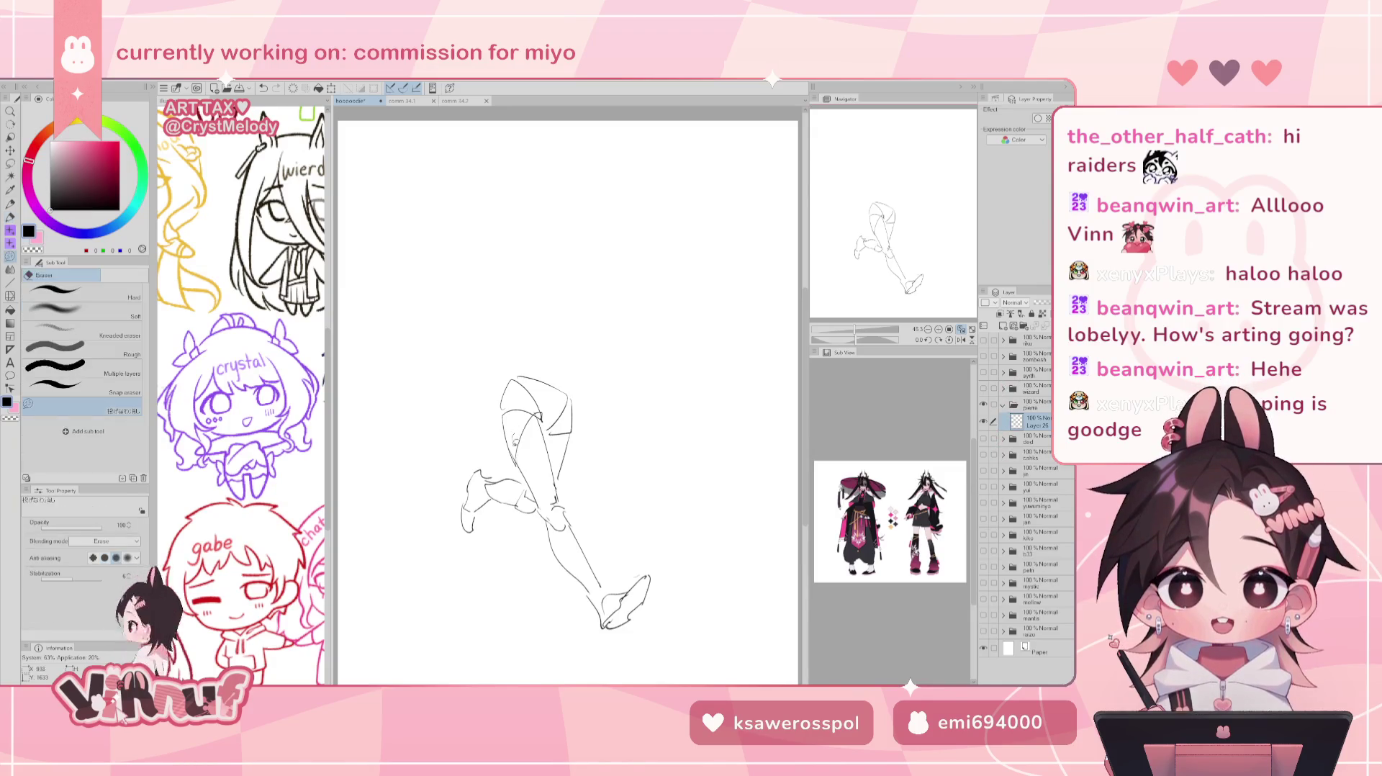
left_click_drag(522, 432, 530, 444)
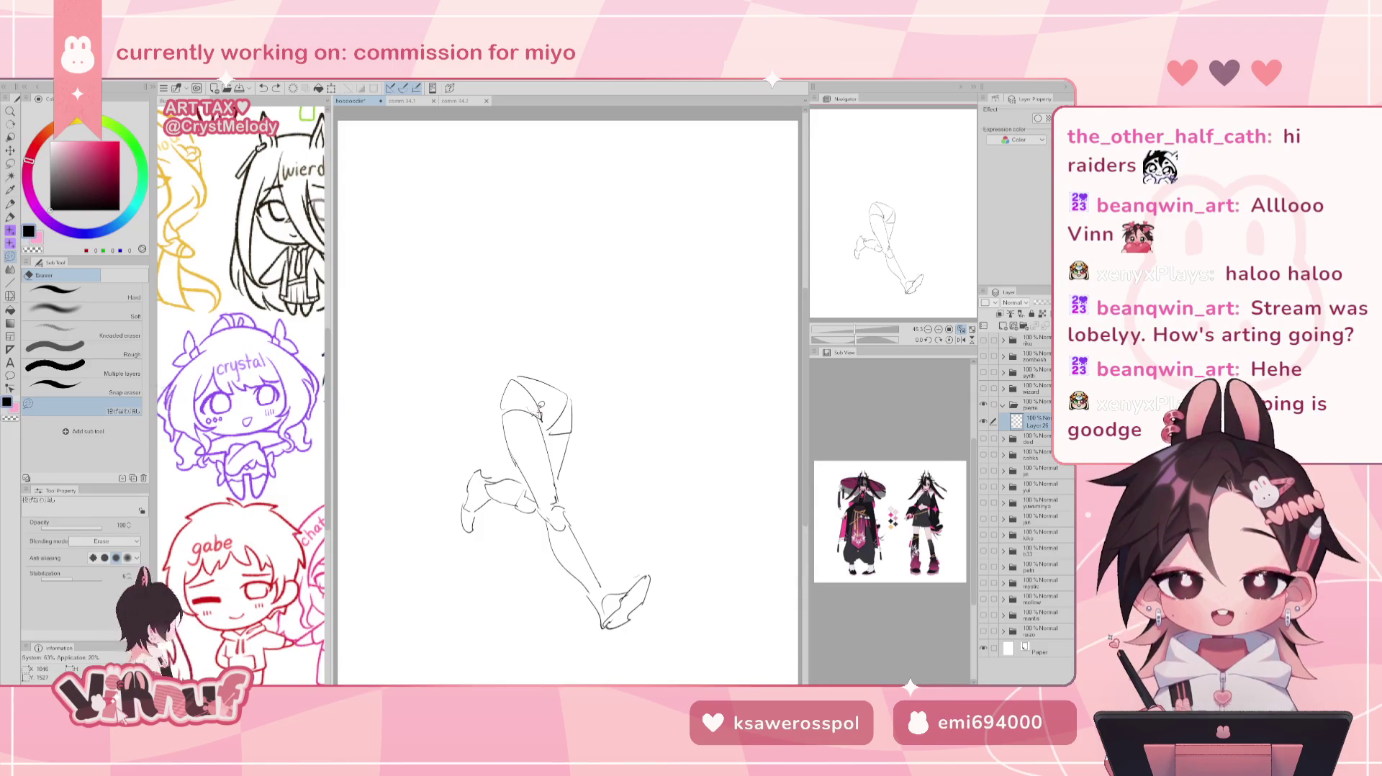
key("p")
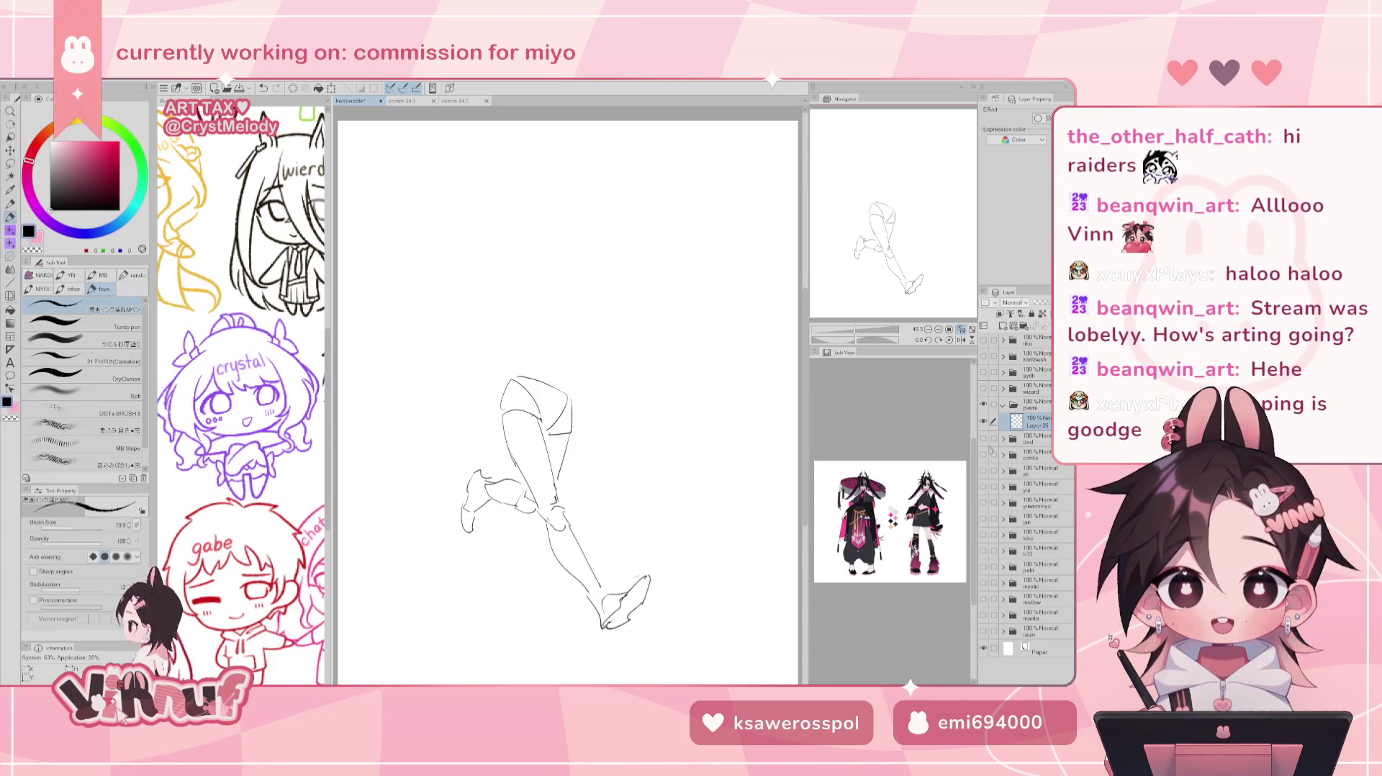
left_click(983, 405)
Show and re-hide each old illustration layer in turn, from the pink-background piece to the beanie boy.
left_click(984, 631)
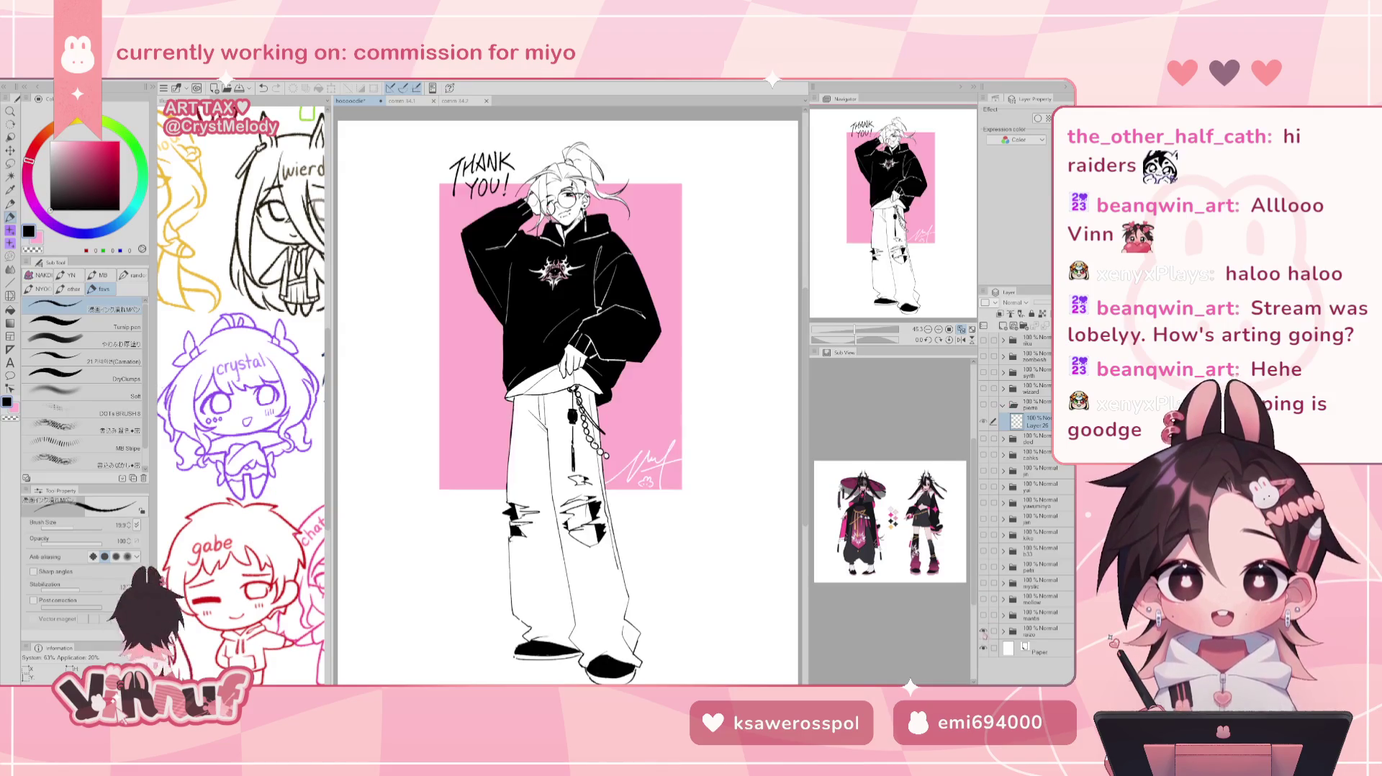
left_click(984, 630)
left_click(983, 615)
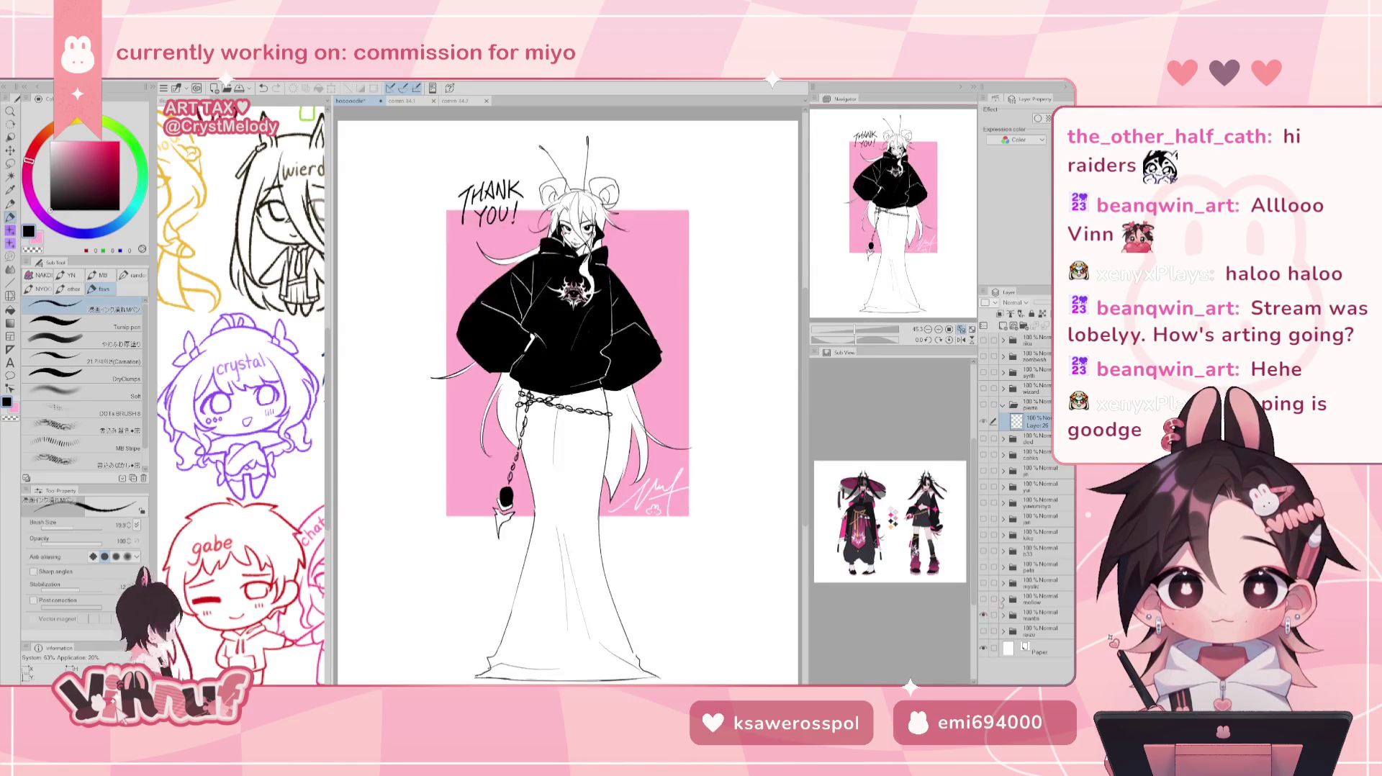
left_click(983, 615)
left_click(983, 599)
left_click(983, 599)
left_click(984, 583)
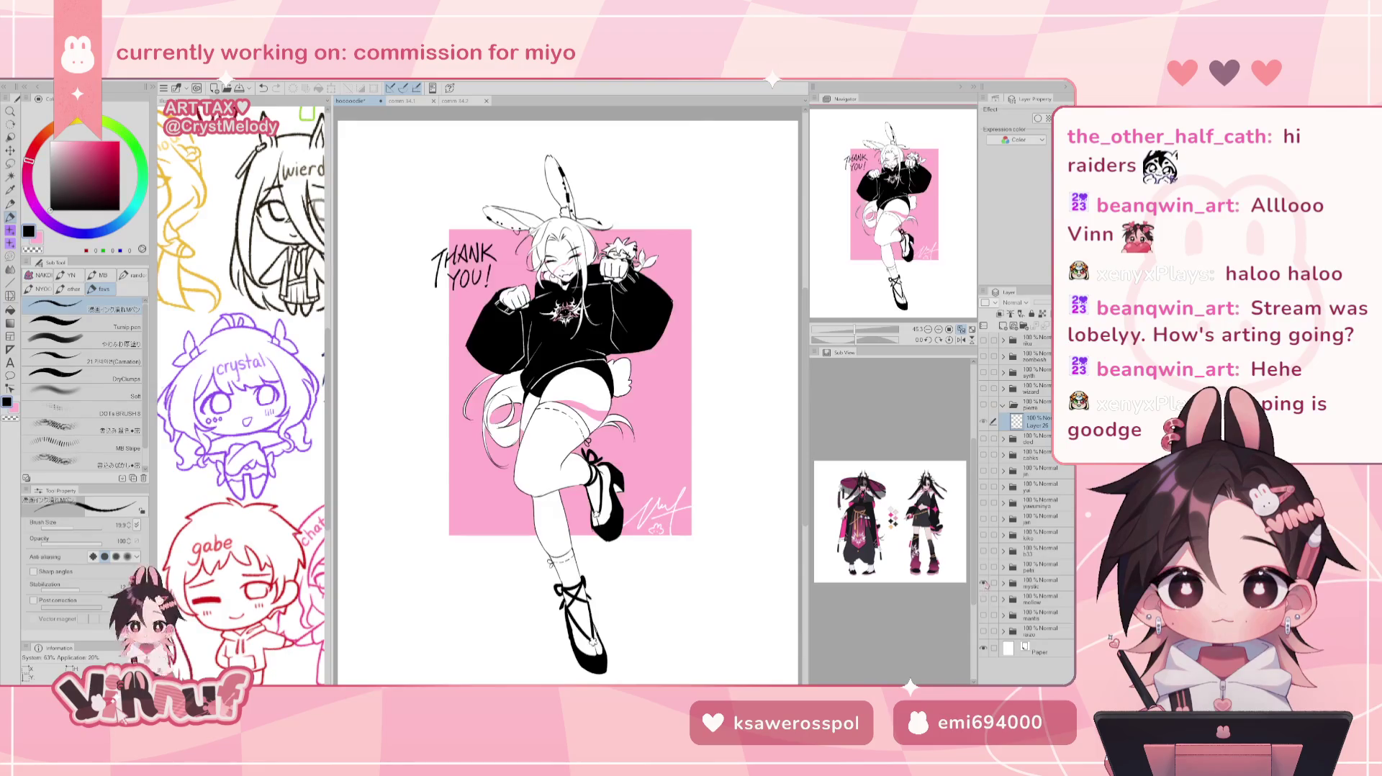
left_click(983, 583)
left_click(983, 567)
left_click(983, 567)
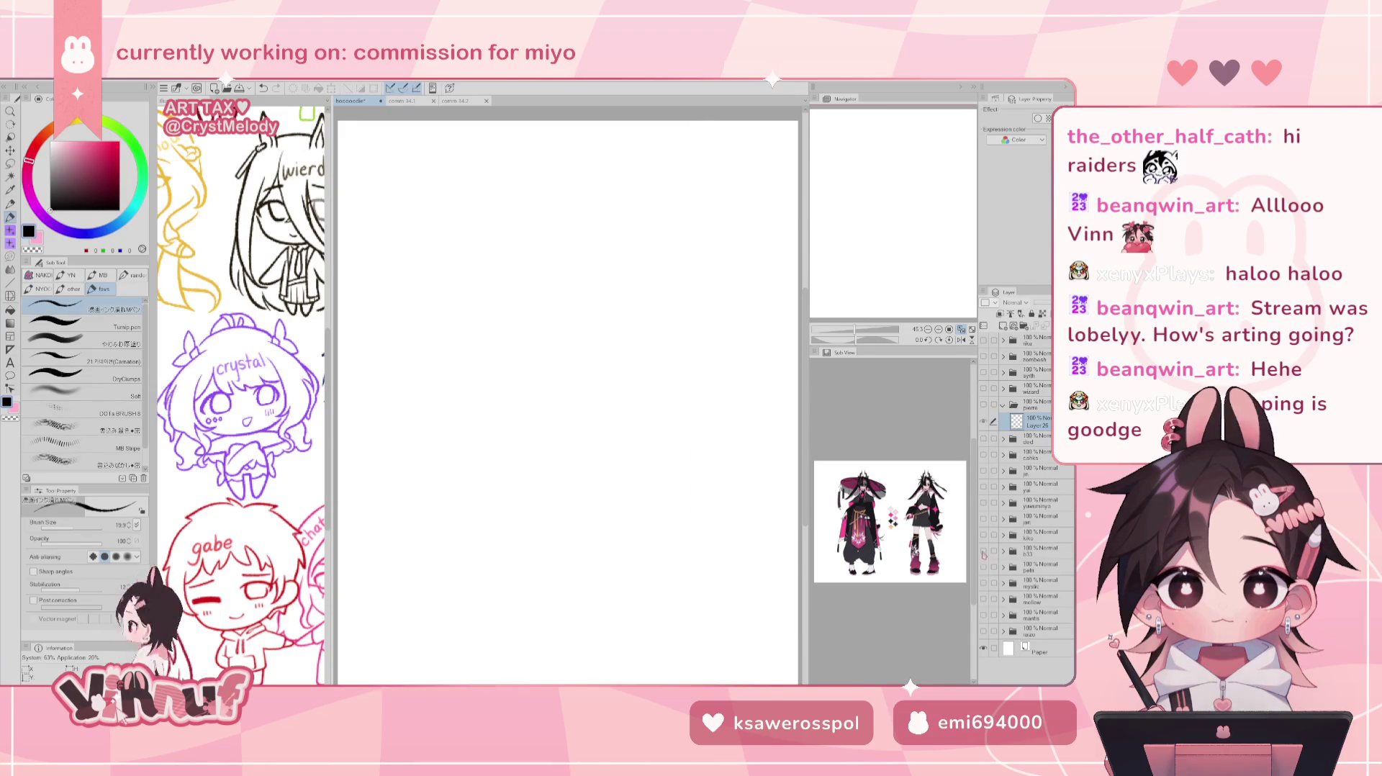
left_click(983, 552)
left_click(984, 551)
left_click(983, 535)
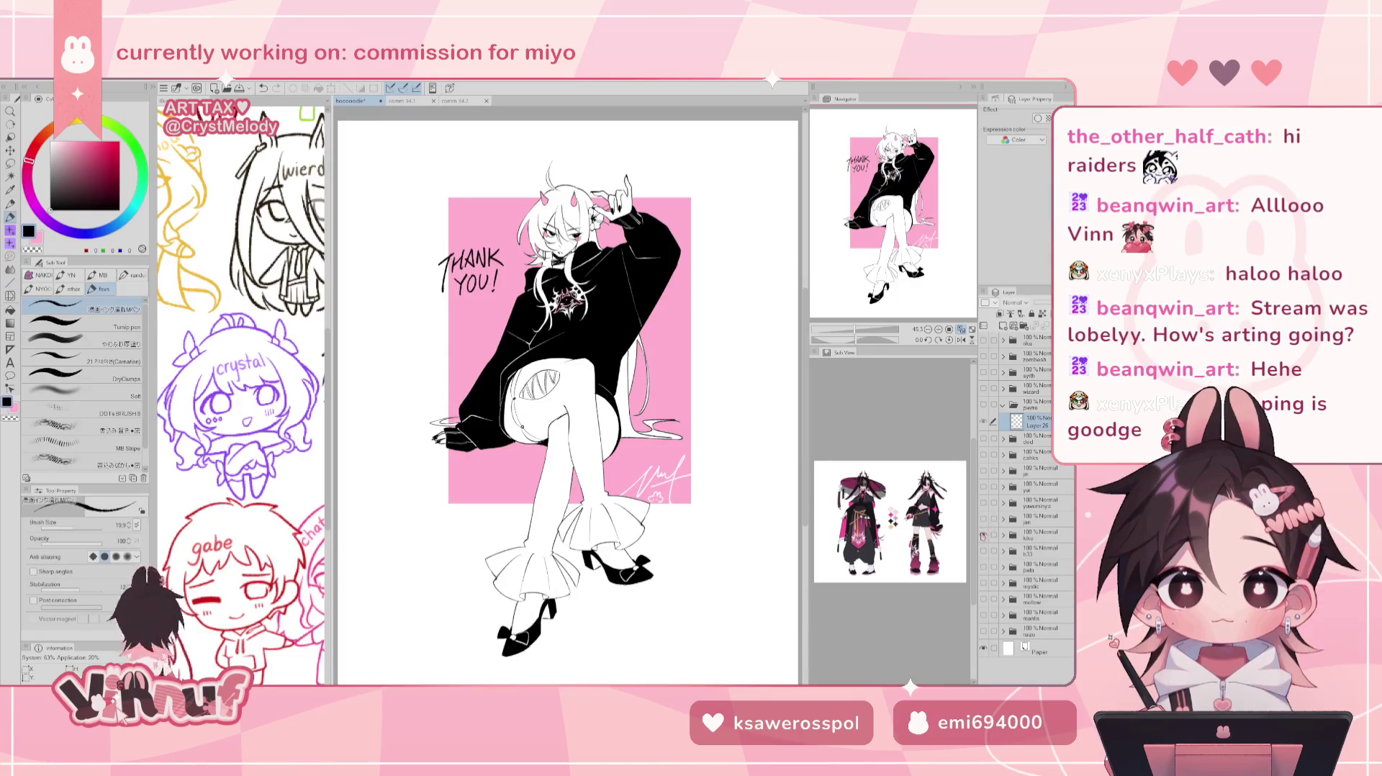
left_click(983, 535)
left_click(984, 519)
left_click(983, 519)
left_click(983, 504)
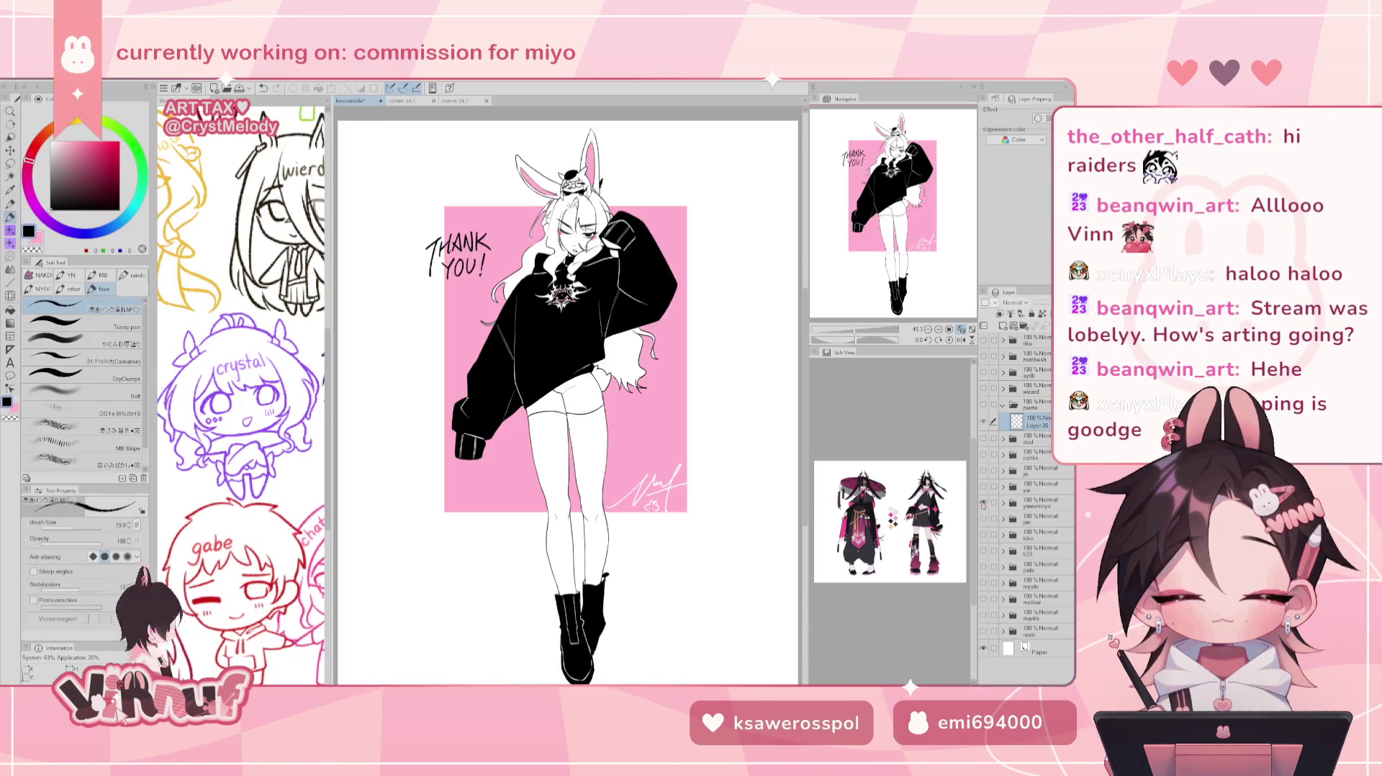
left_click(984, 503)
left_click(983, 488)
left_click(983, 488)
left_click(983, 472)
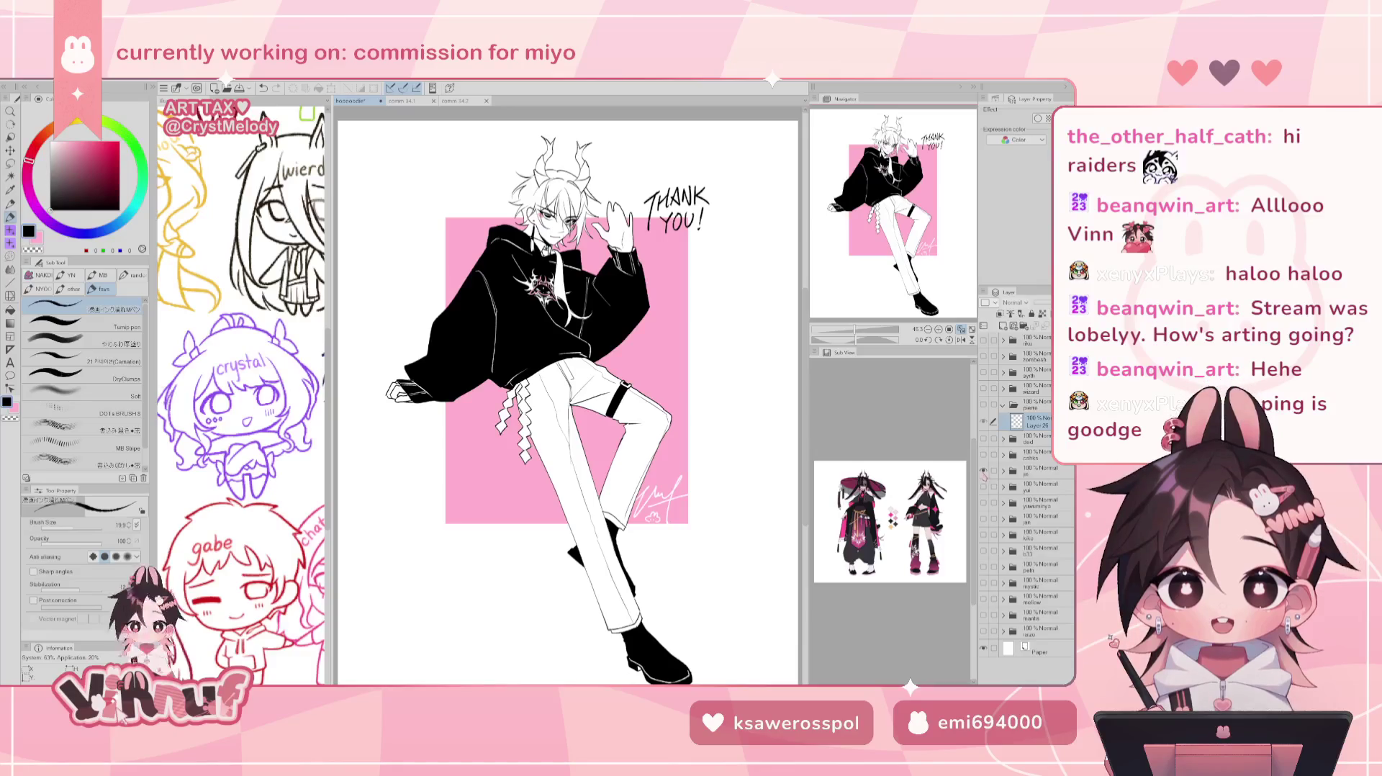
left_click(984, 472)
left_click(984, 455)
left_click(984, 455)
left_click(984, 439)
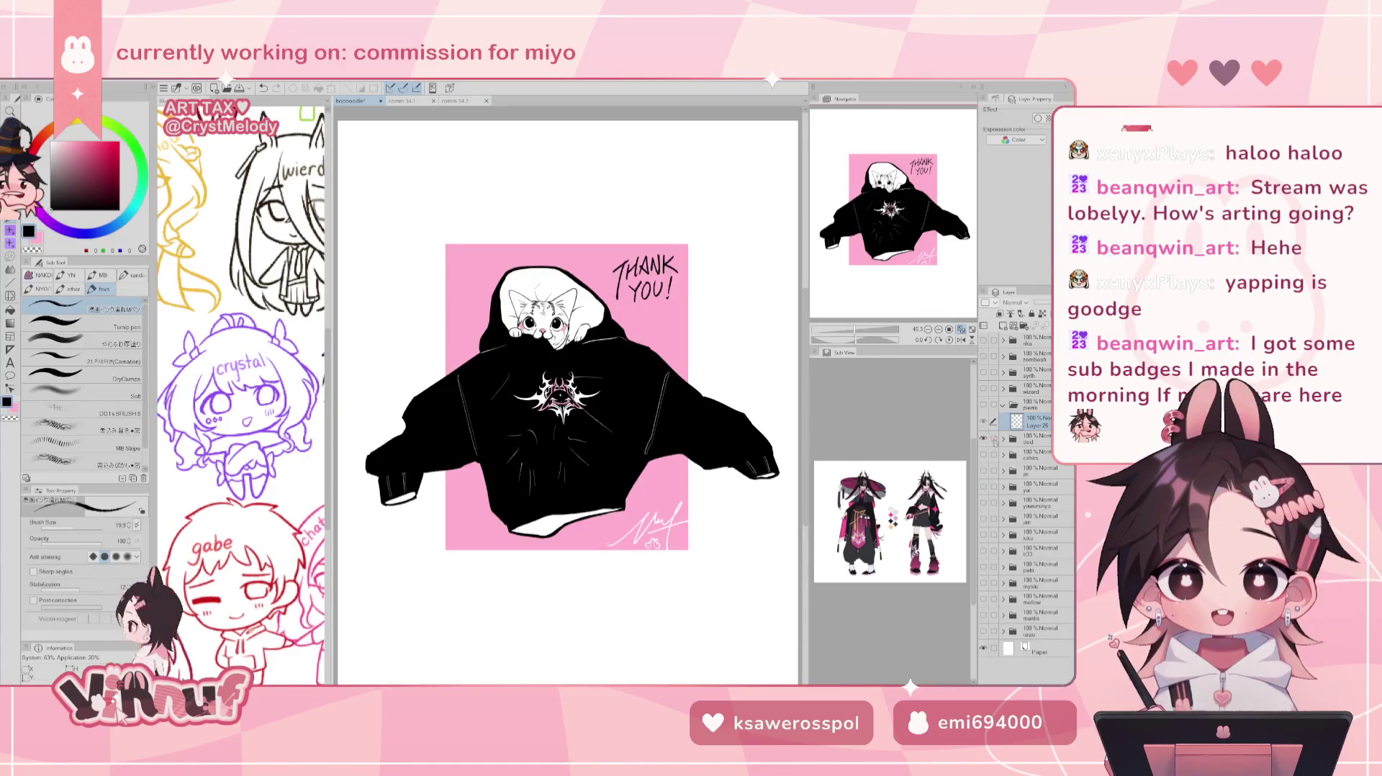
left_click(984, 438)
Re-show the leg sketch, glance at the chibi commission and bunny-girl documents, then return to hooooodie.
left_click(983, 404)
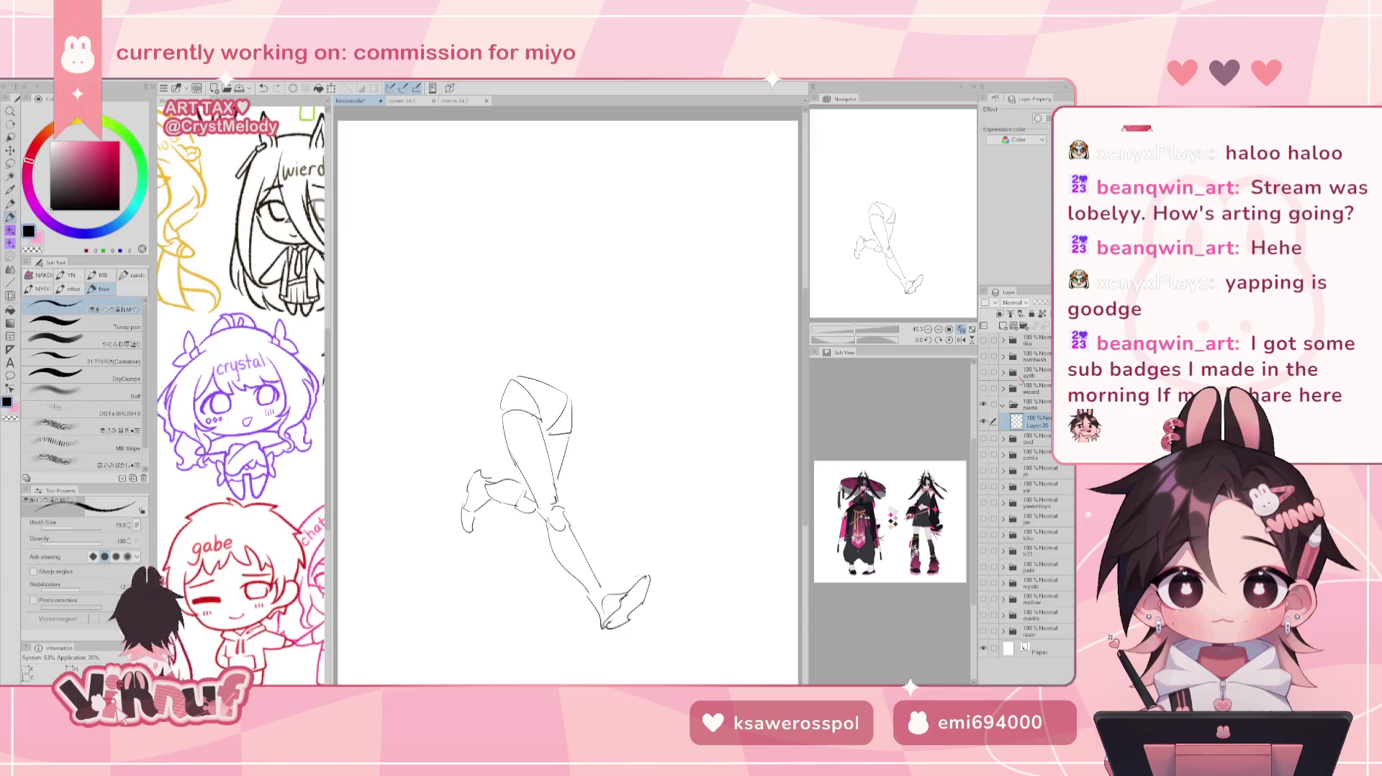
left_click(455, 100)
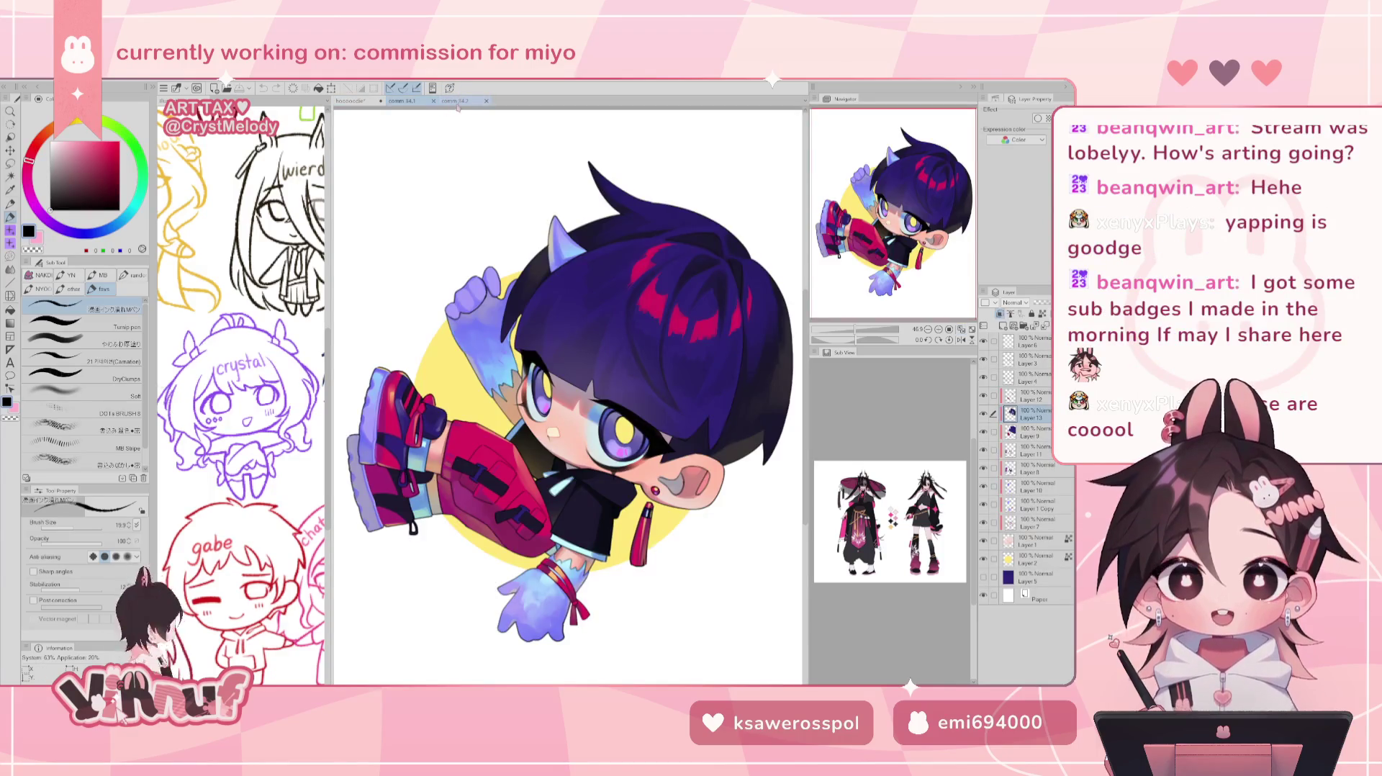
left_click(402, 101)
left_click(356, 101)
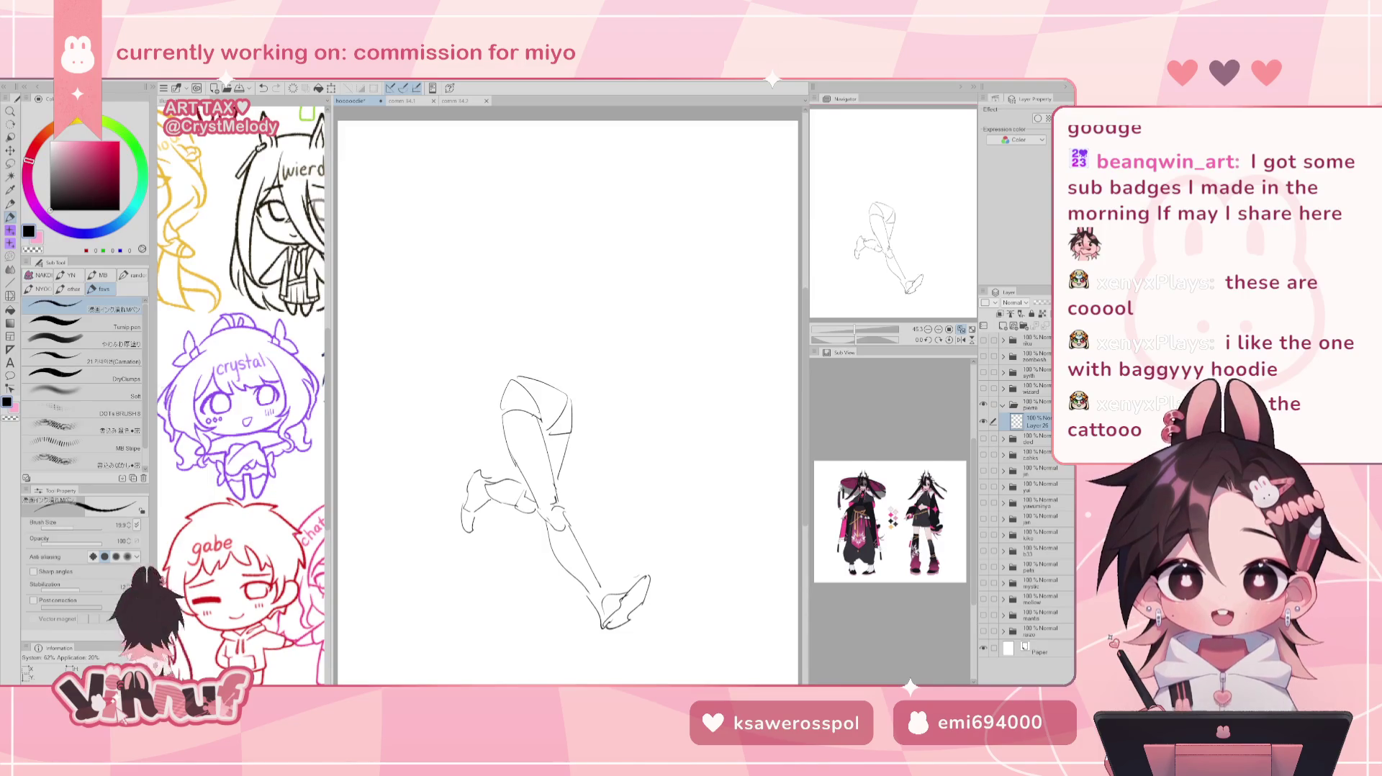
Hide the leg sketch, preview the hoodie-and-cat through boots artworks one by one, then re-show it.
left_click(984, 405)
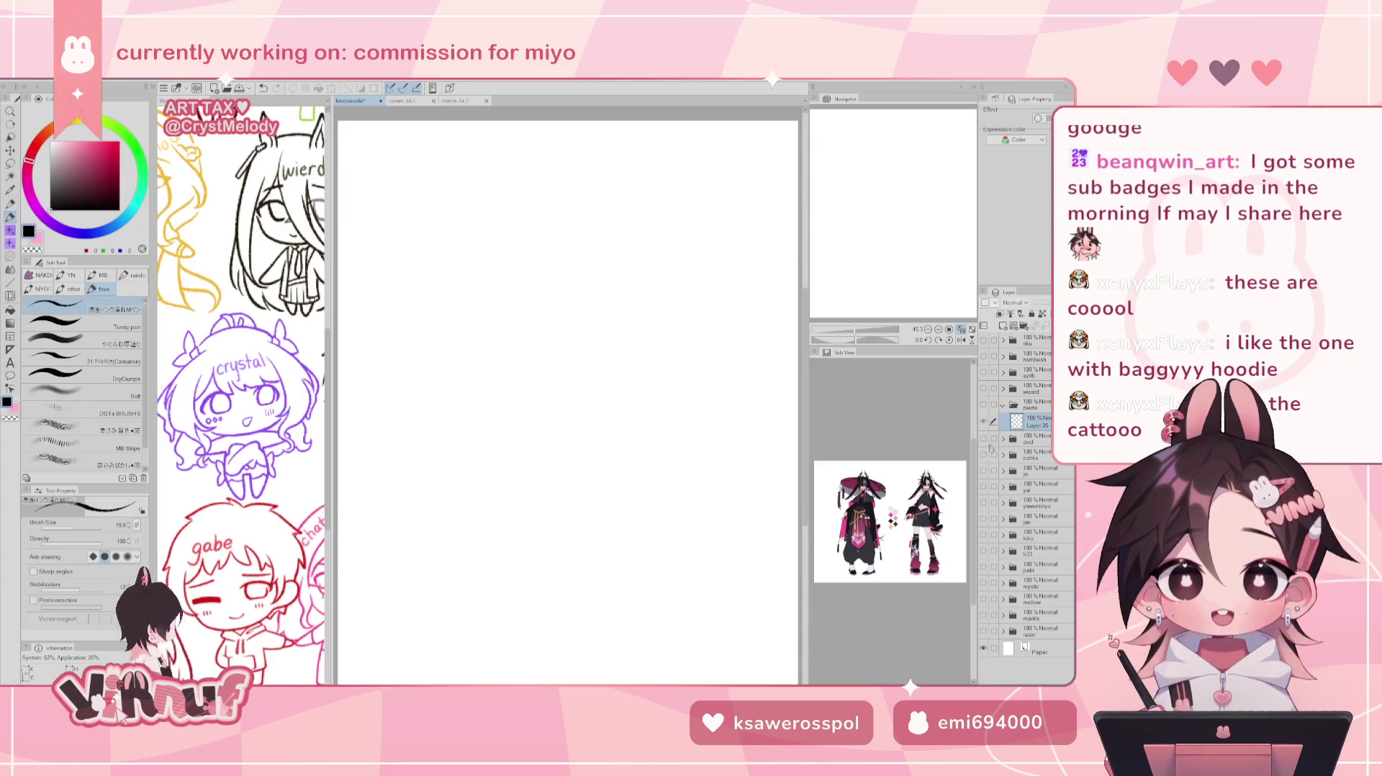
left_click(983, 437)
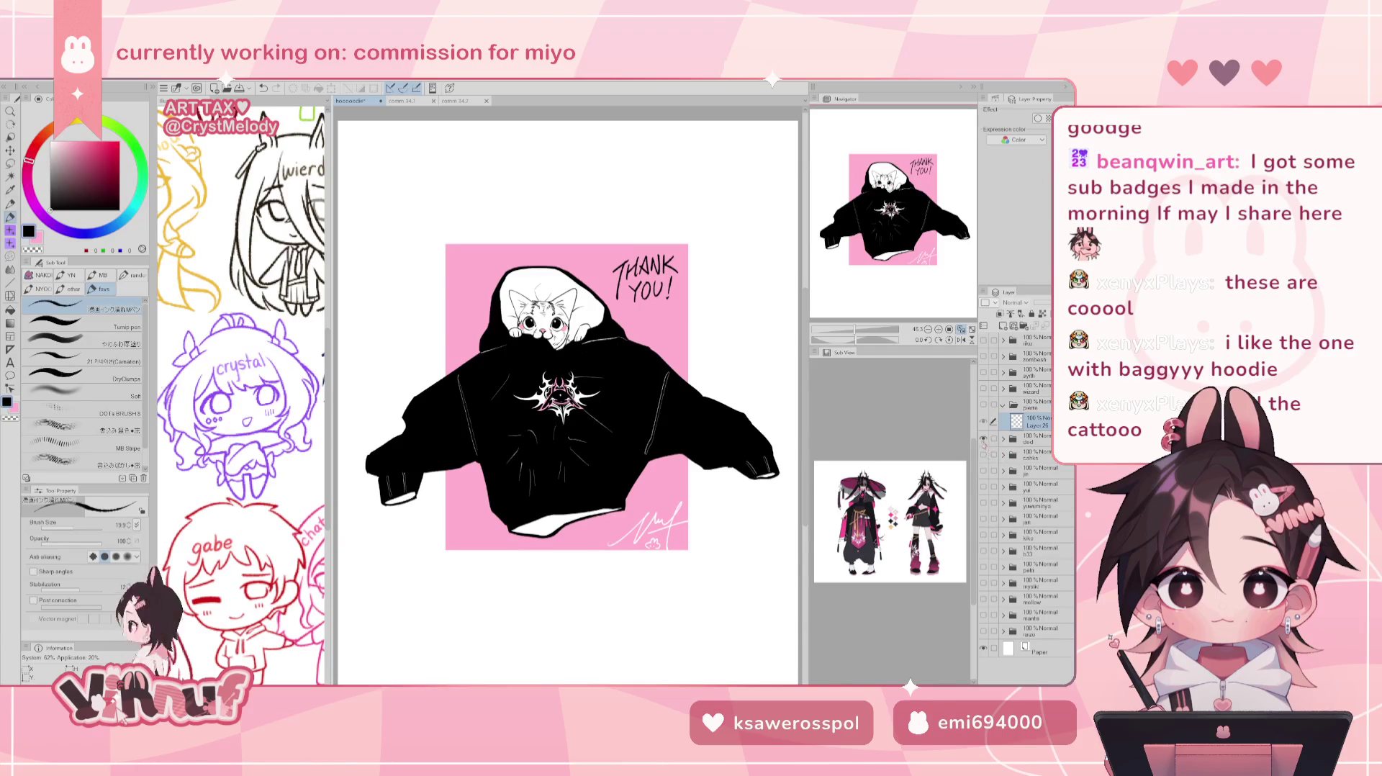
left_click(983, 438)
left_click(983, 454)
left_click(983, 454)
left_click(983, 470)
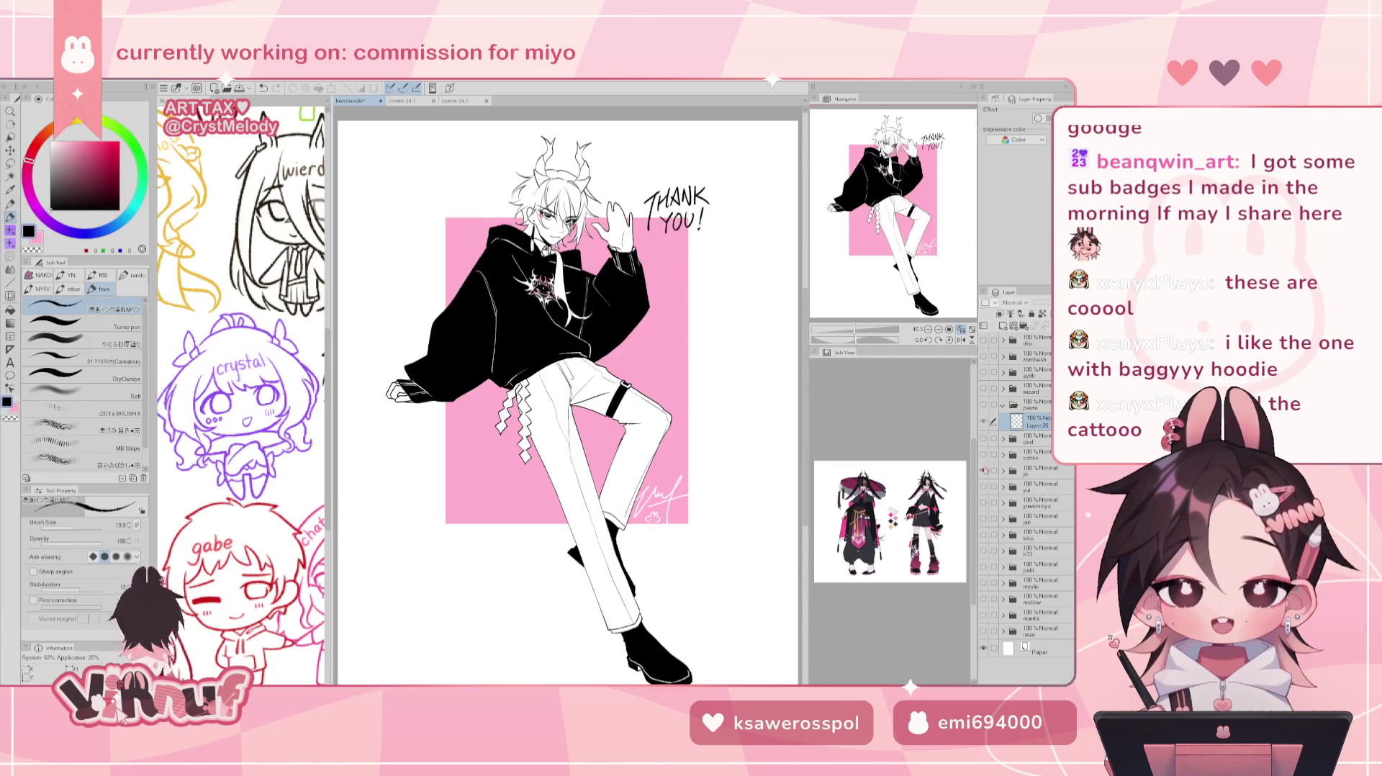
left_click(983, 470)
left_click(984, 487)
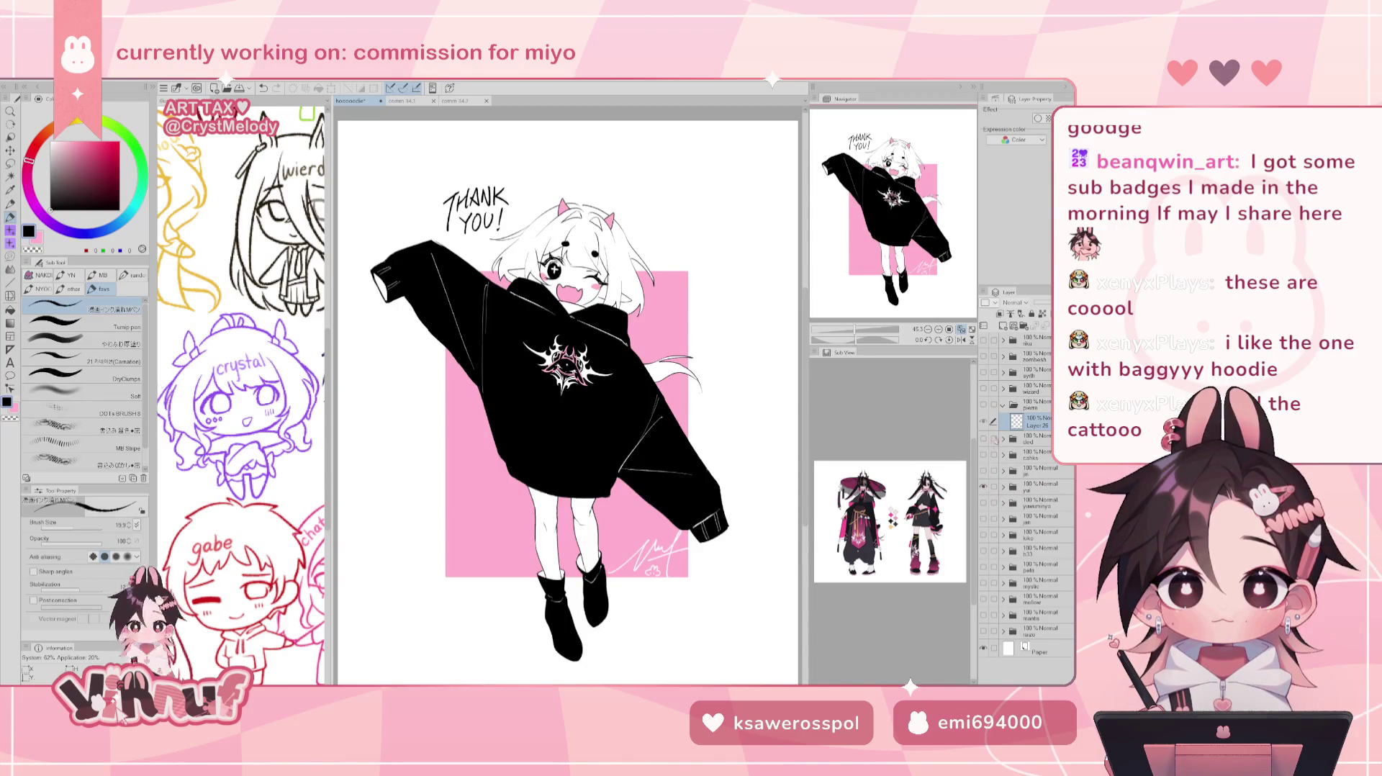
left_click(984, 486)
left_click(983, 503)
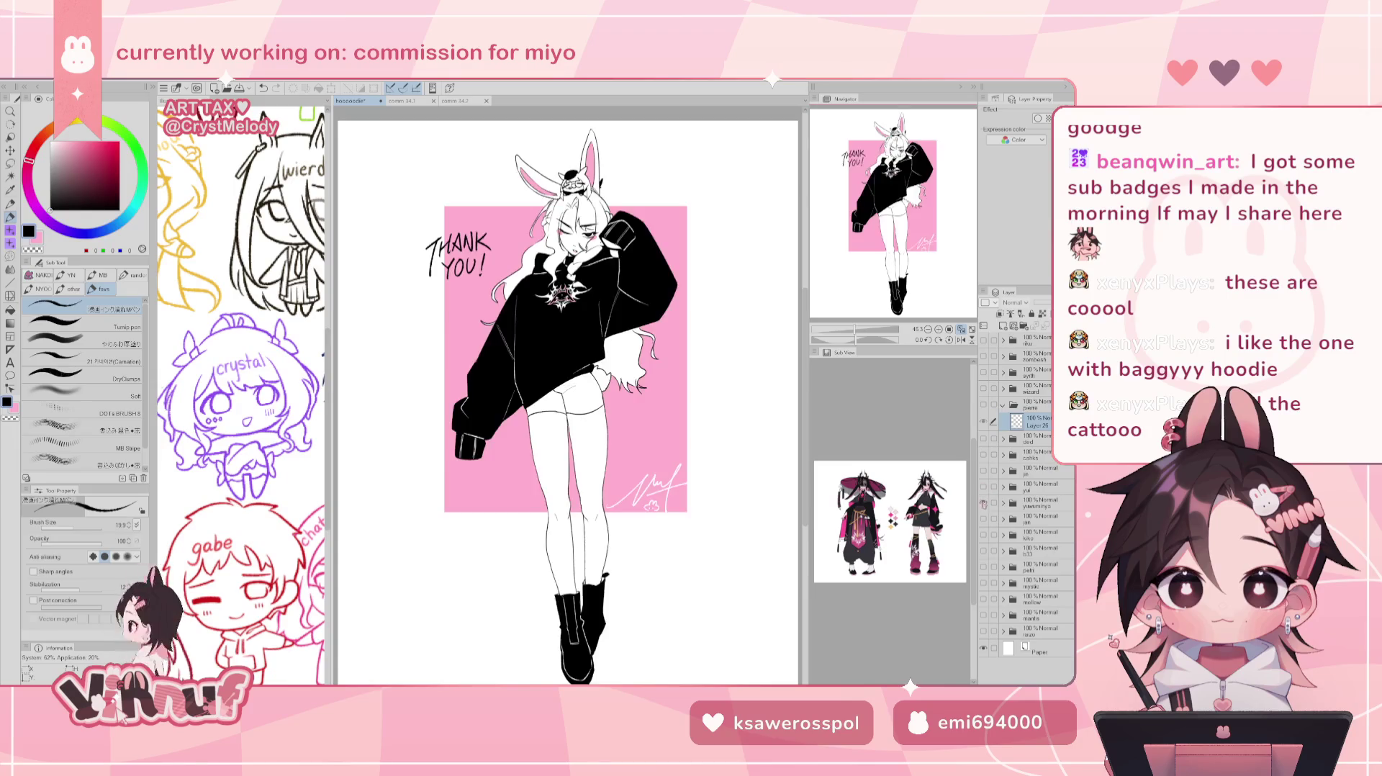
left_click(983, 502)
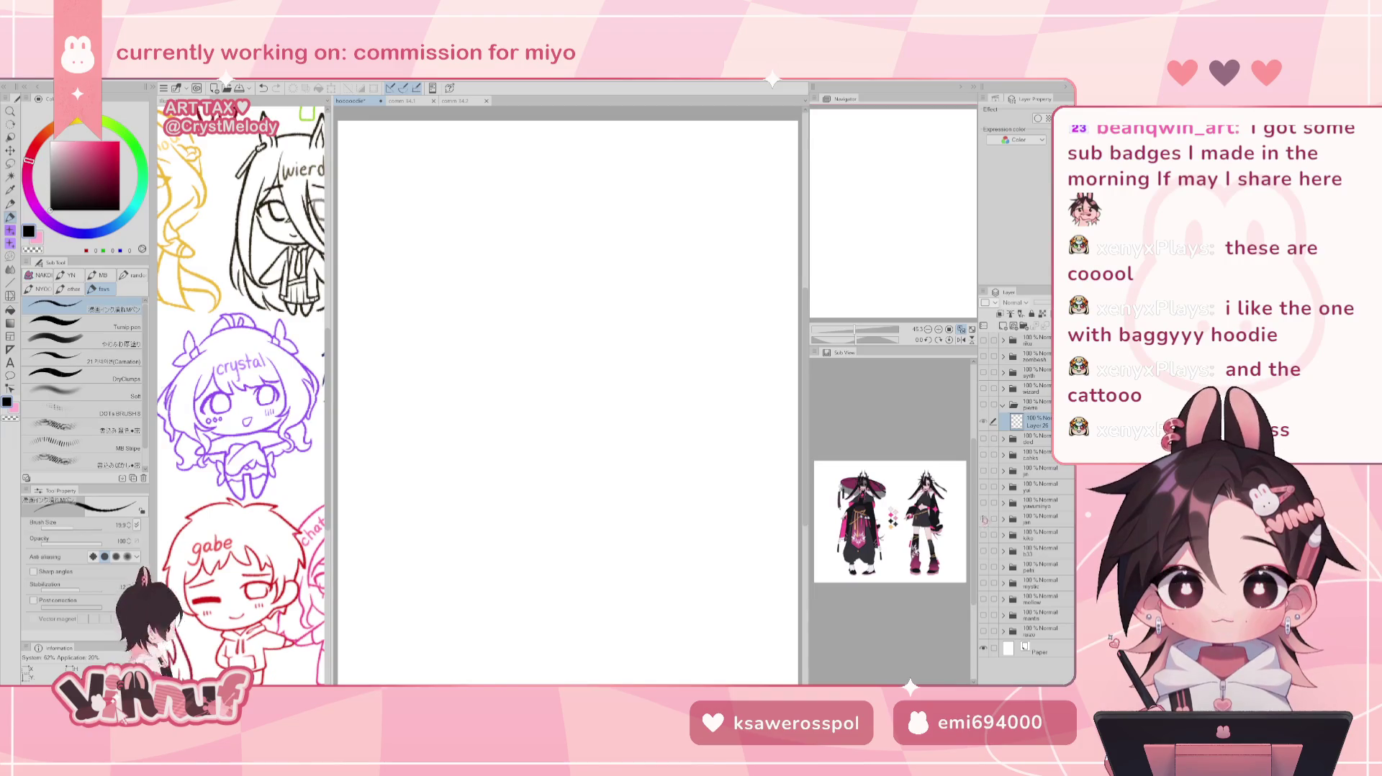
left_click(983, 518)
left_click(983, 519)
left_click(983, 534)
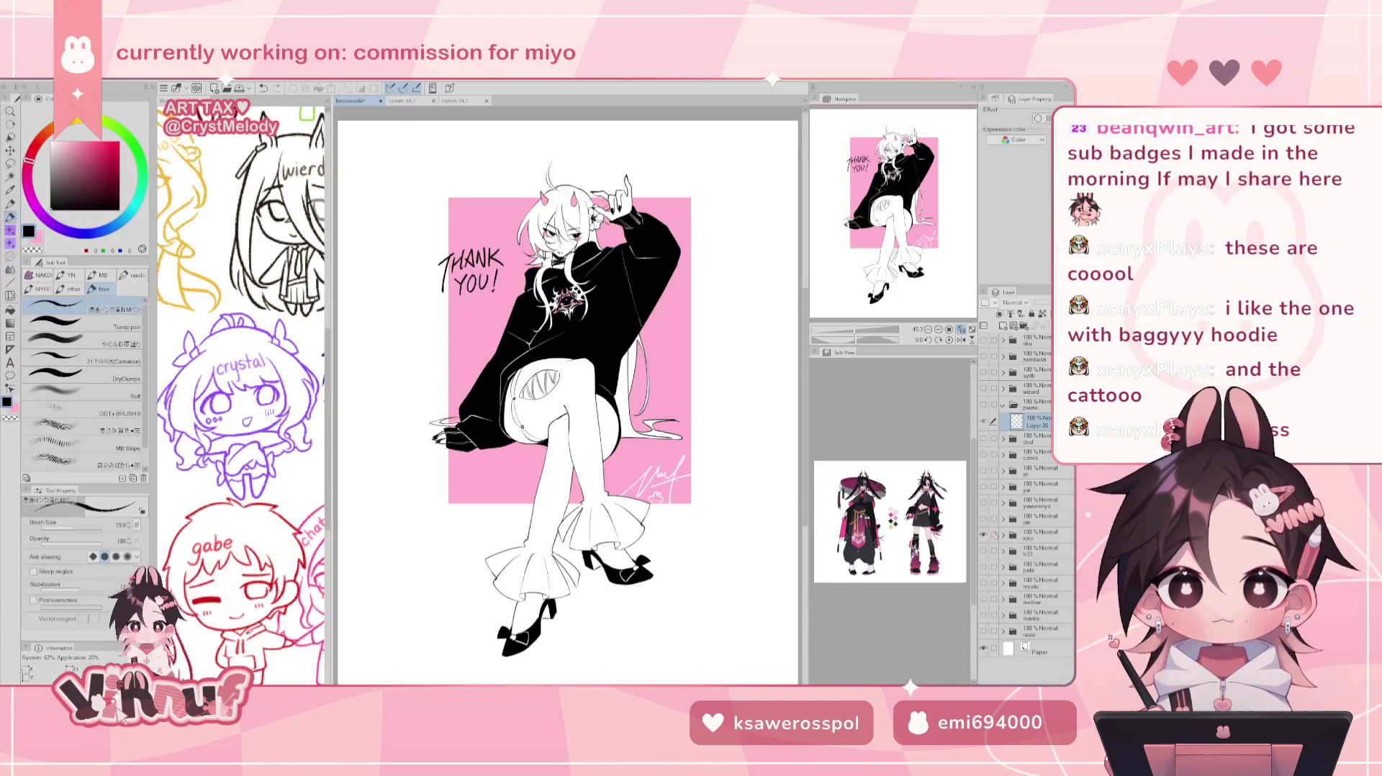
left_click(983, 534)
left_click(983, 551)
left_click(983, 550)
left_click(983, 405)
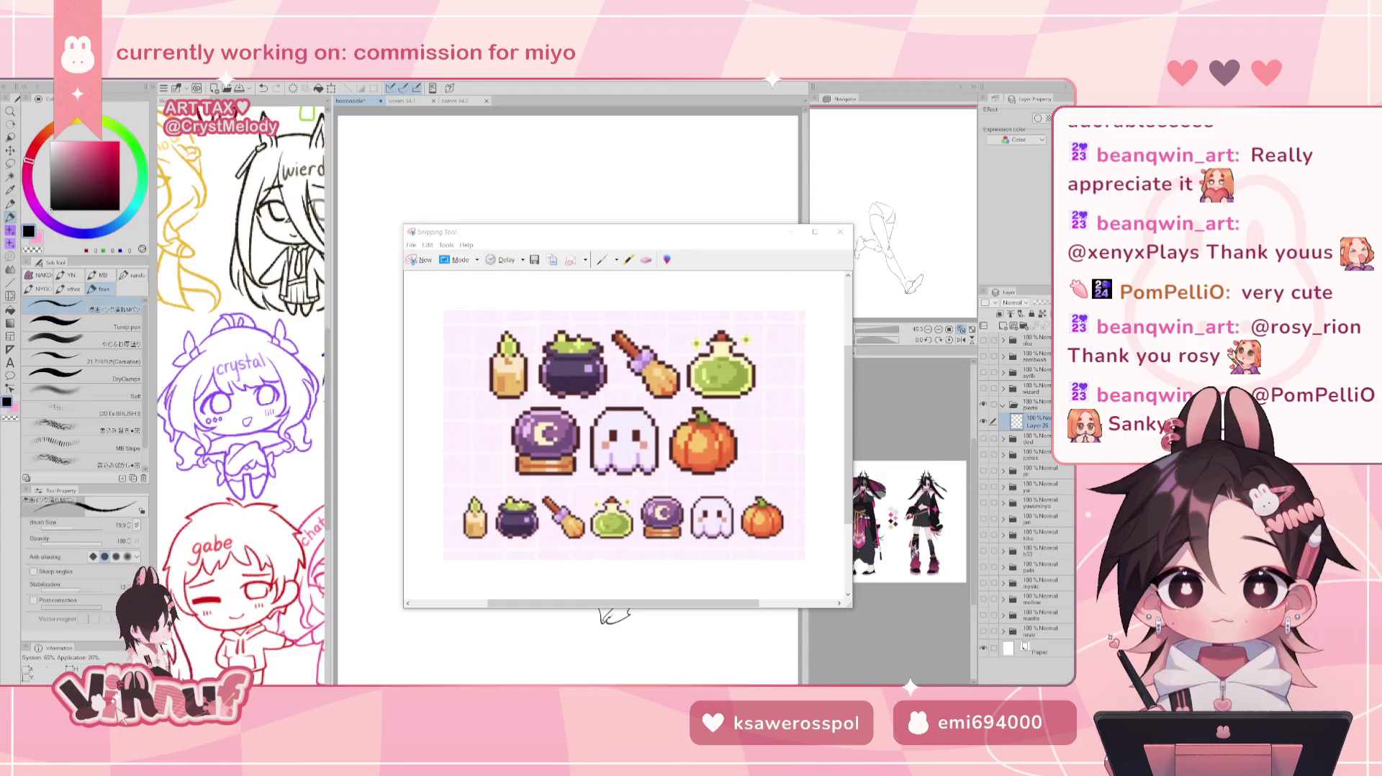
Close Snipping Tool and create a new canvas from the clipboard's pixel-art icons.
left_click(840, 232)
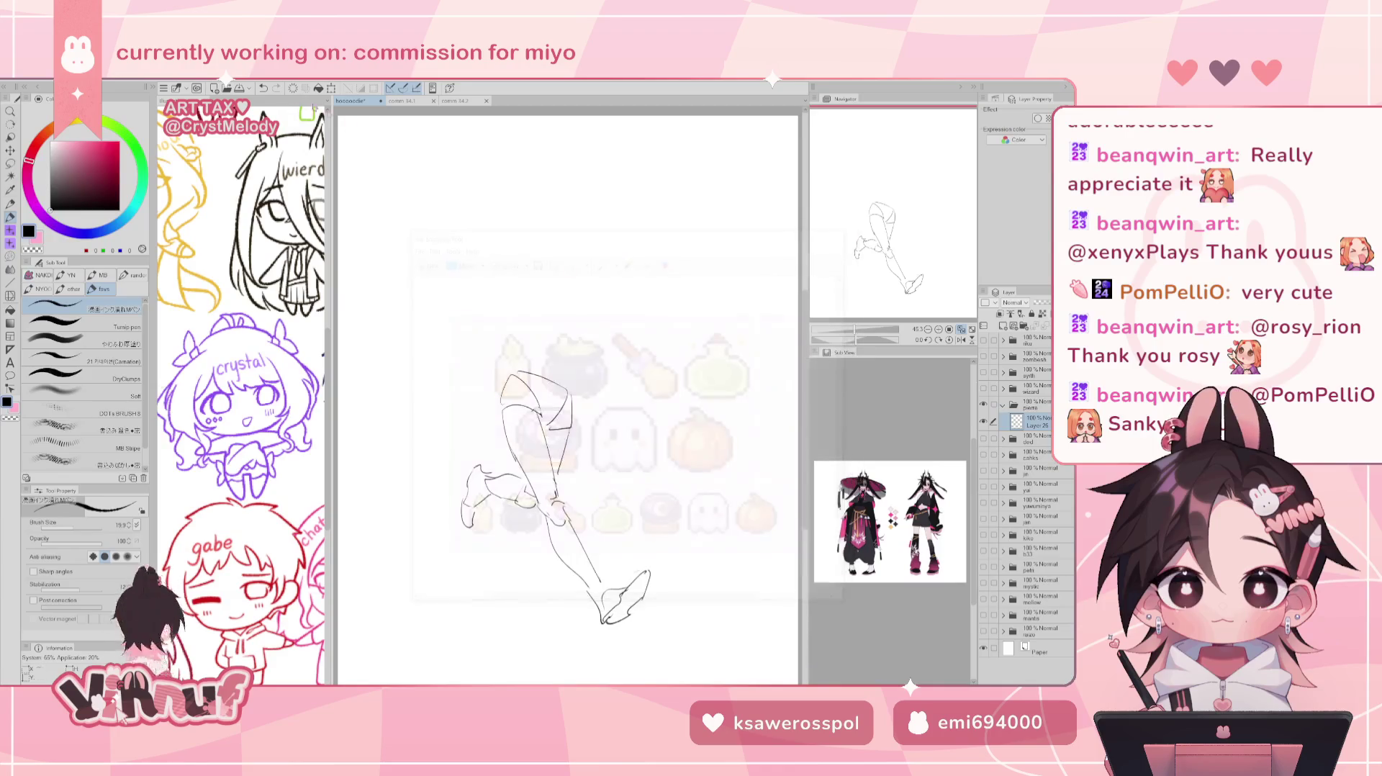
left_click(20, 85)
left_click(36, 99)
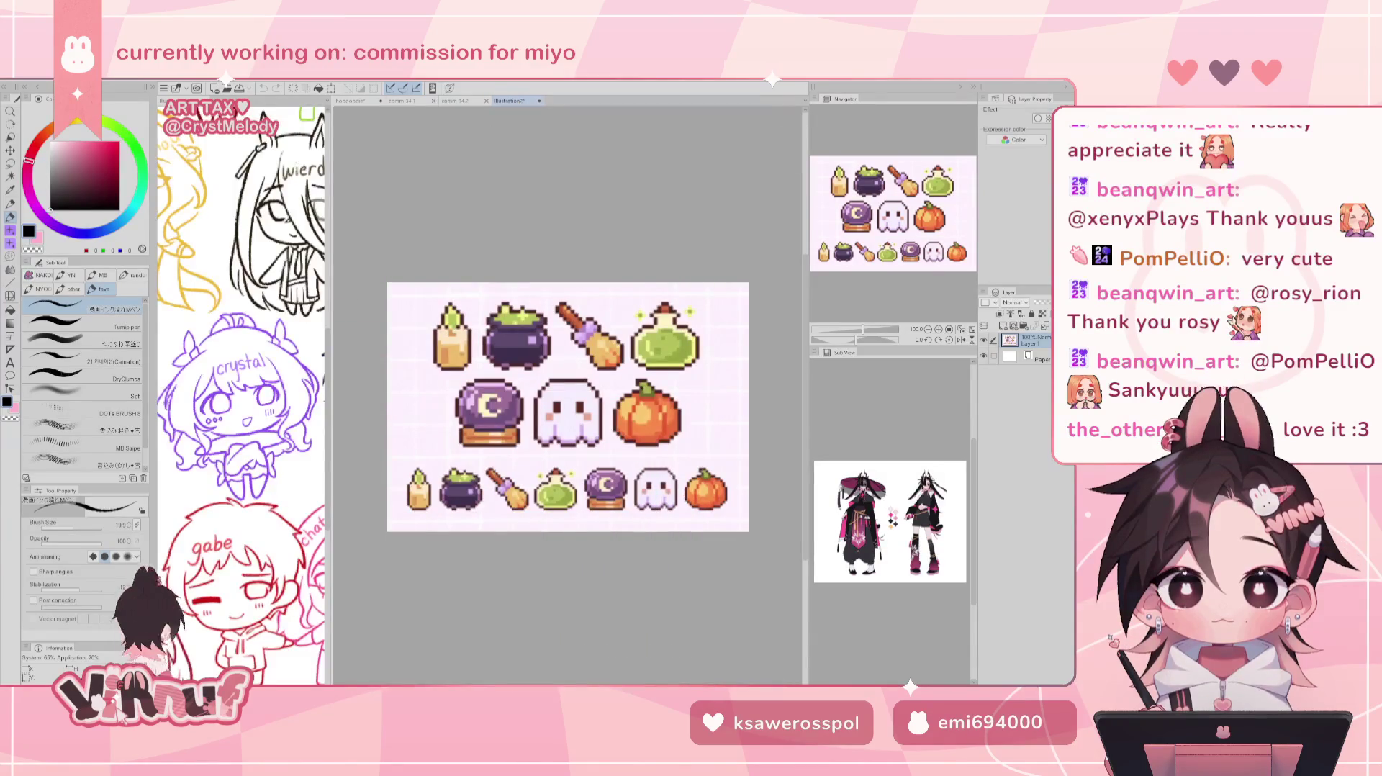
Float the illustration2 canvas in a small window, then zoom and pan to center the icons.
left_click_drag(510, 100, 201, 414)
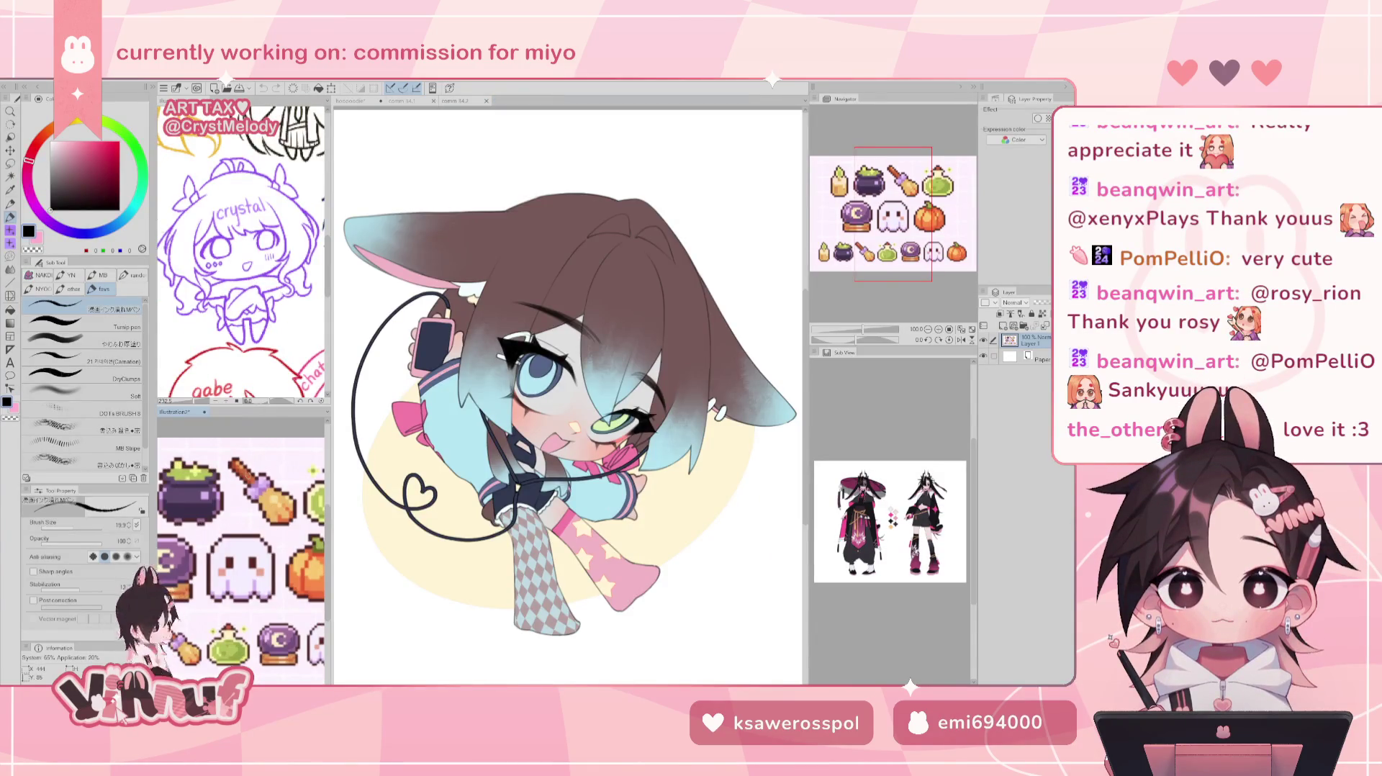
scroll(833, 206, "down", 3)
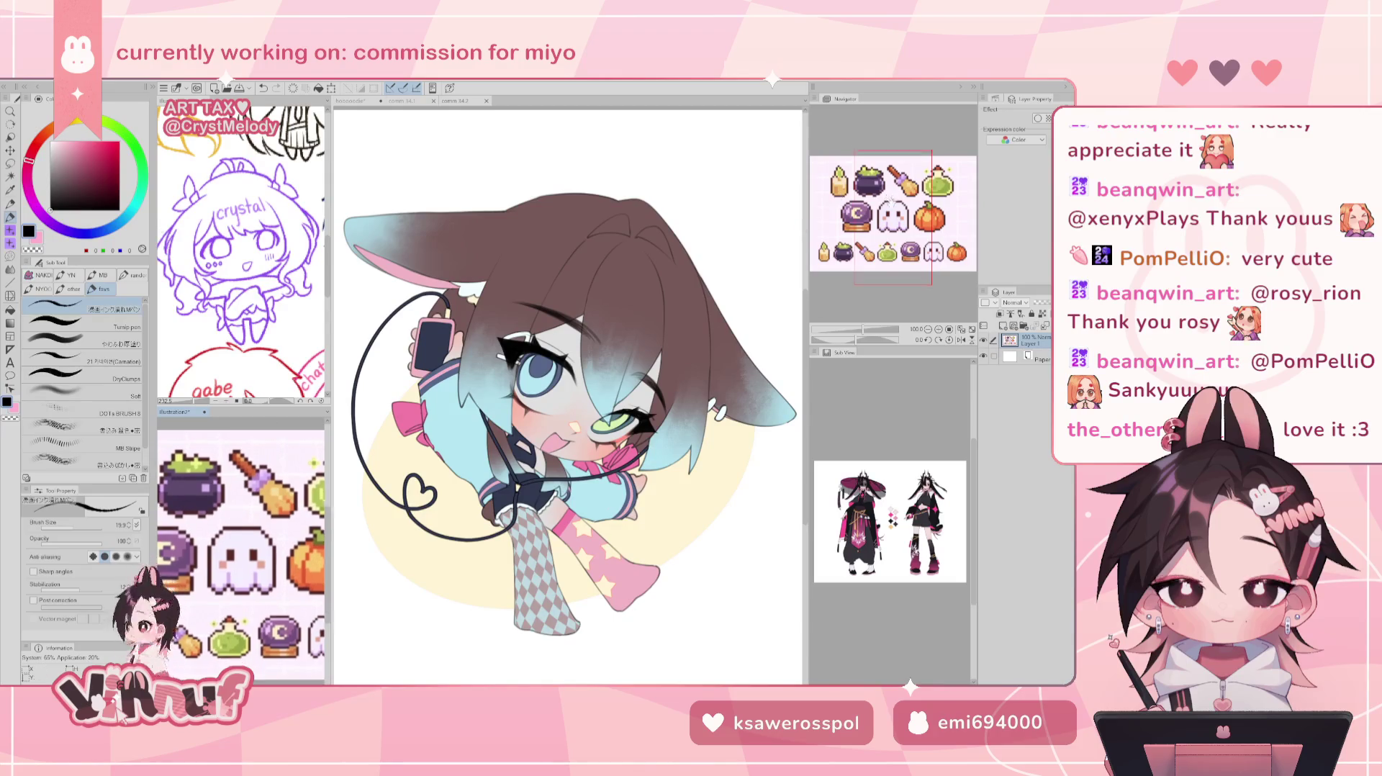
scroll(866, 240, "down", 2)
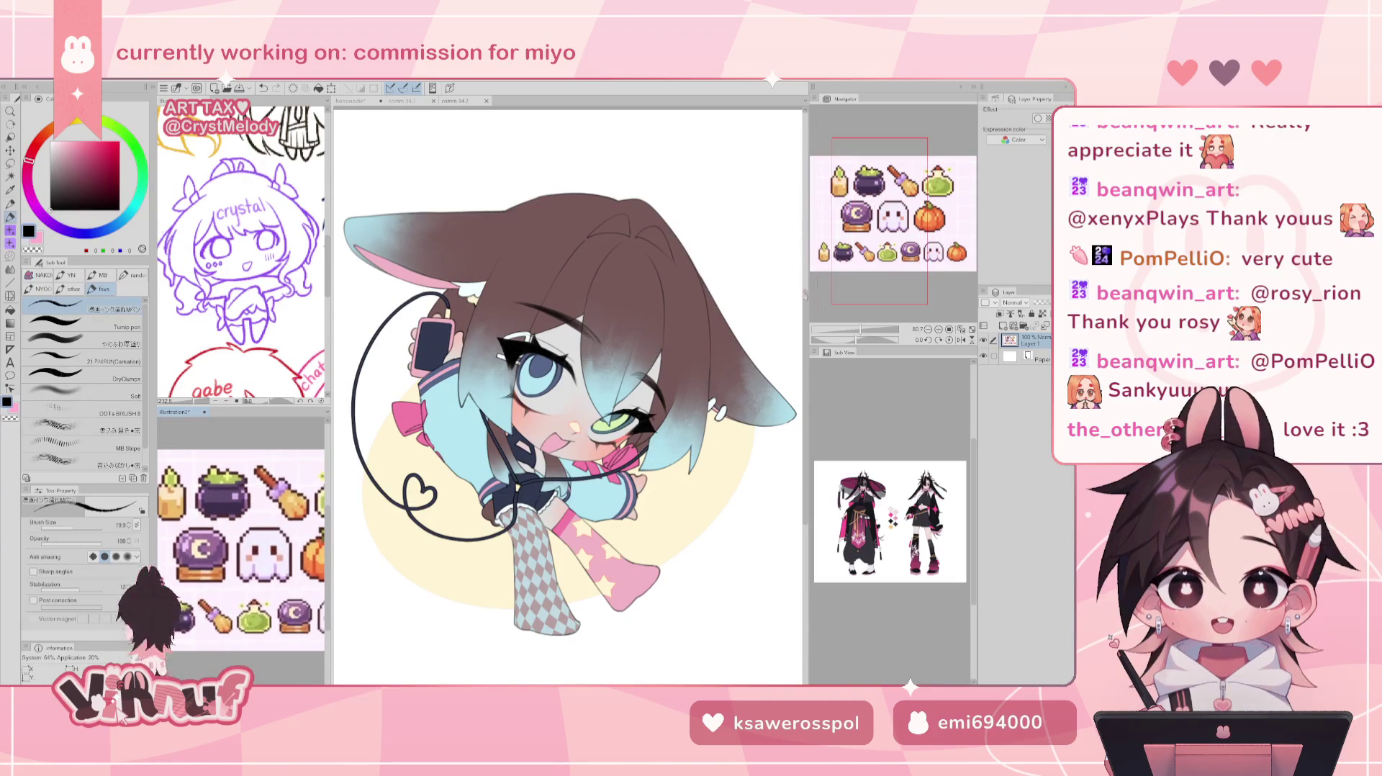
scroll(882, 252, "down", 3)
left_click_drag(883, 252, 891, 257)
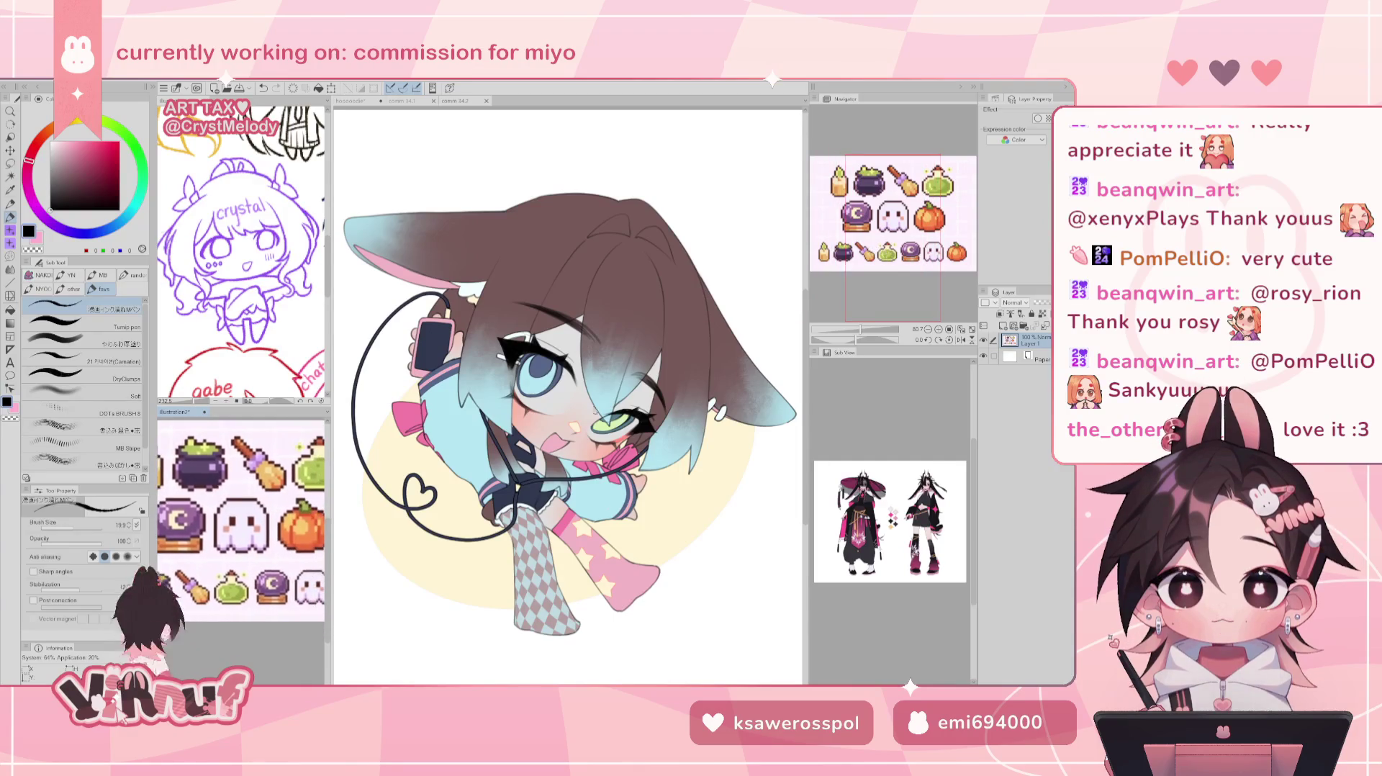
scroll(263, 517, "down", 1)
scroll(263, 517, "down", 1)
scroll(262, 517, "down", 1)
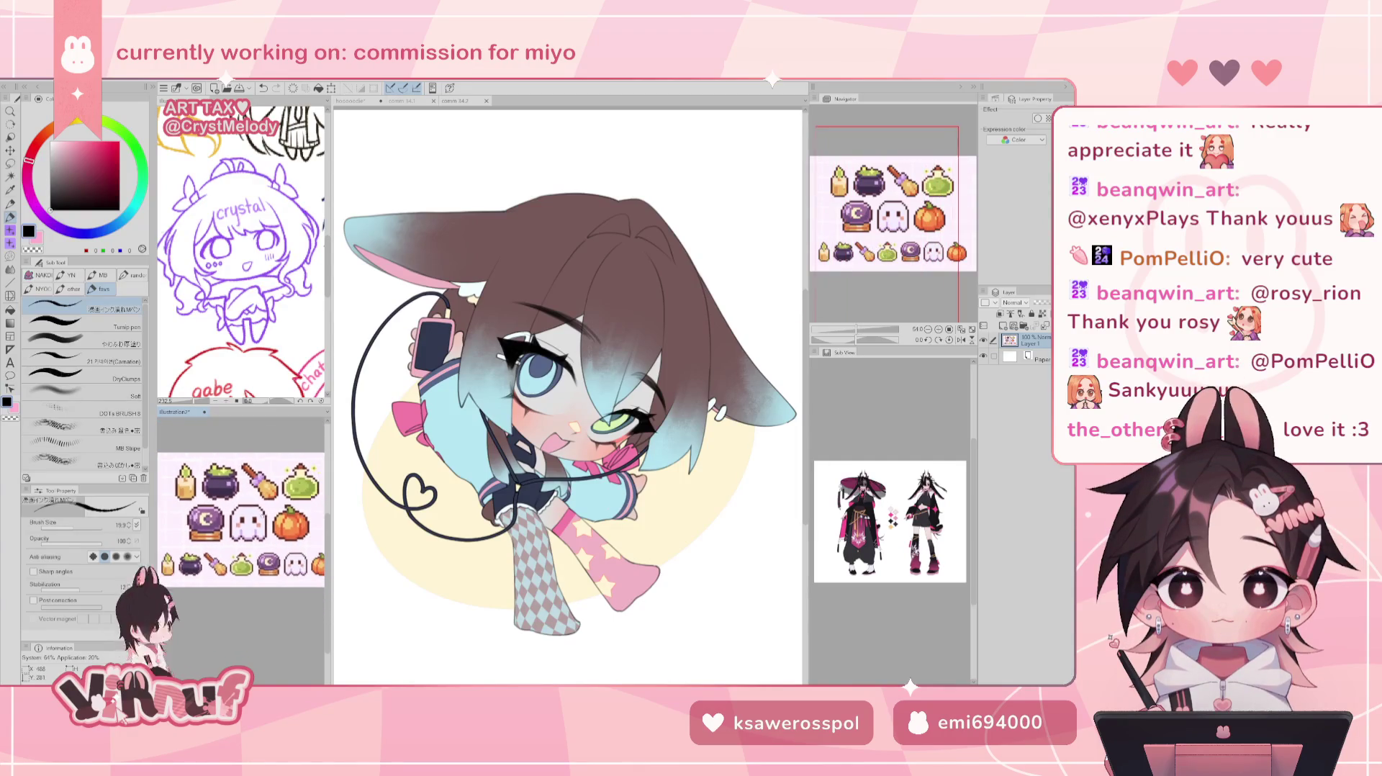
mouse_move(889, 223)
left_mouse_down()
mouse_move(902, 267)
mouse_move(902, 254)
left_mouse_up()
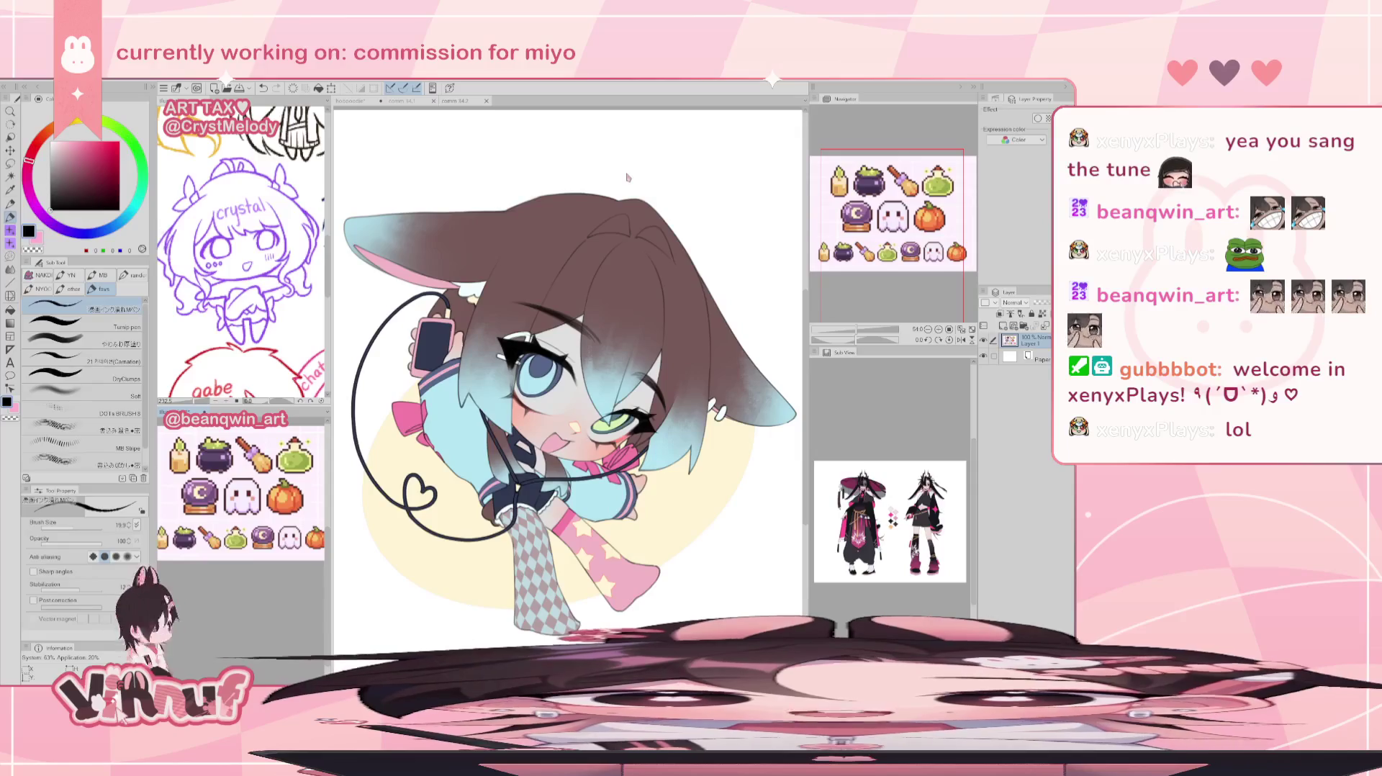
Return to the hooooodie document and reframe the view on the leg sketch.
left_click(354, 100)
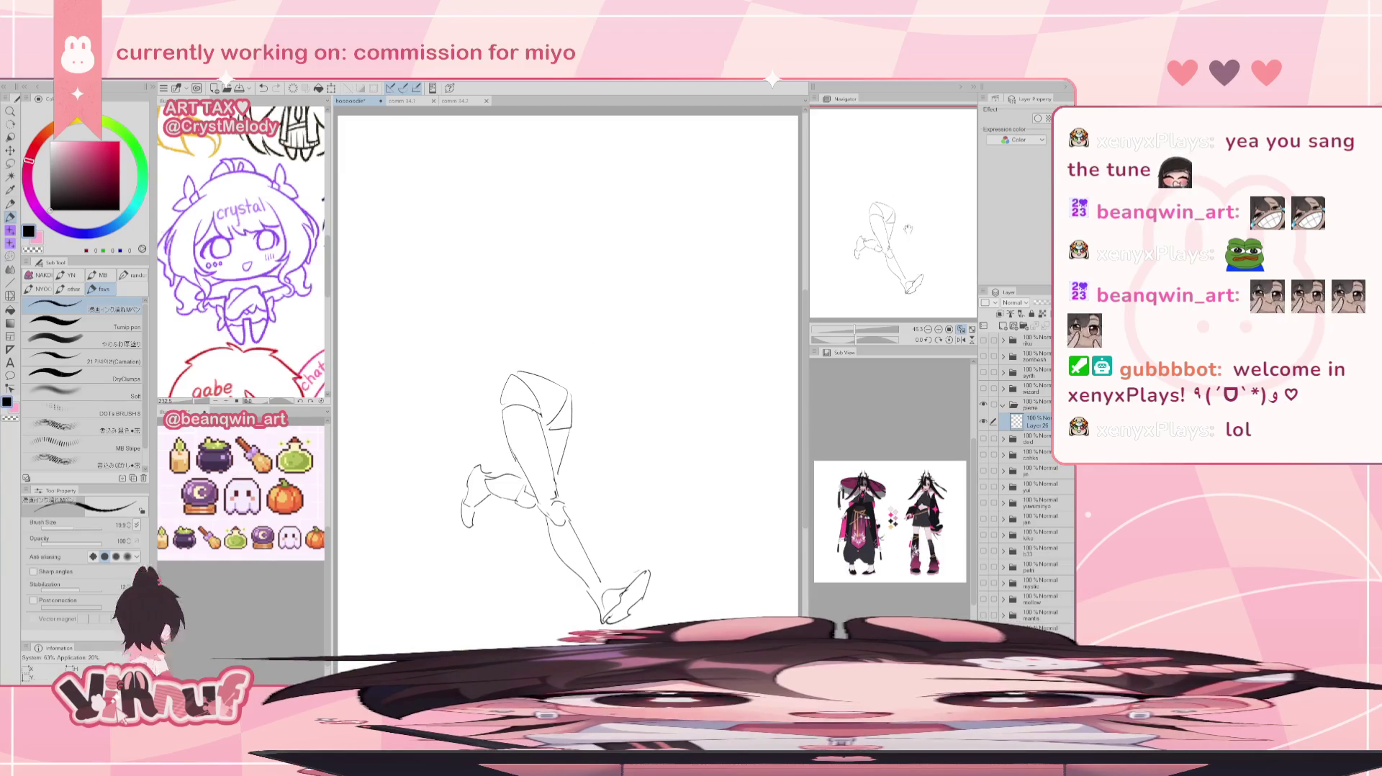
left_click_drag(908, 229, 942, 226)
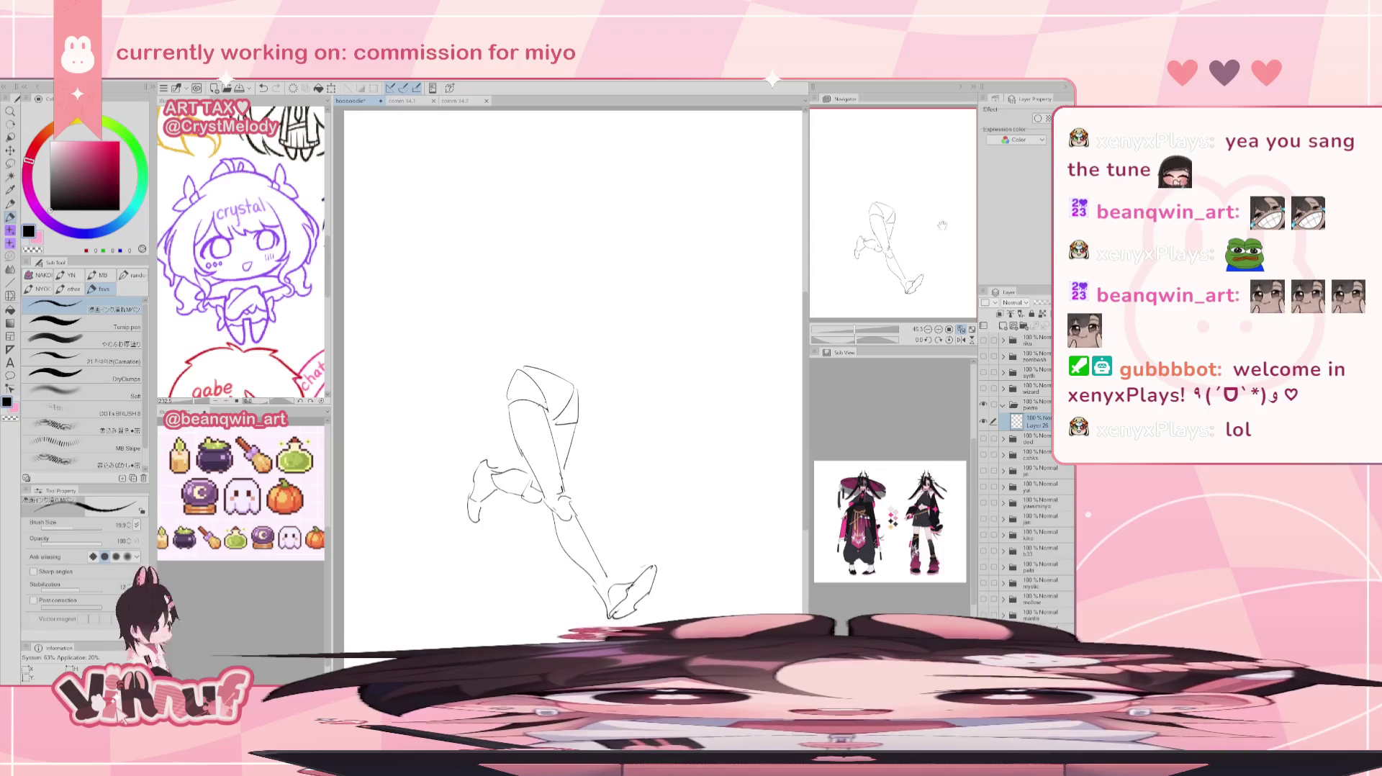
left_click(961, 329)
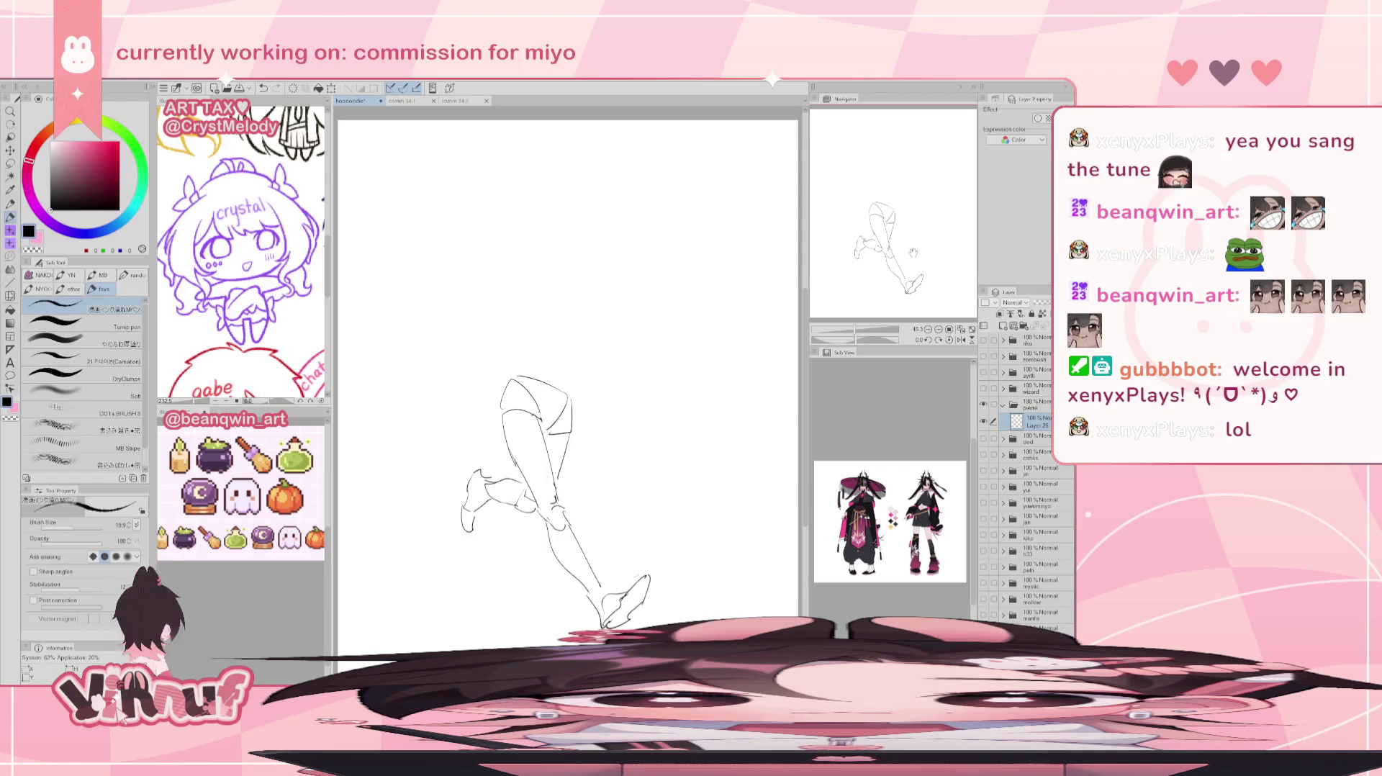
Lasso the upper thigh and hip, then liquify-warp the foot up and to the right.
key("m")
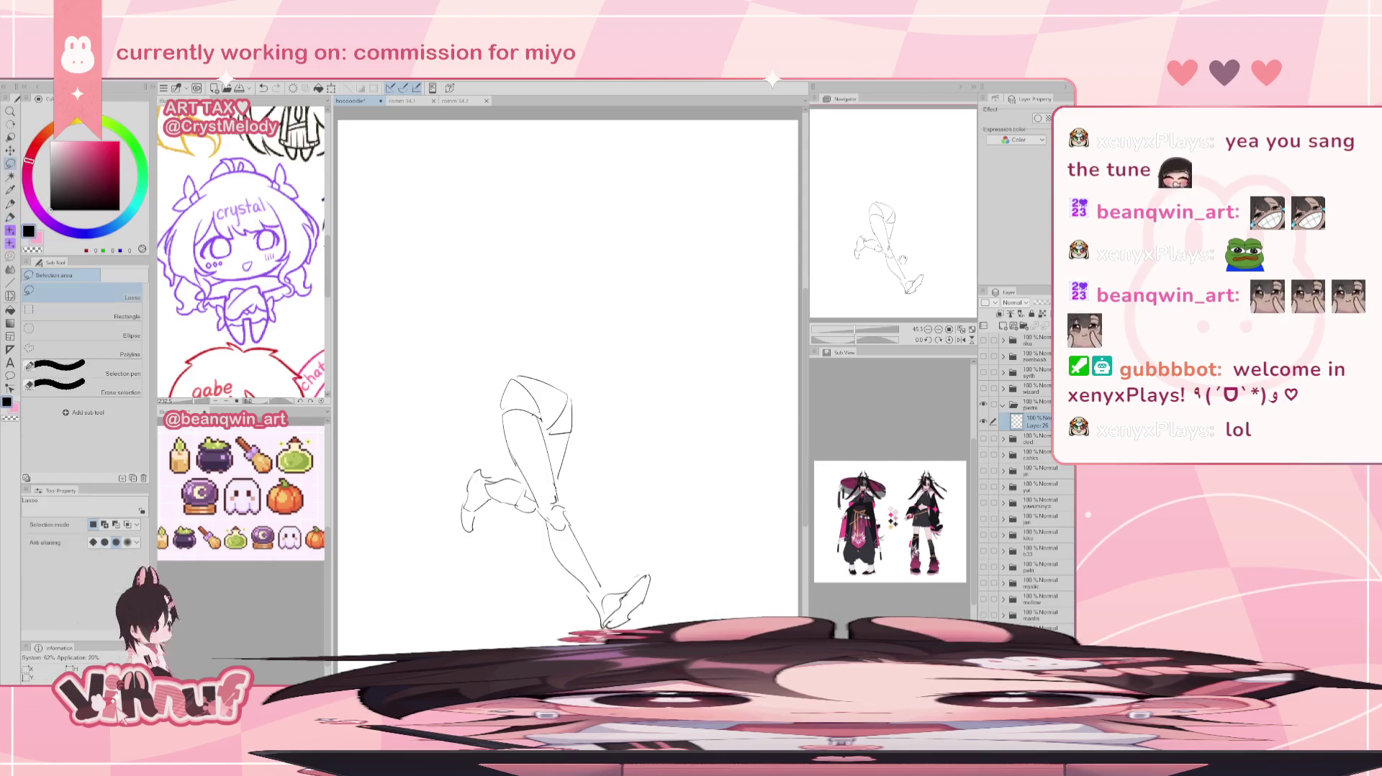
mouse_move(560, 470)
left_mouse_down()
mouse_move(523, 477)
mouse_move(550, 619)
left_mouse_up()
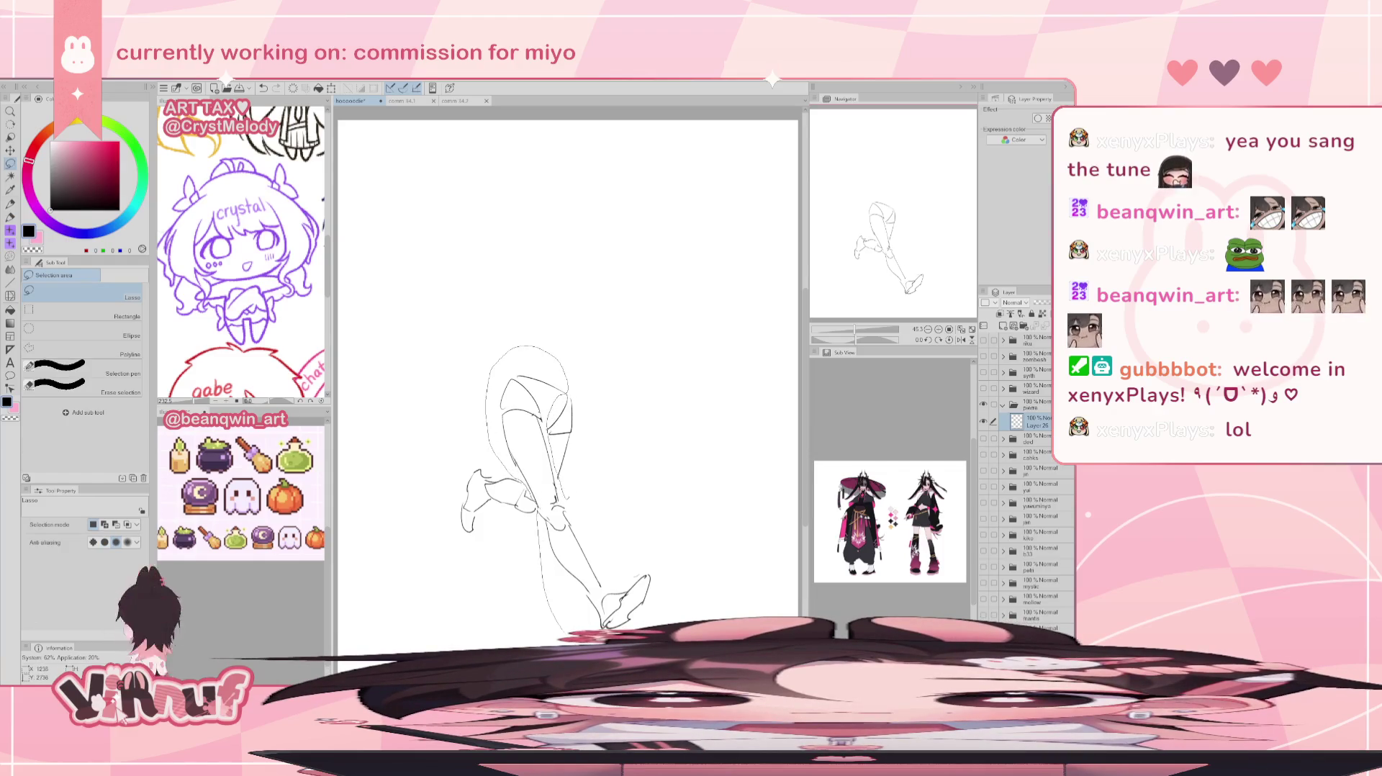
key("j")
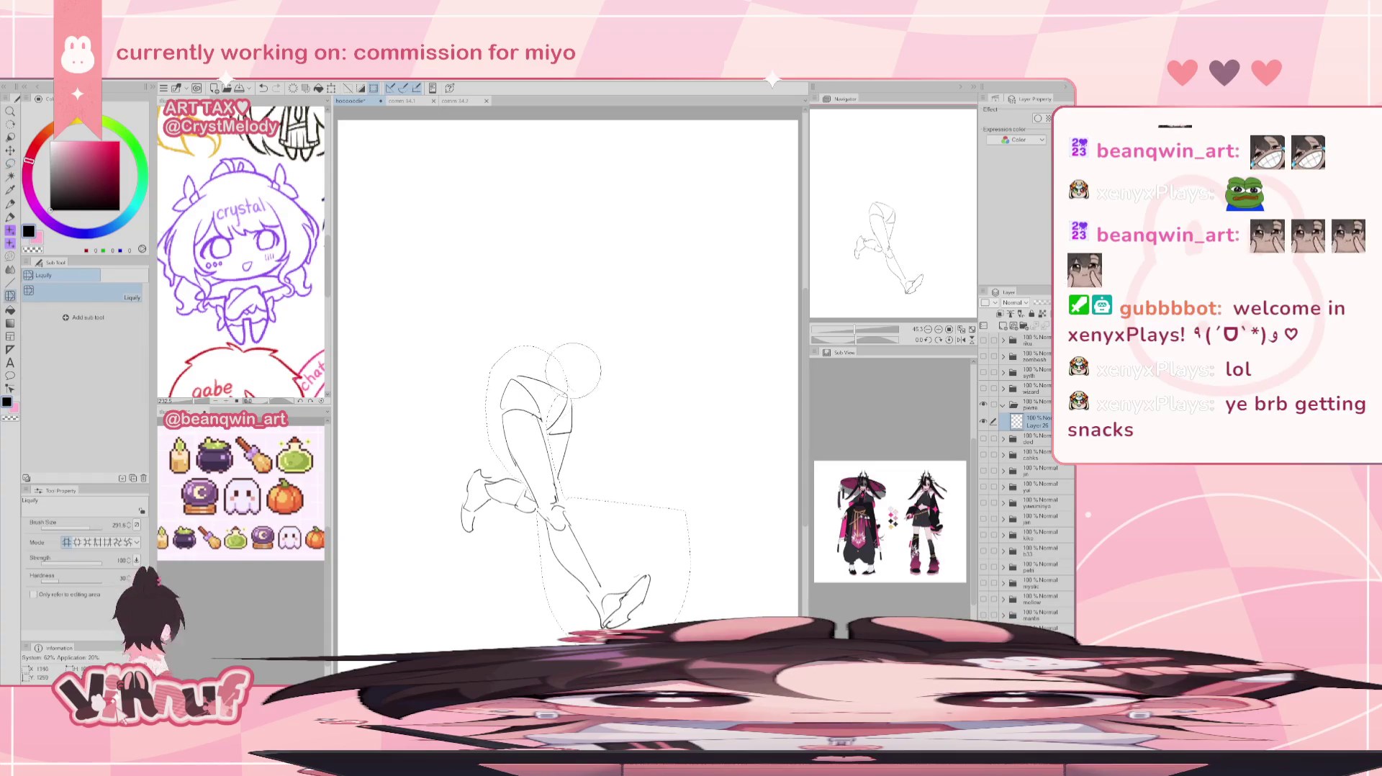
key("j")
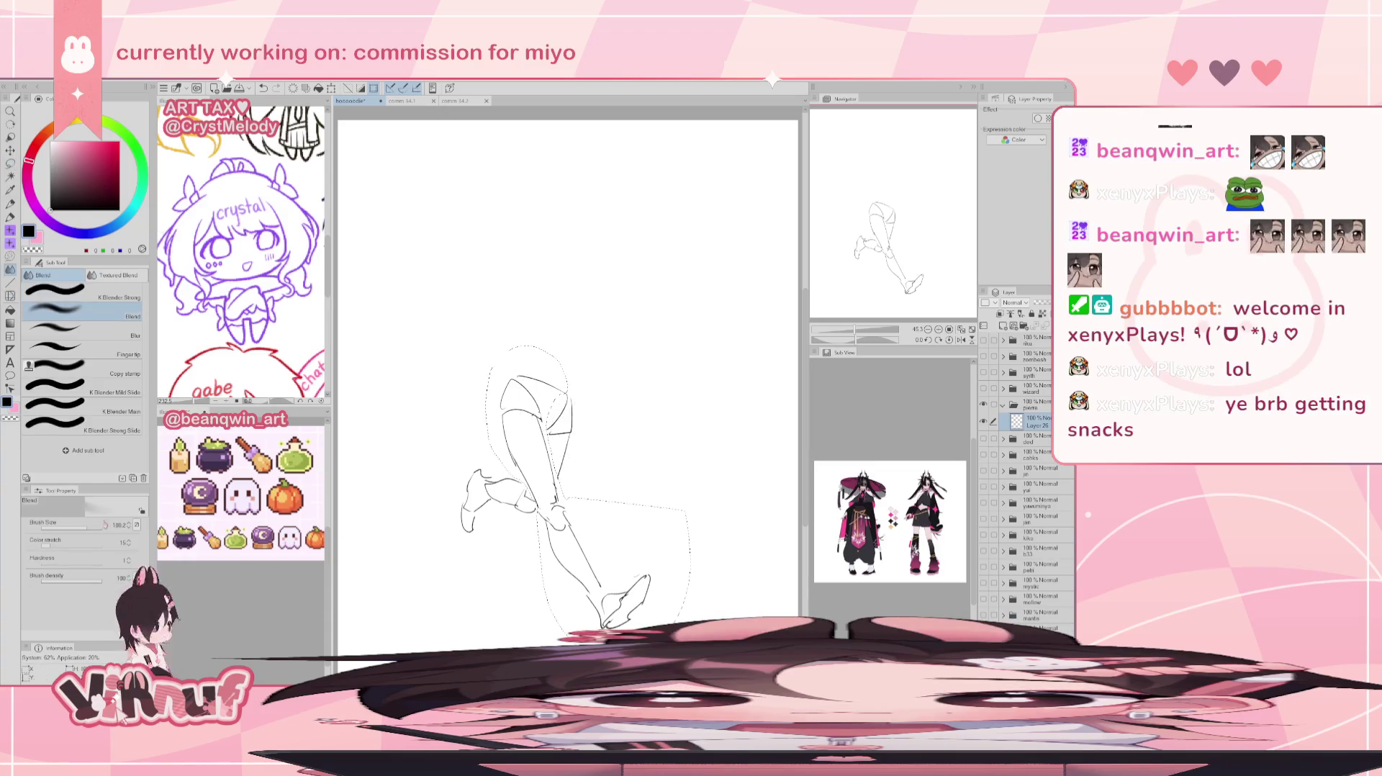
key("j")
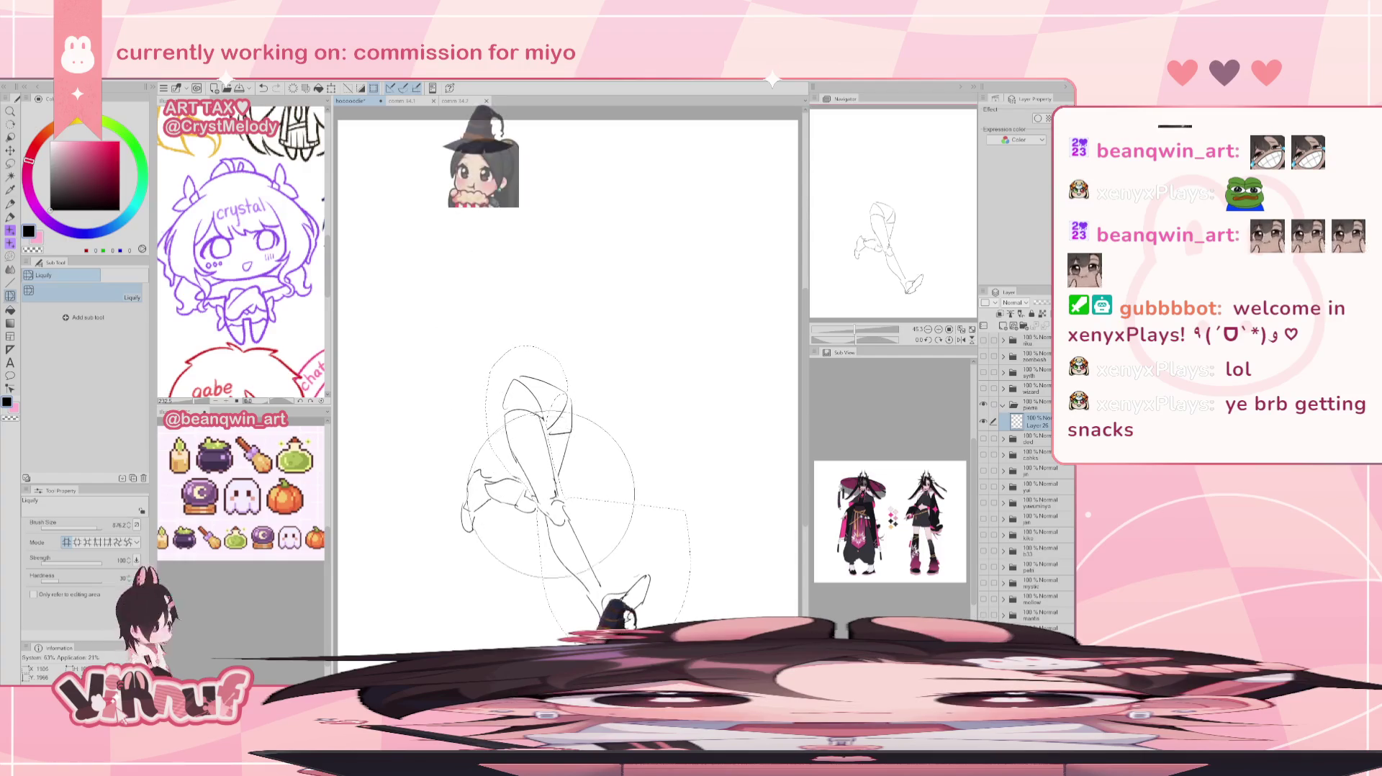
left_click_drag(555, 496, 643, 517)
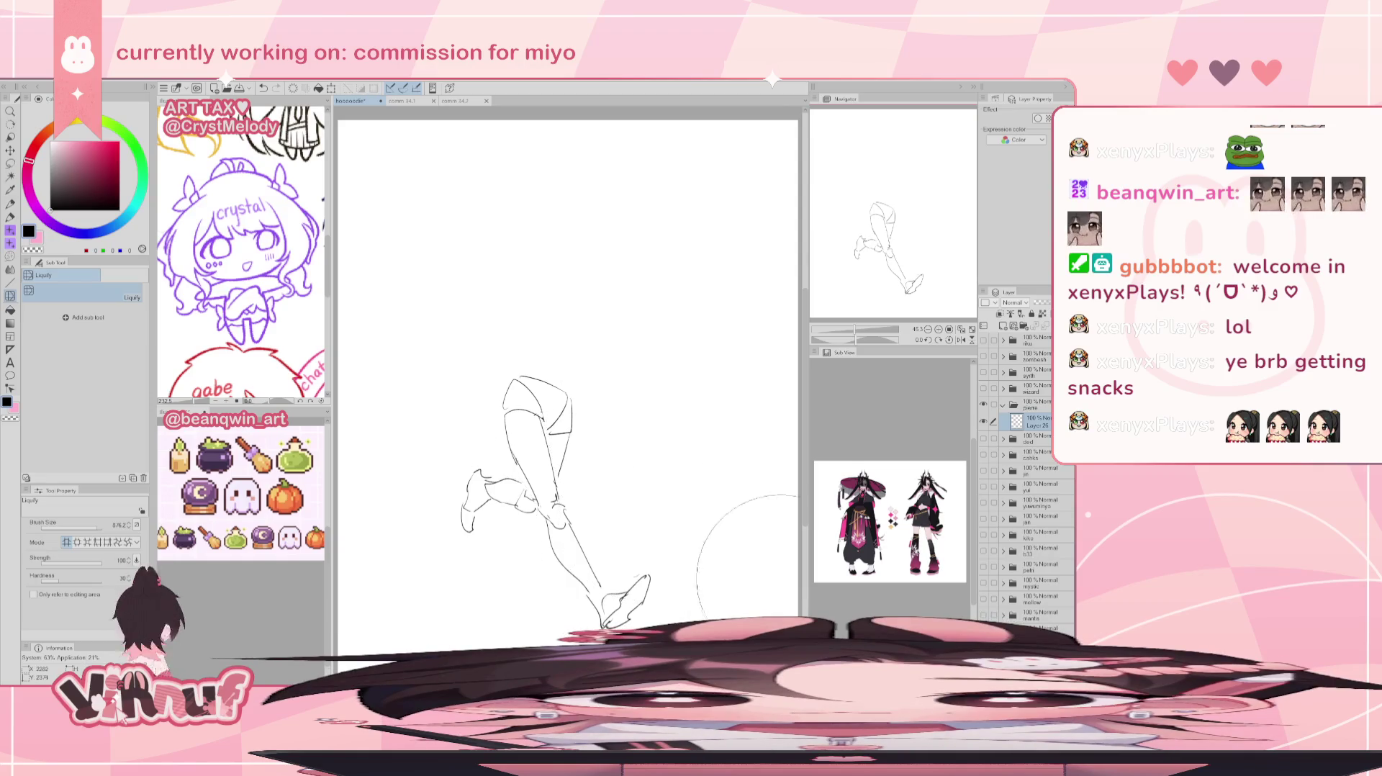
key("p")
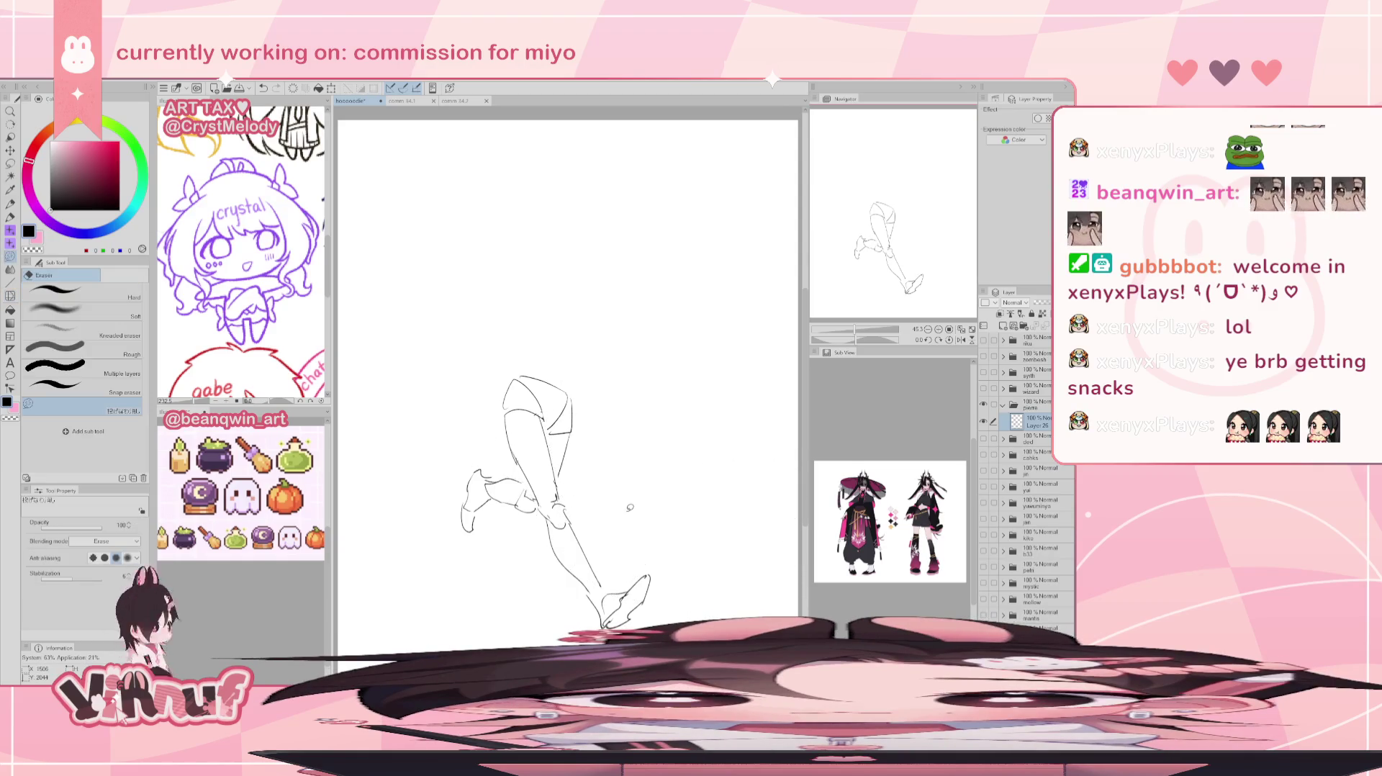
Sketch curved torso and head strokes above the legs, undoing retries, then lasso the head.
left_click_drag(518, 368, 575, 285)
key("ctrl+z")
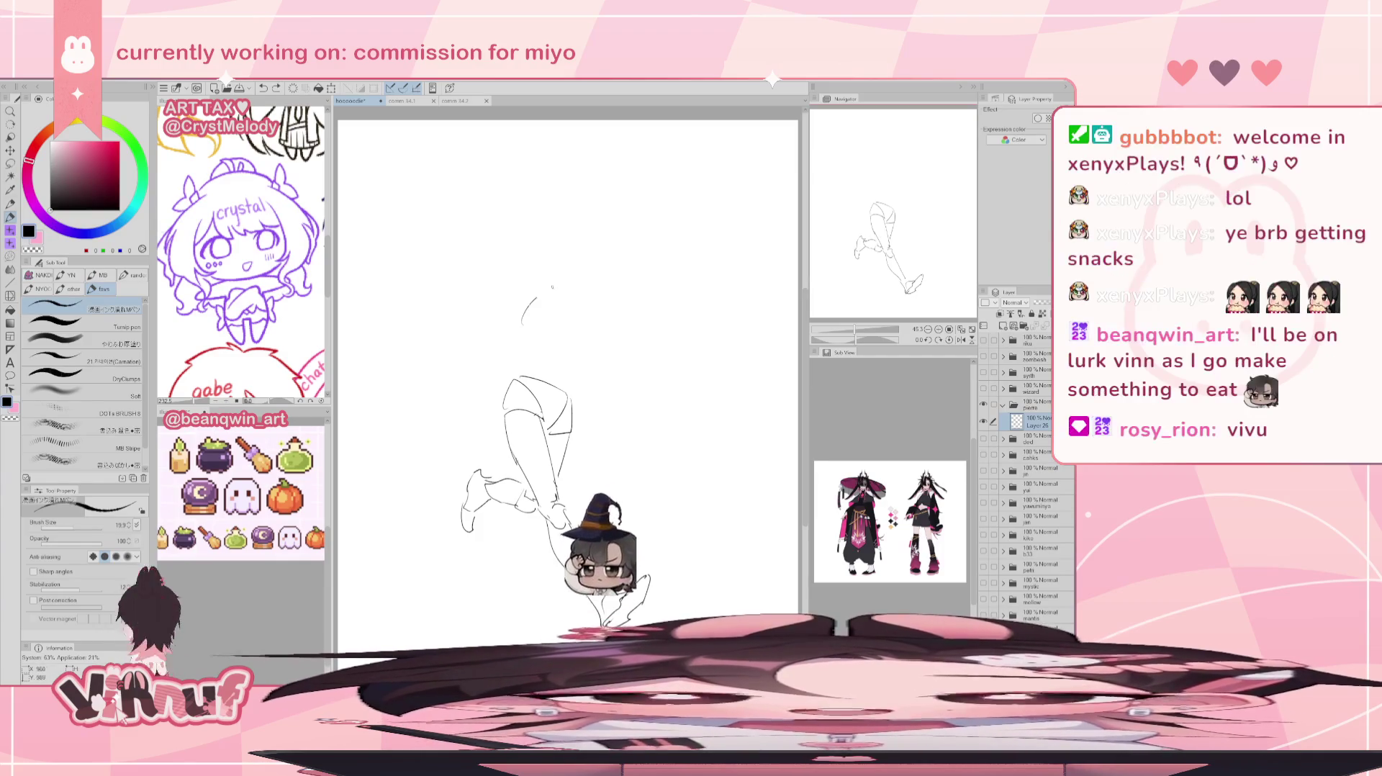
key("ctrl+z")
left_click_drag(549, 356, 514, 309)
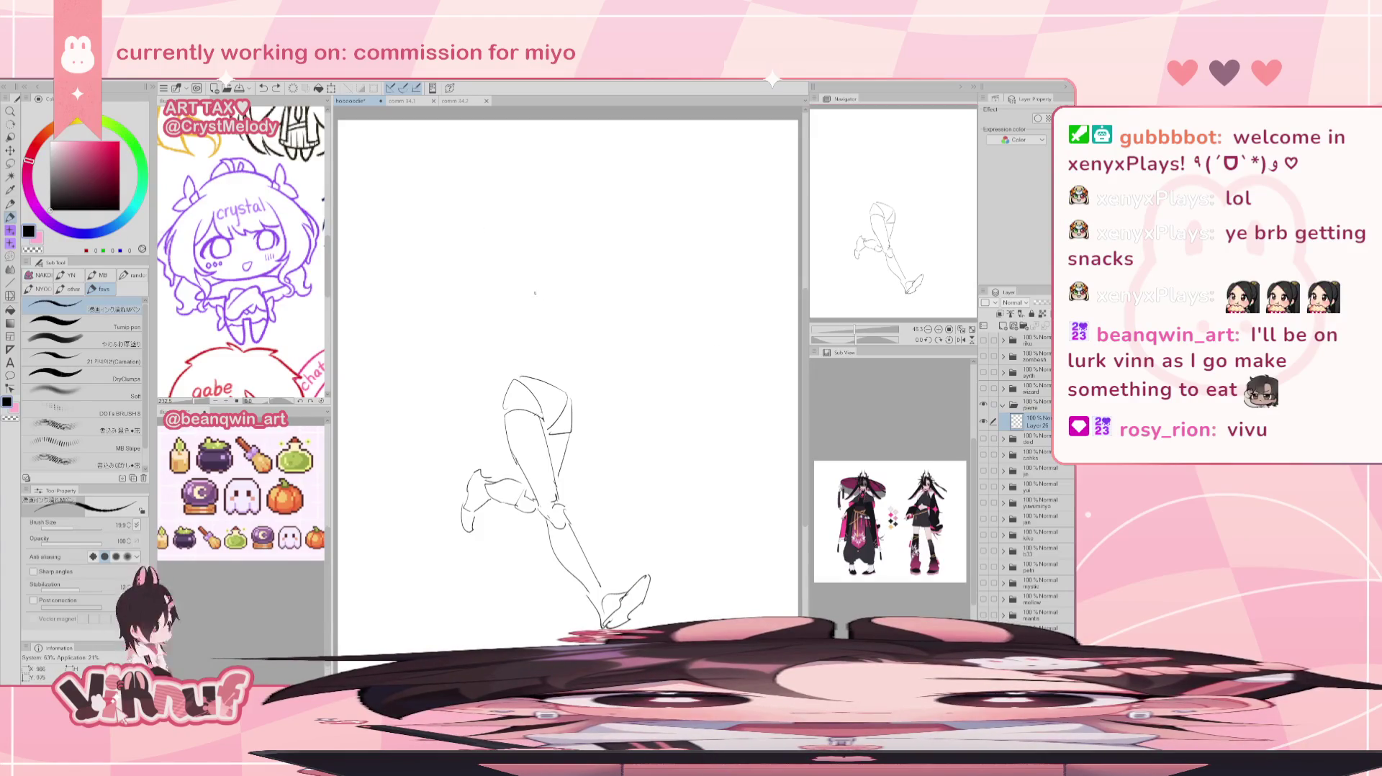
mouse_move(522, 296)
left_mouse_down()
mouse_move(565, 298)
mouse_move(561, 358)
left_mouse_up()
key("ctrl+z")
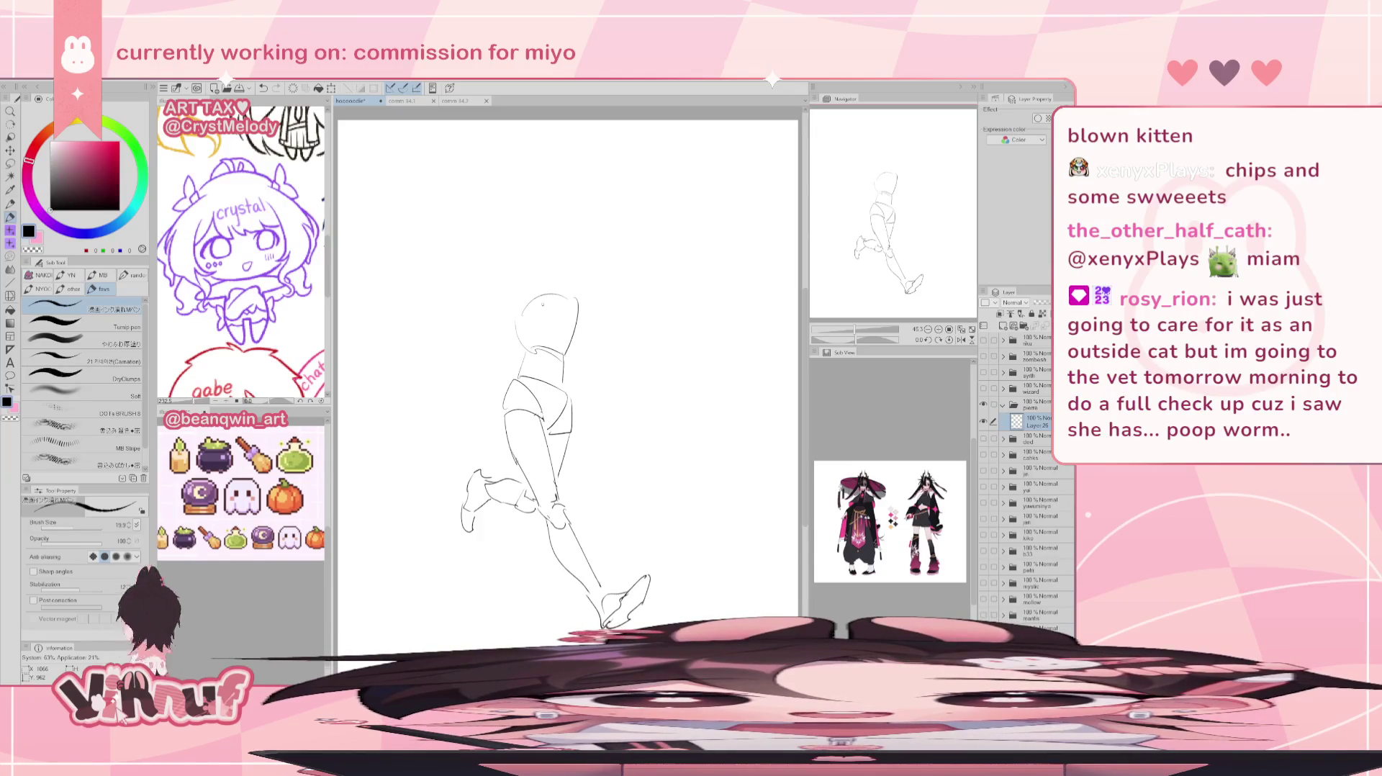
key("ctrl+z")
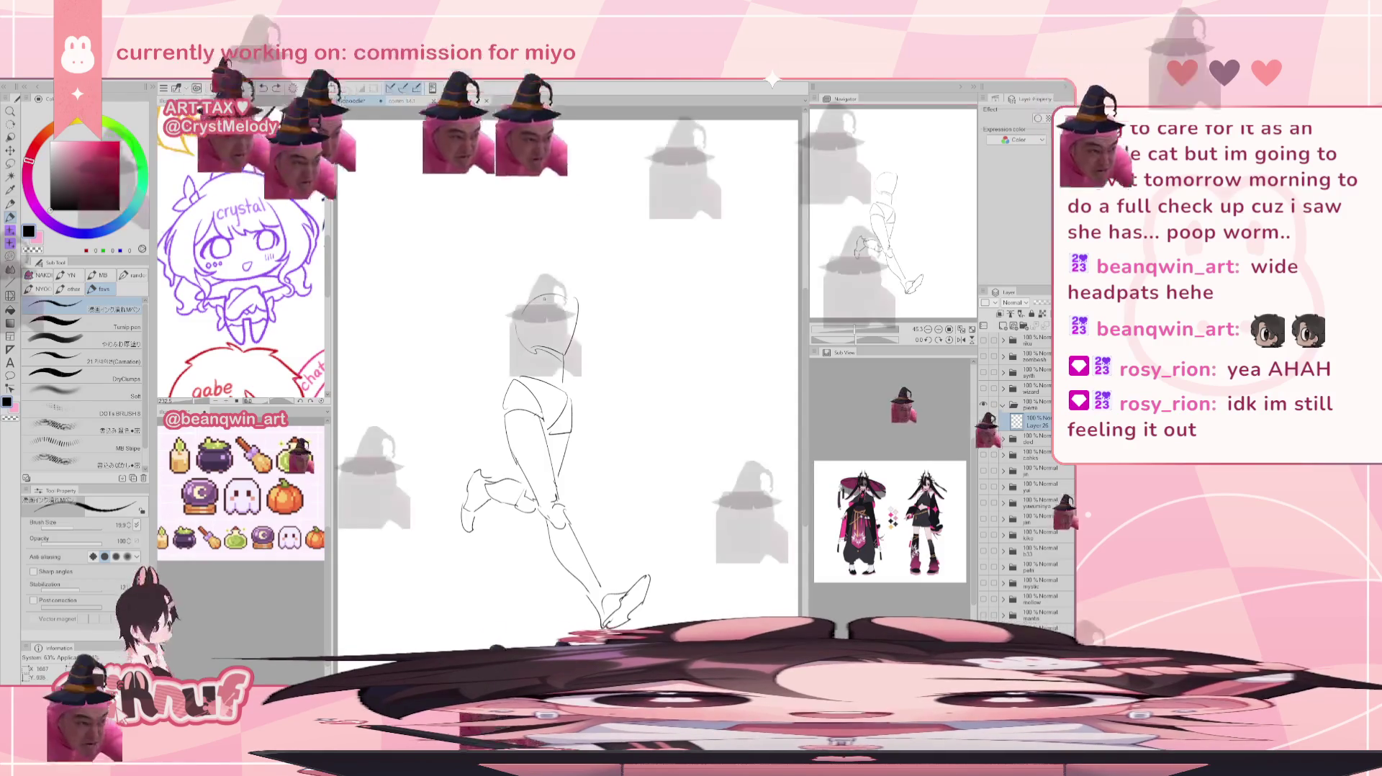
key("m")
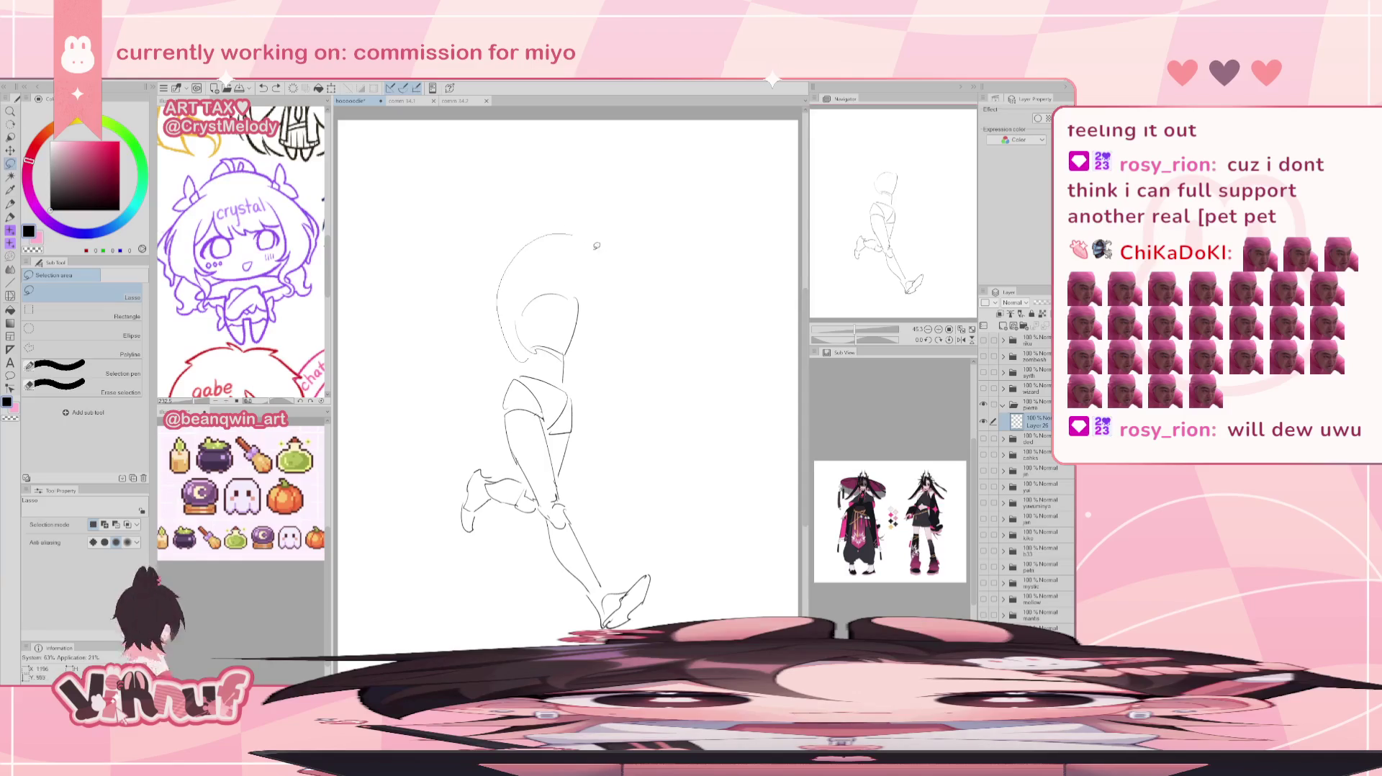
left_click_drag(575, 379, 568, 375)
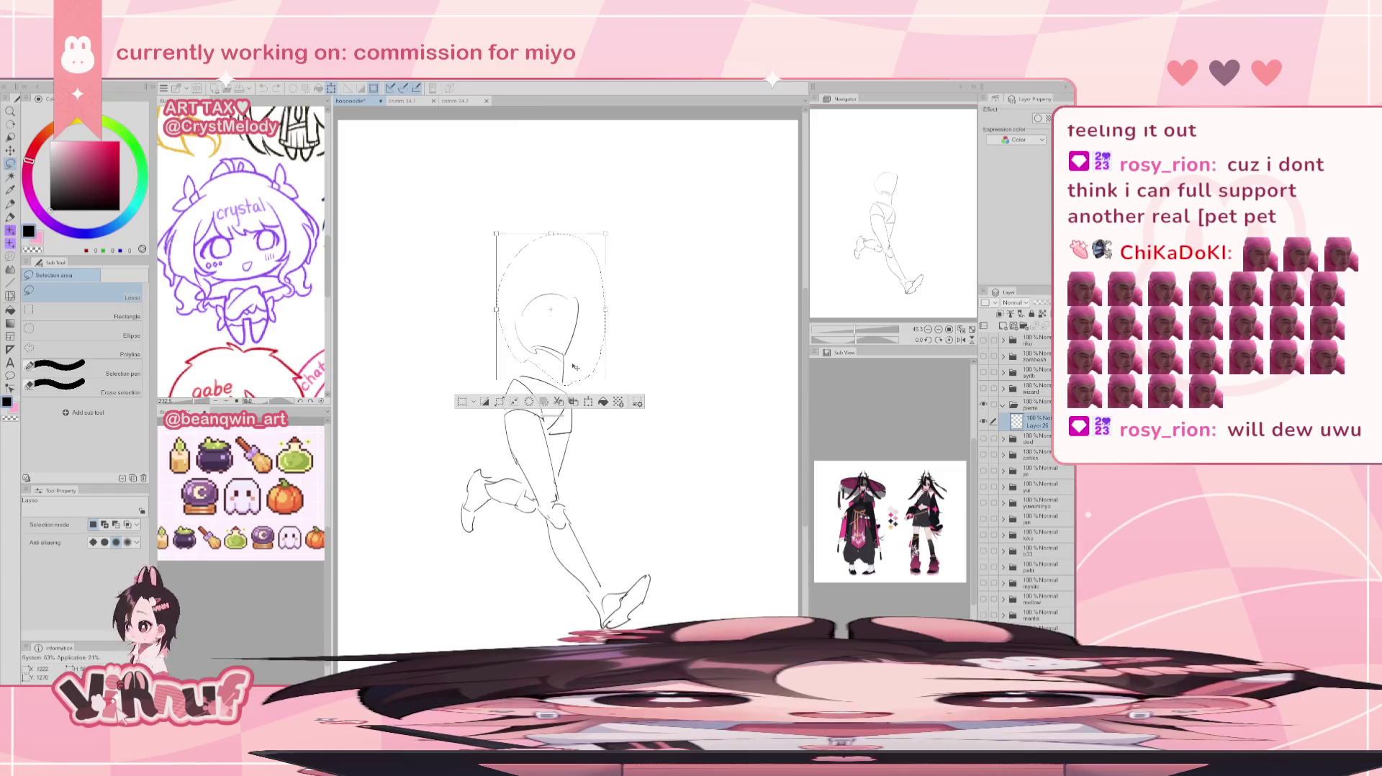
Rotate the lassoed head slightly counter-clockwise with Ctrl+T and commit it with Enter.
key("ctrl+t")
mouse_move(576, 325)
left_mouse_down()
mouse_move(577, 297)
mouse_move(619, 293)
mouse_move(580, 332)
left_mouse_up()
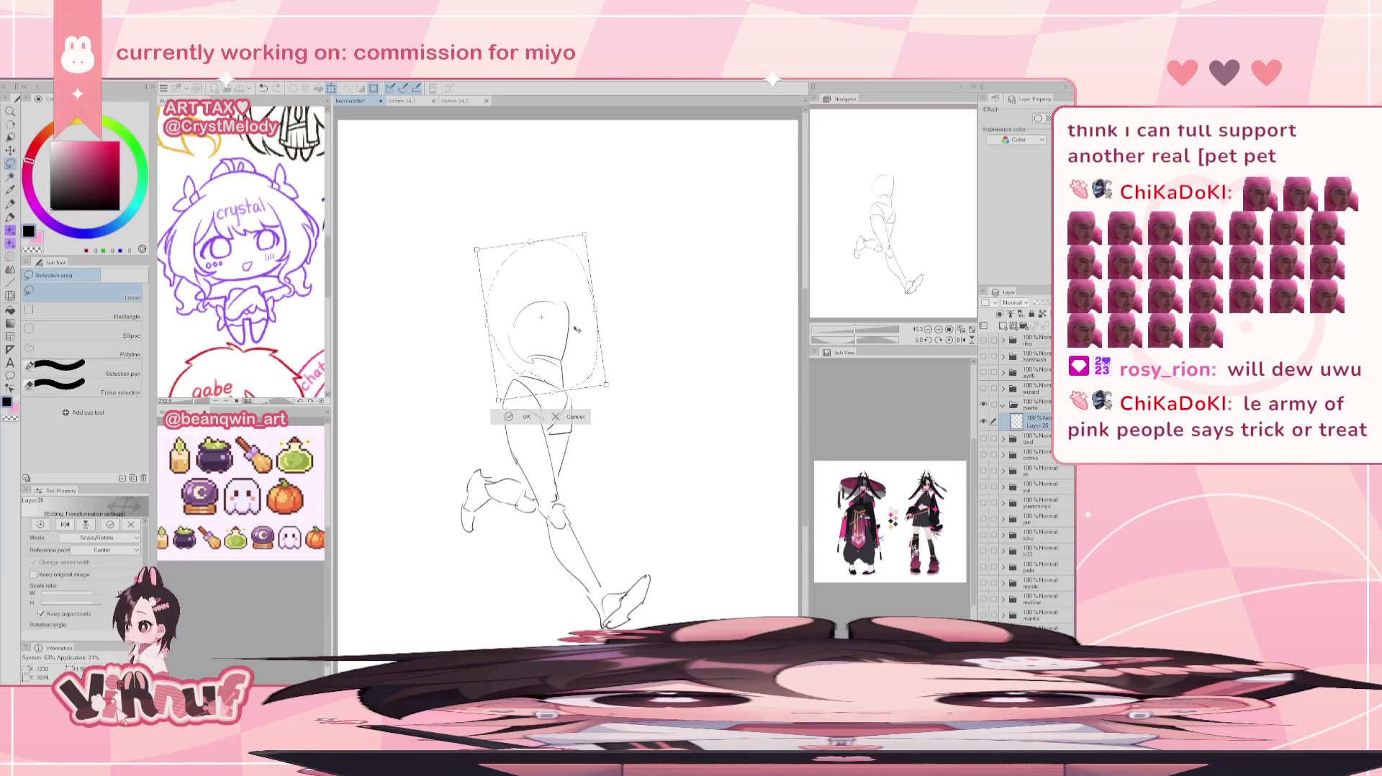
key("Return")
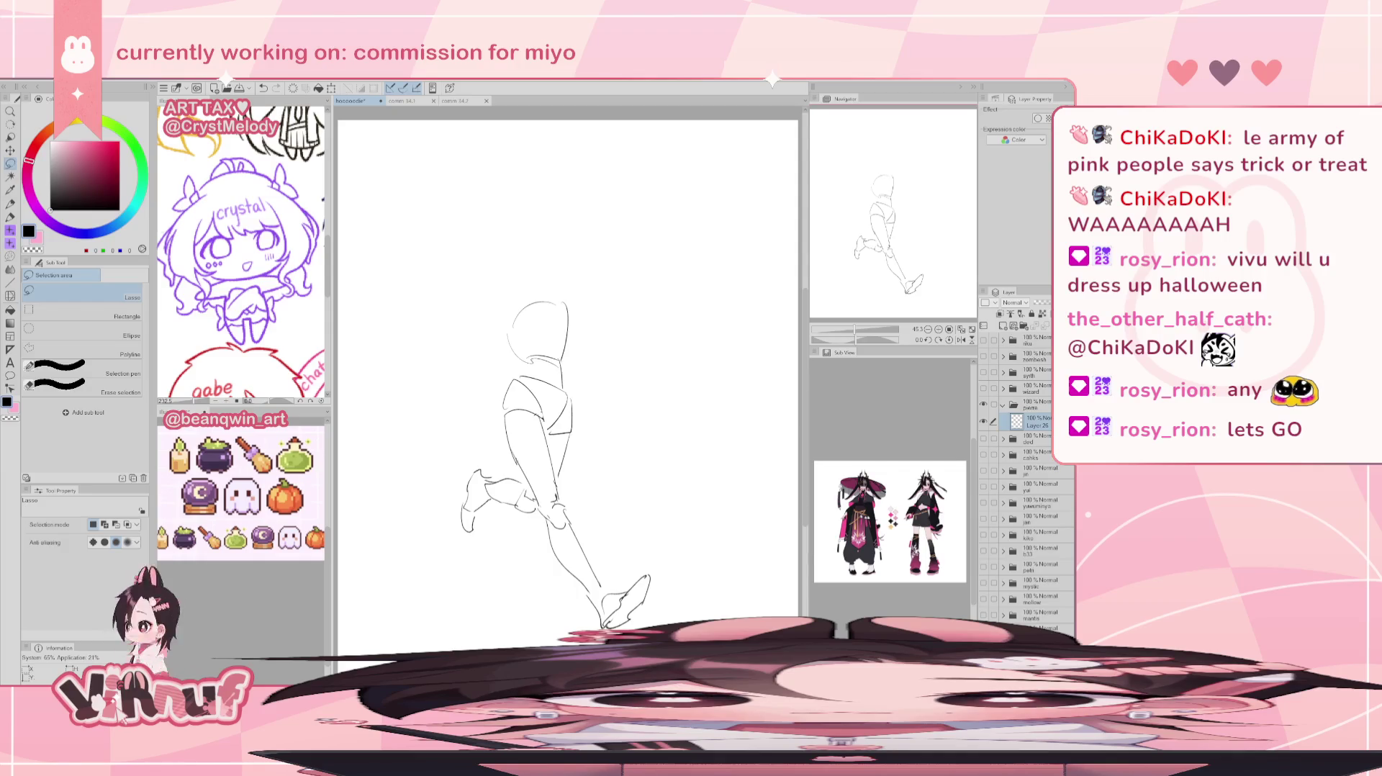
scroll(567, 374, "down", 2)
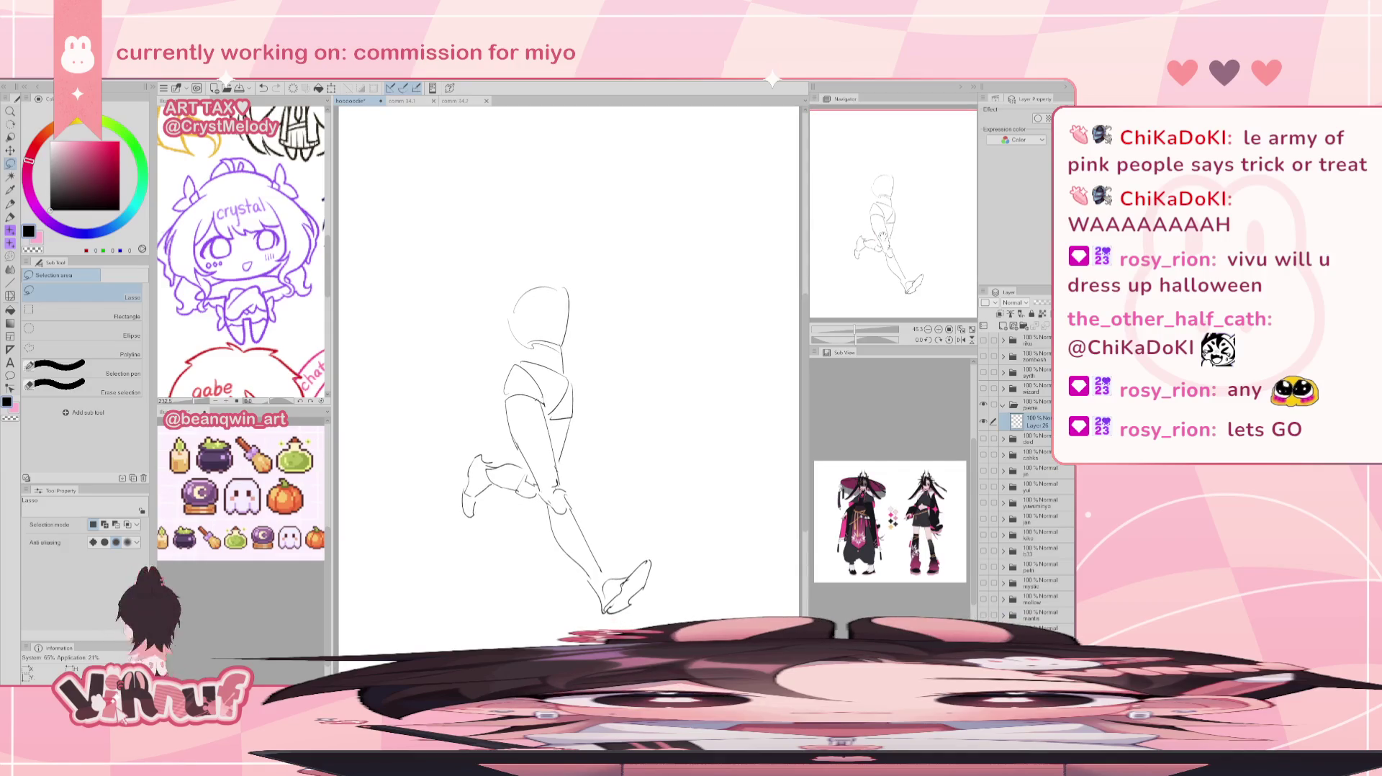
With the pen, remove the stray curve and try drawing an oval head twice, undoing each attempt.
key("p")
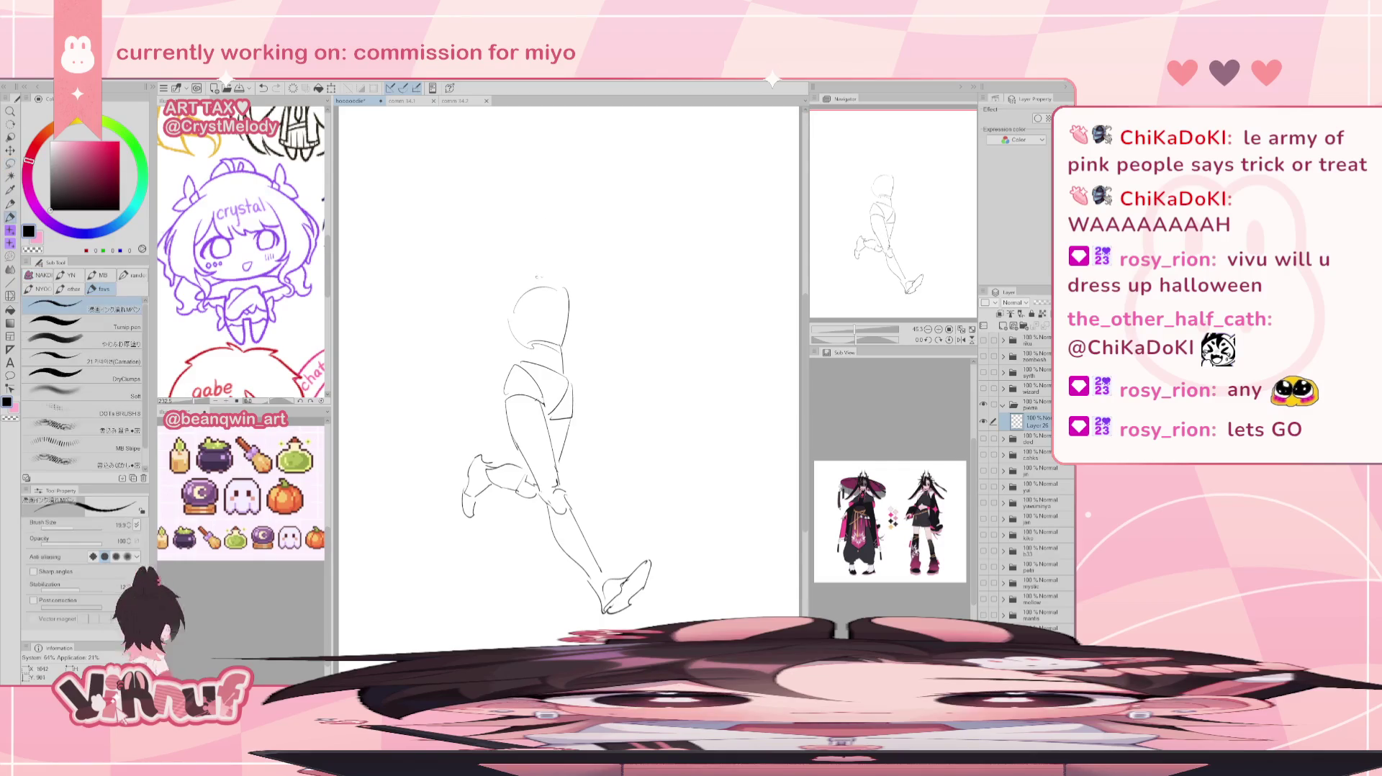
key("ctrl+z")
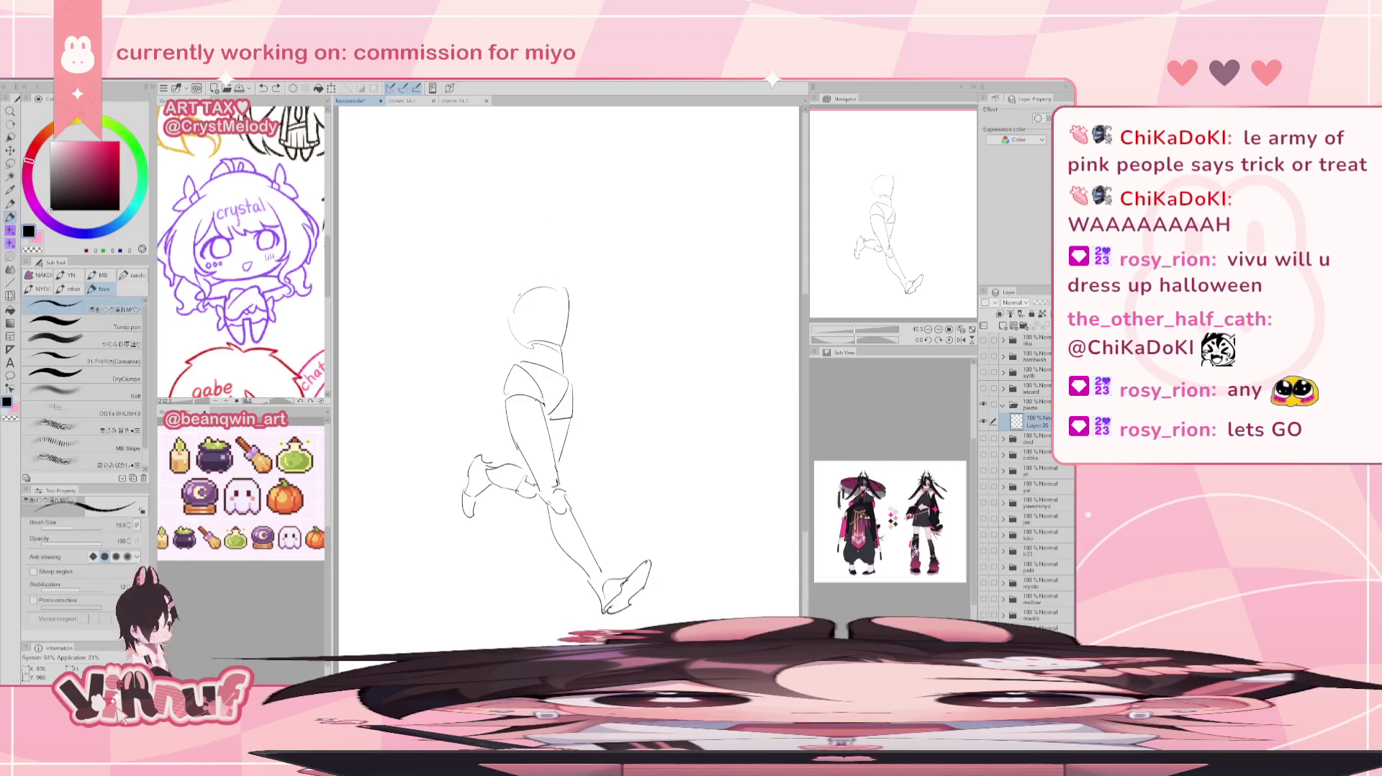
mouse_move(524, 251)
left_mouse_down()
mouse_move(554, 237)
mouse_move(528, 275)
left_mouse_up()
key("ctrl+z")
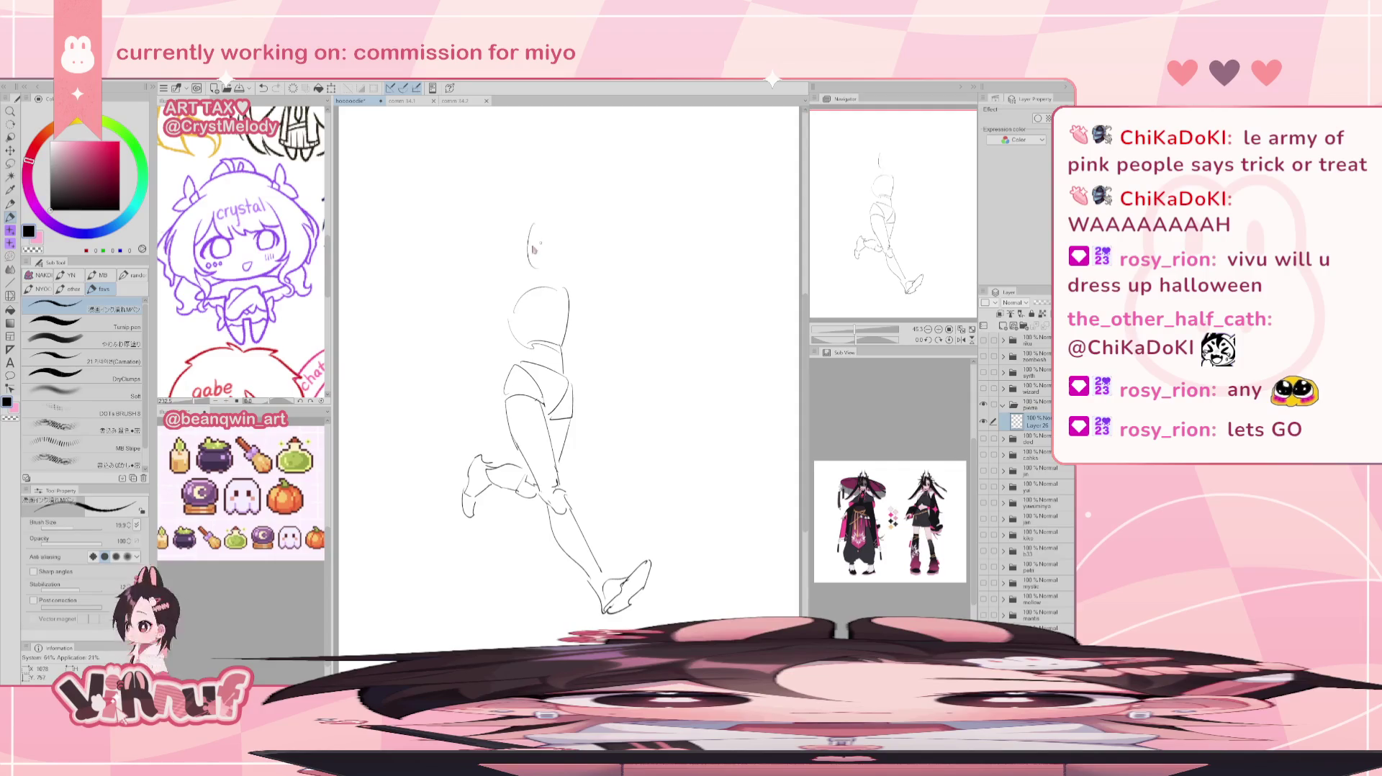
mouse_move(533, 220)
left_mouse_down()
mouse_move(555, 241)
mouse_move(530, 274)
mouse_move(551, 241)
mouse_move(553, 267)
left_mouse_up()
key("ctrl+z")
key("ctrl+z")
key("ctrl+z")
key("ctrl+z")
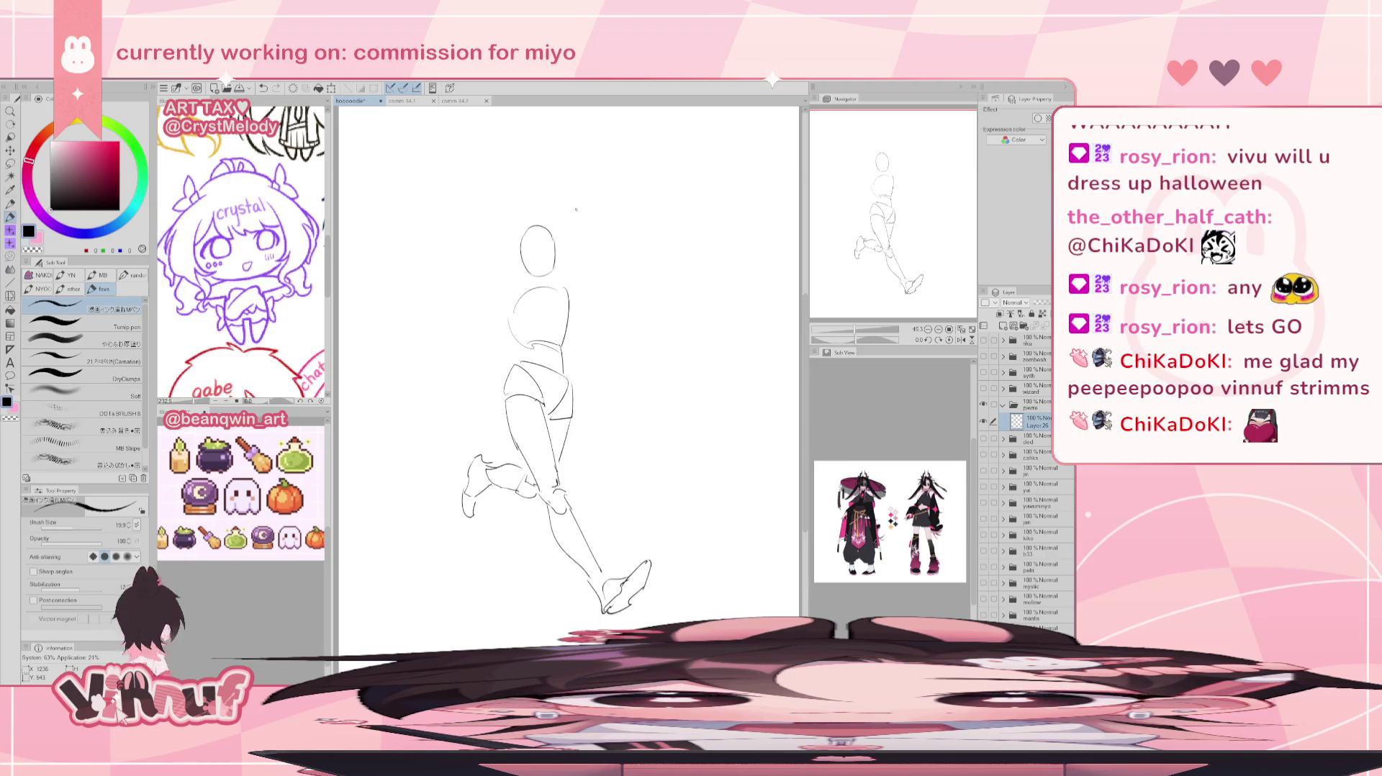
Lasso-erase the head and torso in one sweep, leaving only the legs.
key("e")
left_click_drag(576, 209, 568, 363)
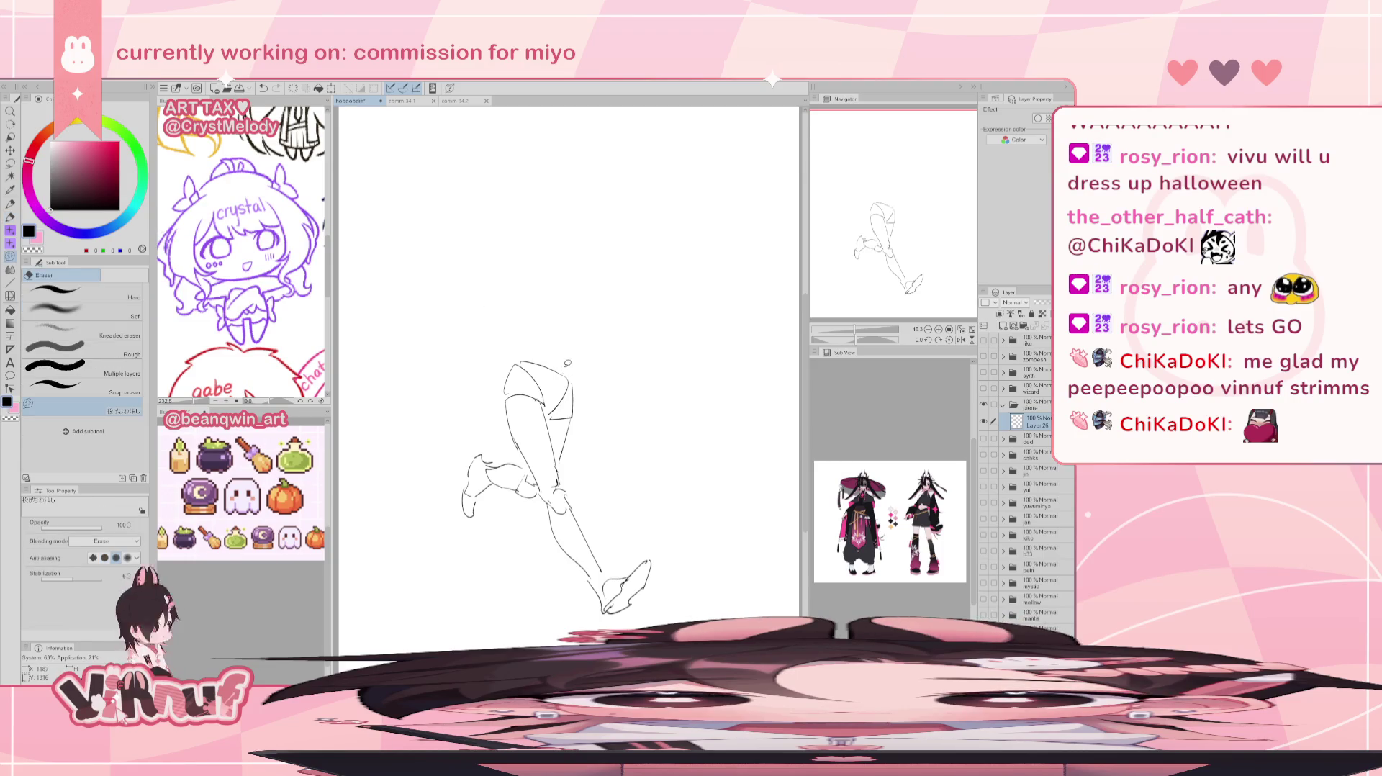
key("p")
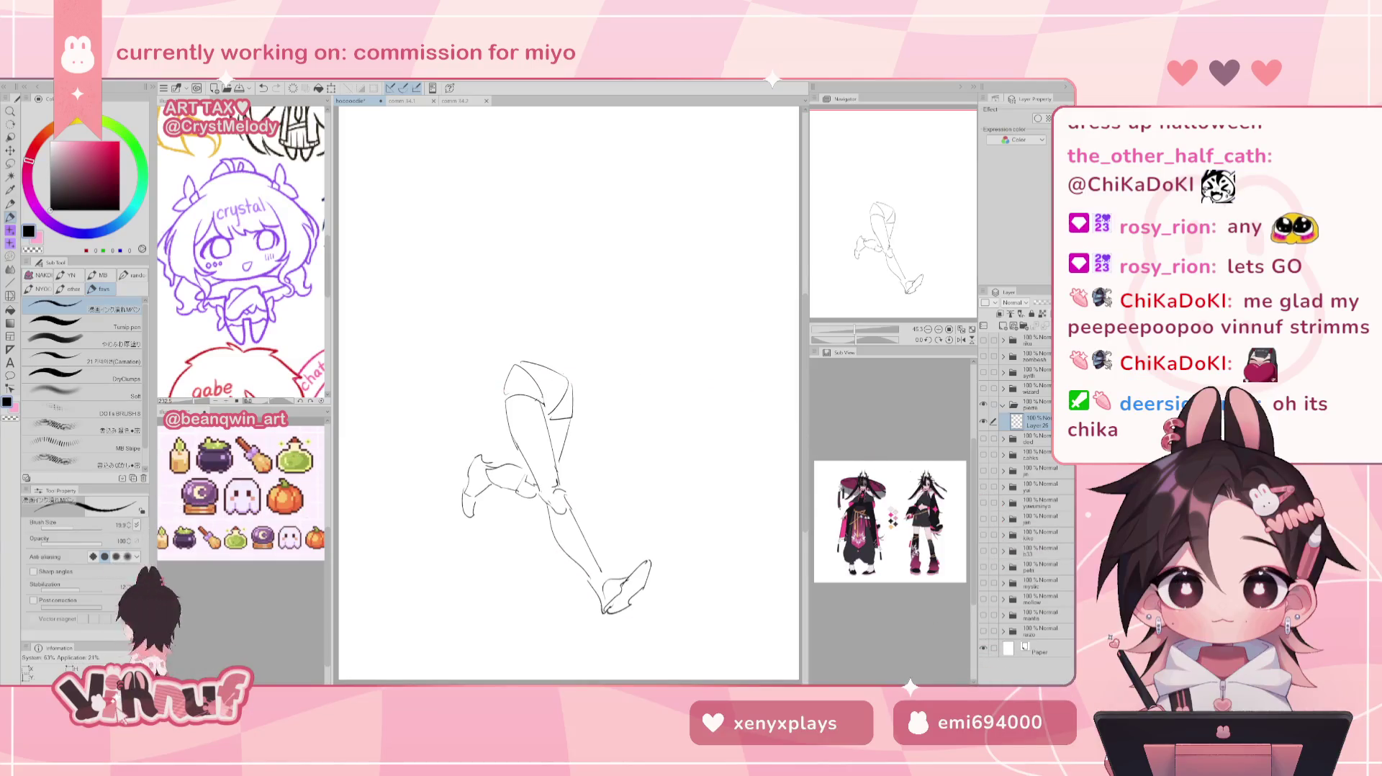
Try redrawing the head's back and top curves with the pen, then undo those strokes.
mouse_move(536, 348)
left_mouse_down()
mouse_move(510, 288)
mouse_move(570, 283)
mouse_move(576, 303)
left_mouse_up()
key("ctrl+z")
key("ctrl+z")
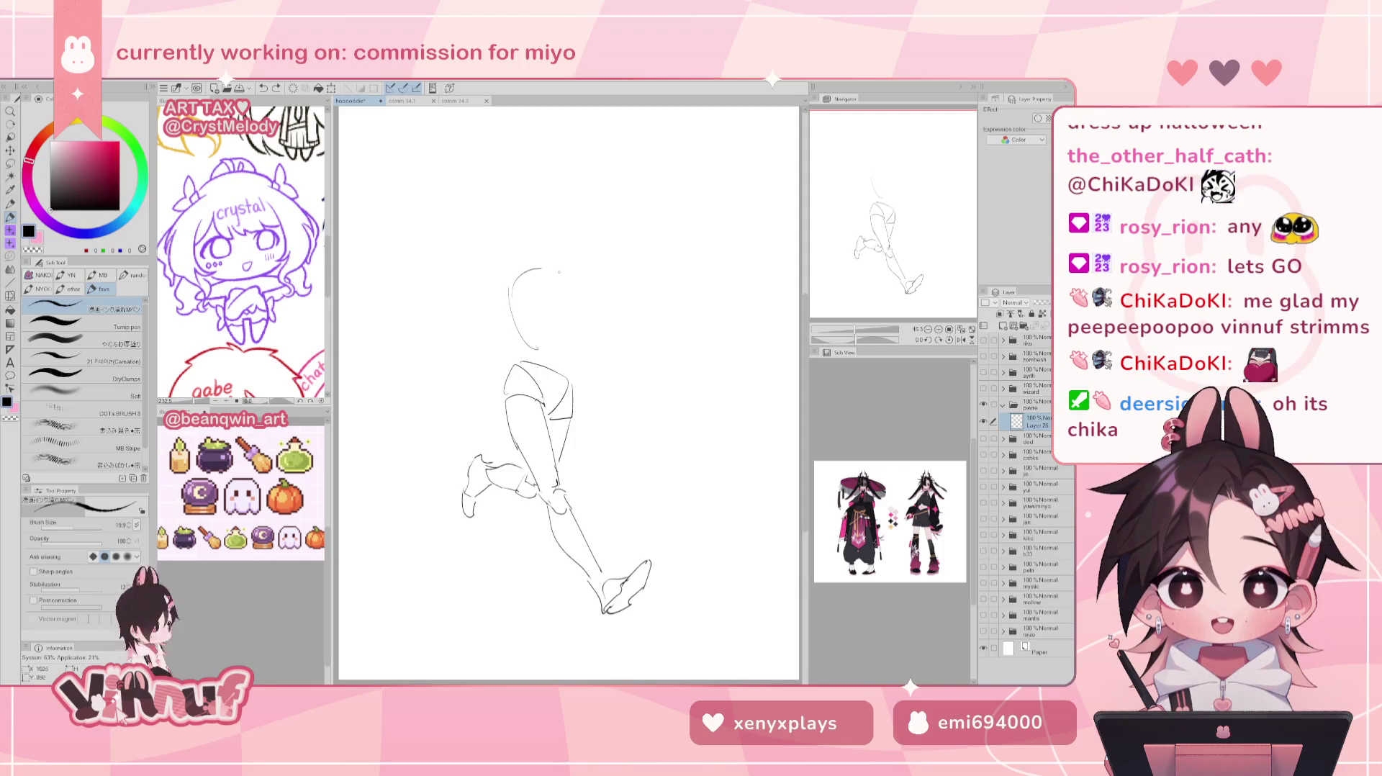
key("ctrl+z")
key("ctrl+z")
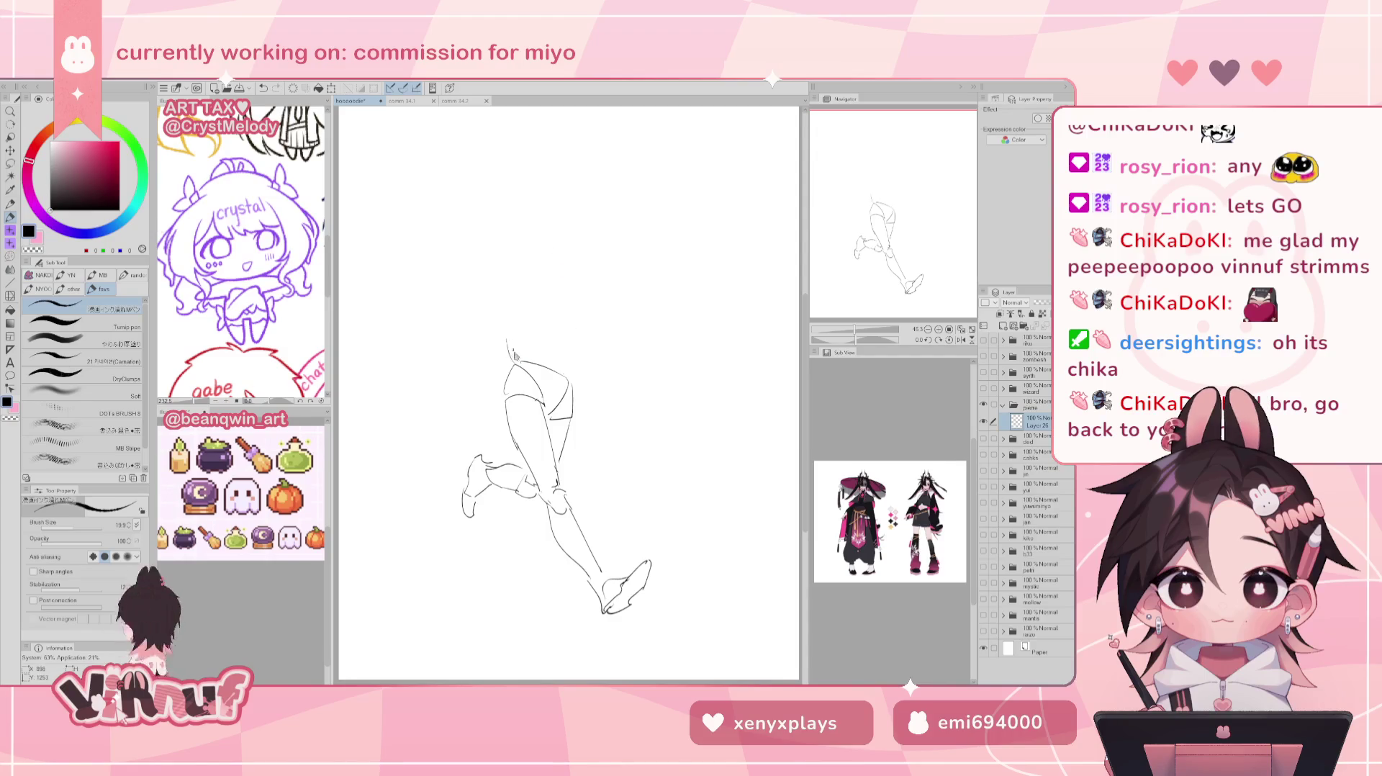
left_click_drag(502, 275, 518, 355)
mouse_move(510, 280)
left_mouse_down()
mouse_move(556, 302)
mouse_move(574, 373)
left_mouse_up()
key("ctrl+z")
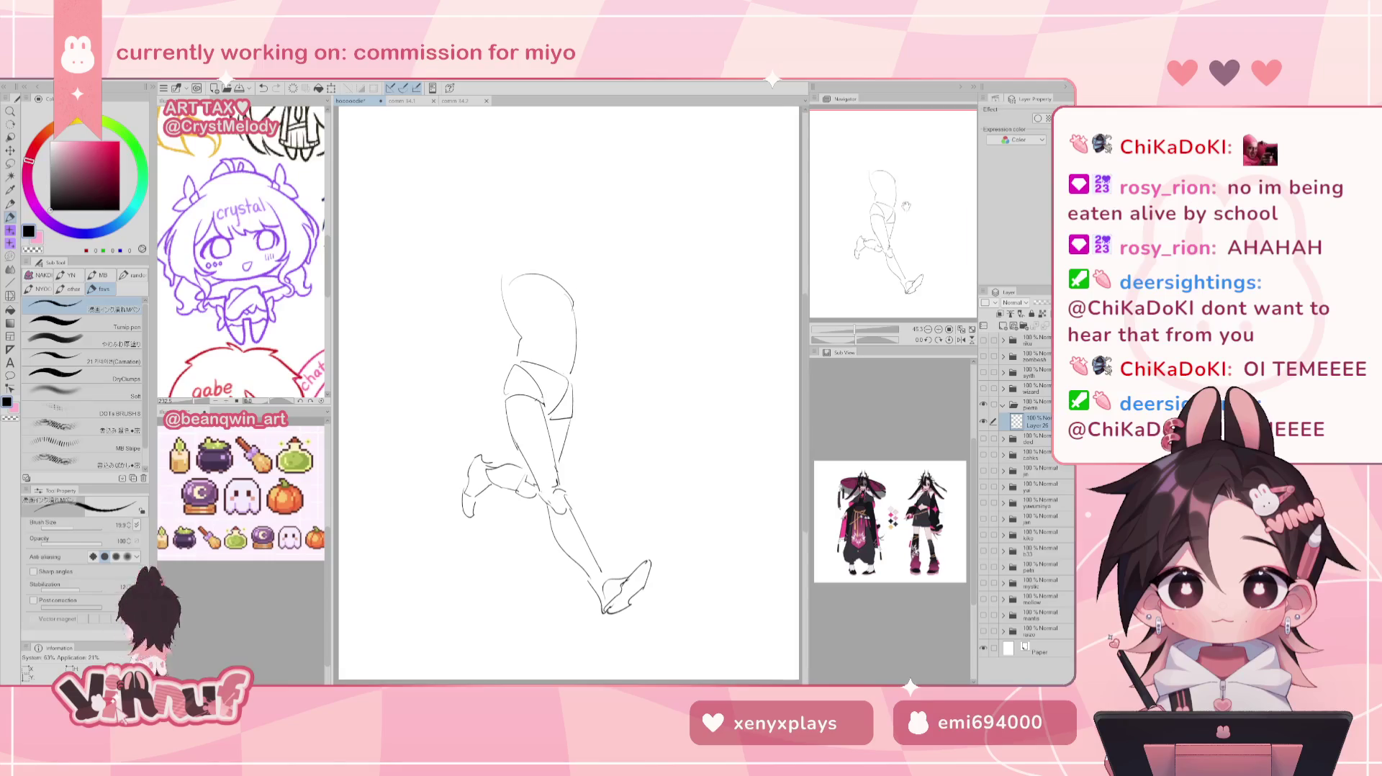
key("ctrl+z")
key("ctrl+z")
key("ctrl+z")
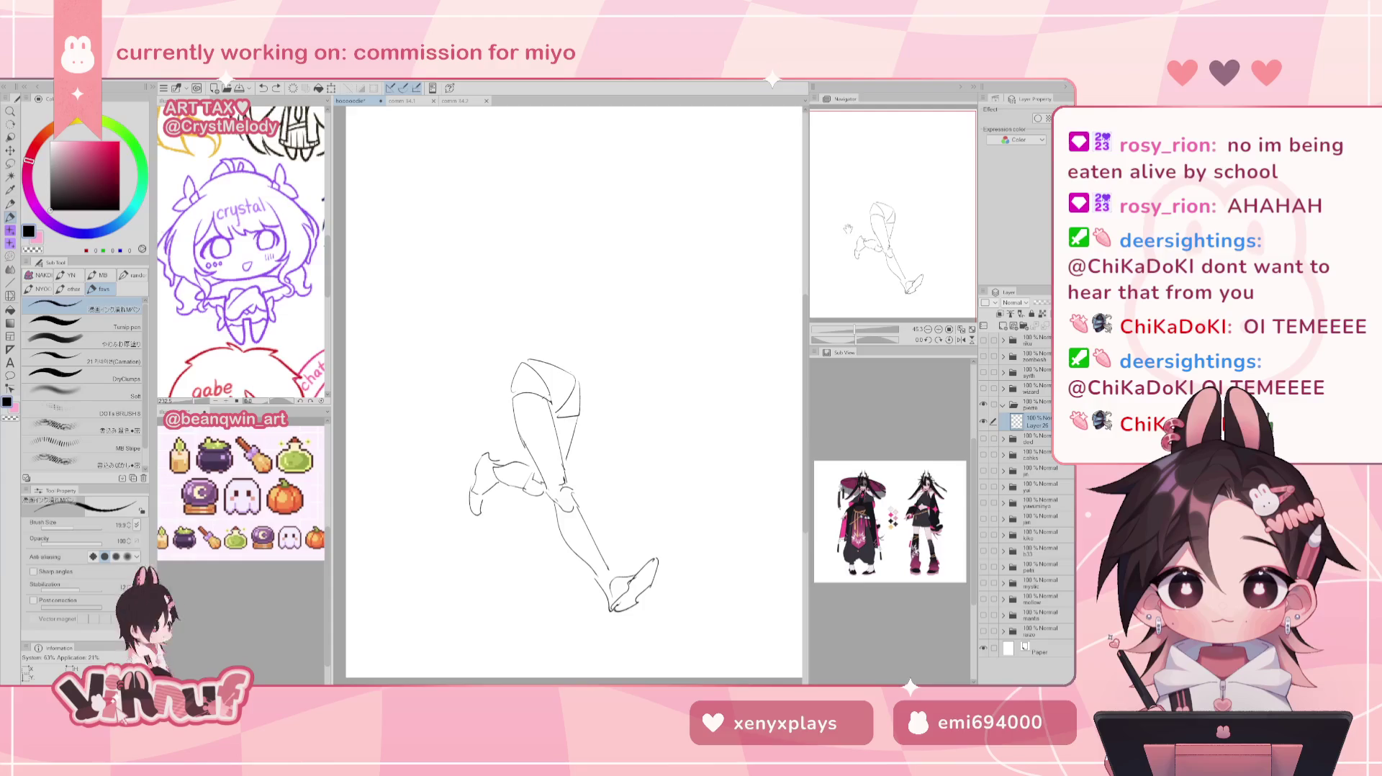
key("h")
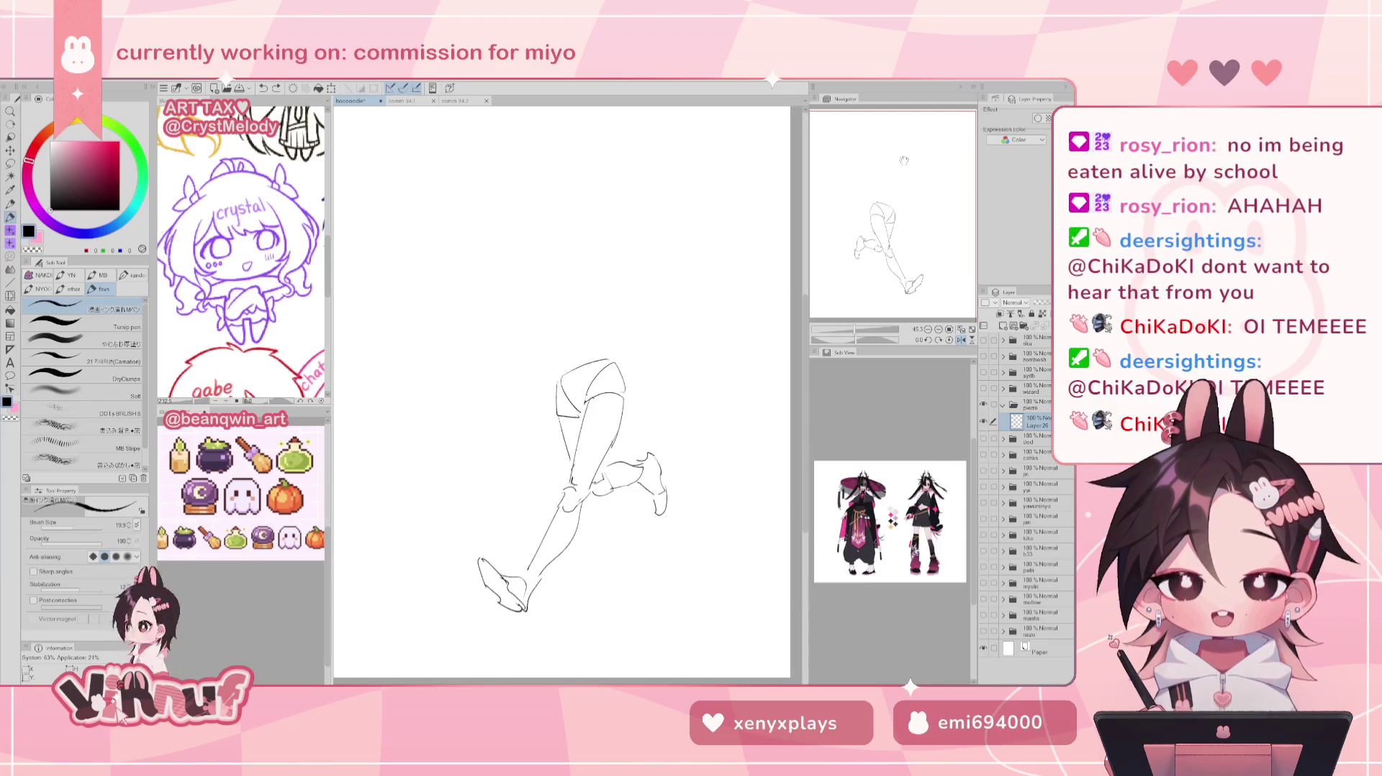
key("ctrl+z")
left_click_drag(583, 324, 555, 210)
key("ctrl+z")
key("h")
key("ctrl+z")
left_click_drag(537, 279, 443, 268)
key("ctrl+z")
key("ctrl+z")
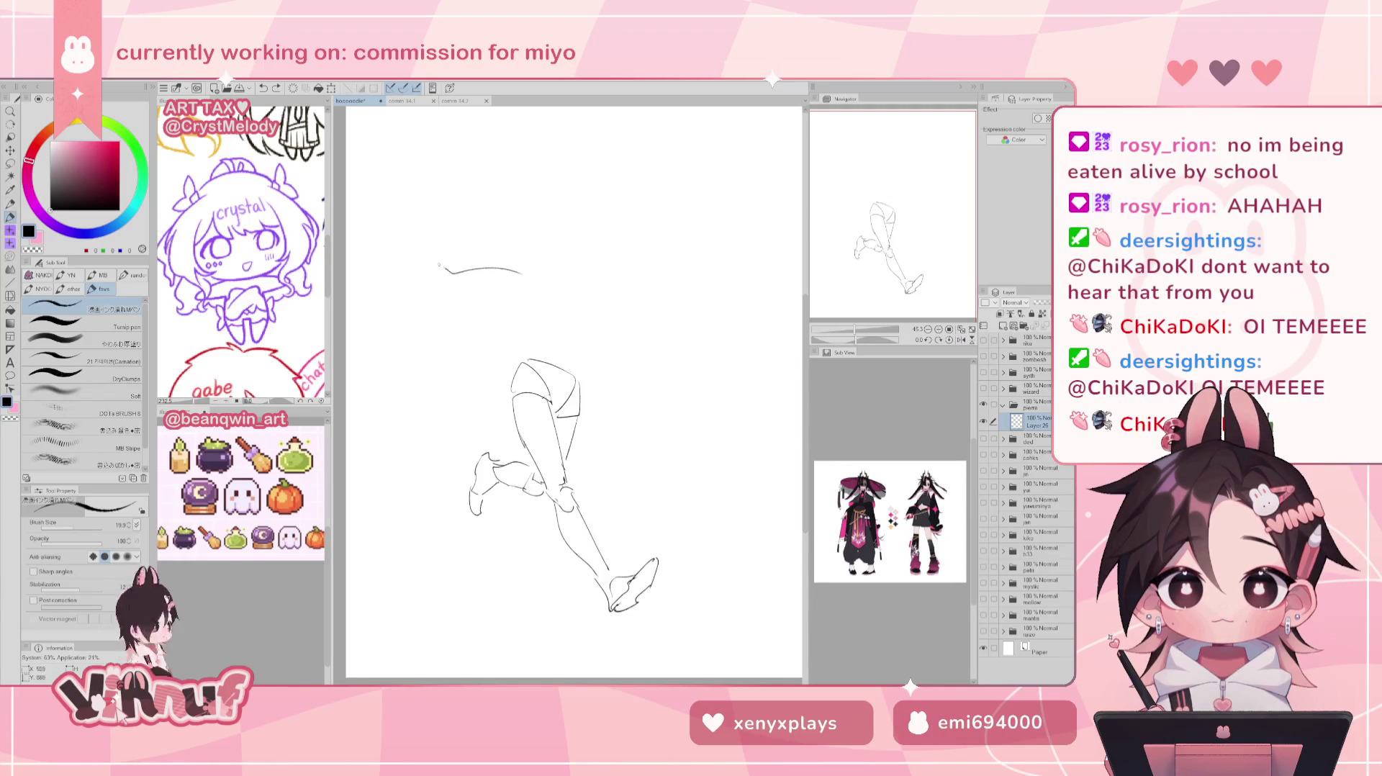
key("ctrl+z")
key("ctrl+z")
mouse_move(533, 243)
left_mouse_down()
mouse_move(472, 268)
mouse_move(419, 249)
left_mouse_up()
key("ctrl+z")
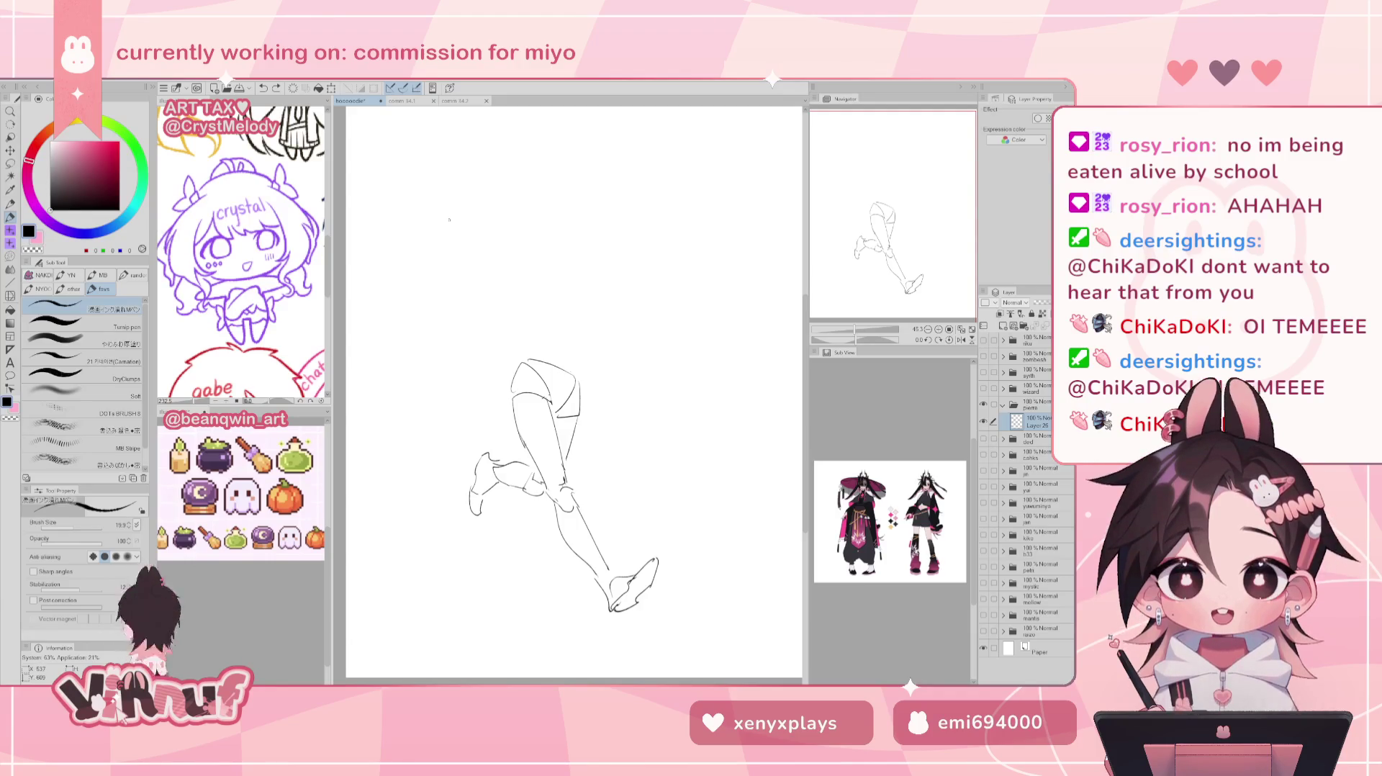
left_click_drag(404, 250, 426, 250)
key("ctrl+z")
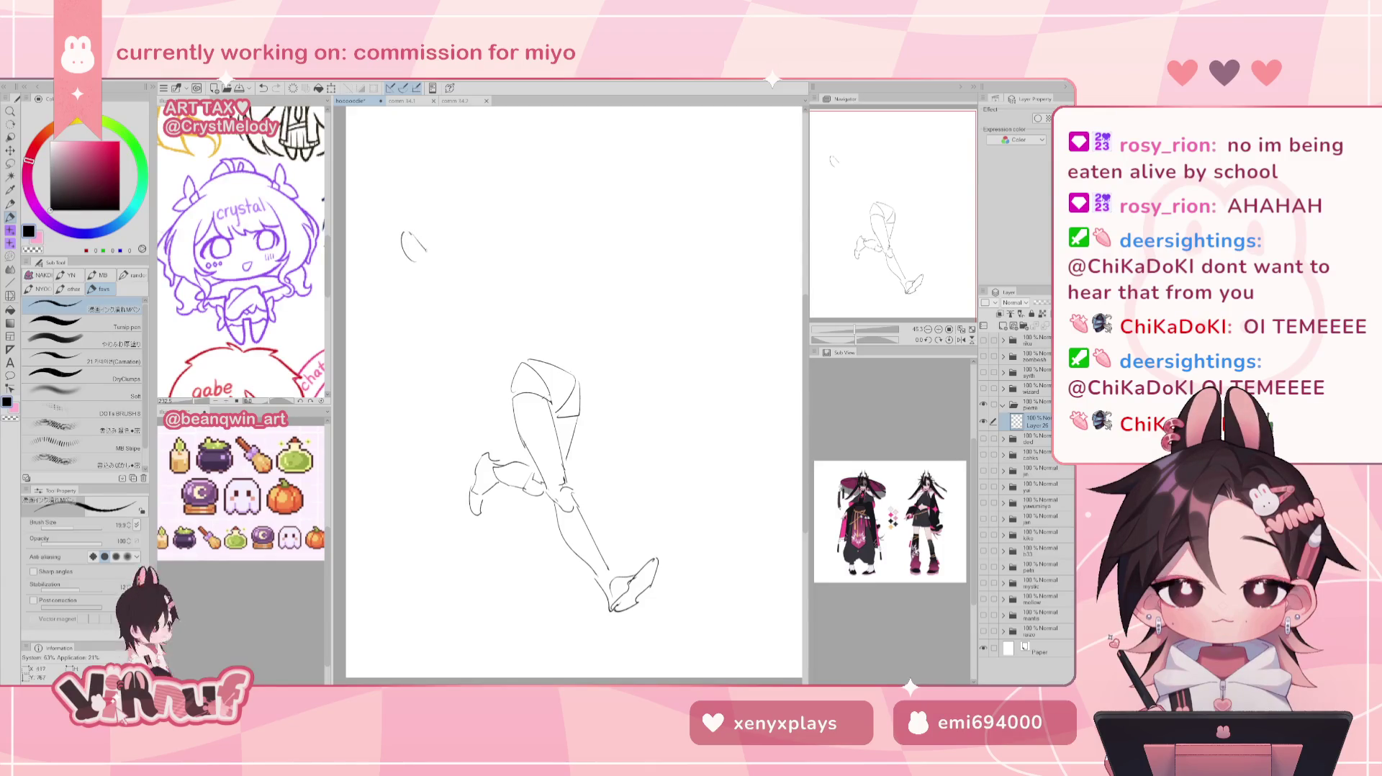
key("ctrl+z")
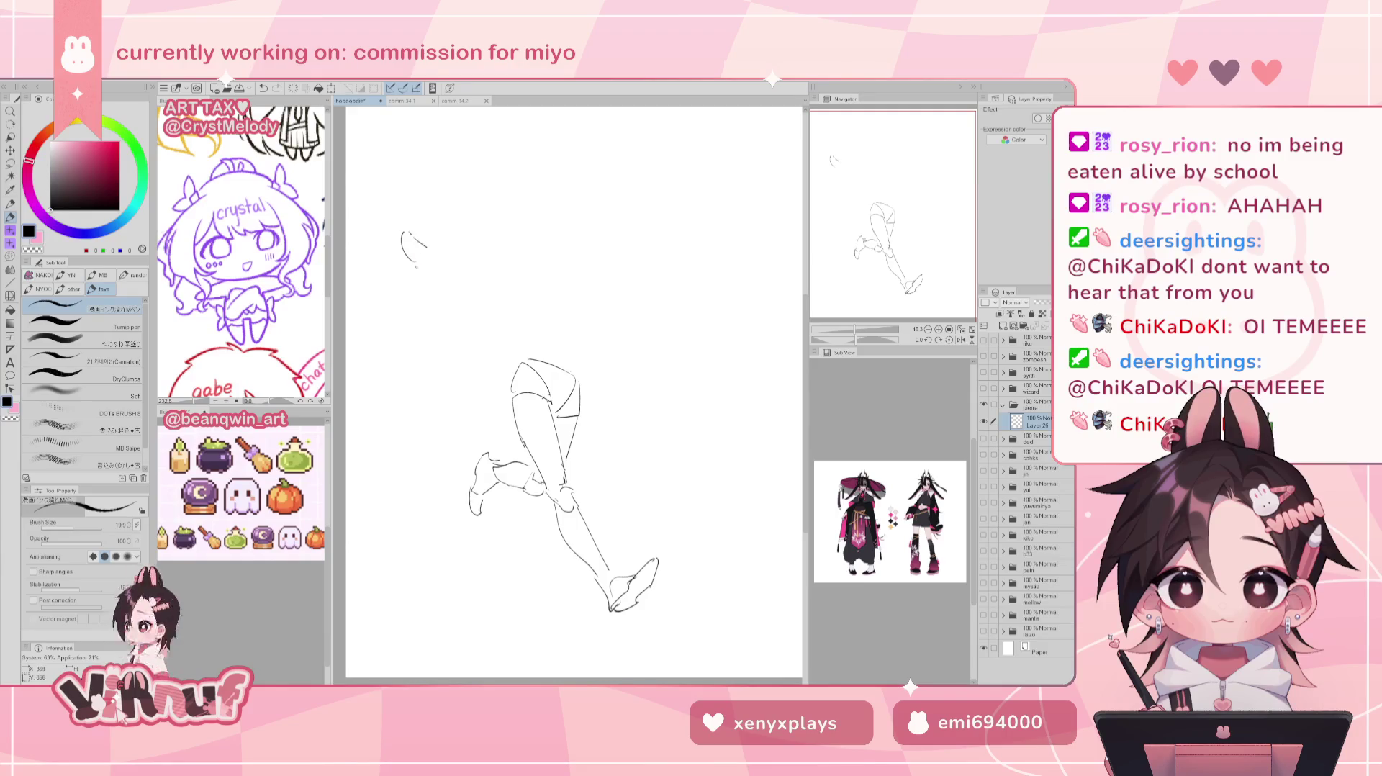
key("ctrl+z")
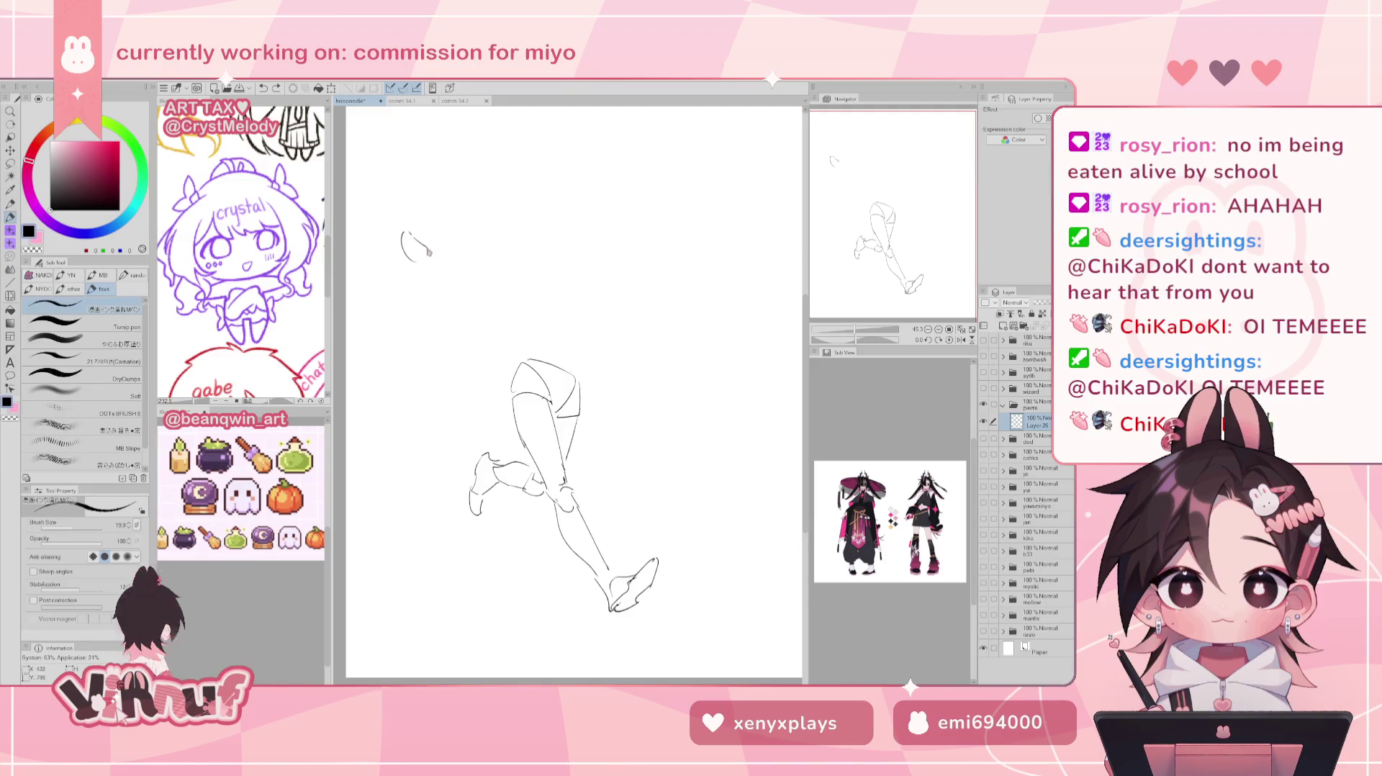
left_click_drag(434, 241, 462, 268)
left_click_drag(393, 248, 488, 293)
key("ctrl+z")
key("ctrl+z")
key("ctrl+z")
key("ctrl+z")
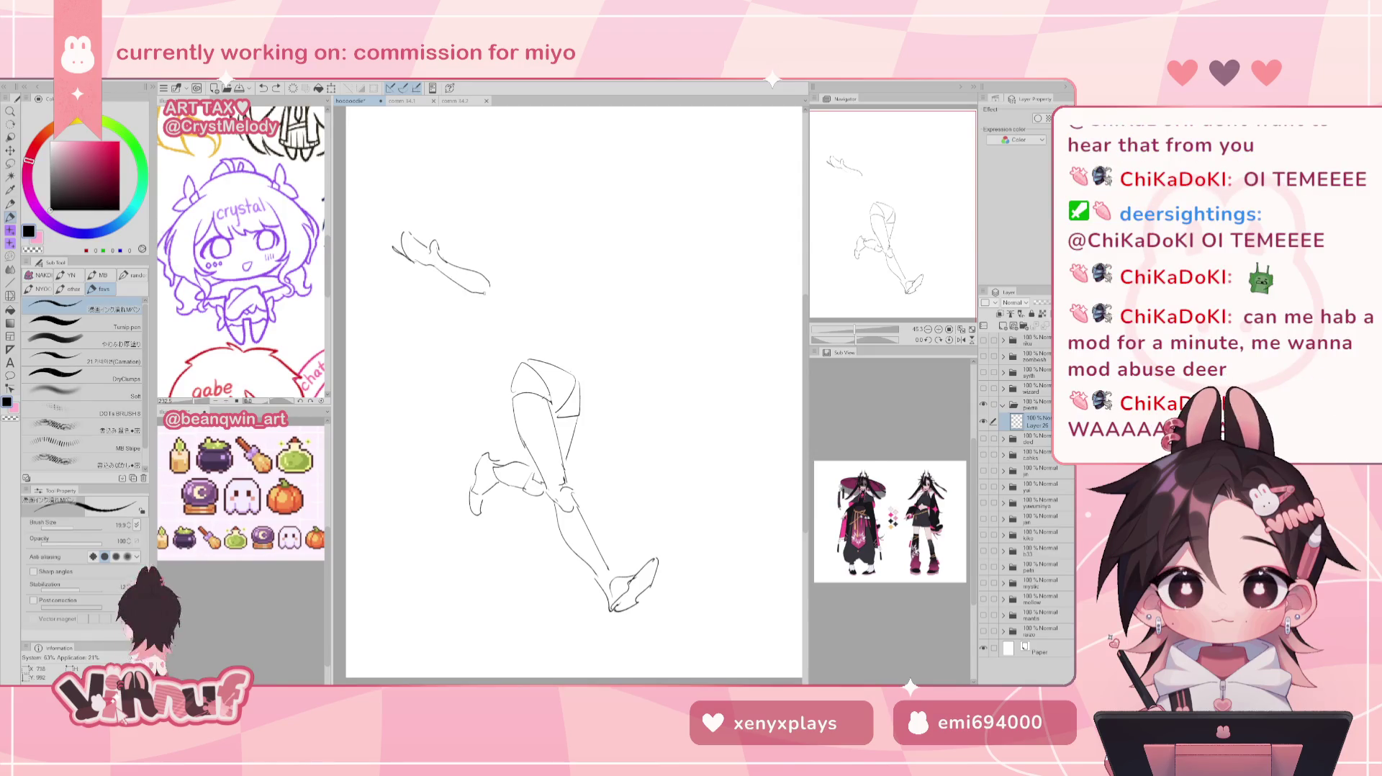
key("ctrl+z")
key("ctrl+z")
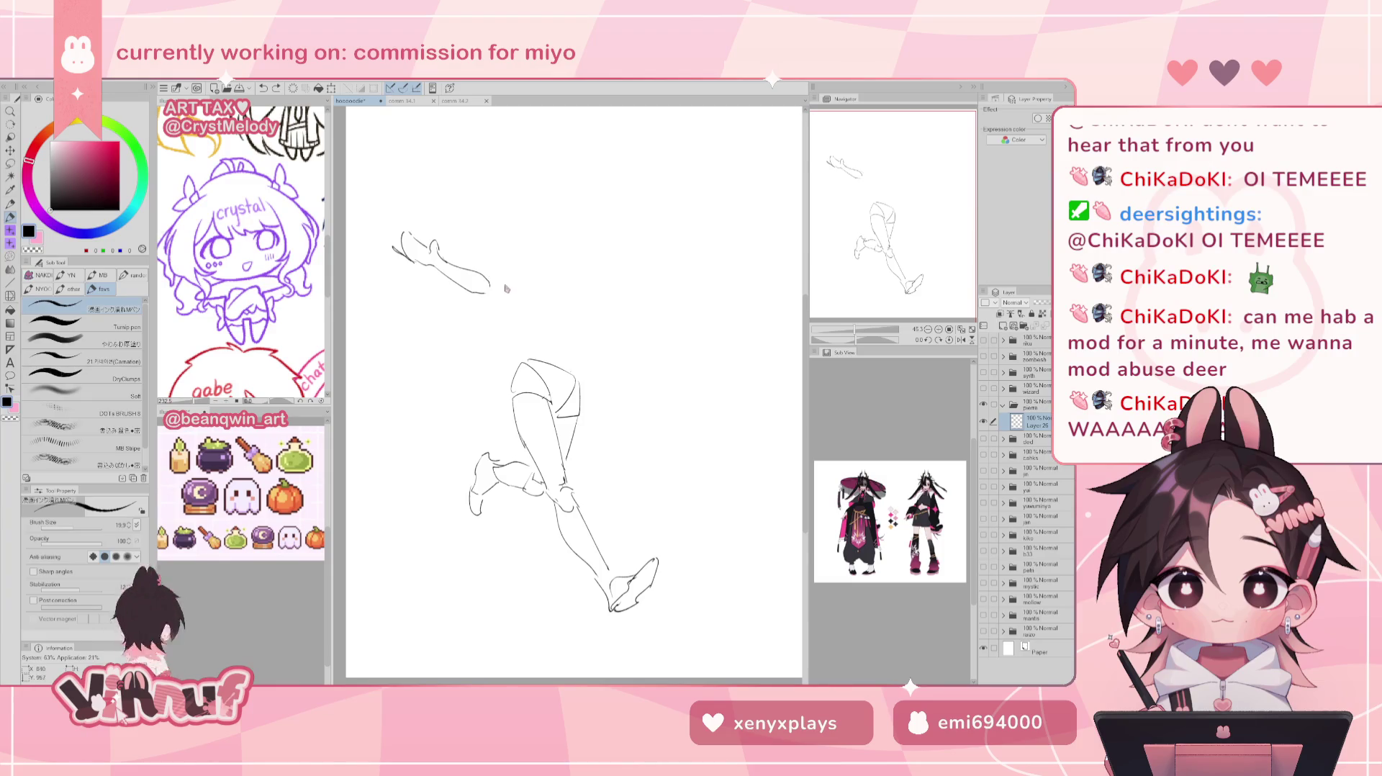
key("ctrl+z")
left_click_drag(484, 295, 543, 300)
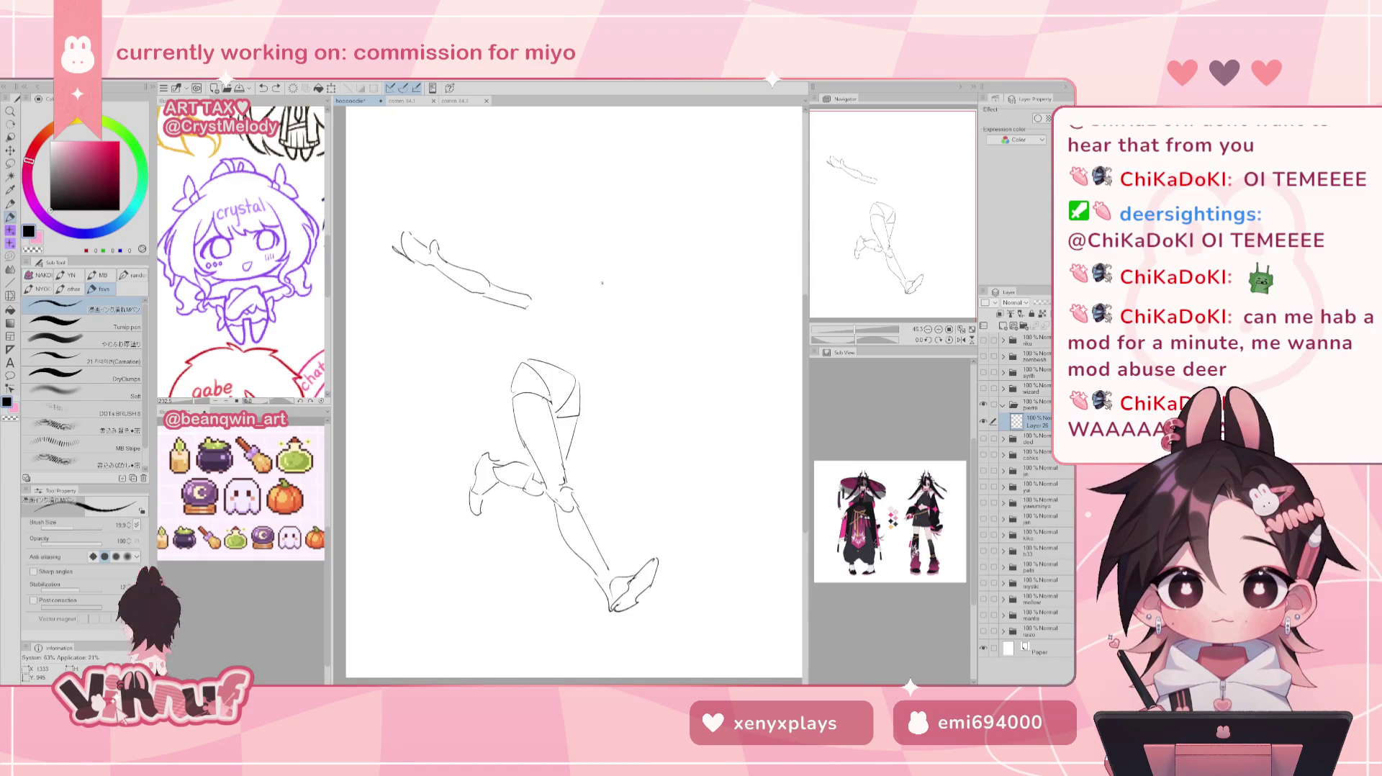
key("e")
left_click_drag(389, 238, 562, 302)
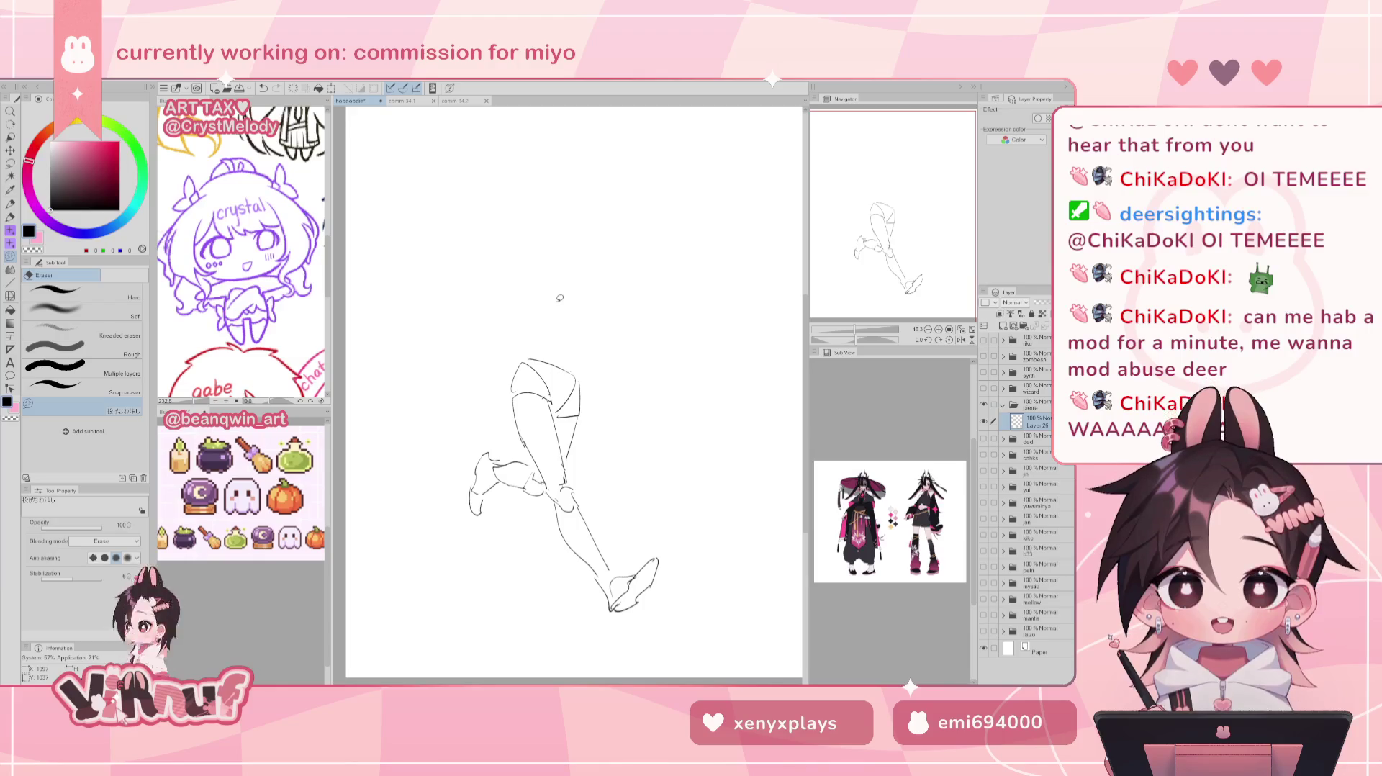
key("p")
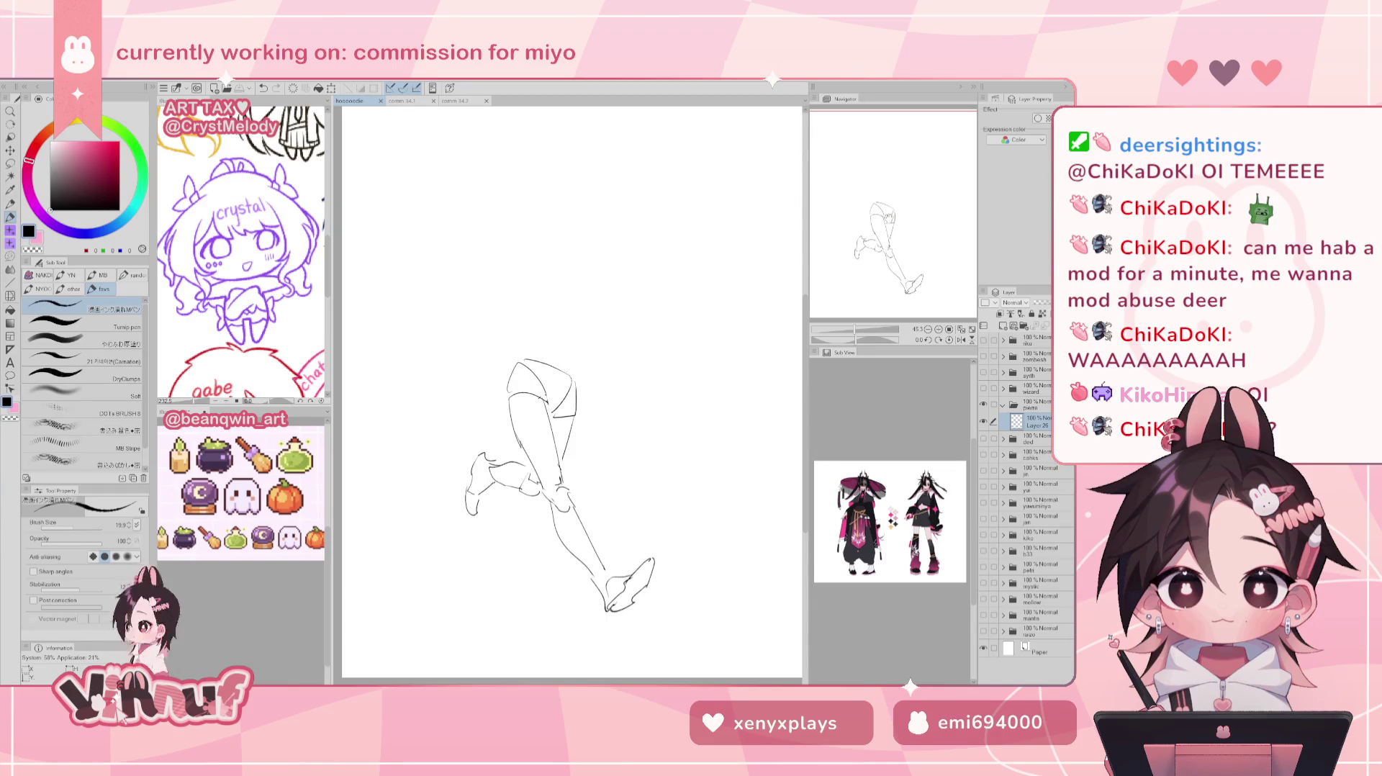
Nudge the canvas view slightly left to frame the hips-and-legs sketch.
left_click_drag(919, 315, 926, 317)
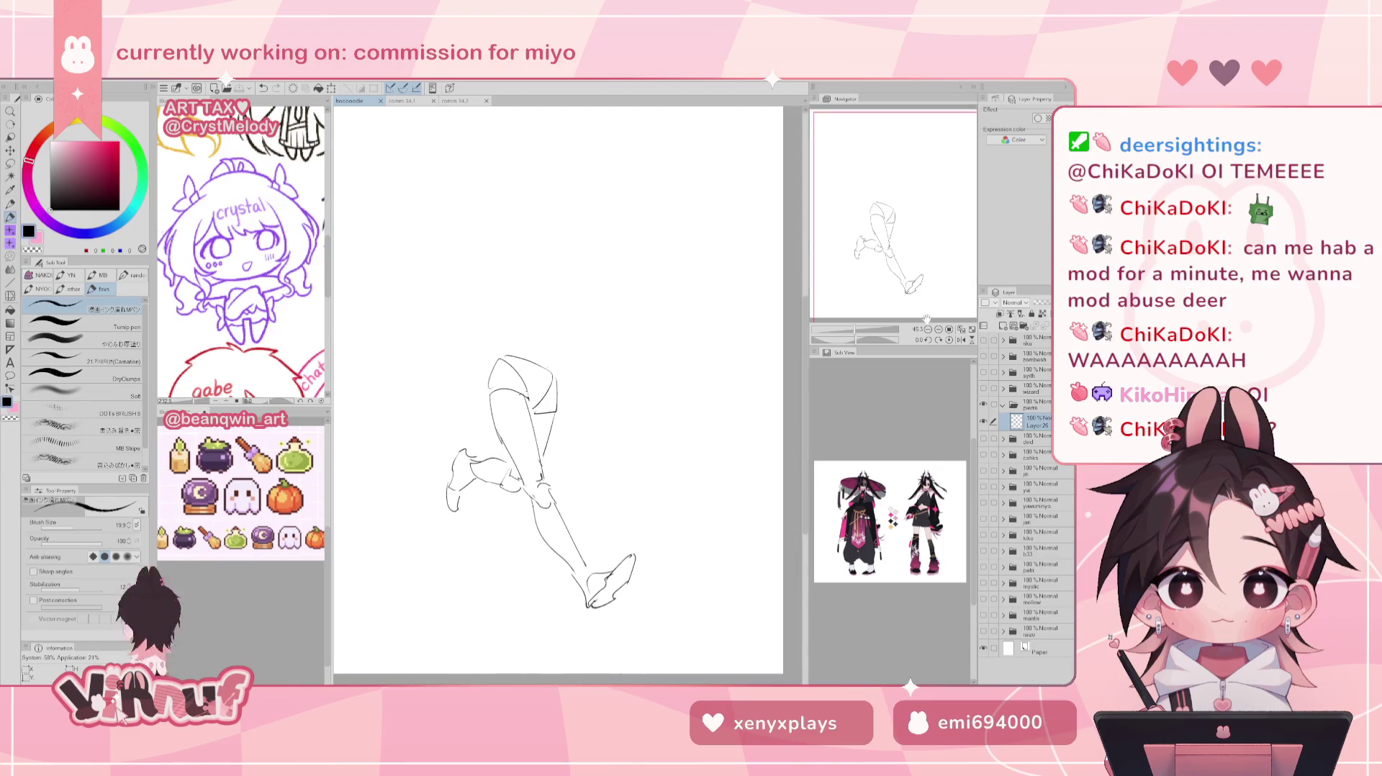
Zoom out to the whole page and rotate the leg sketch clockwise.
left_click(962, 330)
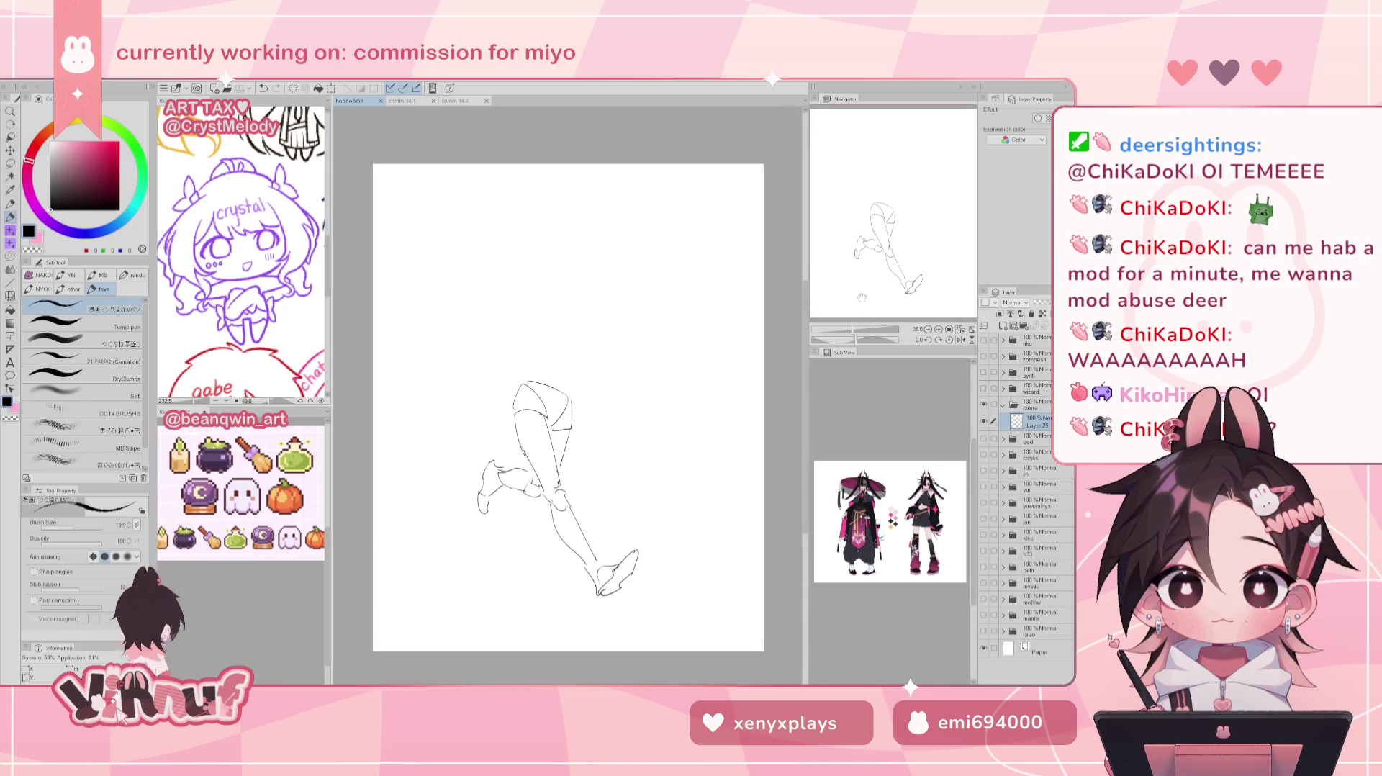
key("ctrl+t")
mouse_move(632, 315)
left_mouse_down()
mouse_move(675, 396)
mouse_move(638, 405)
left_mouse_up()
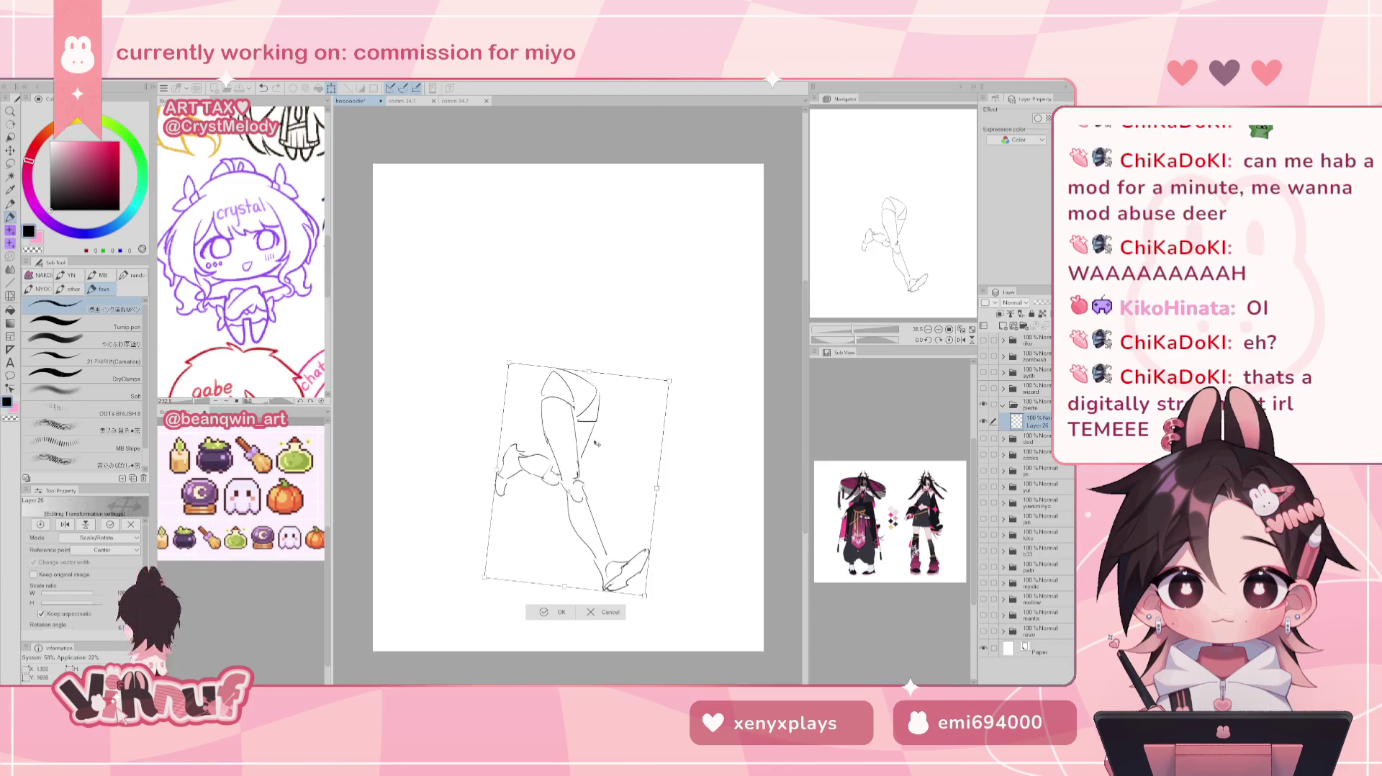
left_click(558, 612)
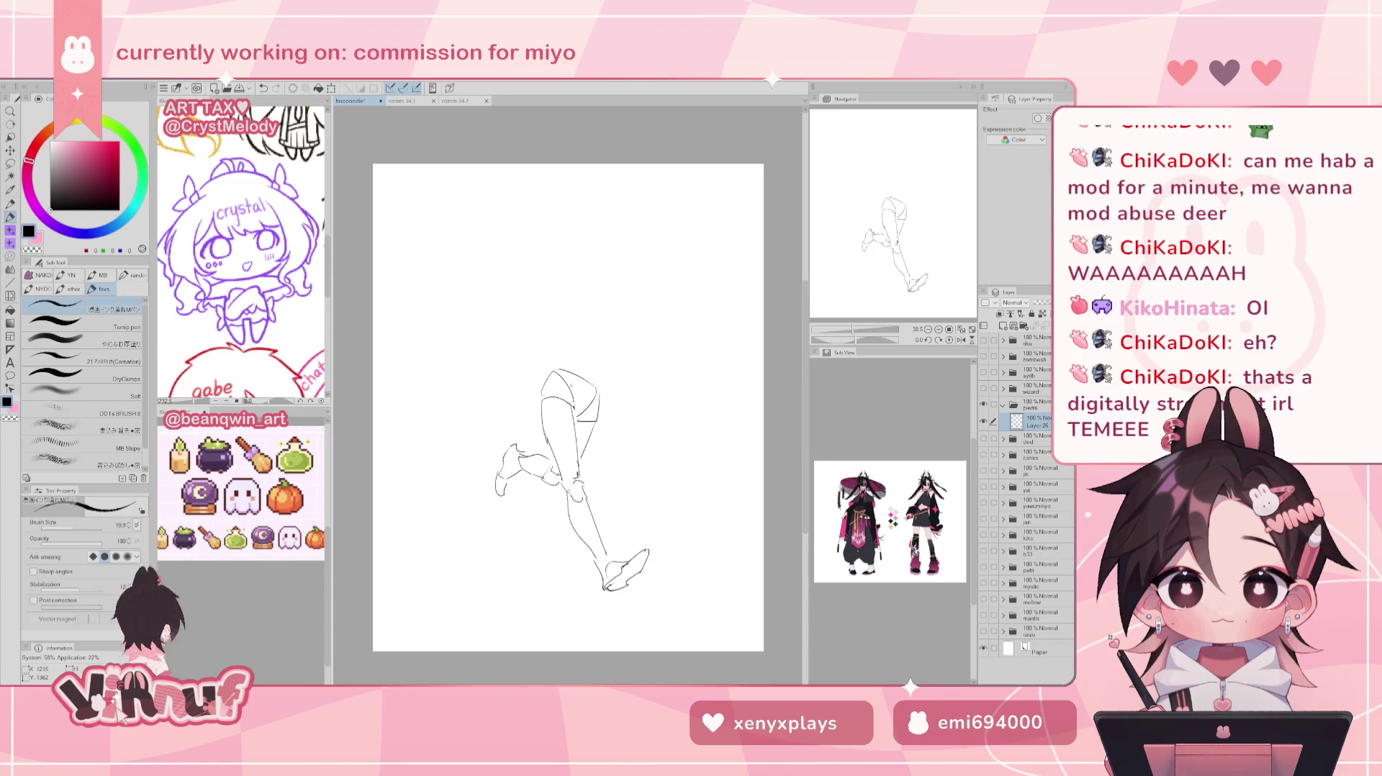
Lasso the back lower leg and rotate it clockwise about 12 degrees in two passes.
key("m")
mouse_move(565, 368)
left_mouse_down()
mouse_move(537, 383)
mouse_move(590, 633)
mouse_move(673, 539)
left_mouse_up()
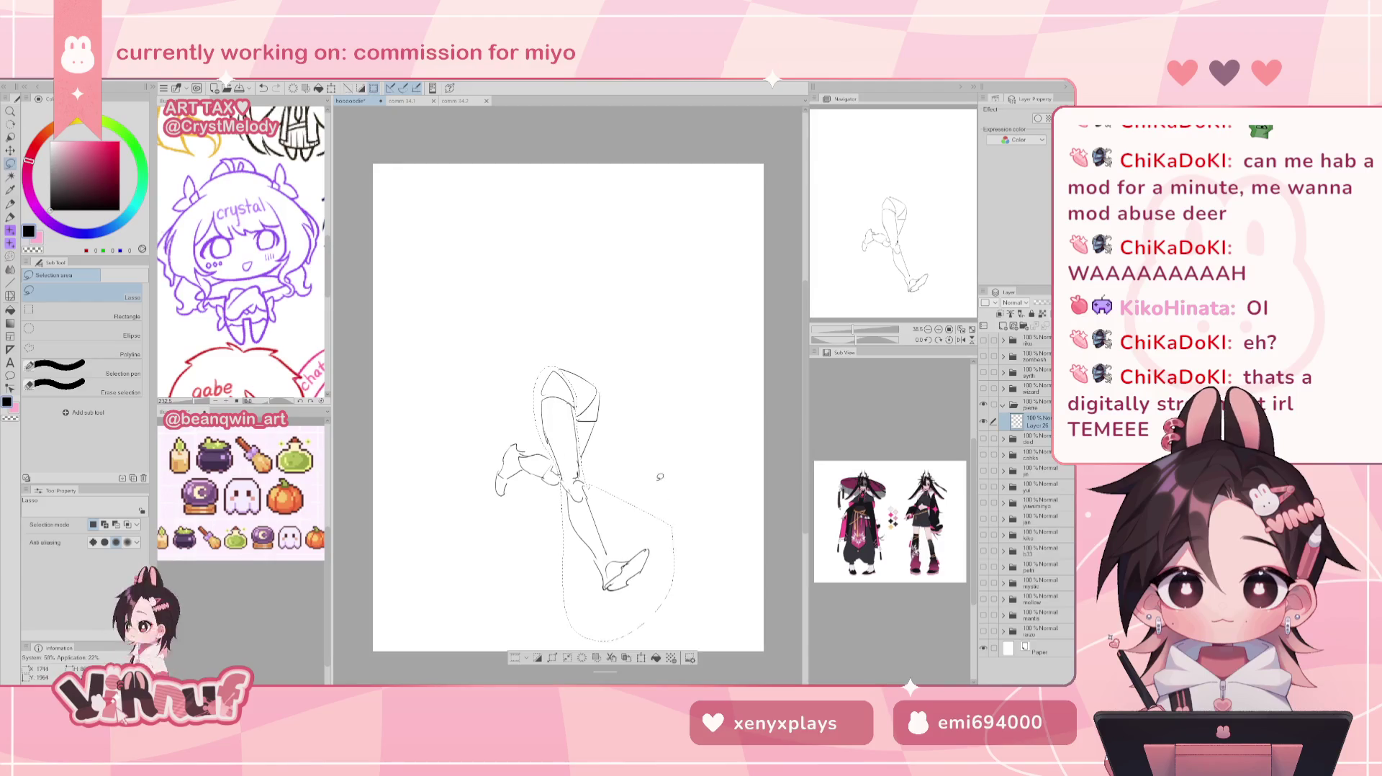
key("ctrl+t")
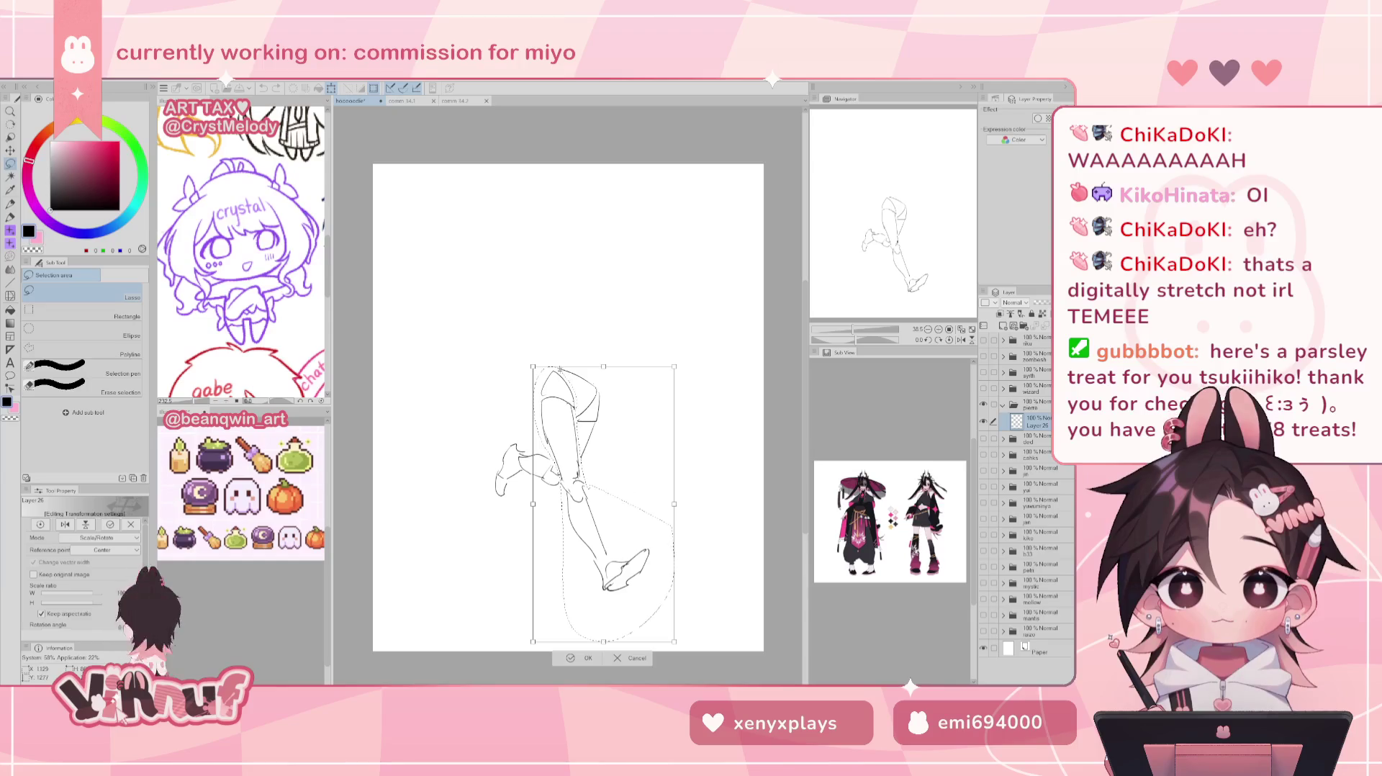
left_click_drag(563, 371, 607, 362)
key("Return")
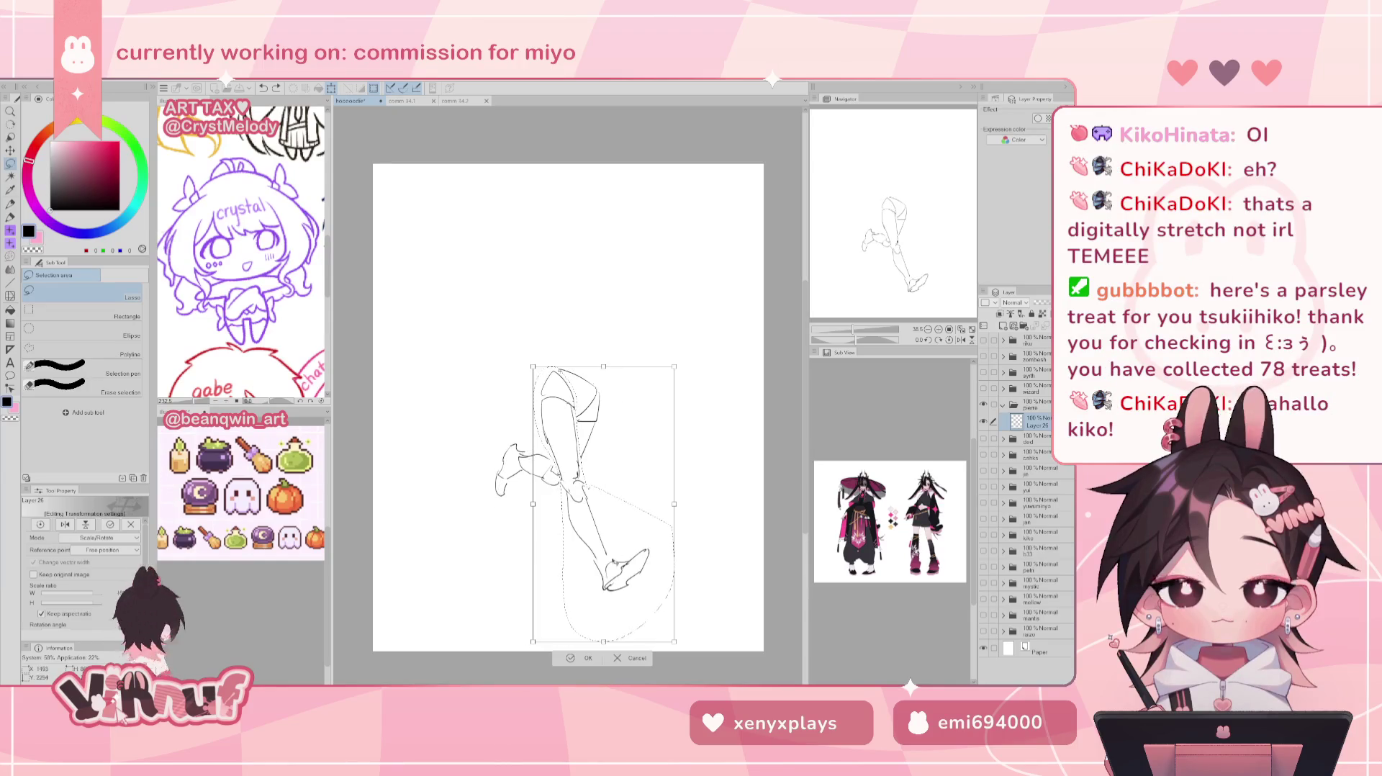
left_click_drag(594, 491, 567, 488)
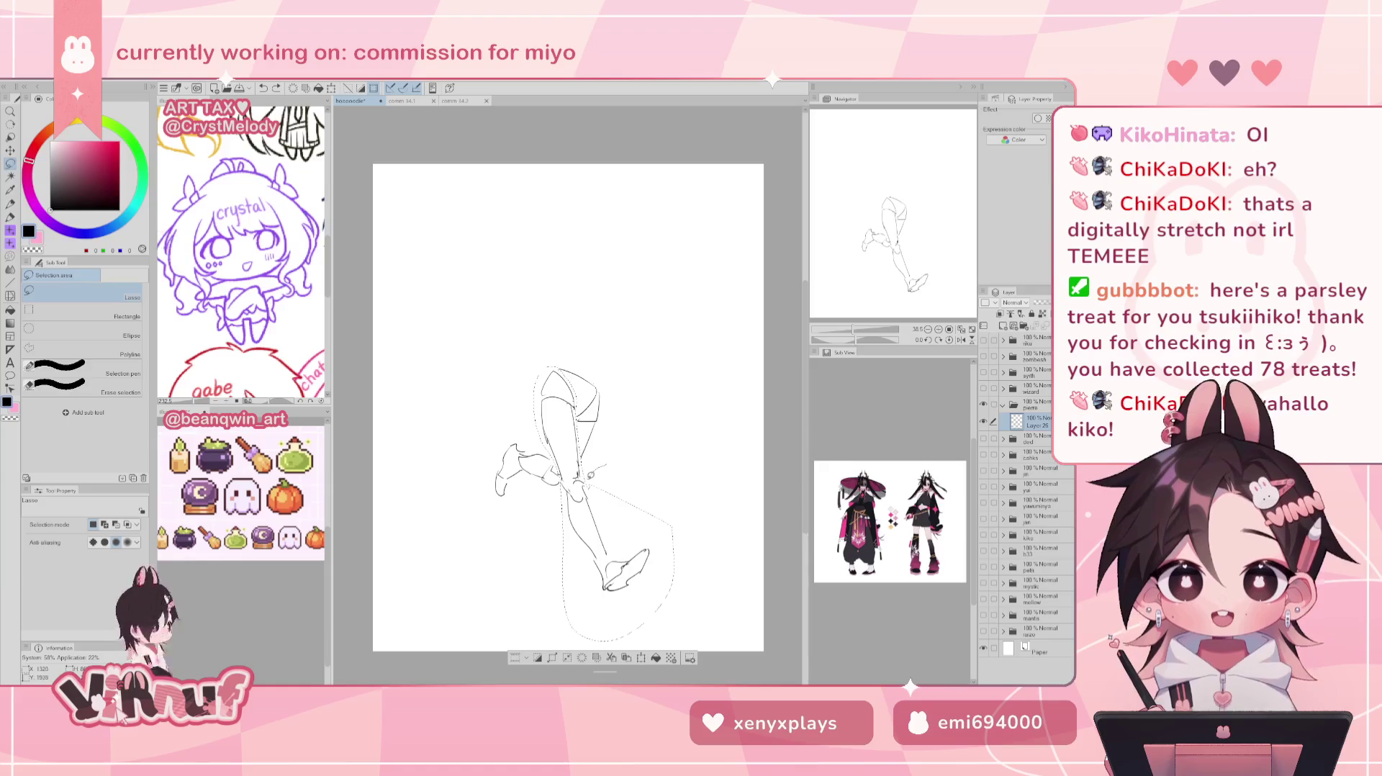
key("ctrl+t")
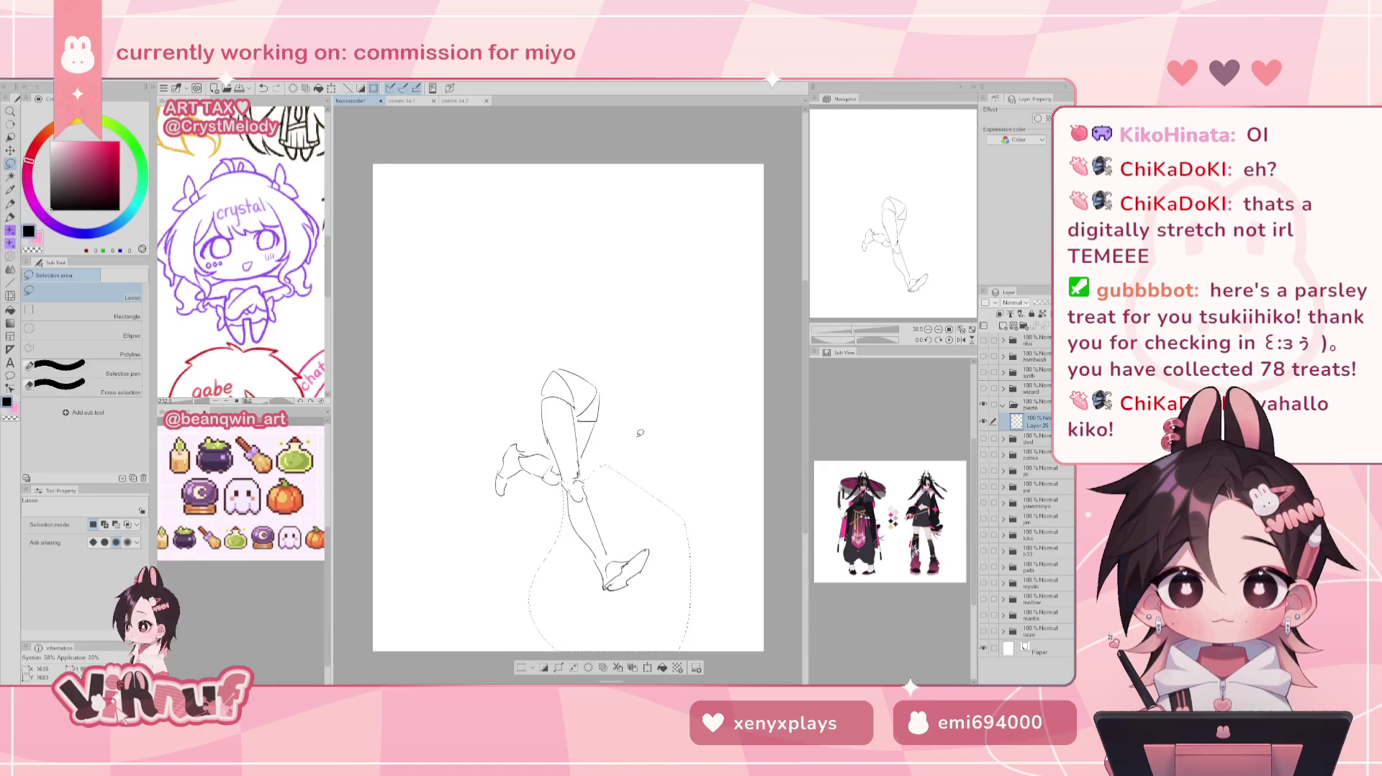
mouse_move(590, 445)
left_mouse_down()
mouse_move(610, 452)
mouse_move(637, 434)
left_mouse_up()
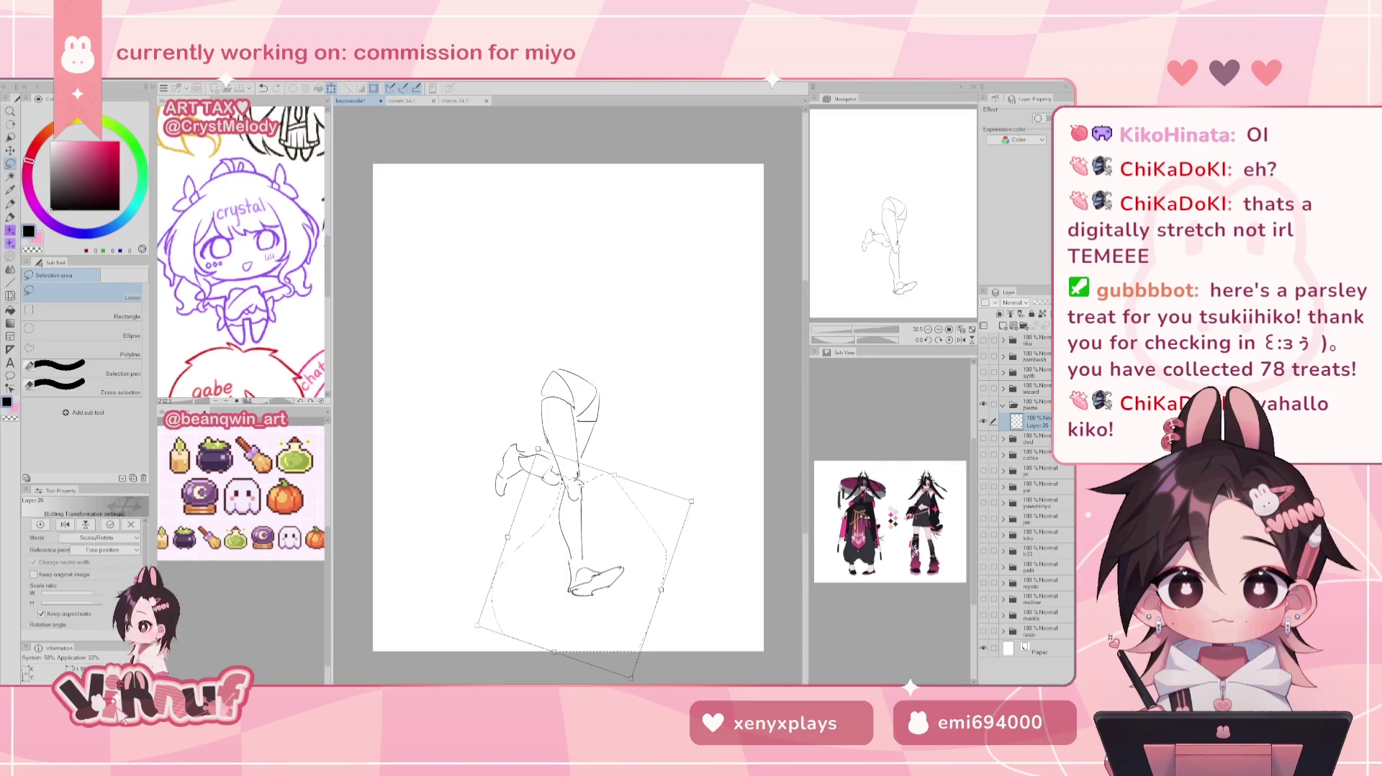
key("Return")
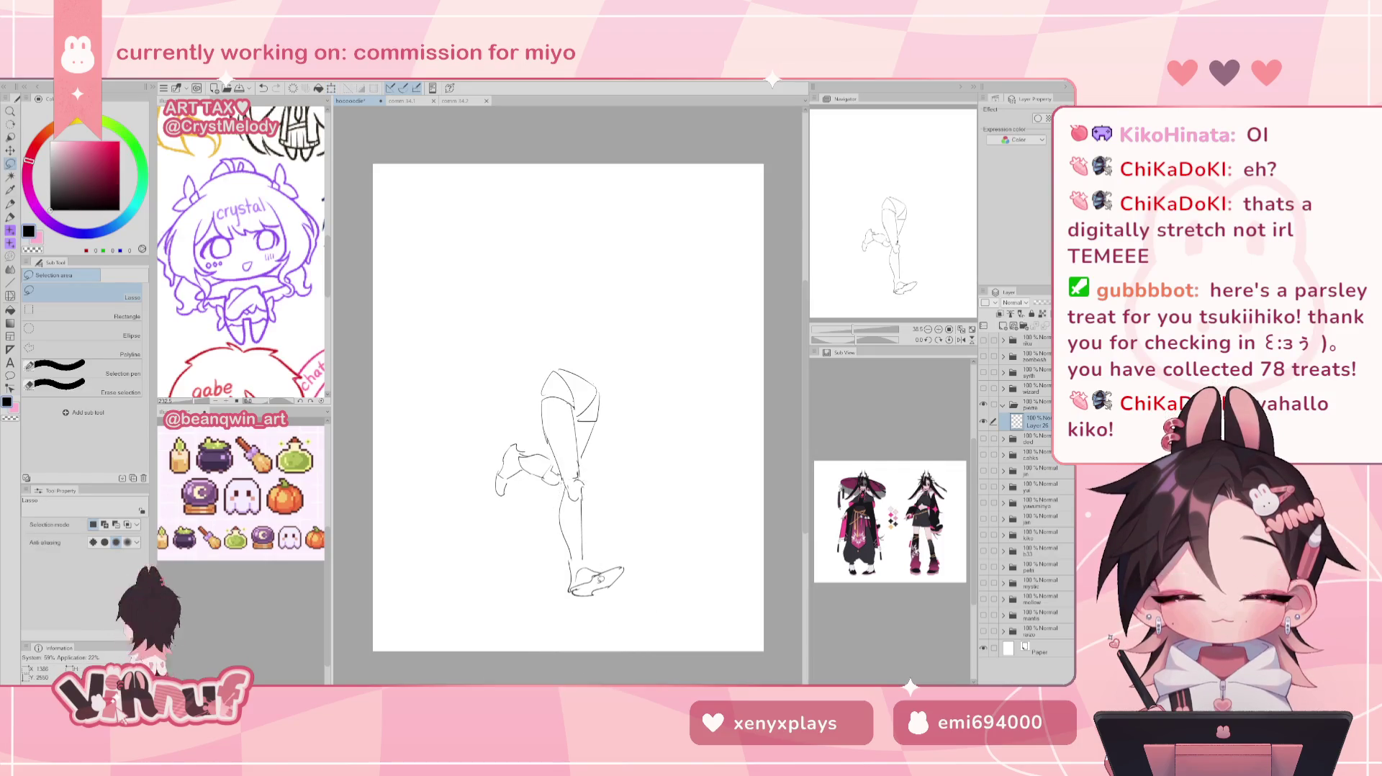
Abandon the foot transform and erase the foot at the bottom of the back leg.
mouse_move(626, 564)
left_mouse_down()
mouse_move(646, 569)
mouse_move(595, 603)
mouse_move(596, 575)
left_mouse_up()
key("ctrl+t")
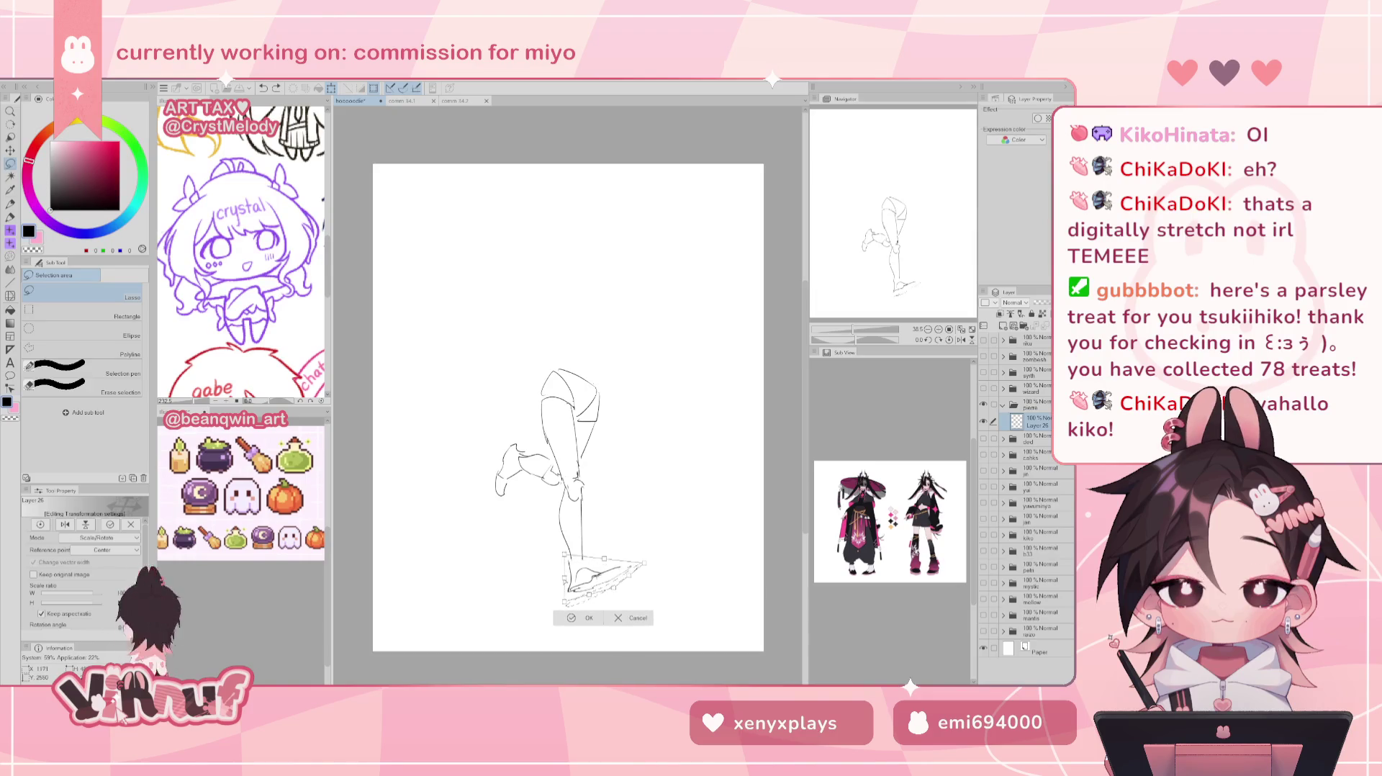
left_click(585, 619)
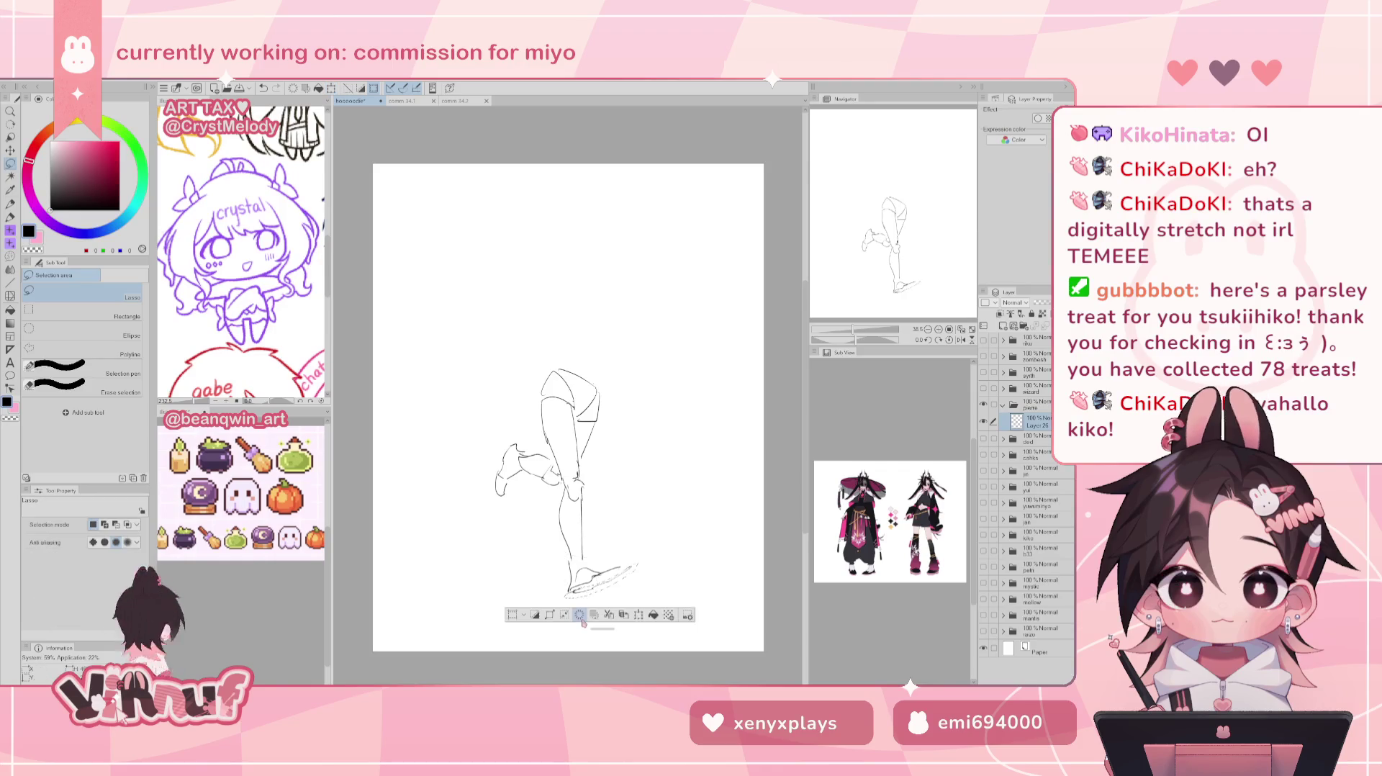
key("ctrl+z")
key("ctrl+d")
key("e")
left_click_drag(586, 575, 617, 571)
key("h")
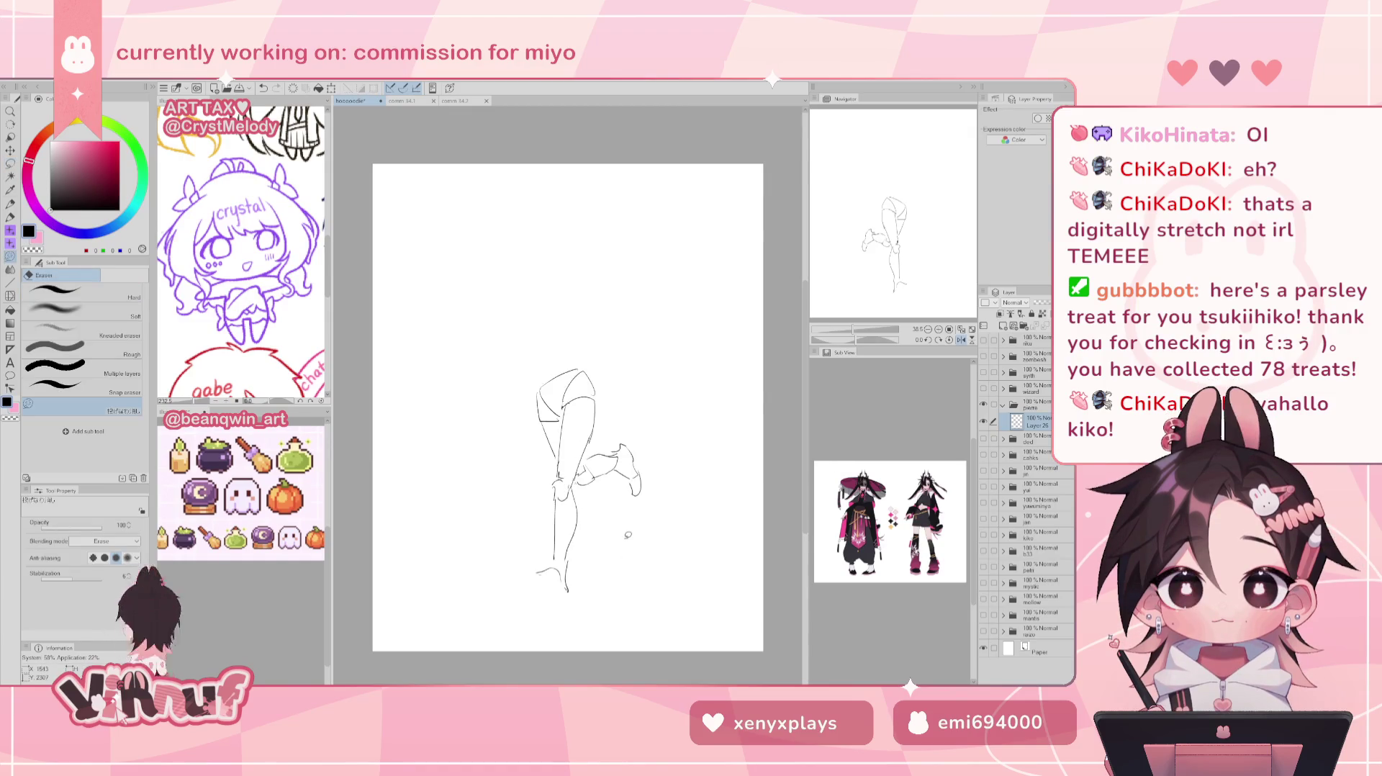
key("h")
key("p")
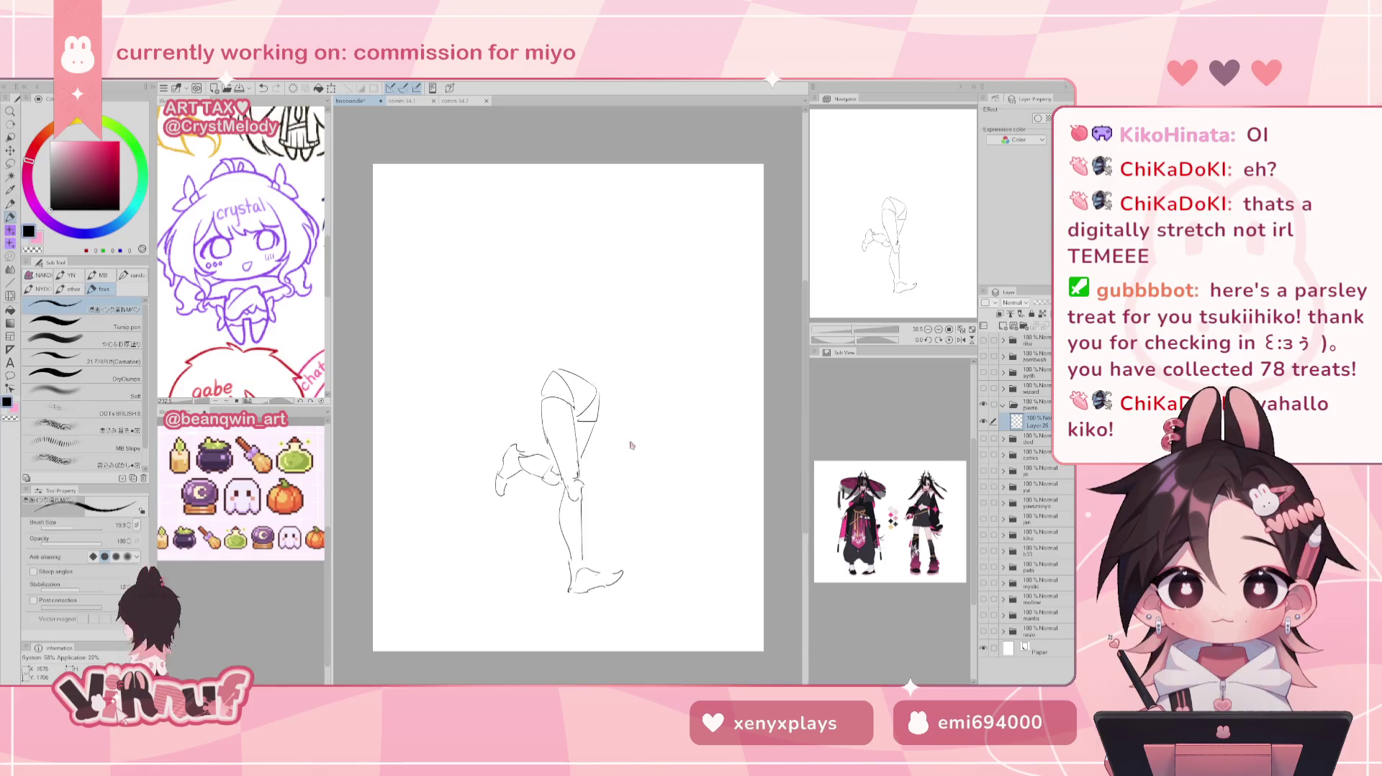
Rotate the leg sketch about 13° counter-clockwise, then swing the lower leg around the knee.
key("ctrl+t")
left_click_drag(625, 322, 589, 311)
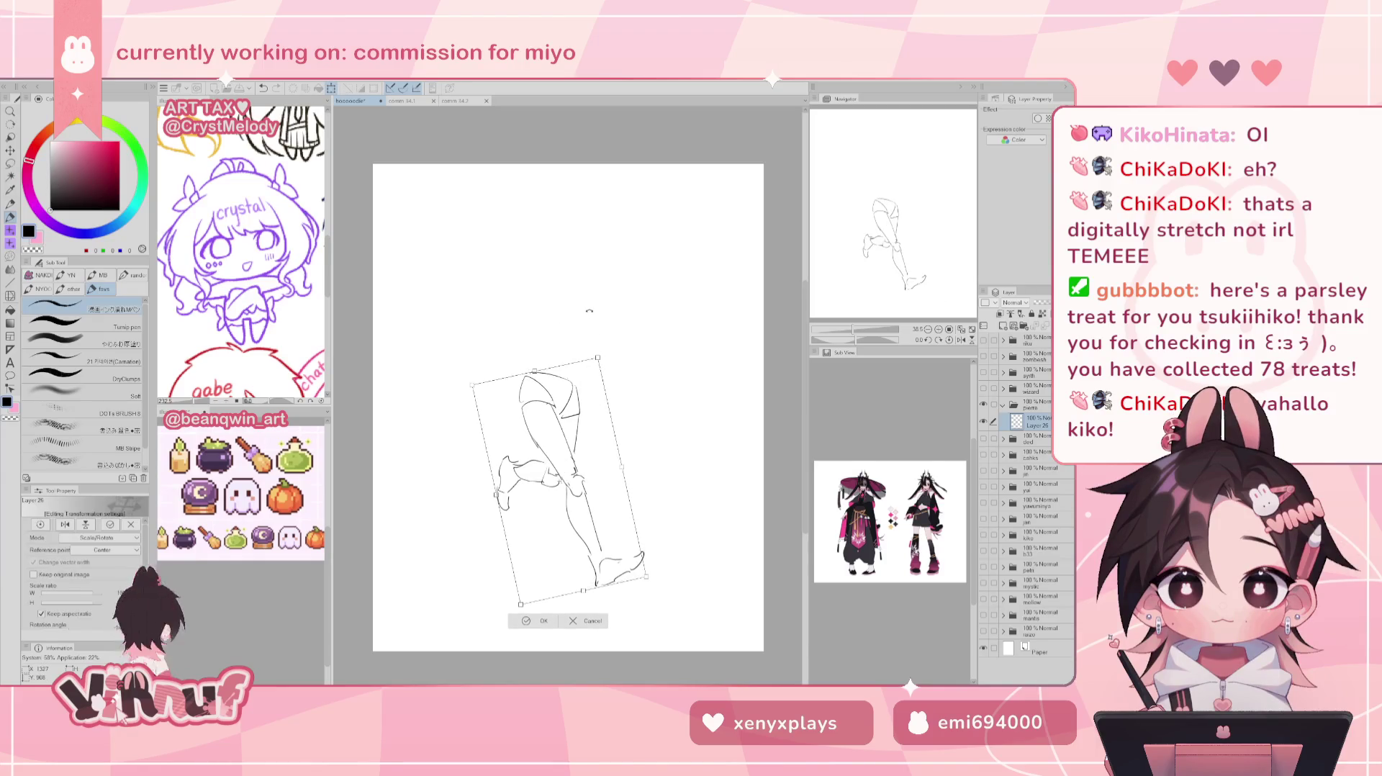
key("Return")
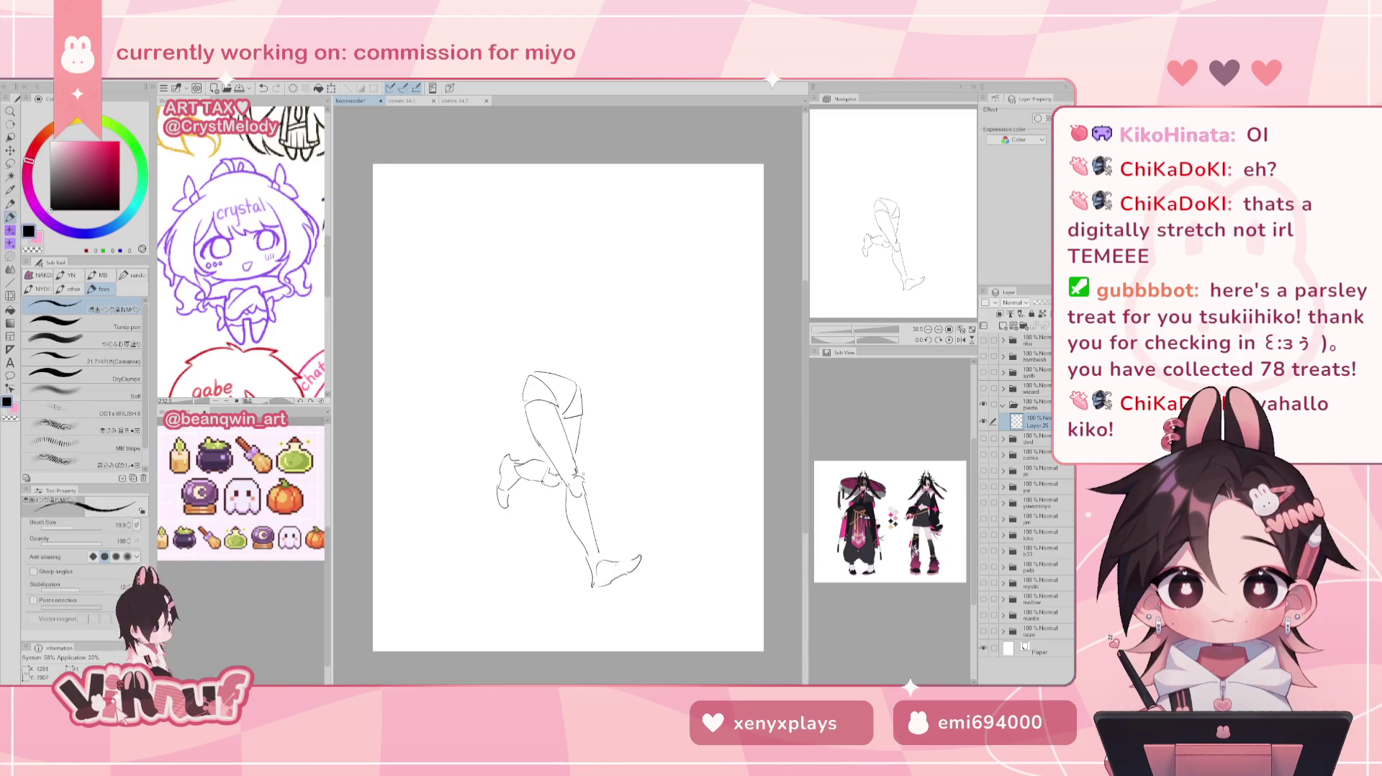
key("m")
left_click_drag(576, 472, 572, 476)
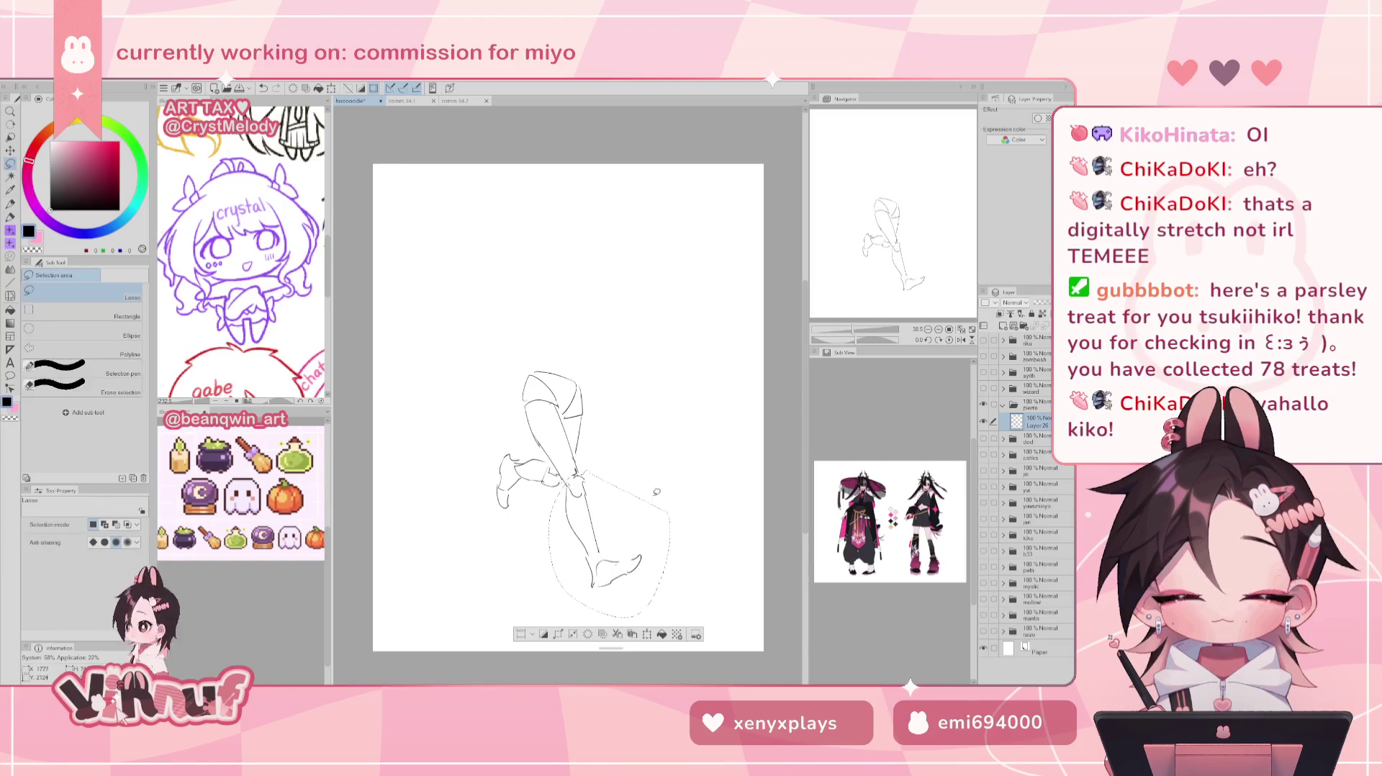
key("ctrl+t")
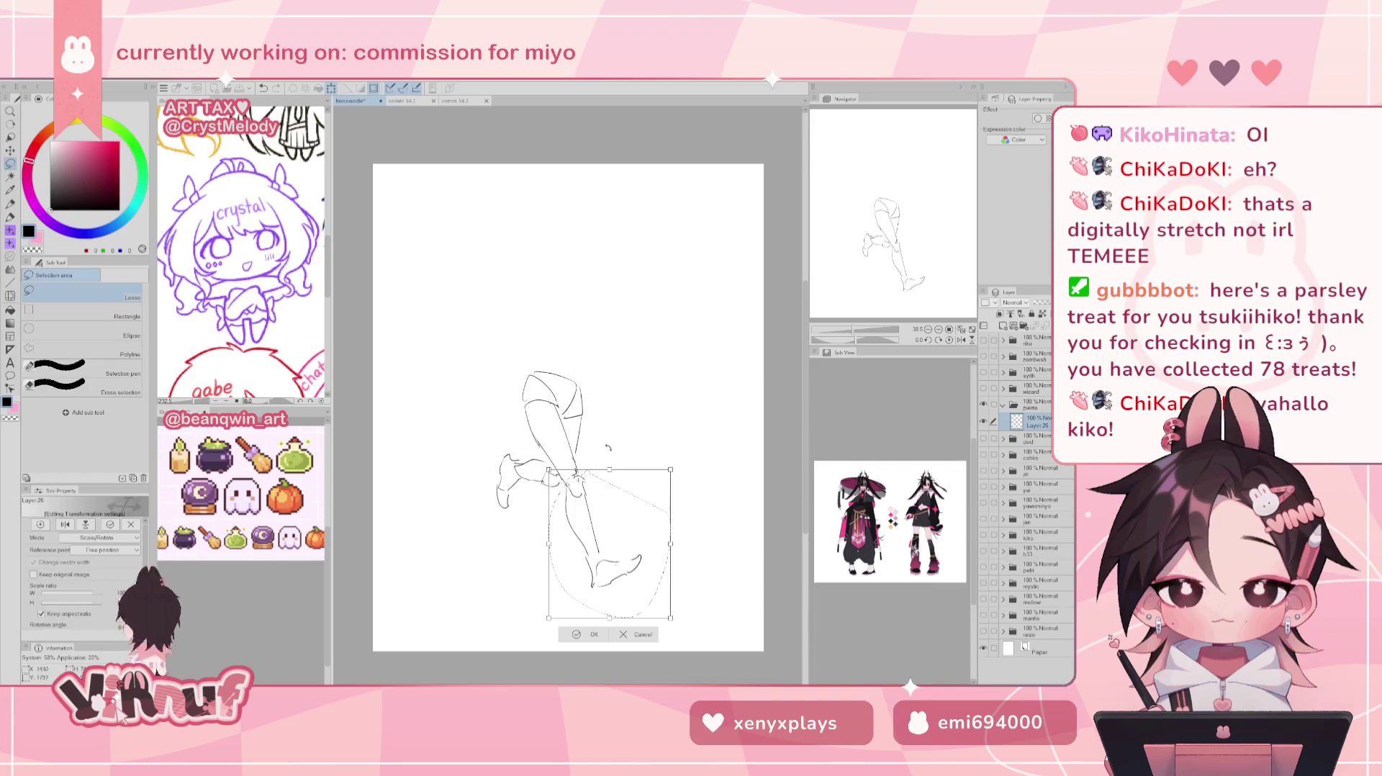
left_click_drag(585, 486, 614, 416)
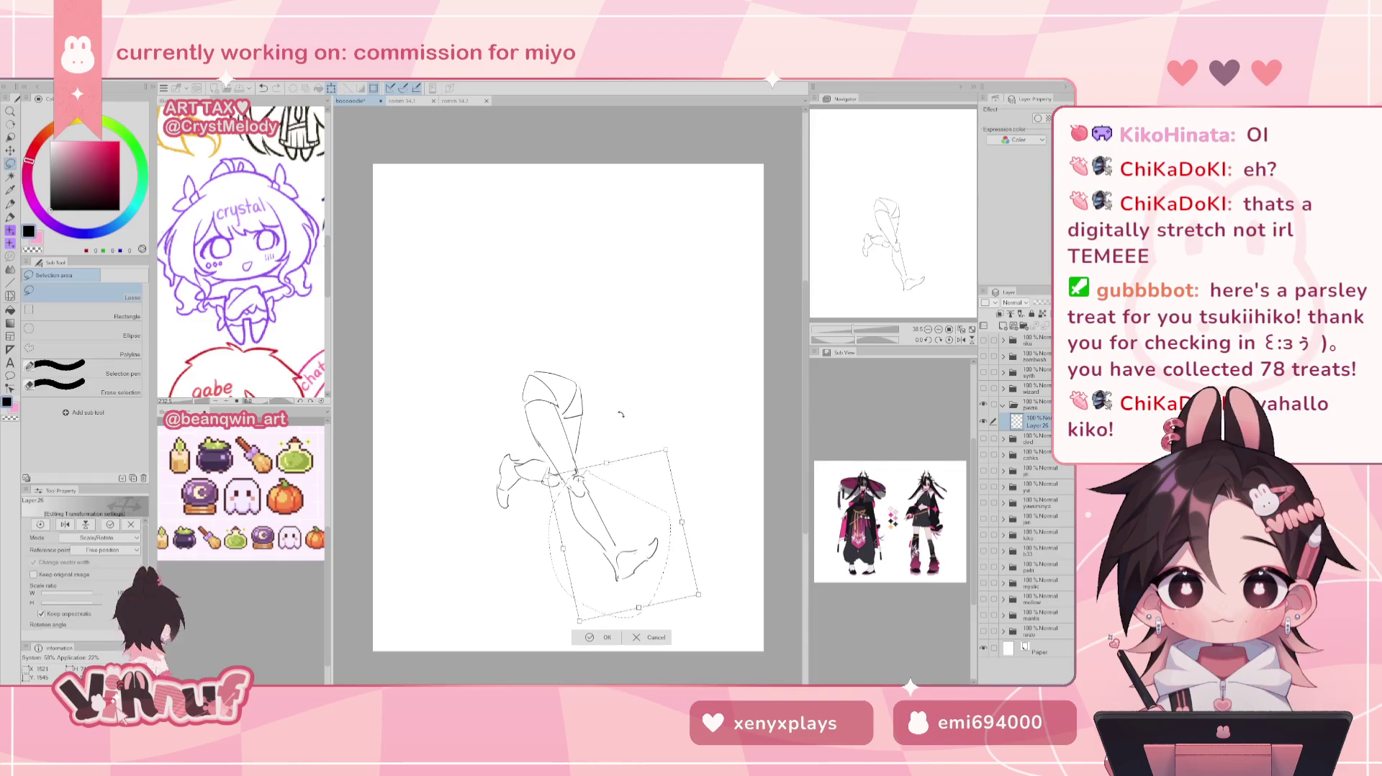
left_click(605, 637)
key("ctrl+d")
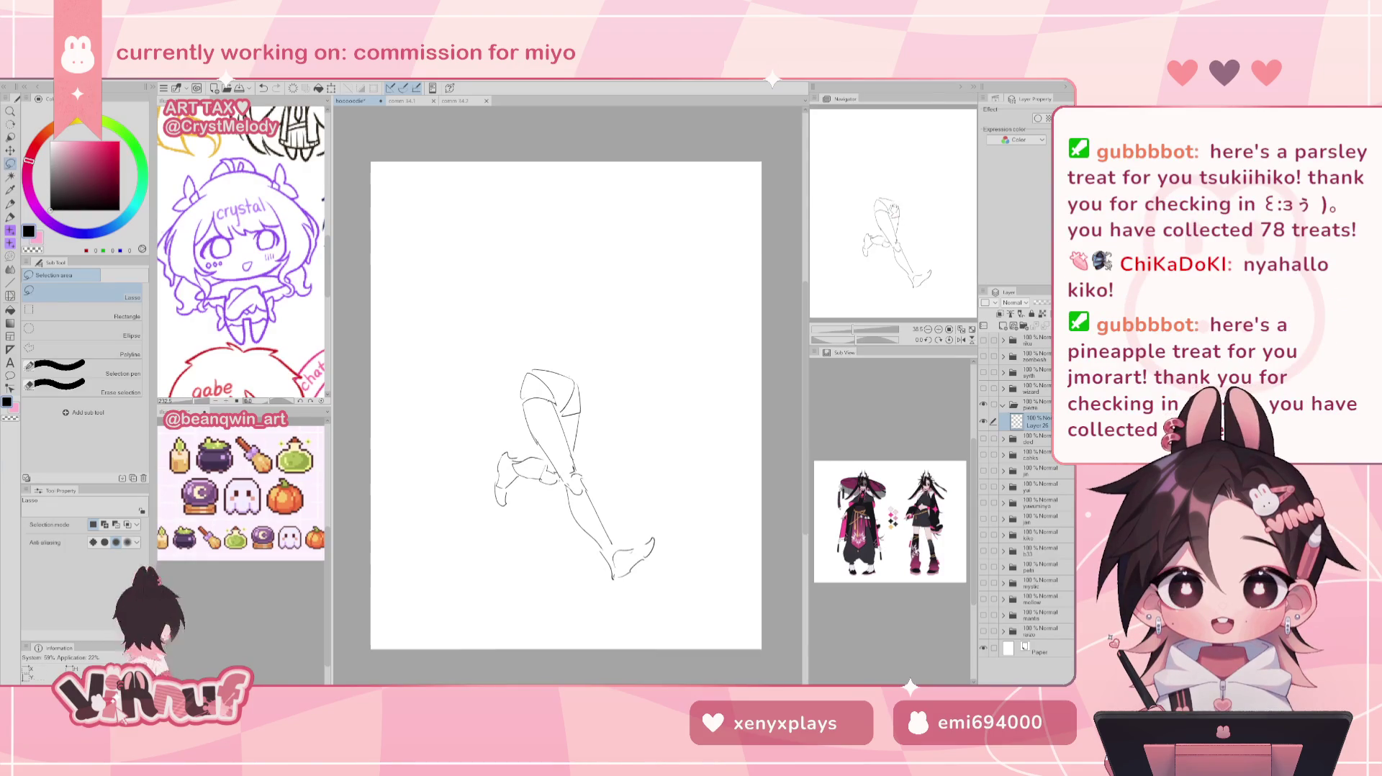
Shift the whole leg sketch slightly up and left and commit.
key("ctrl+t")
left_click_drag(576, 432, 564, 426)
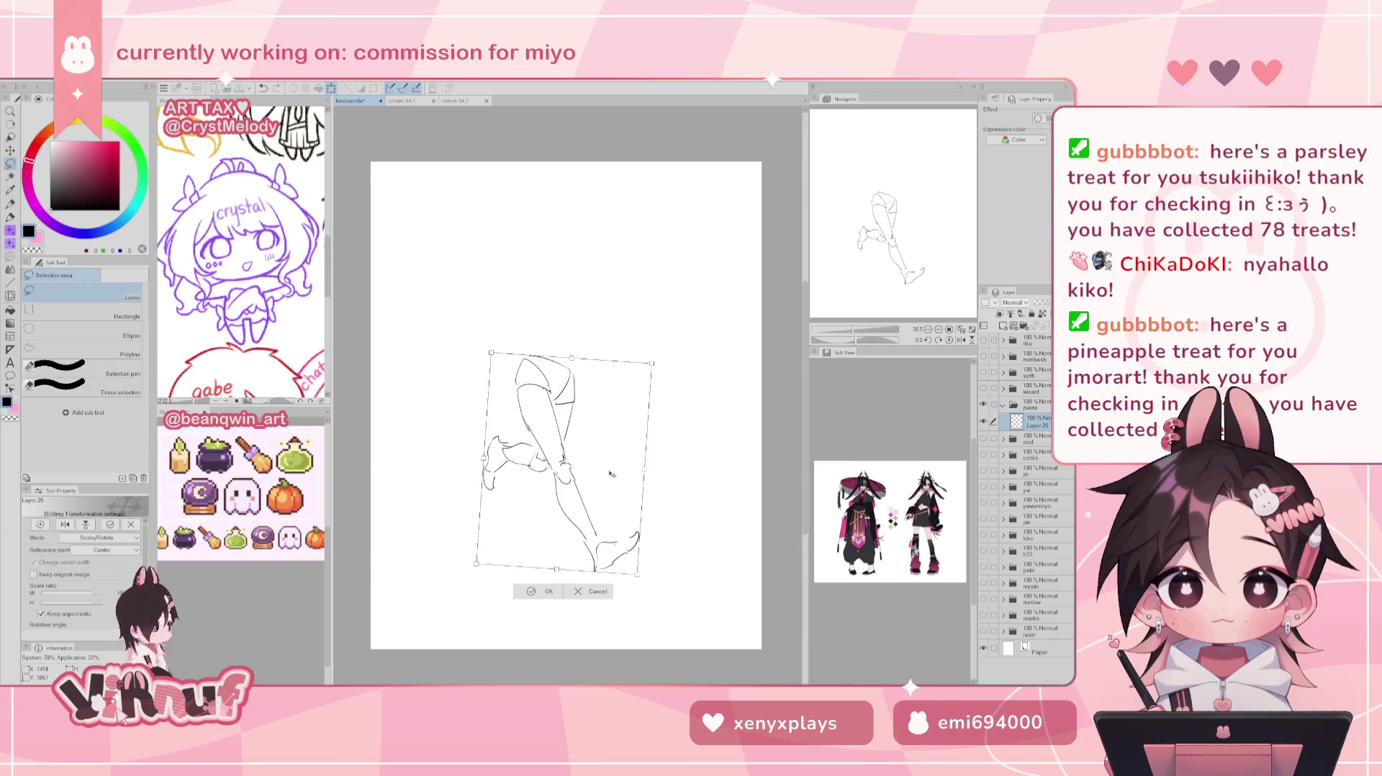
left_click(541, 597)
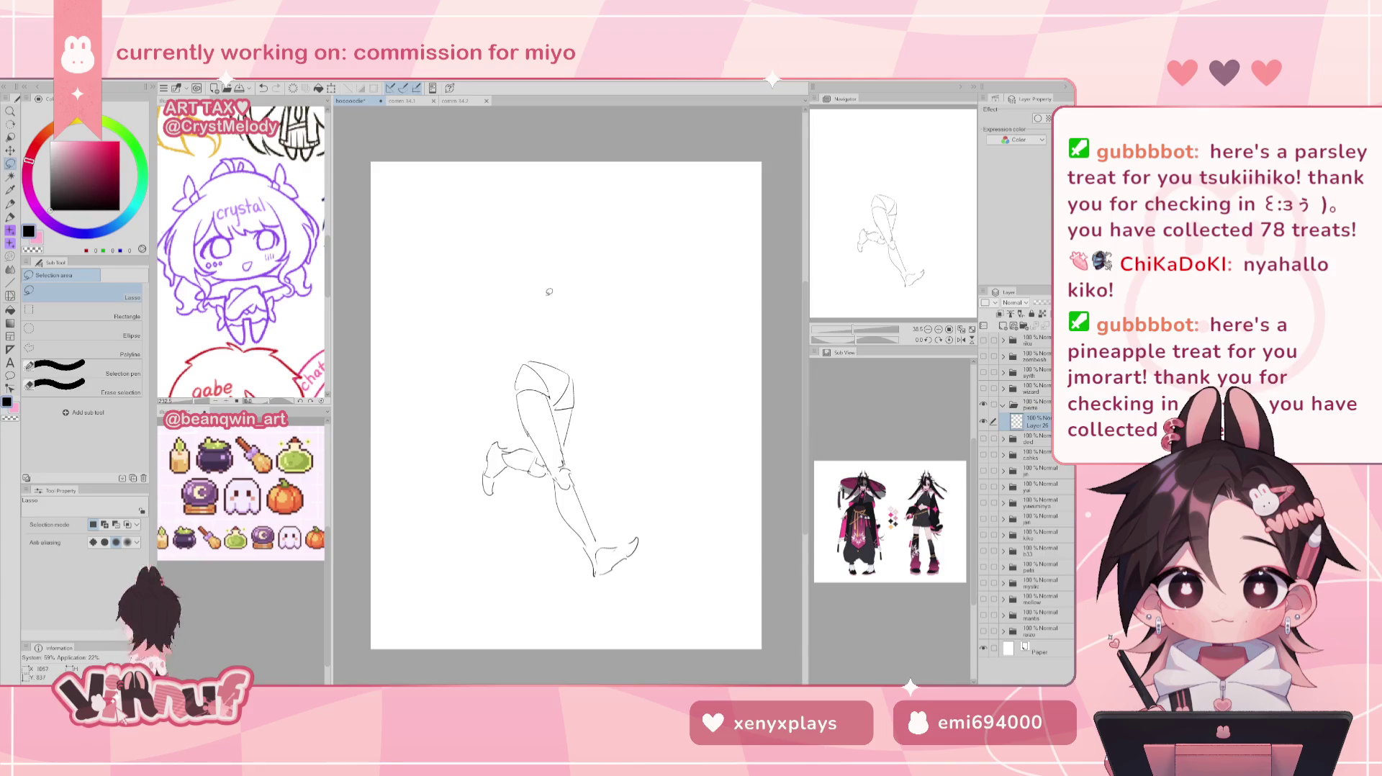
Sketch several head curves above the legs and undo each one, plus the head and neck lines.
key("p")
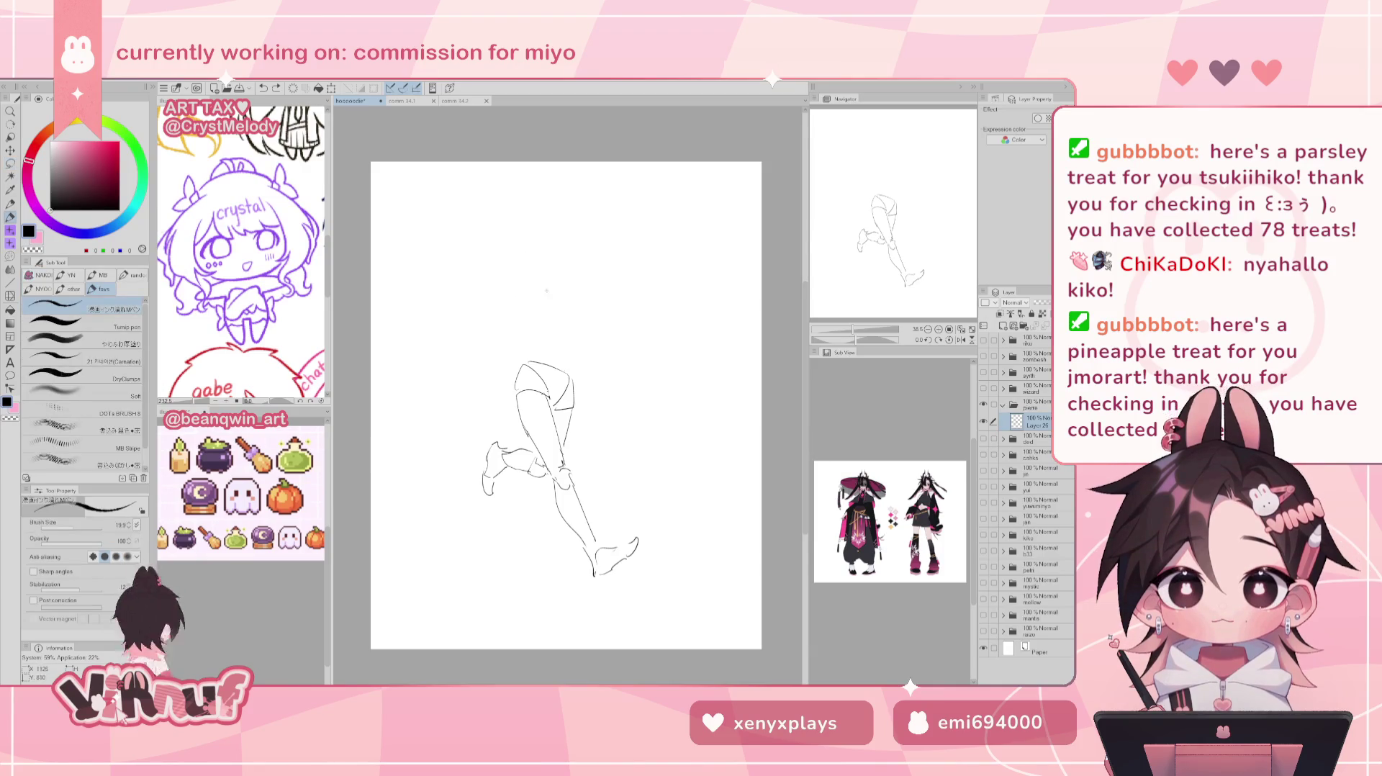
left_click_drag(517, 292, 566, 274)
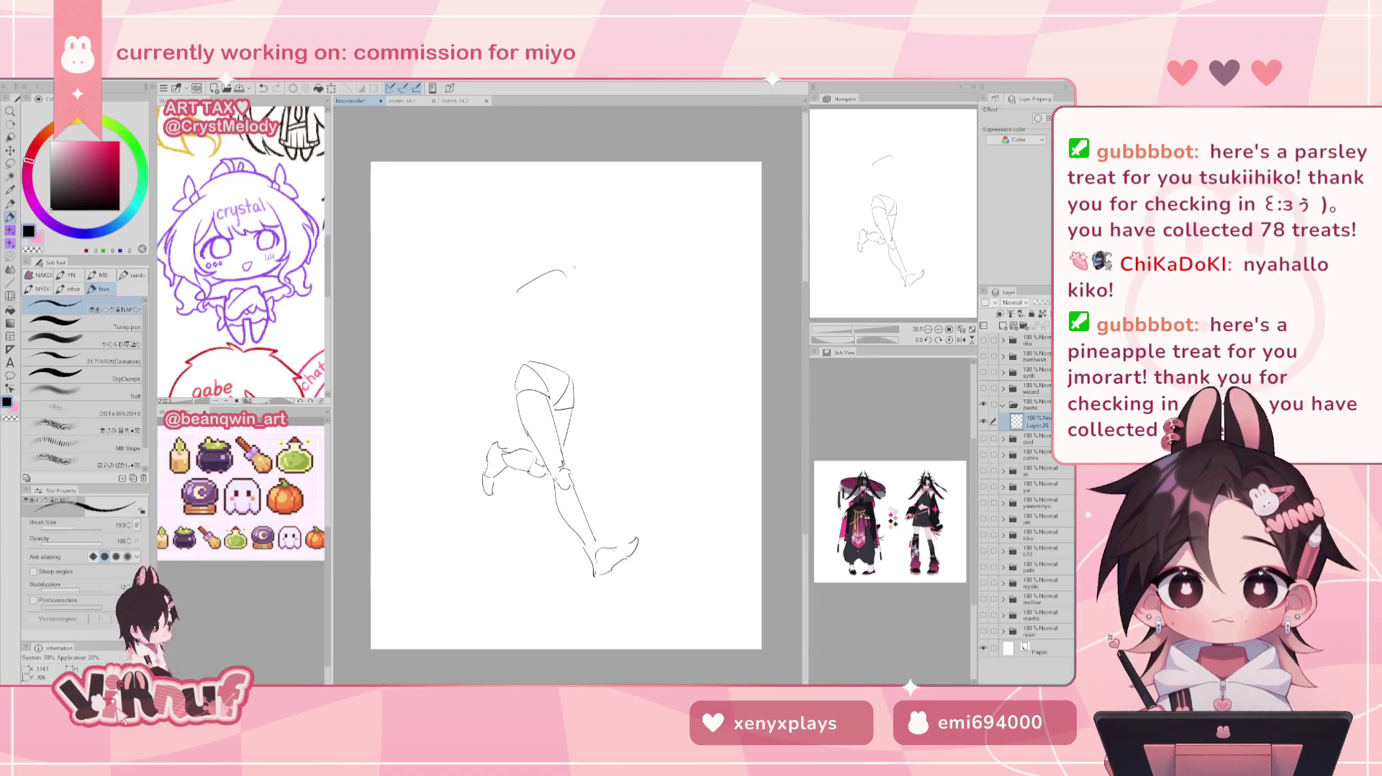
key("ctrl+z")
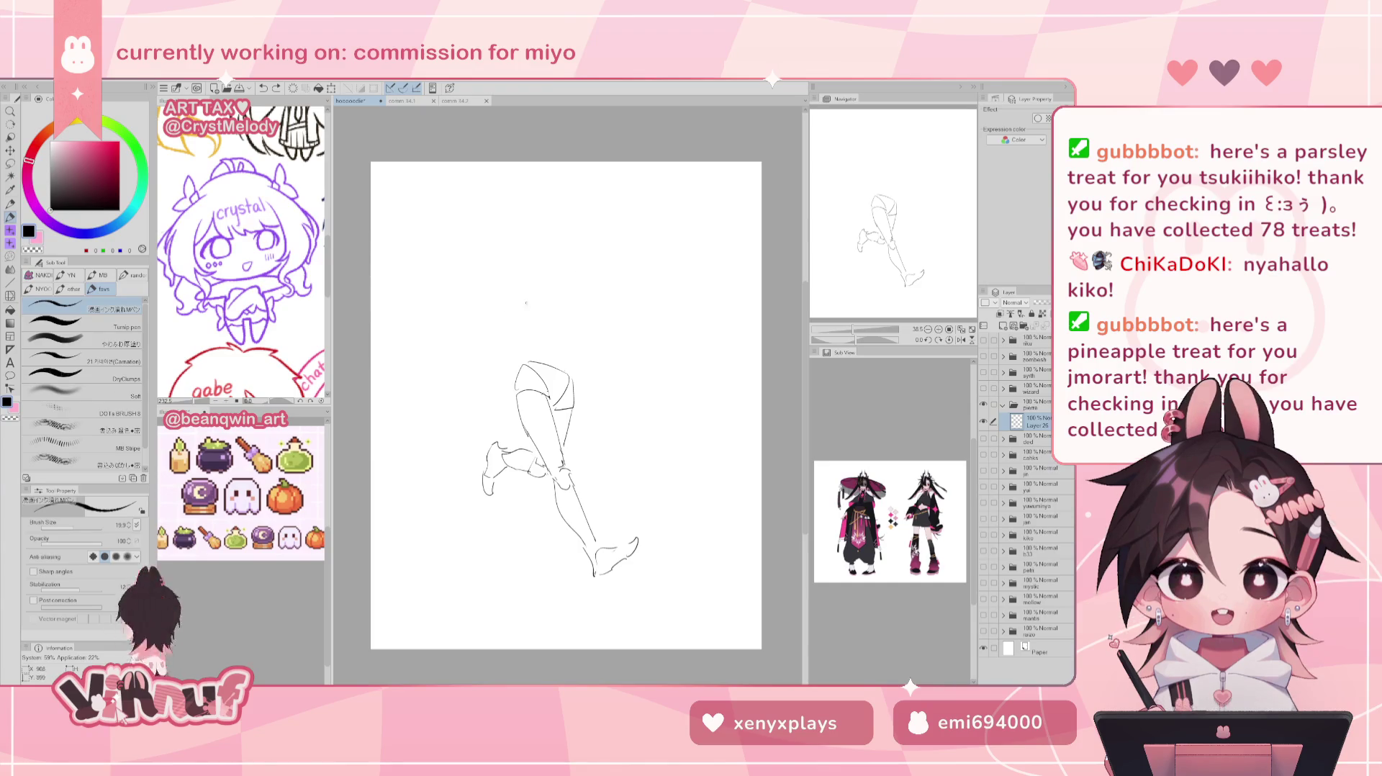
key("ctrl+z")
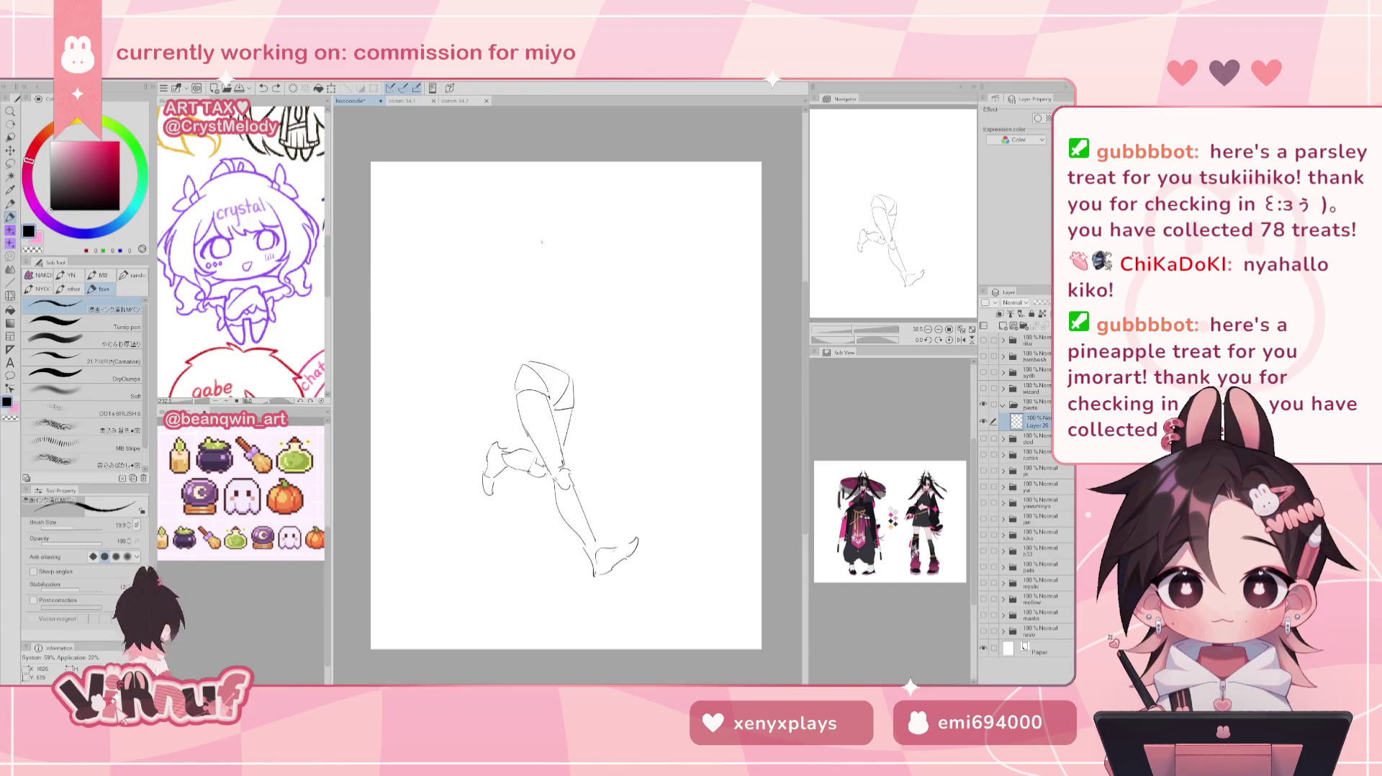
left_click_drag(528, 285, 579, 312)
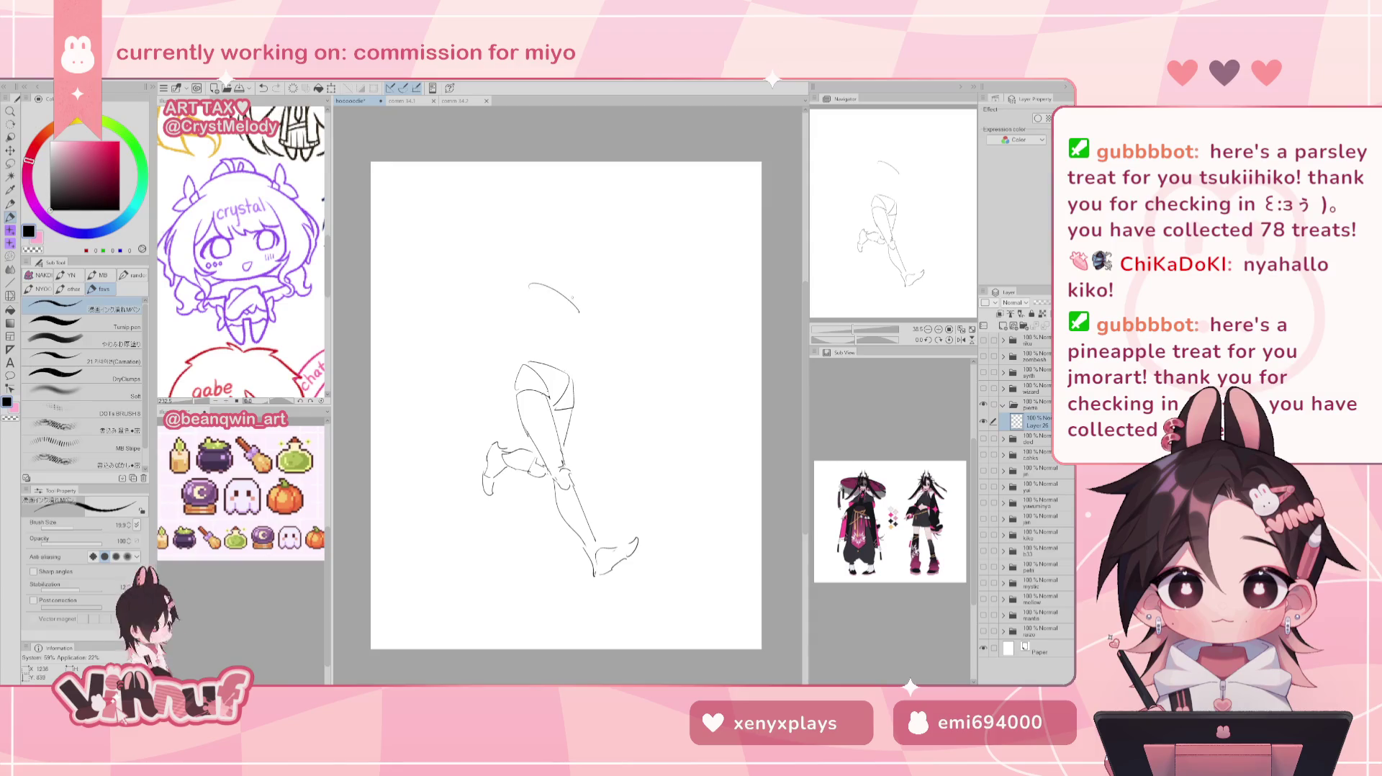
key("ctrl+z")
mouse_move(501, 295)
left_mouse_down()
mouse_move(551, 316)
mouse_move(529, 358)
mouse_move(552, 322)
mouse_move(575, 373)
left_mouse_up()
key("ctrl+z")
key("ctrl+z")
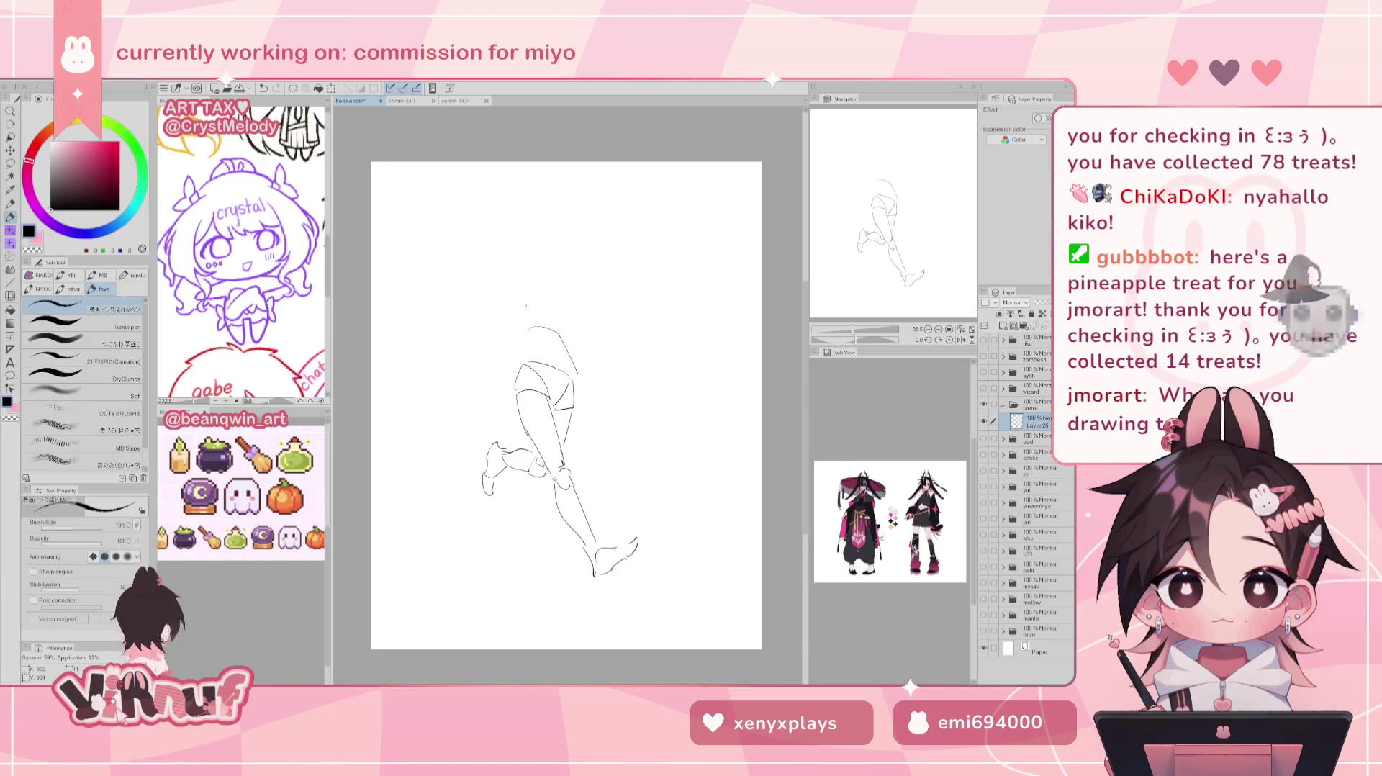
mouse_move(521, 294)
left_mouse_down()
mouse_move(576, 291)
mouse_move(531, 338)
left_mouse_up()
key("ctrl+z")
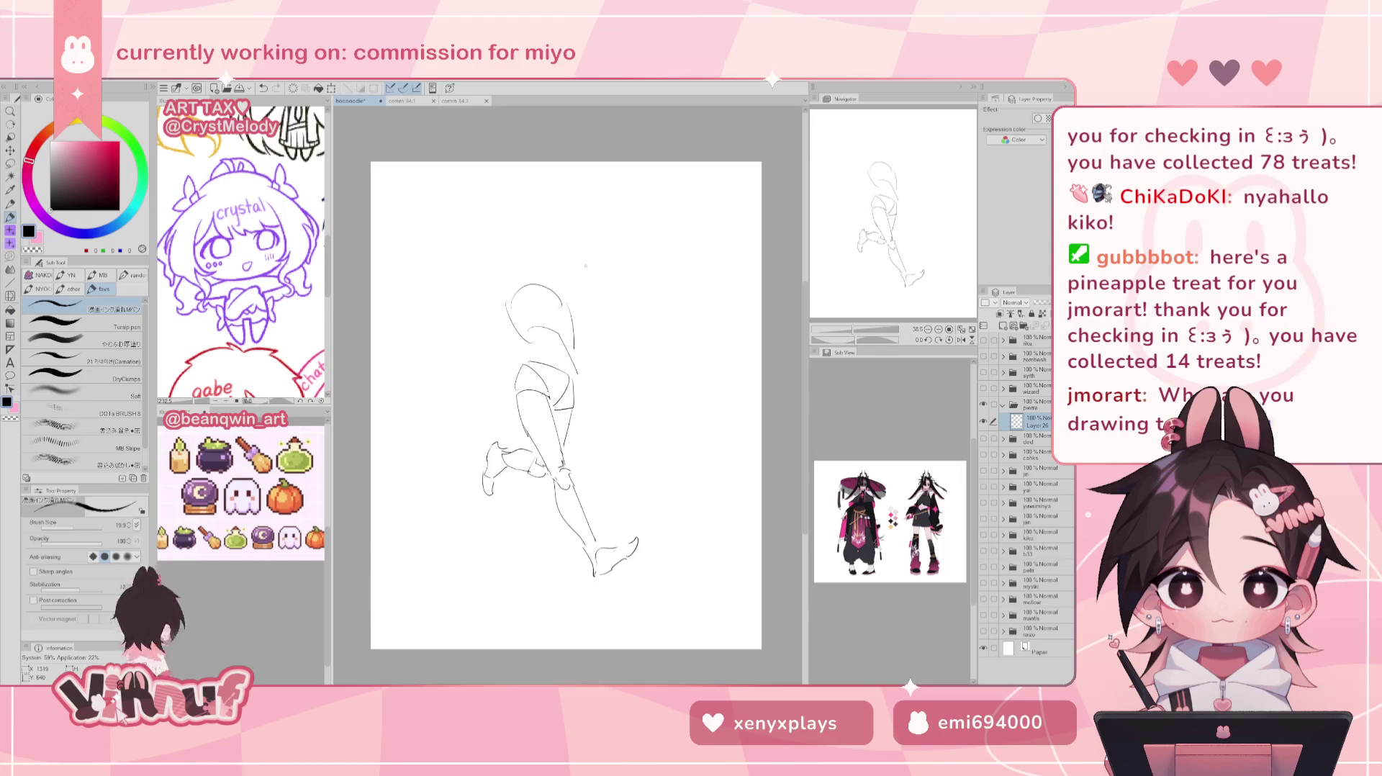
key("ctrl+z")
key("ctrl+z")
key("ctrl+z")
key("ctrl+z")
Try back and torso-top lines above the hips, undoing every attempt.
mouse_move(569, 356)
left_mouse_down()
mouse_move(580, 308)
mouse_move(603, 307)
left_mouse_up()
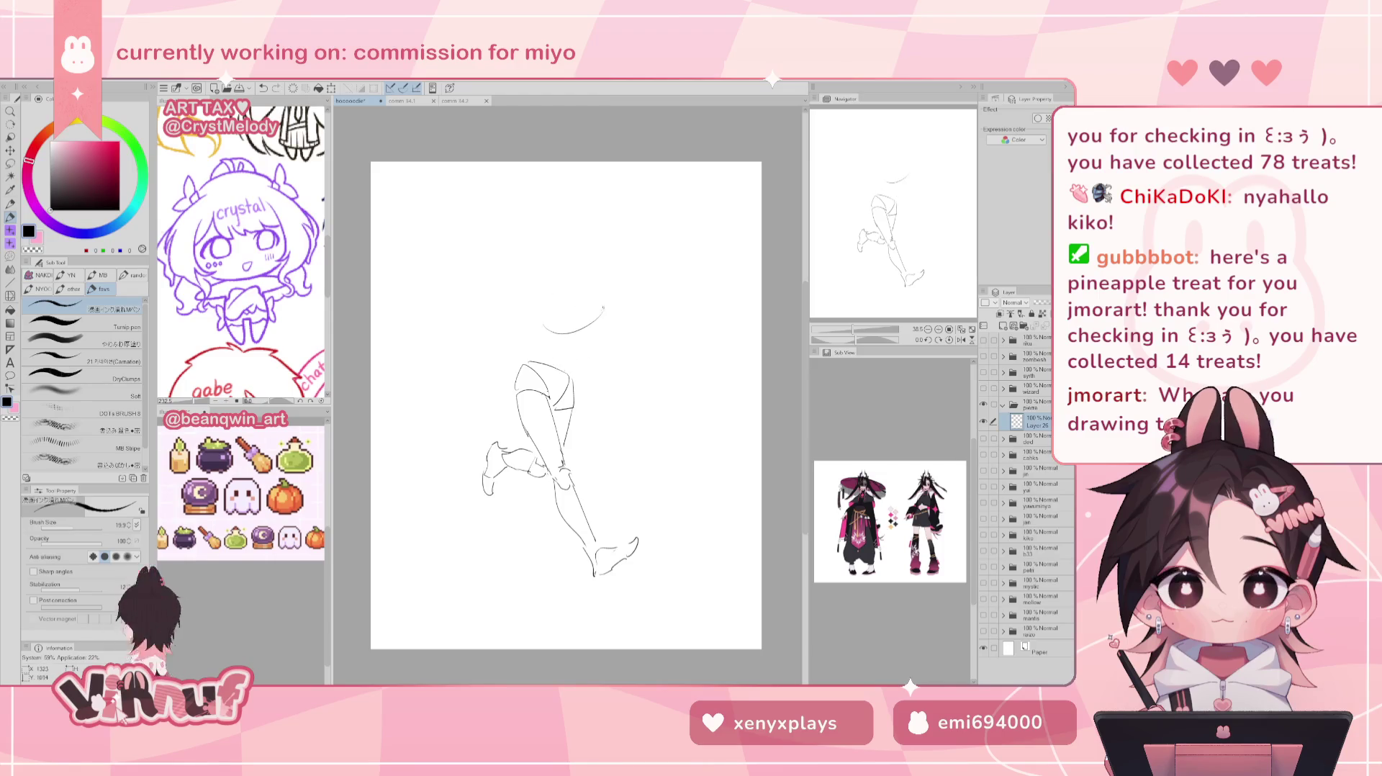
key("ctrl+z")
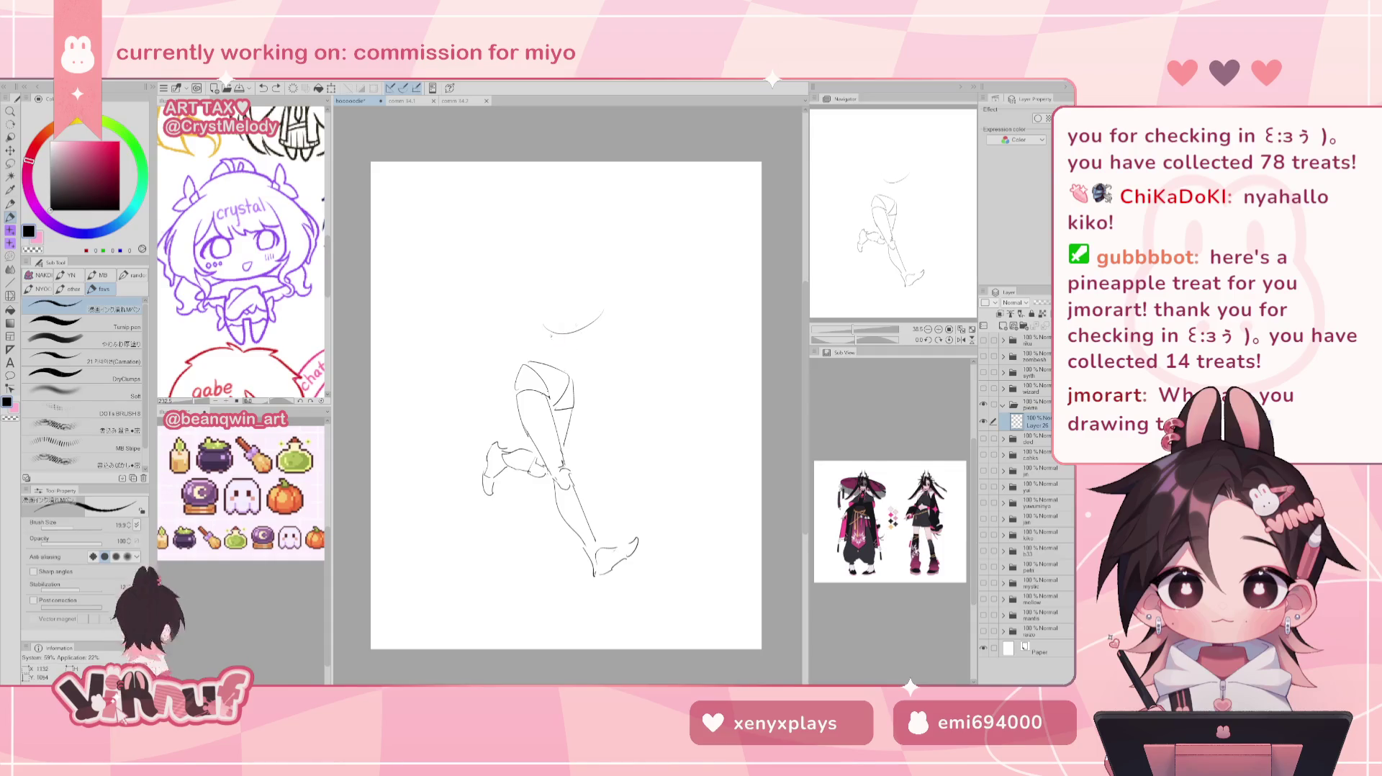
left_click_drag(596, 331, 576, 369)
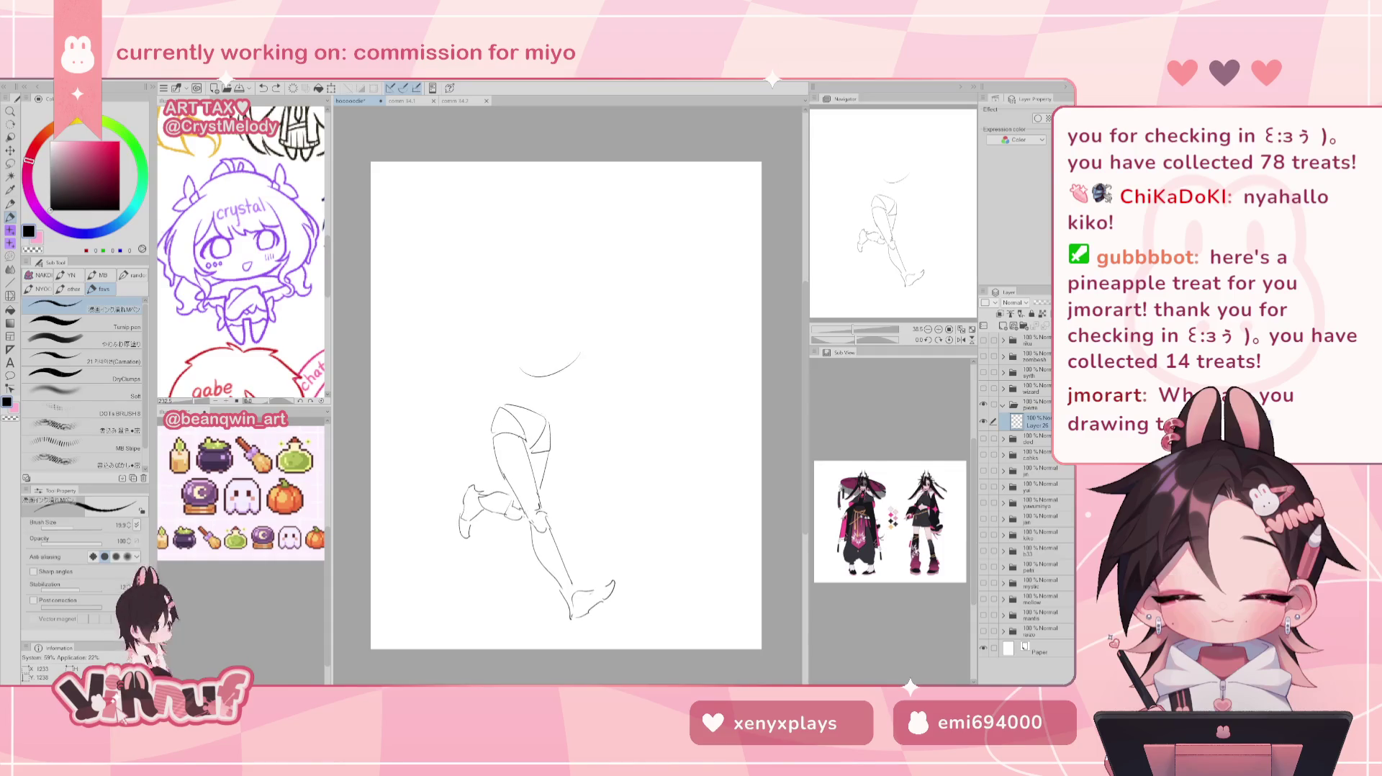
key("ctrl+z")
mouse_move(604, 311)
left_mouse_down()
mouse_move(569, 356)
mouse_move(527, 360)
mouse_move(558, 291)
mouse_move(579, 288)
left_mouse_up()
key("ctrl+z")
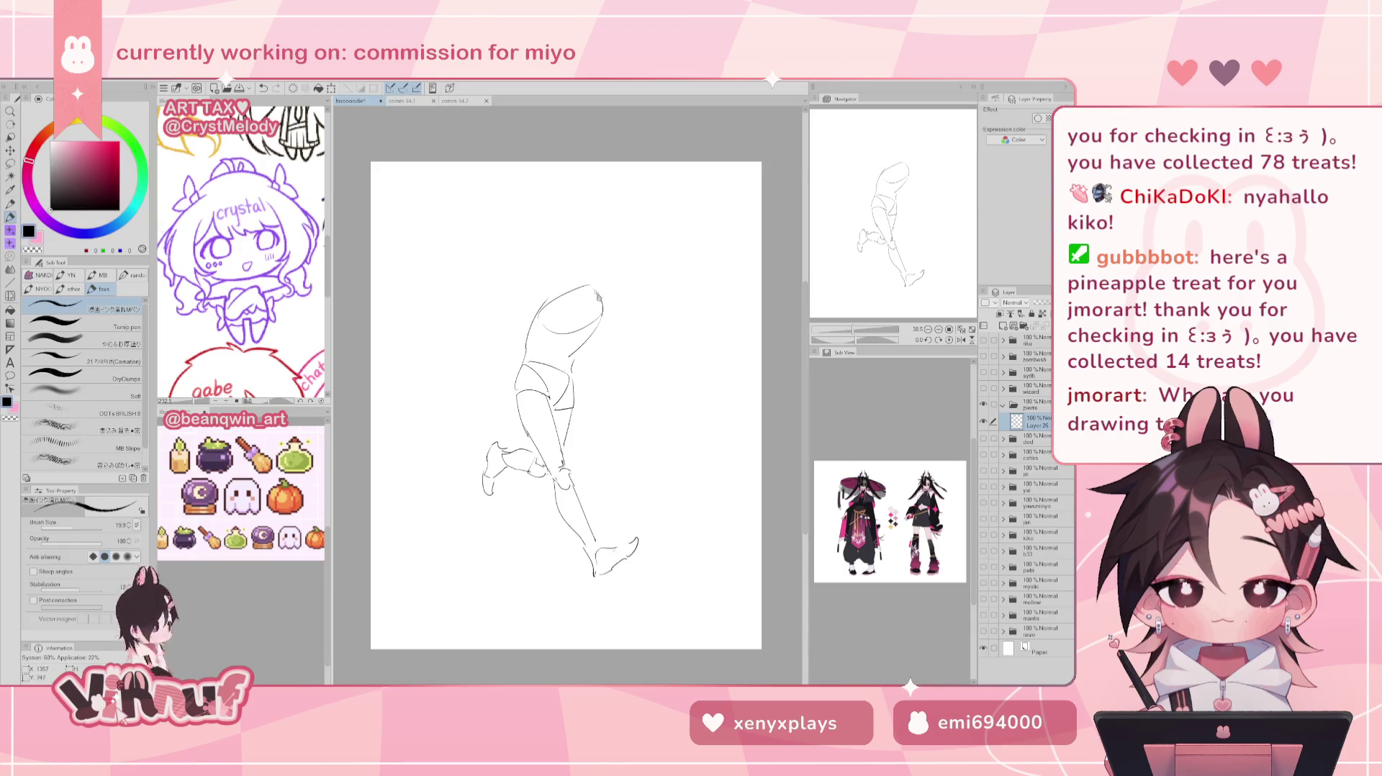
key("ctrl+z")
key("ctrl+z")
mouse_move(561, 312)
left_mouse_down()
mouse_move(591, 294)
mouse_move(600, 320)
left_mouse_up()
key("ctrl+z")
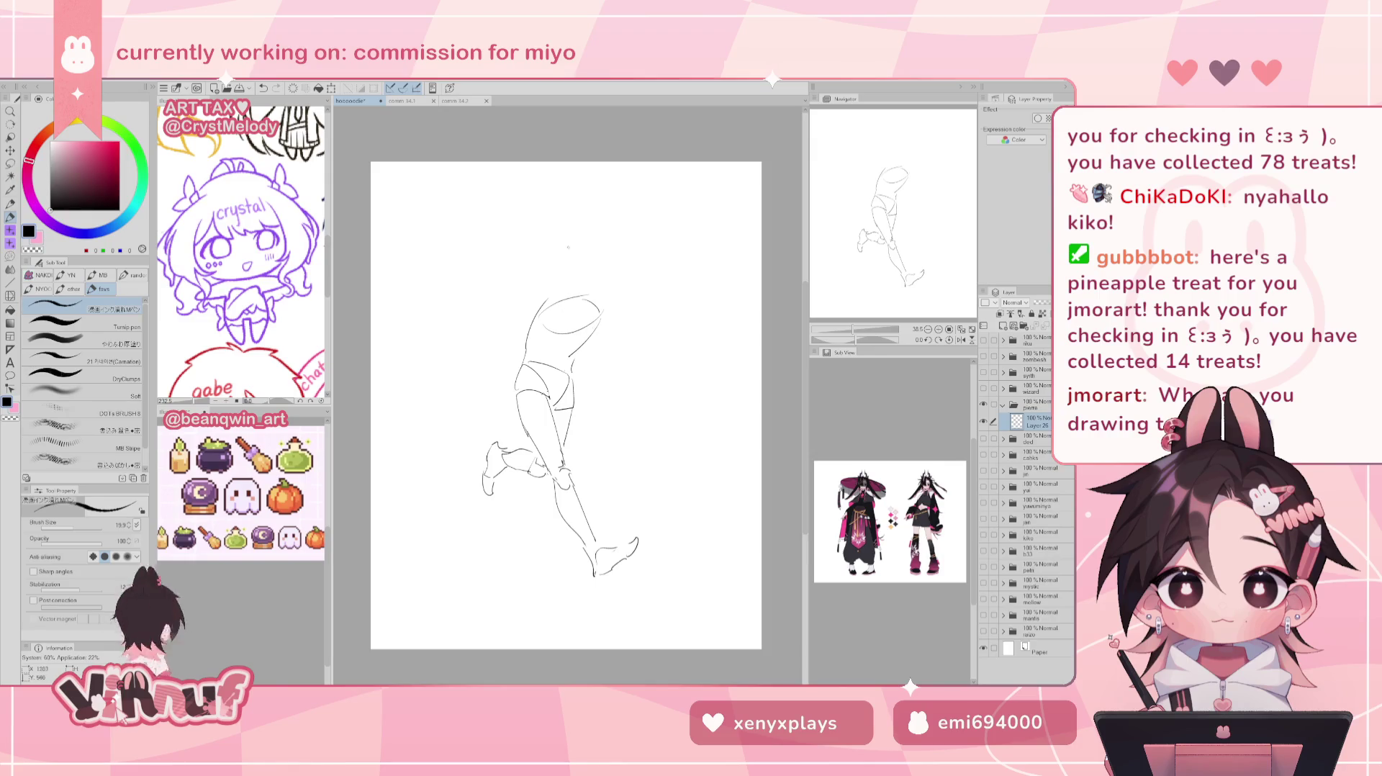
Undo the neck stroke, restore the torso side line, and erase the upper torso oval.
key("ctrl+z")
left_click_drag(577, 259, 583, 306)
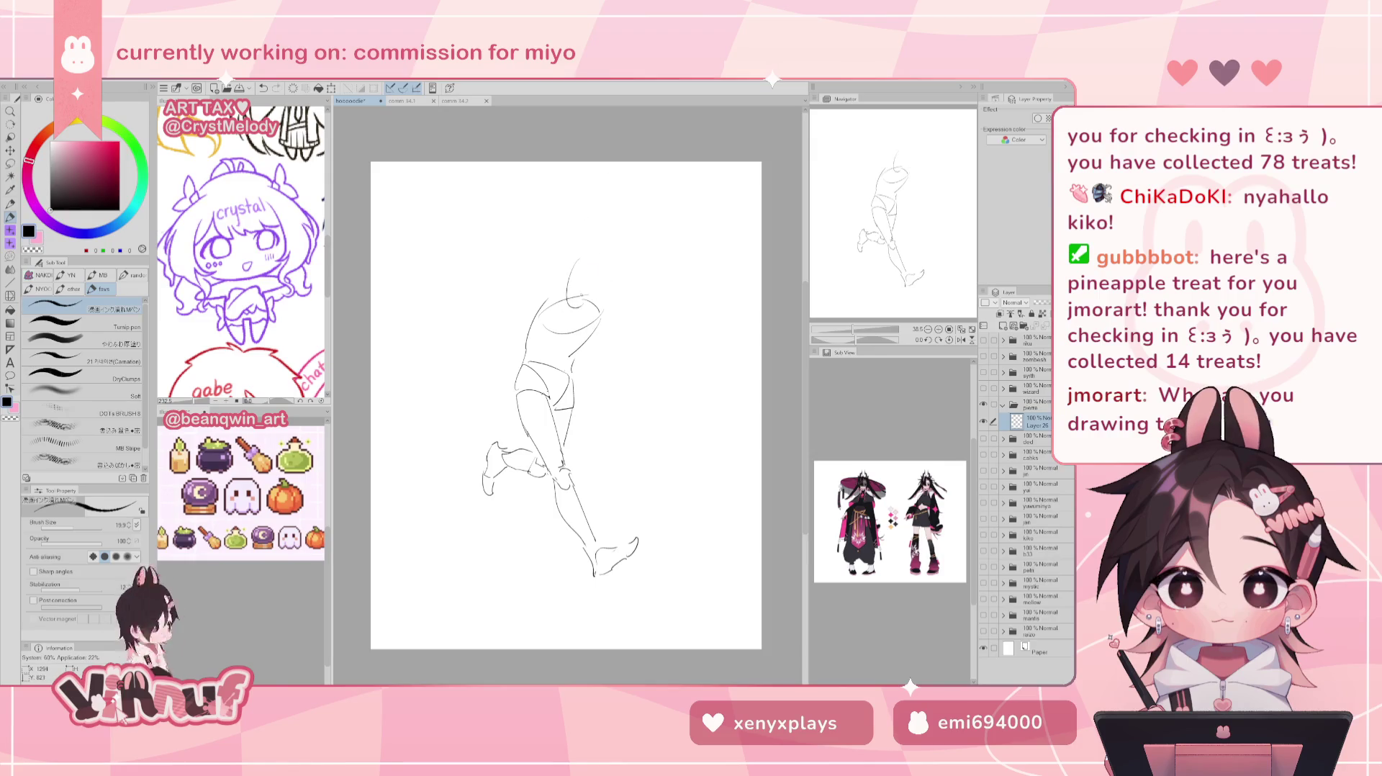
key("ctrl+z")
key("ctrl+z")
key("ctrl+z")
key("ctrl+z")
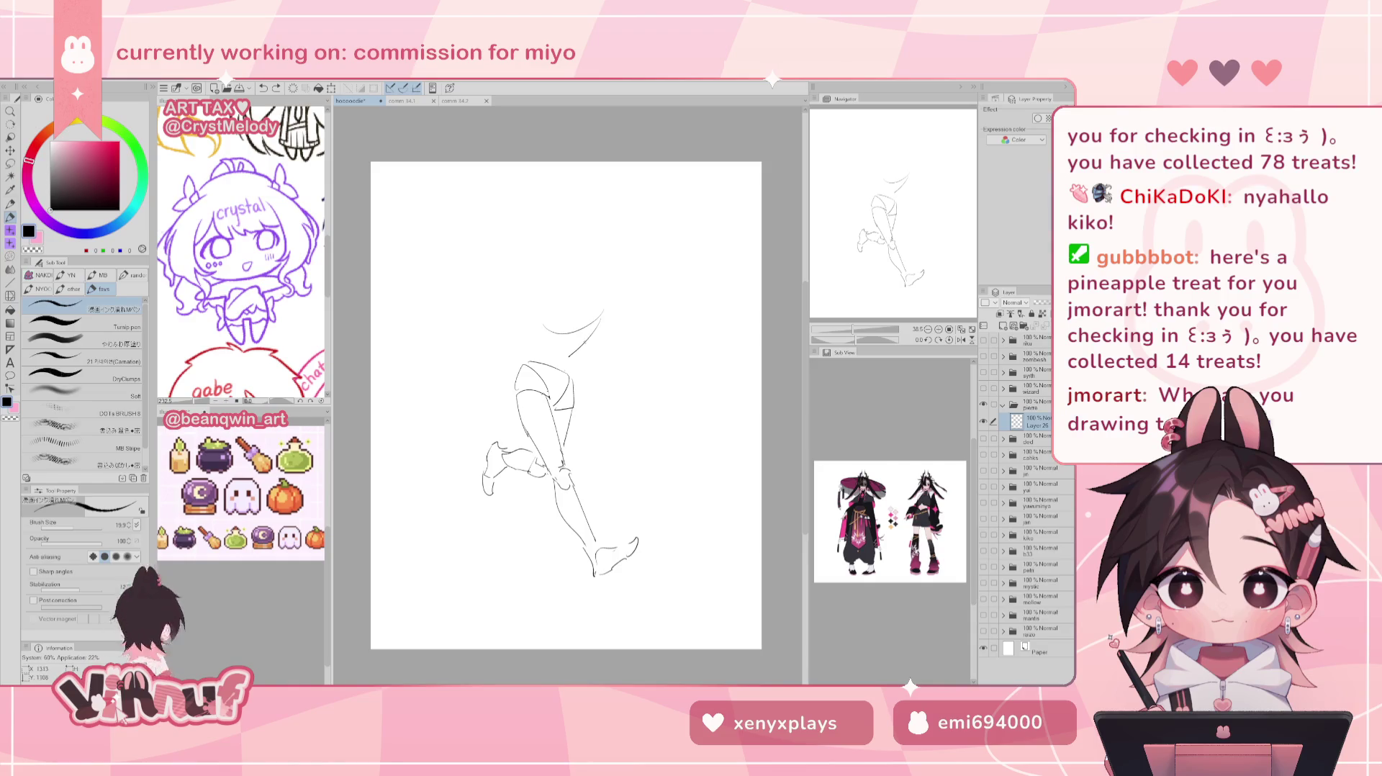
key("ctrl+y")
key("ctrl+y")
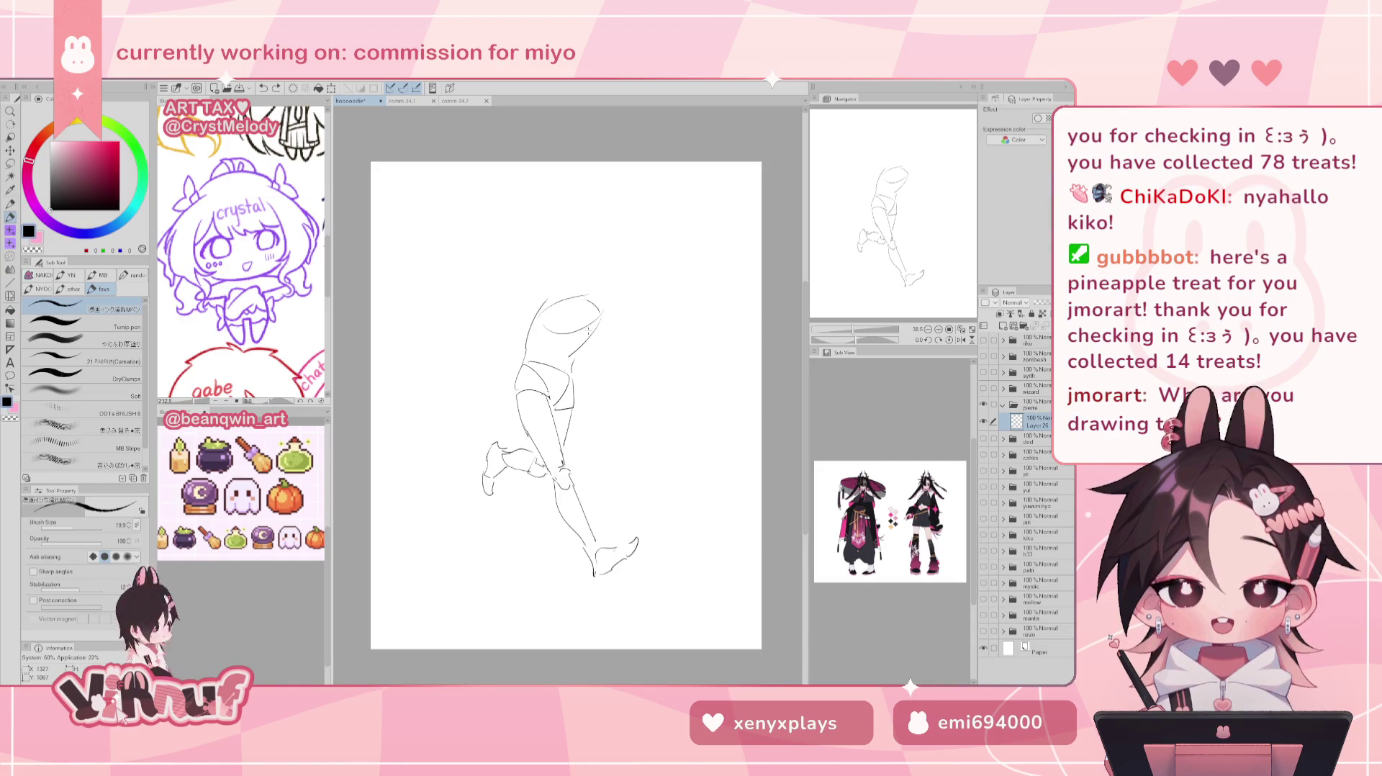
key("e")
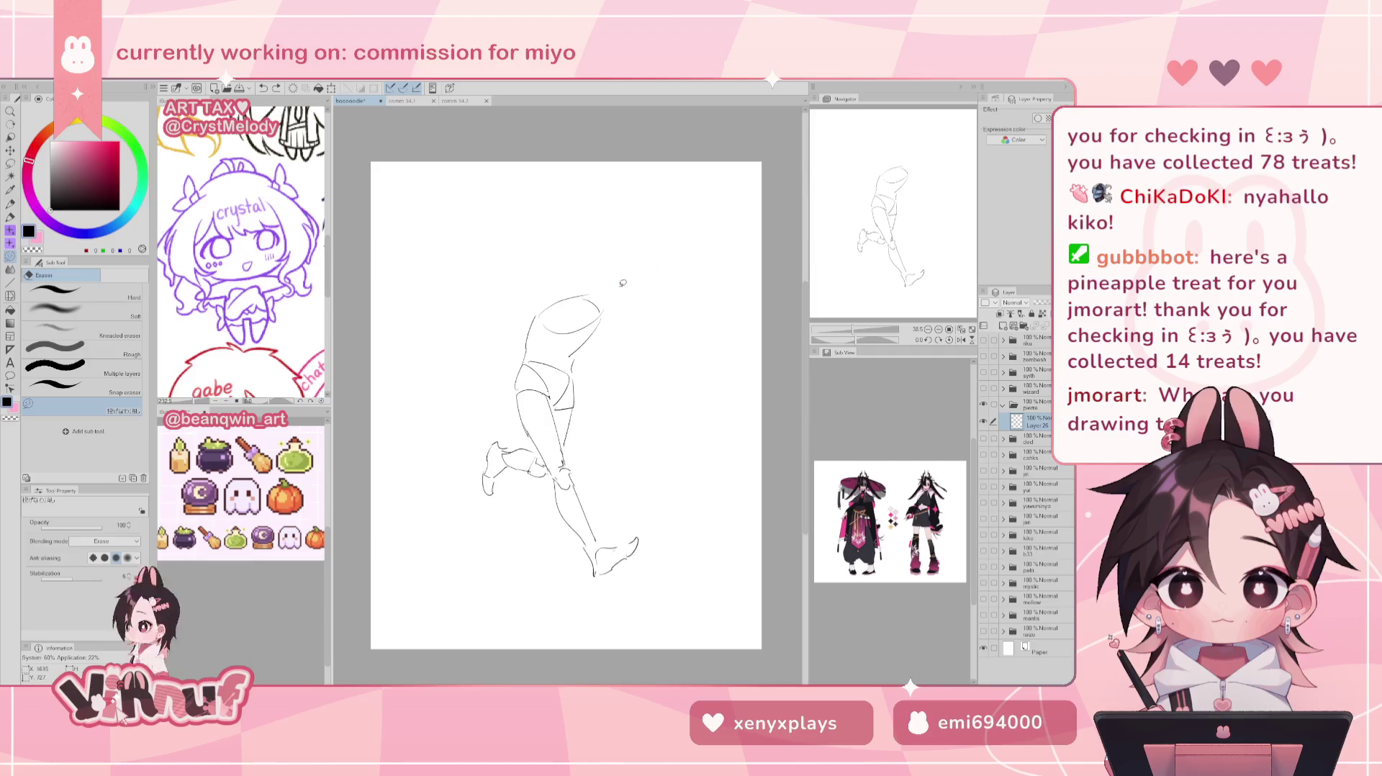
left_click_drag(568, 317, 570, 355)
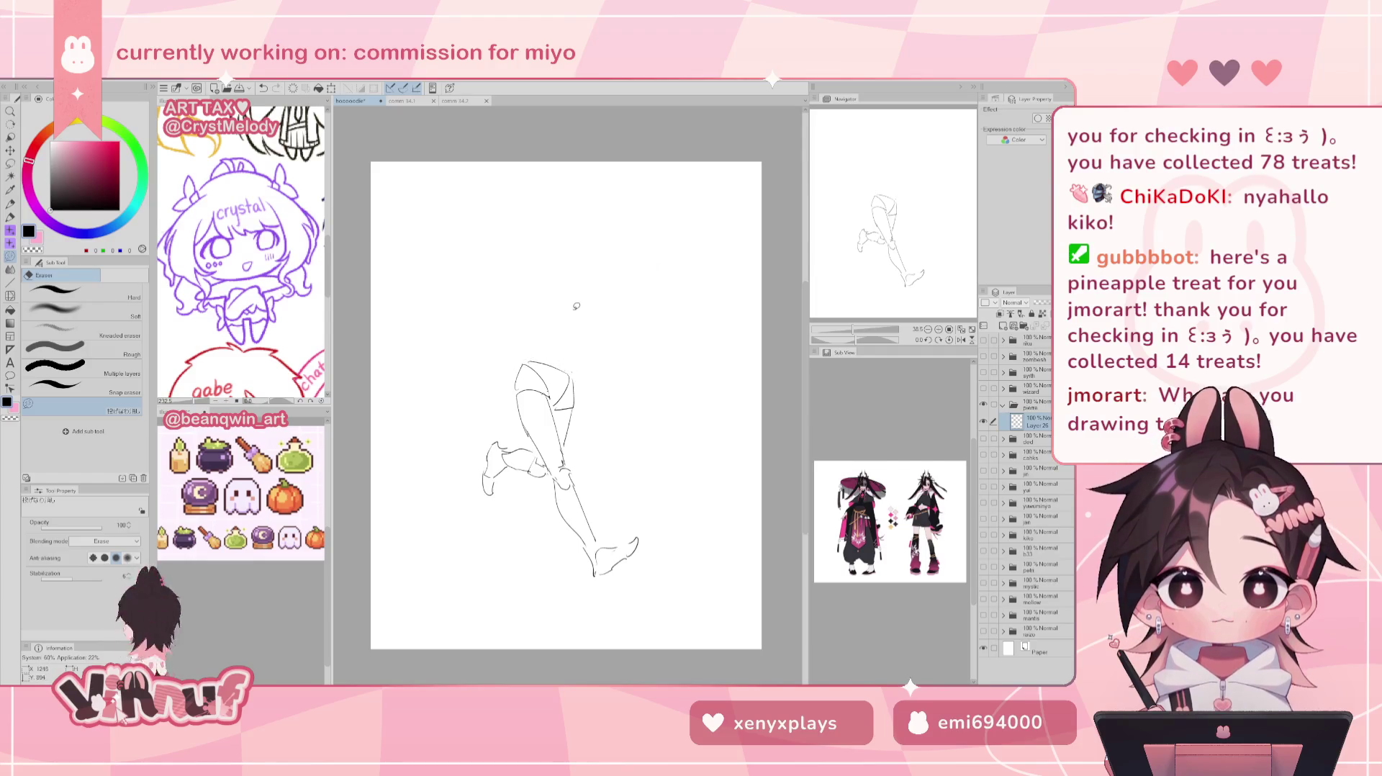
Sketch and undo short lines and arcs at the top of the figure above the hips.
key("p")
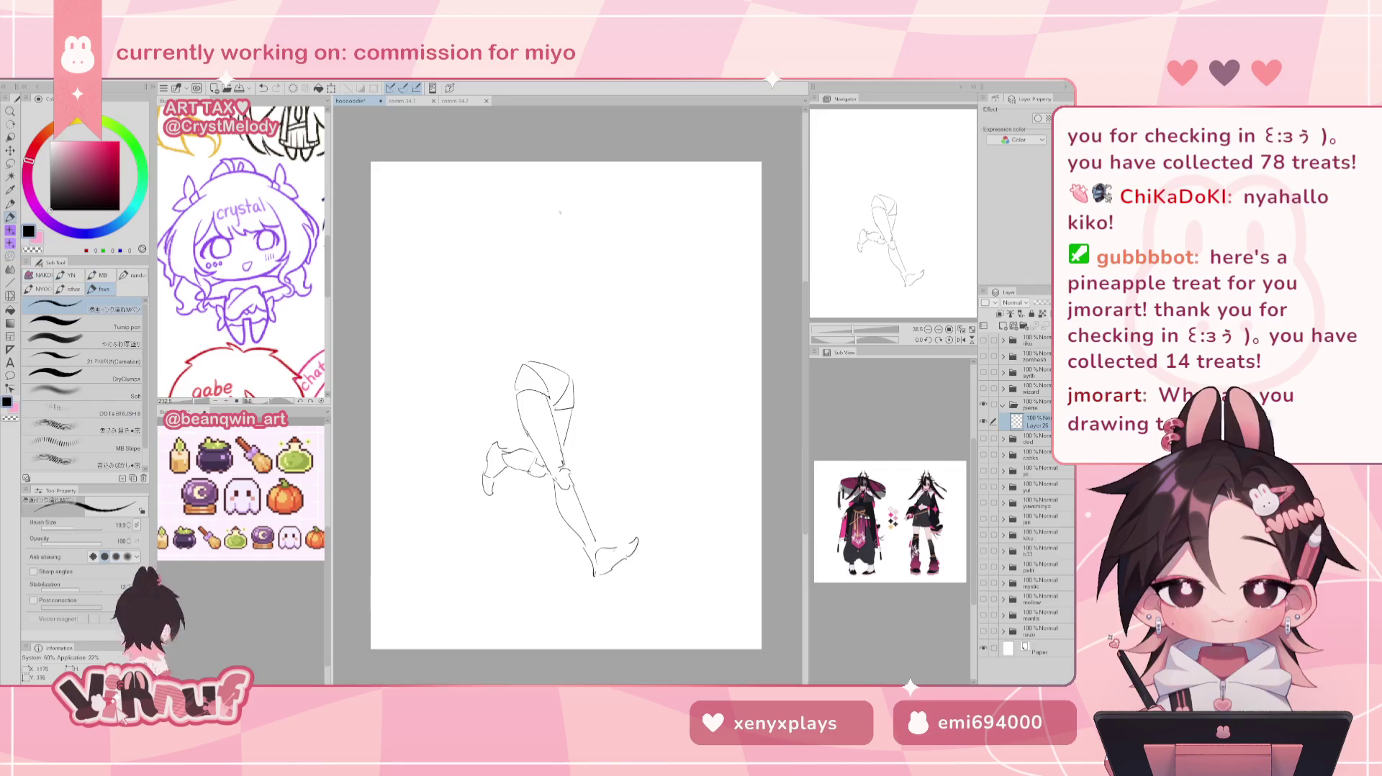
mouse_move(519, 295)
left_mouse_down()
mouse_move(533, 371)
mouse_move(529, 344)
left_mouse_up()
key("ctrl+z")
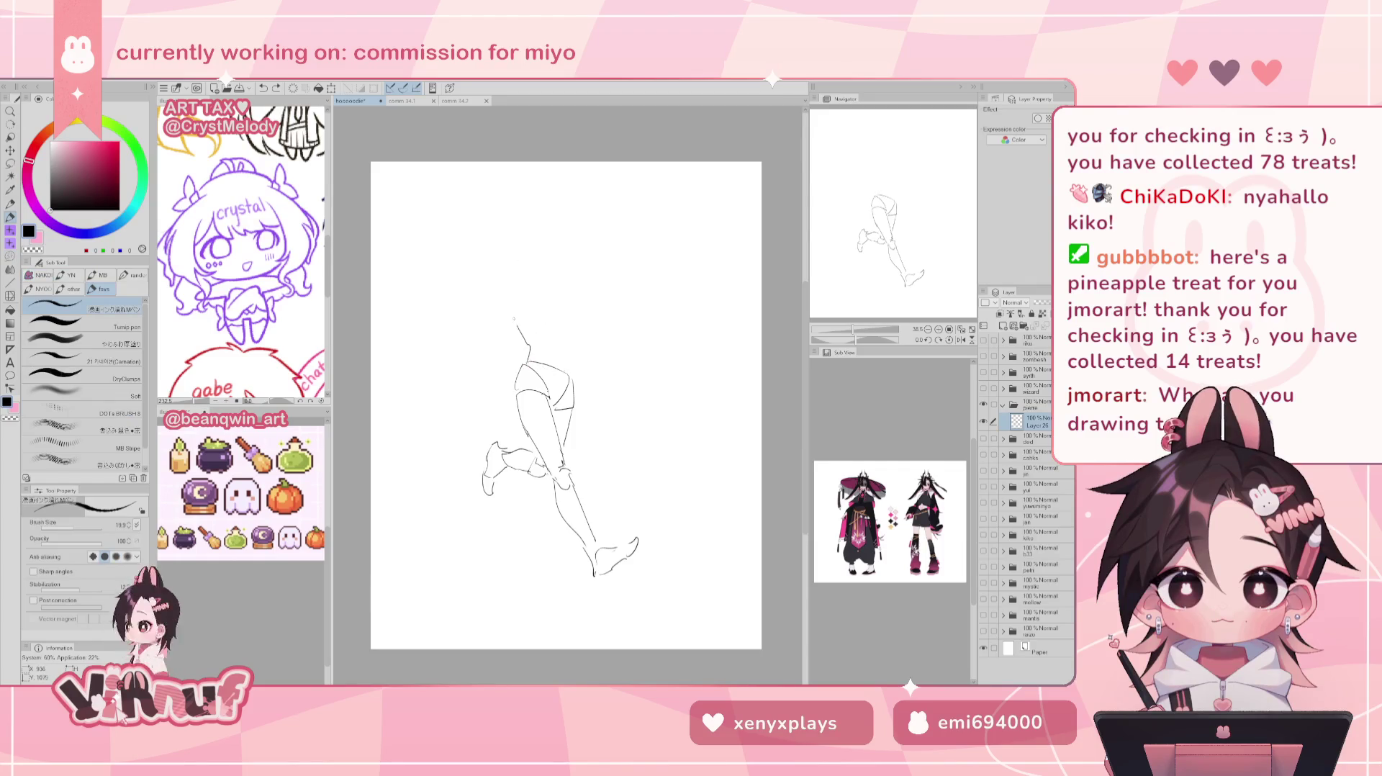
mouse_move(514, 289)
left_mouse_down()
mouse_move(574, 332)
mouse_move(545, 287)
mouse_move(576, 333)
left_mouse_up()
key("ctrl+z")
key("ctrl+z")
mouse_move(545, 287)
left_mouse_down()
mouse_move(581, 337)
mouse_move(573, 390)
left_mouse_up()
Try short strokes beside the head and a right-side head closure, undoing each.
key("ctrl+z")
key("ctrl+z")
left_click_drag(568, 310, 576, 385)
key("ctrl+z")
left_click_drag(576, 335, 573, 380)
key("ctrl+z")
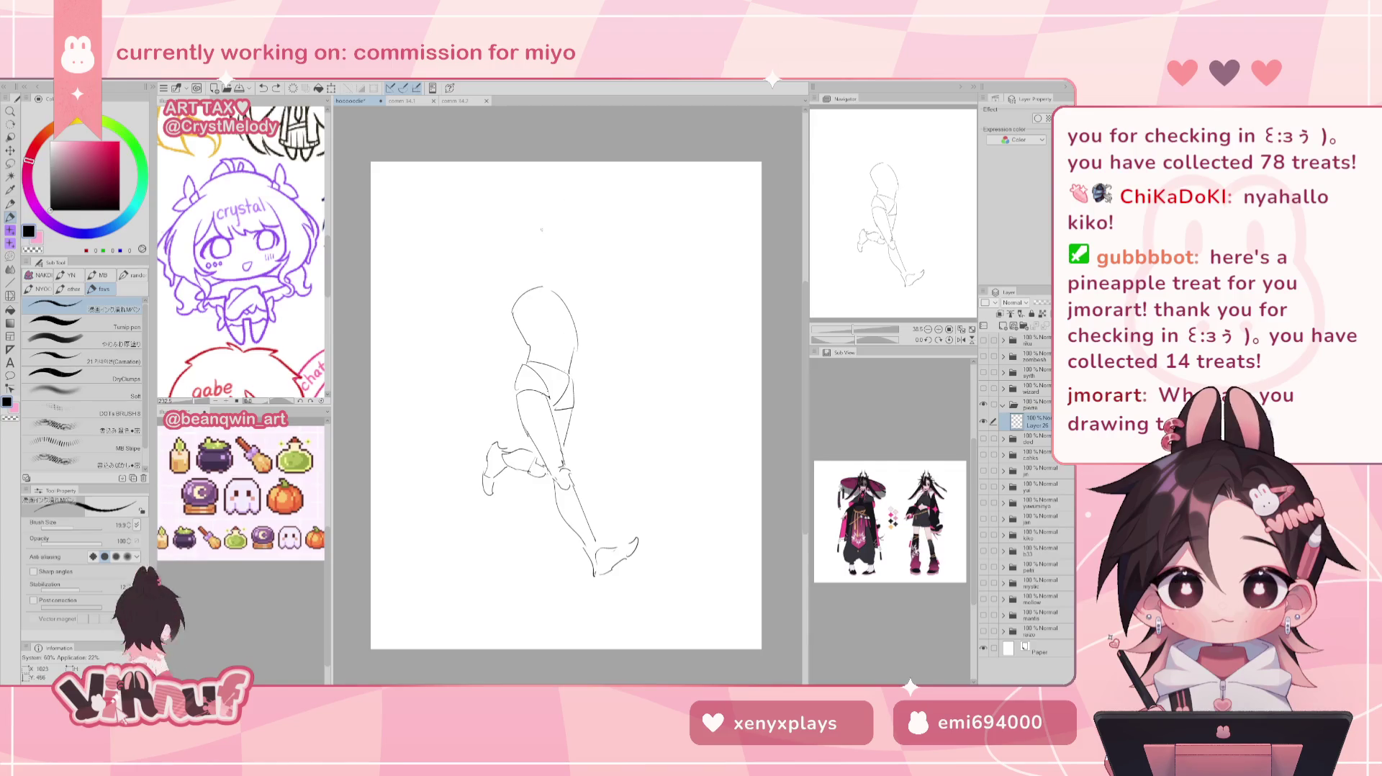
left_click_drag(540, 232, 551, 286)
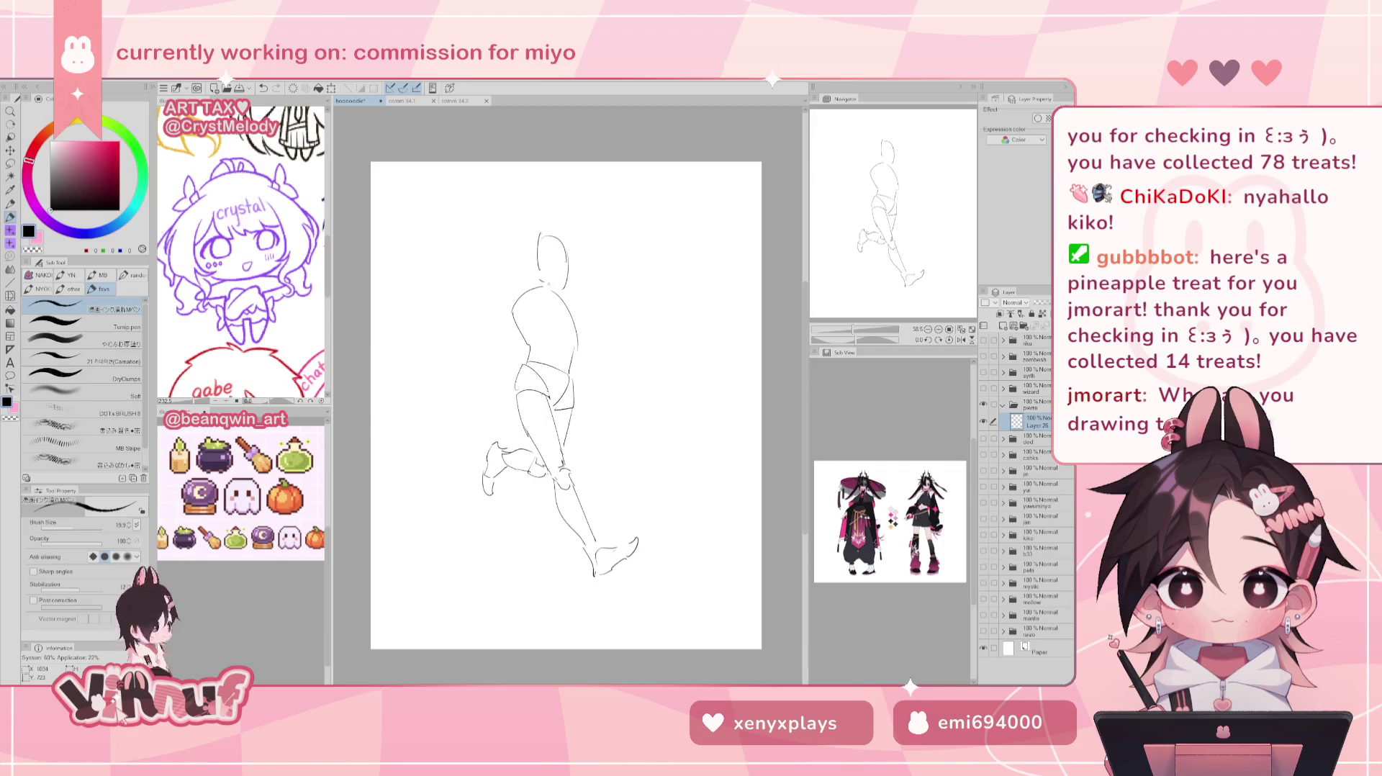
key("ctrl+z")
key("ctrl+z")
key("ctrl+z")
key("ctrl+z")
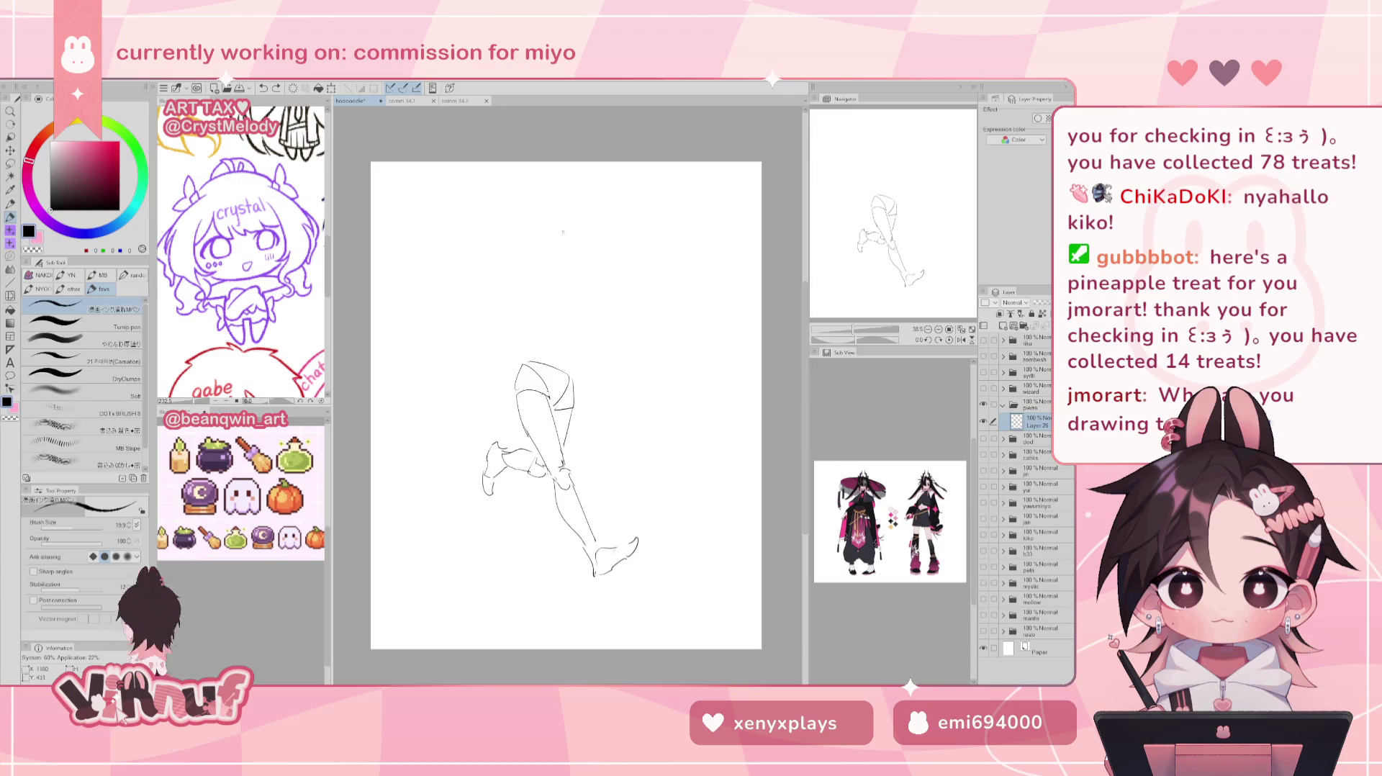
Test-erase the lower leg and foot lines, restore them, and sketch a new curve above the legs.
key("e")
left_click_drag(517, 398, 557, 398)
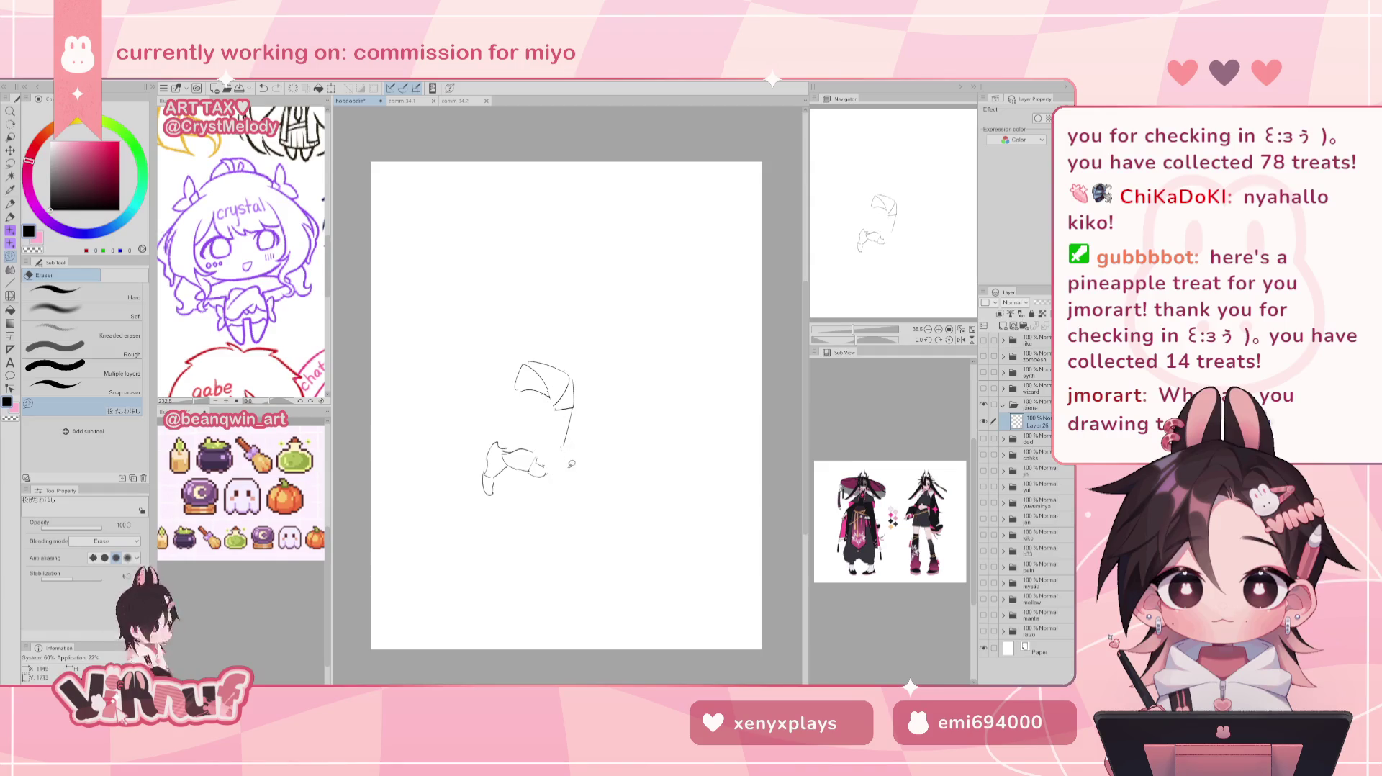
key("ctrl+z")
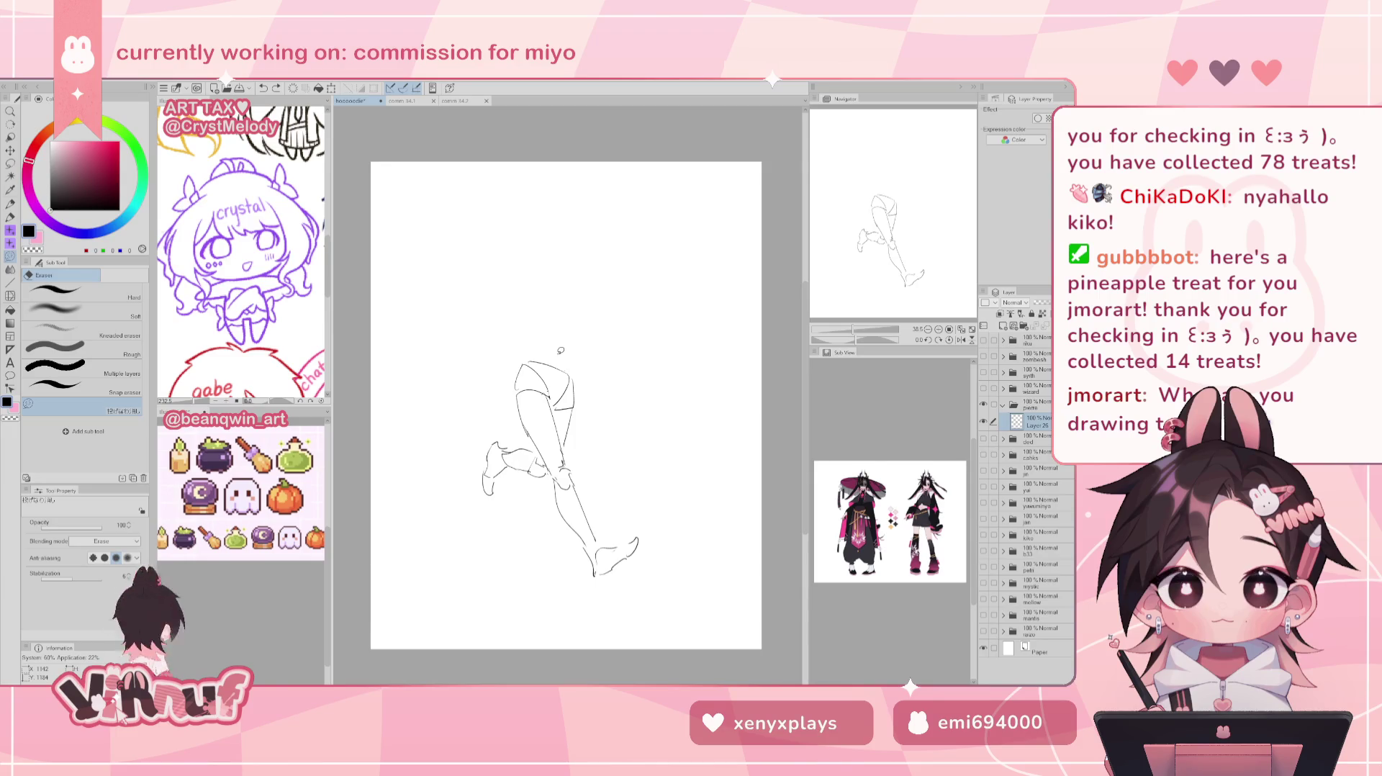
key("p")
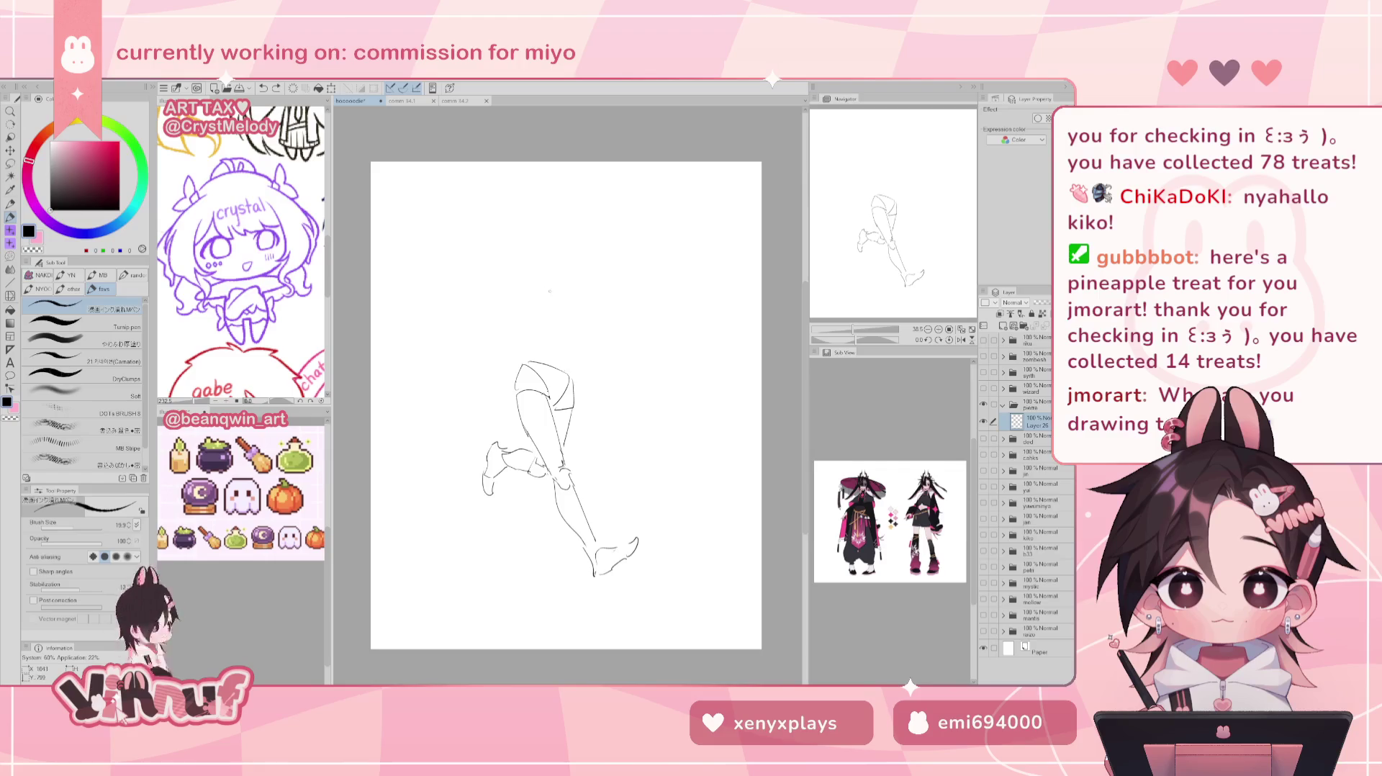
mouse_move(543, 282)
left_mouse_down()
mouse_move(537, 303)
mouse_move(597, 313)
mouse_move(564, 358)
mouse_move(531, 363)
left_mouse_up()
key("ctrl+z")
key("ctrl+z")
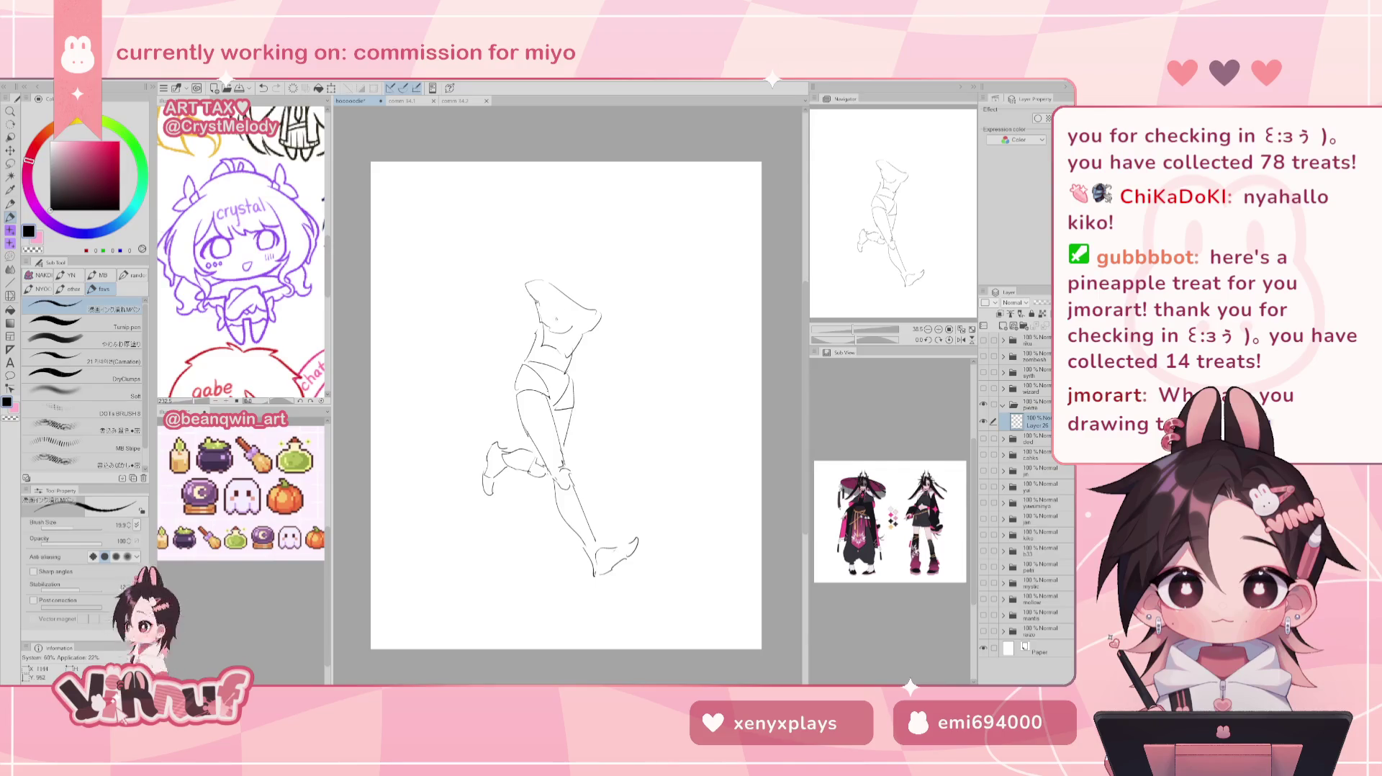
key("e")
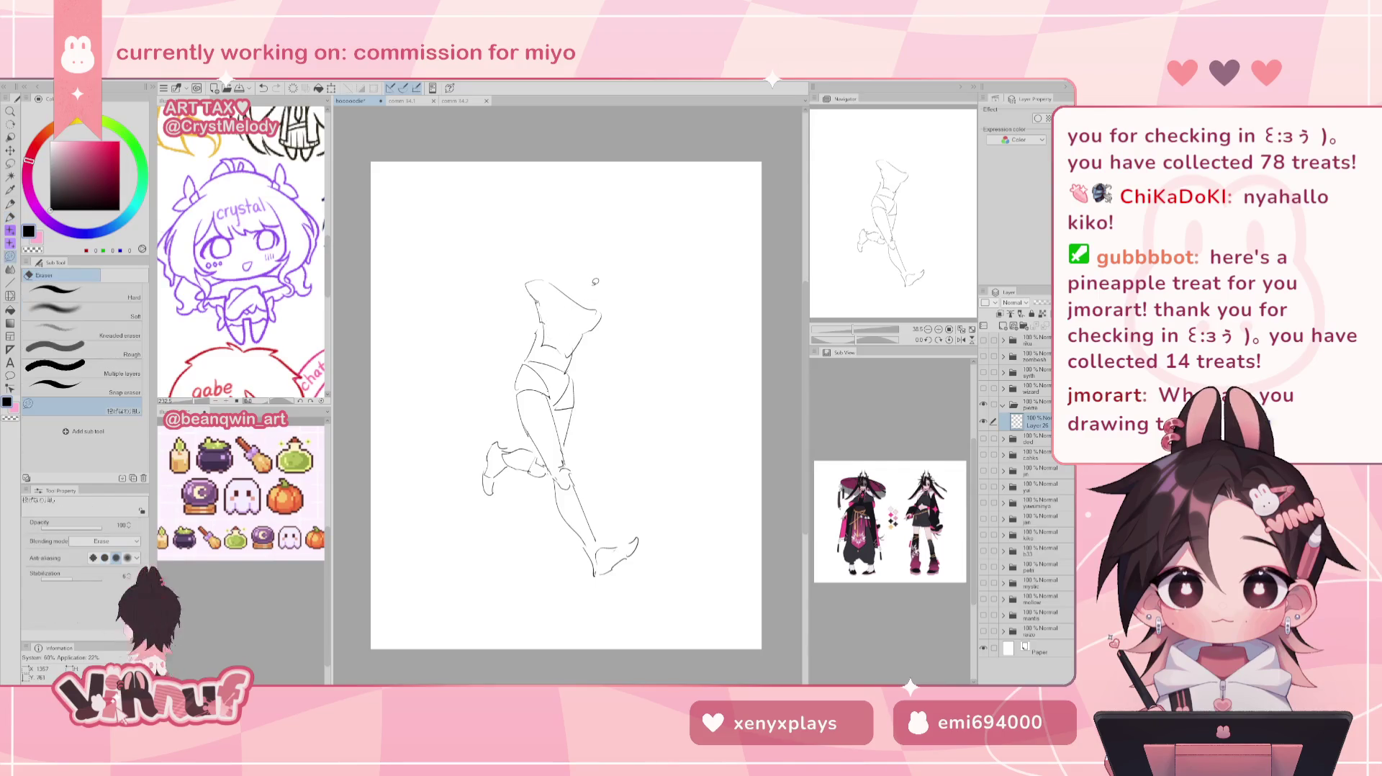
key("p")
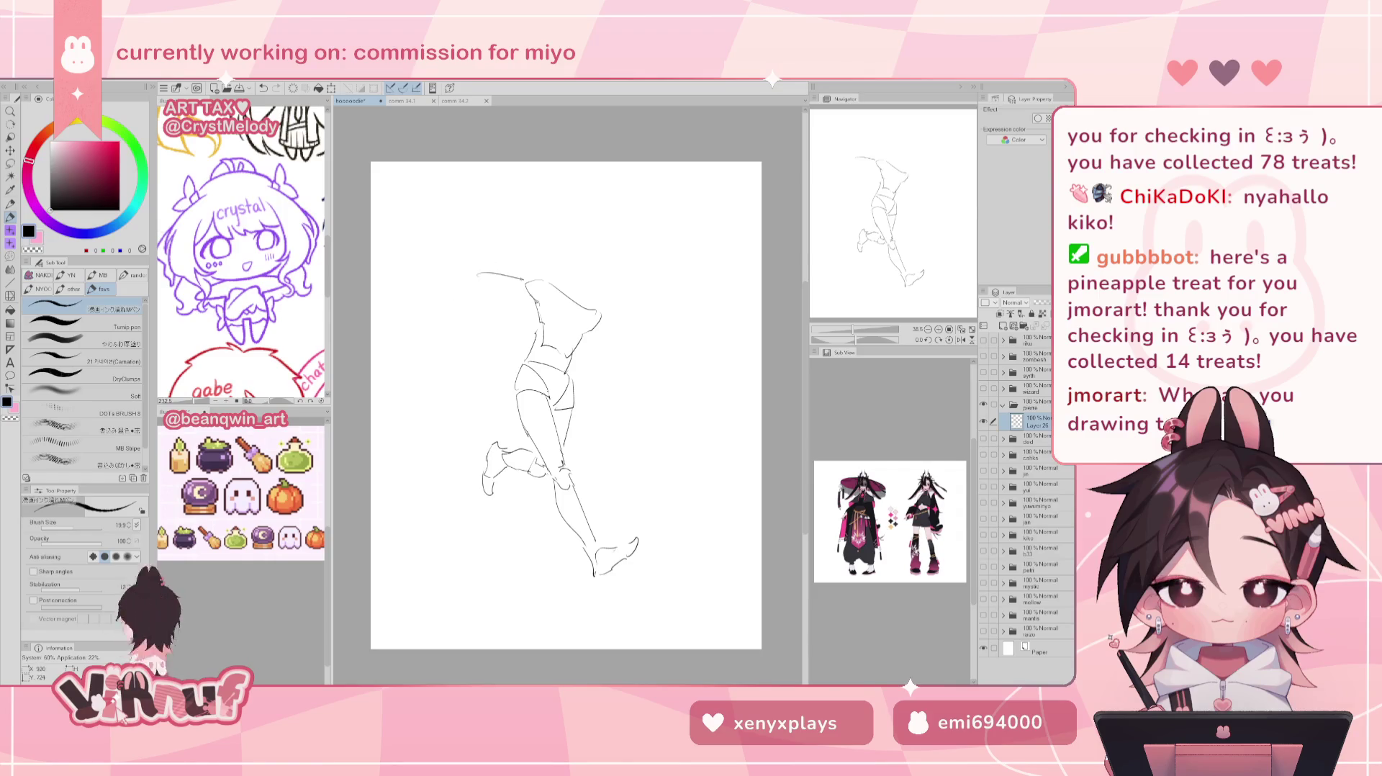
Draw and redraw the upper arm and forearm reaching left, undoing the failed strokes.
mouse_move(478, 281)
left_mouse_down()
mouse_move(526, 298)
mouse_move(488, 283)
left_mouse_up()
key("ctrl+z")
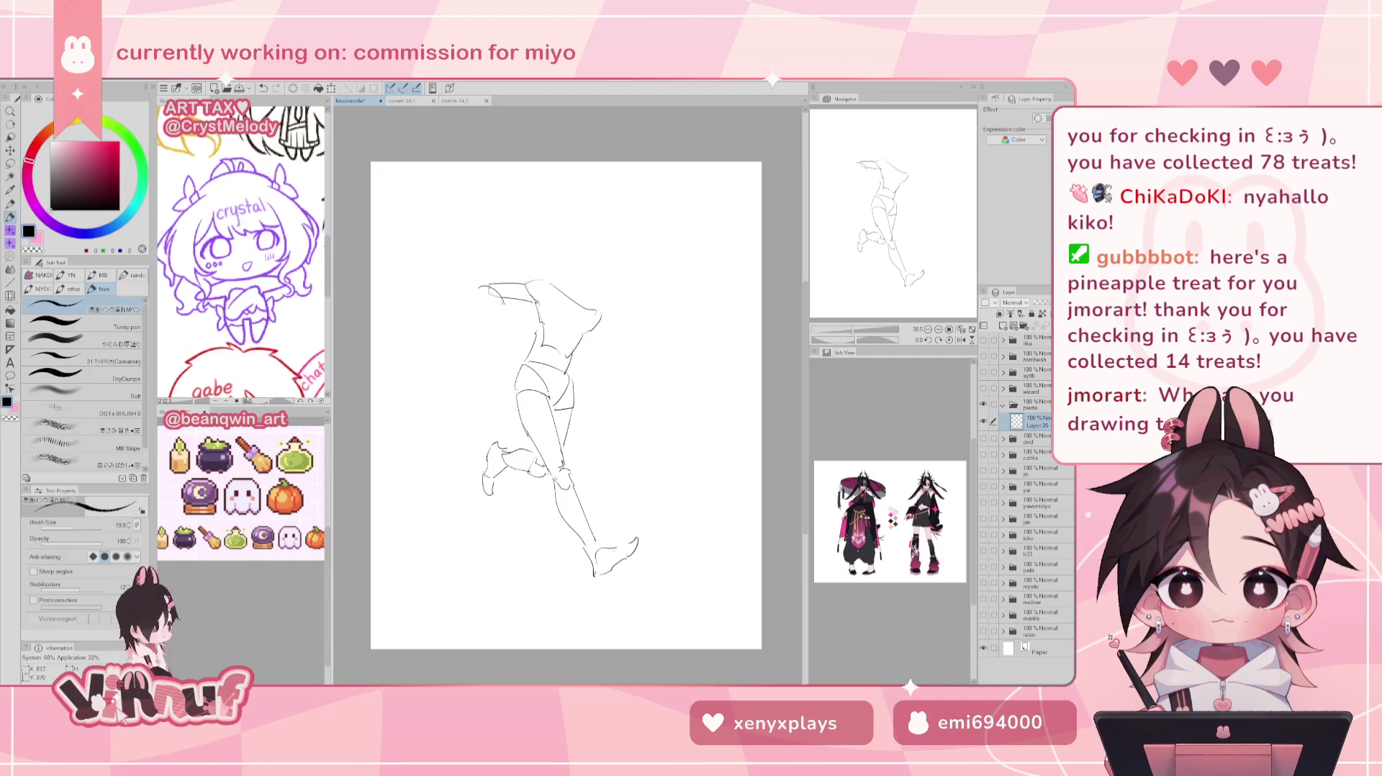
mouse_move(484, 284)
left_mouse_down()
mouse_move(506, 316)
mouse_move(500, 344)
left_mouse_up()
key("ctrl+z")
left_click_drag(482, 287, 502, 333)
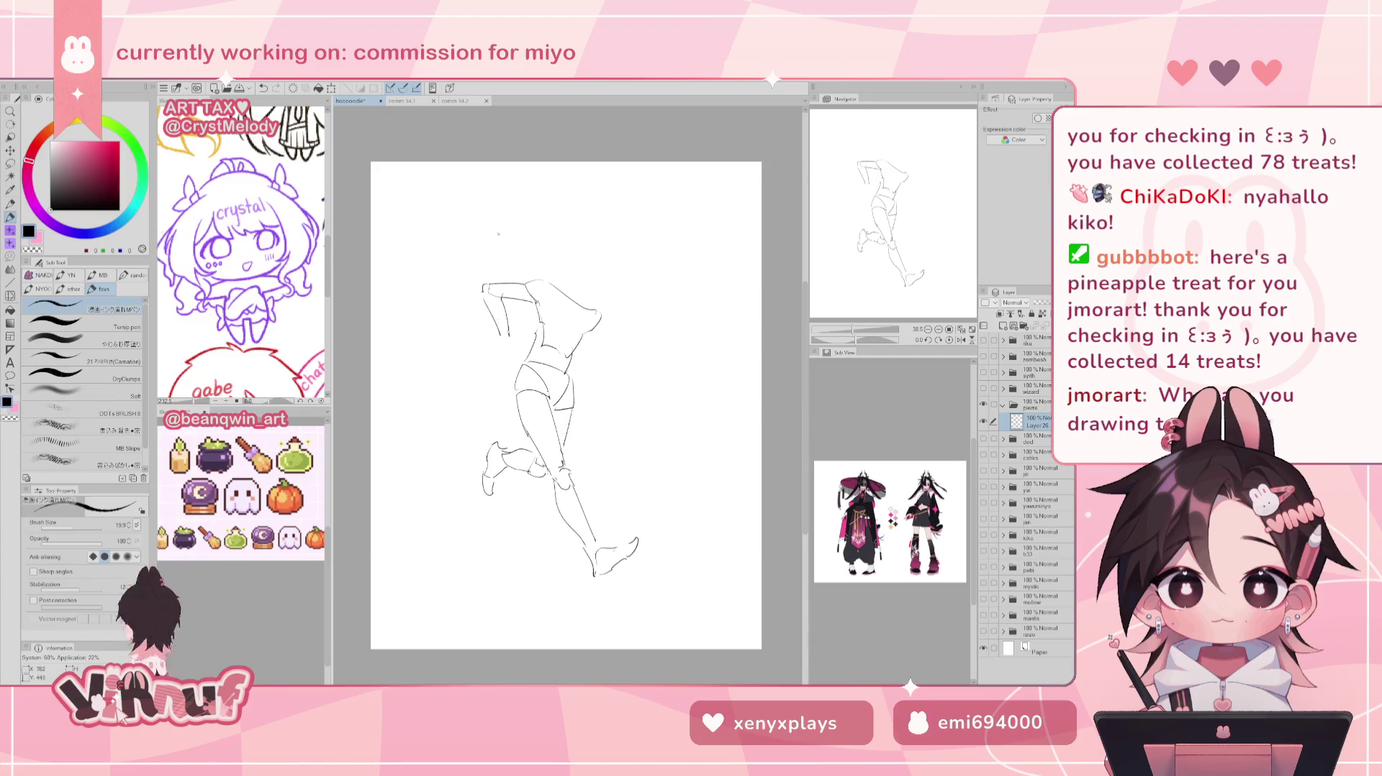
left_click_drag(490, 302, 499, 352)
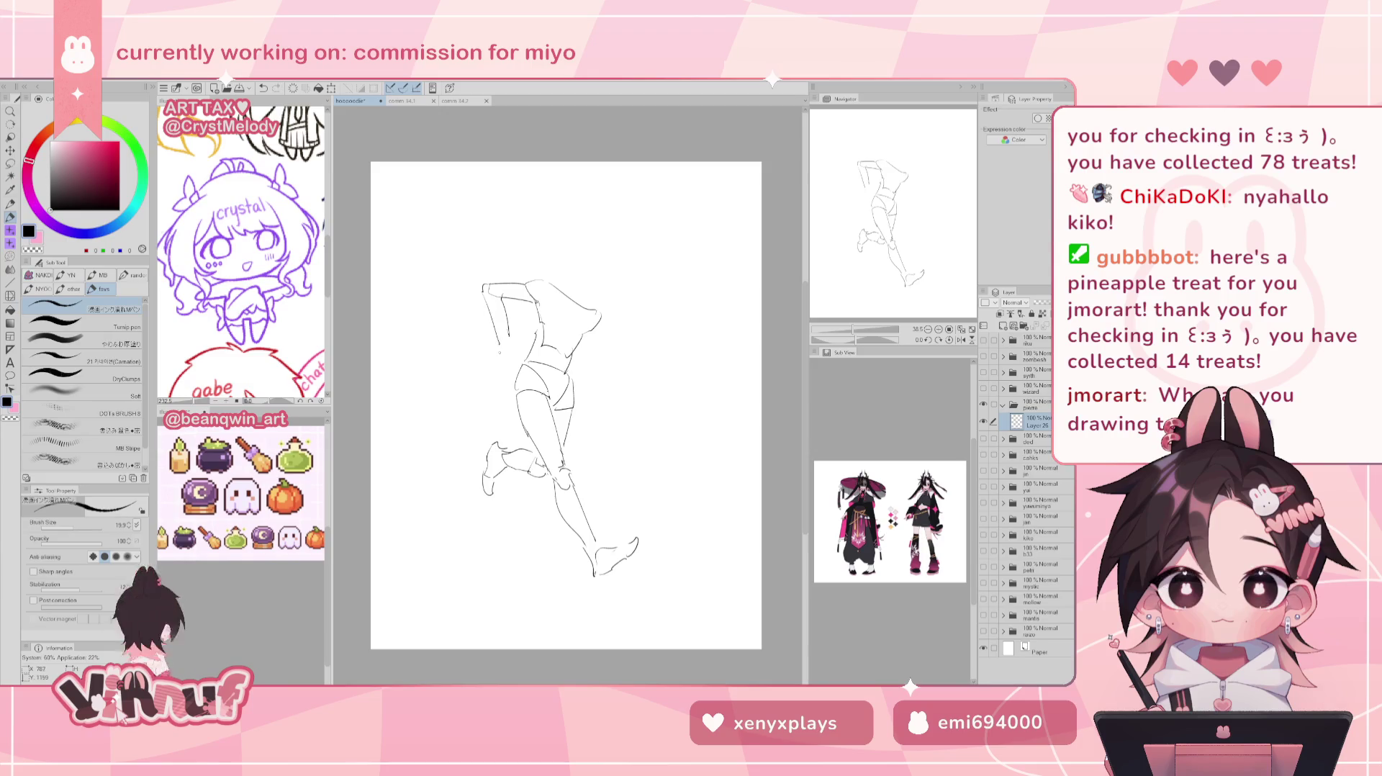
key("ctrl+z")
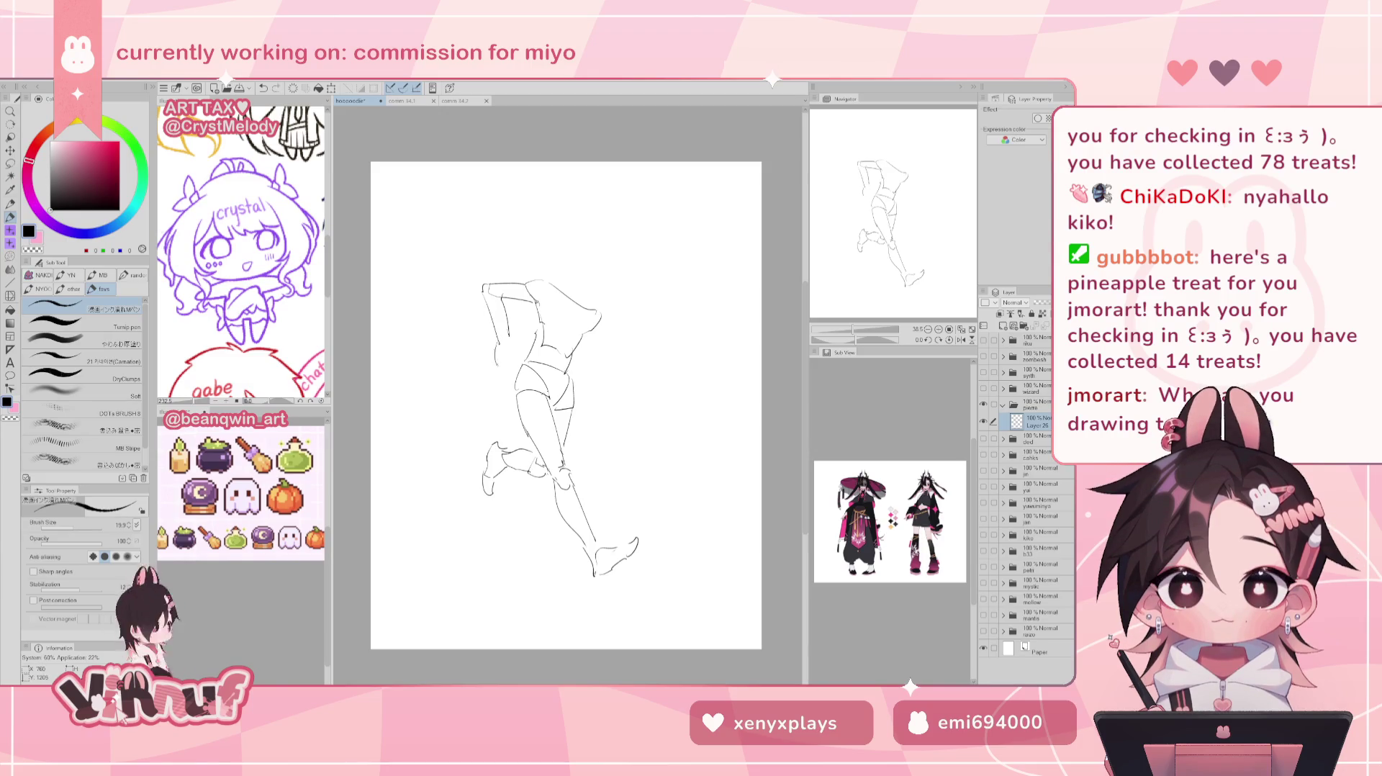
key("ctrl+z")
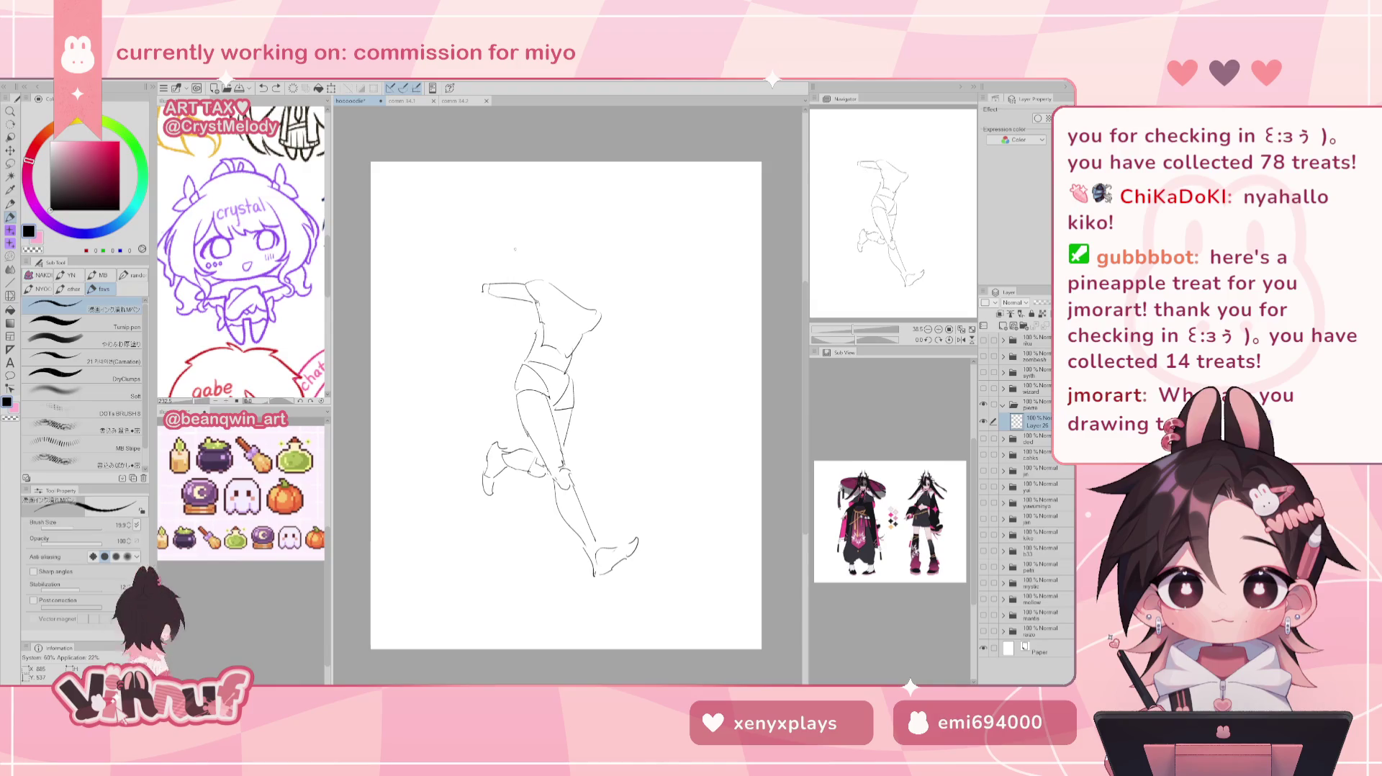
key("ctrl+z")
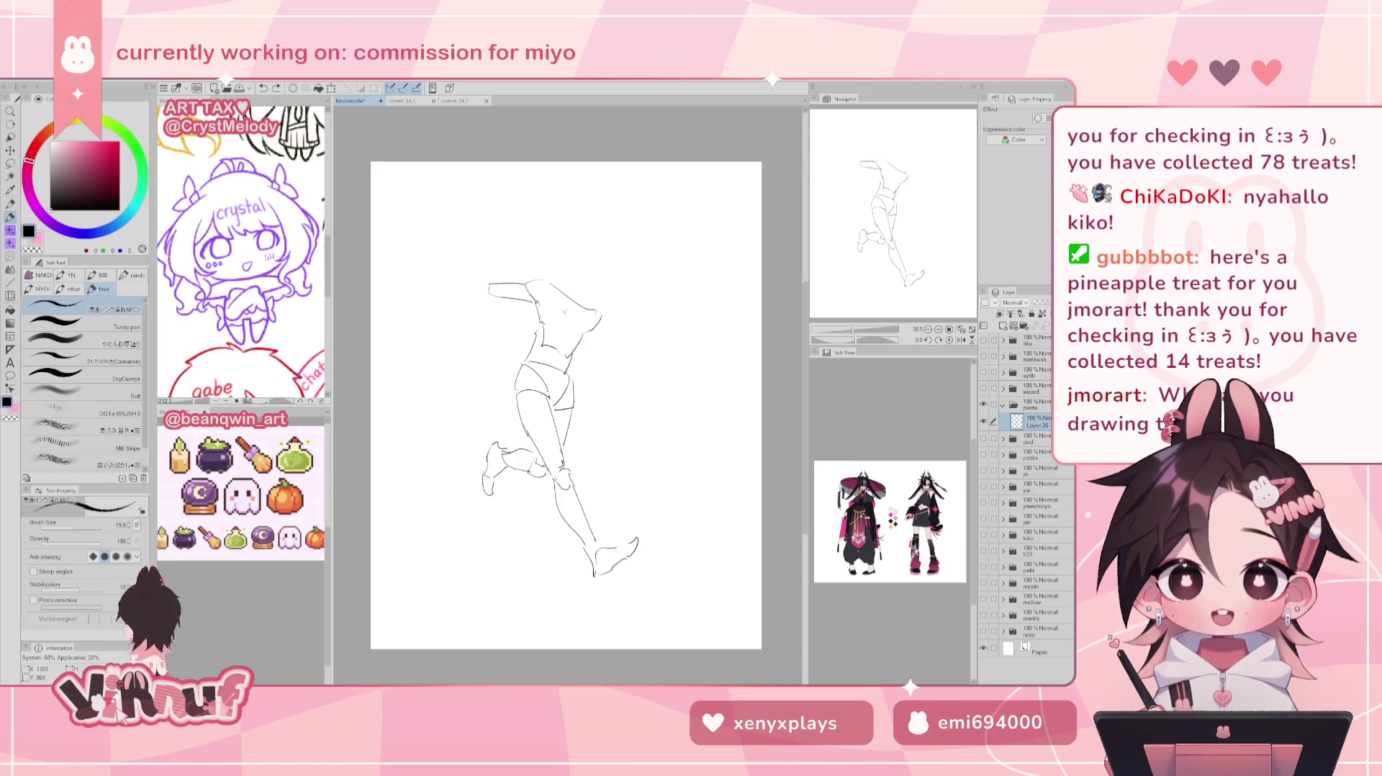
Add a shoulder line, undo stray torso strokes, and erase the upper arm line.
mouse_move(558, 294)
left_mouse_down()
mouse_move(548, 317)
mouse_move(617, 338)
left_mouse_up()
key("ctrl+z")
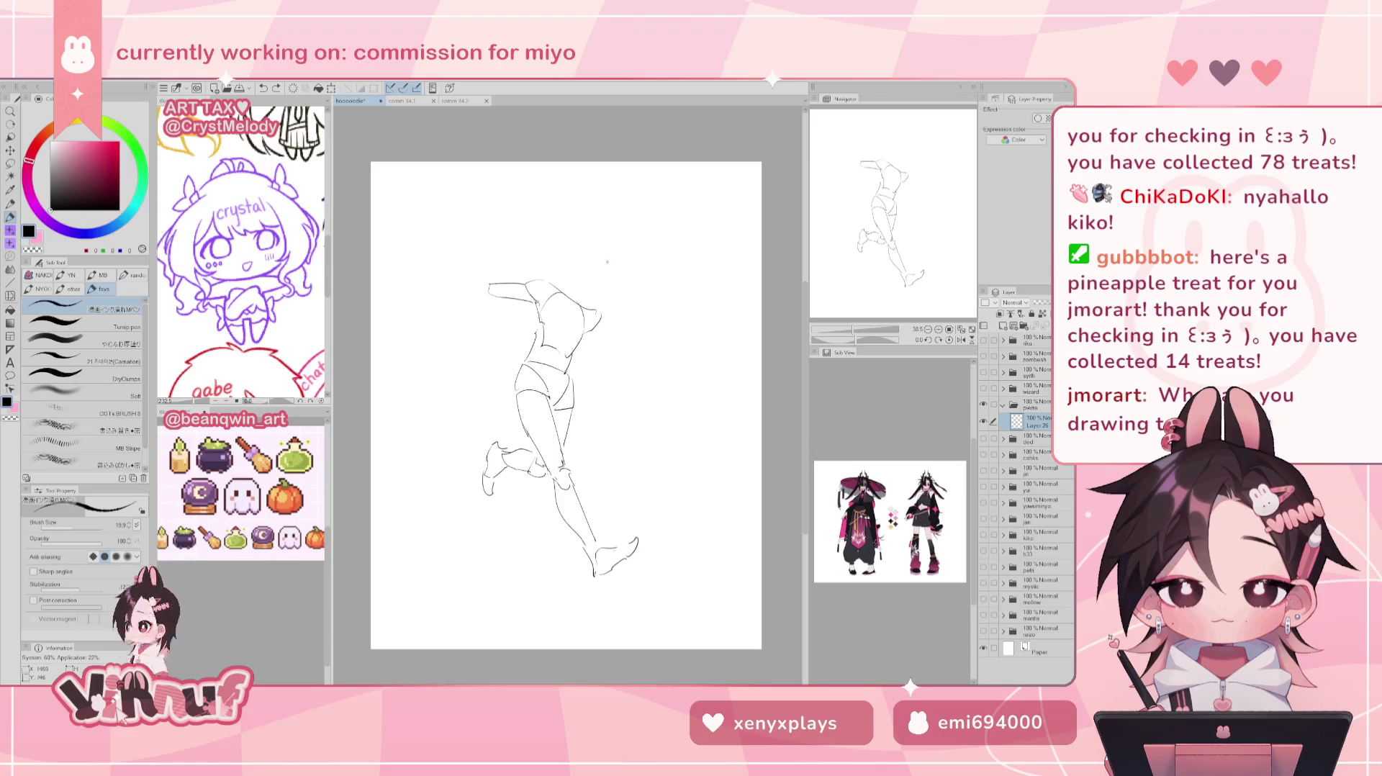
key("ctrl+z")
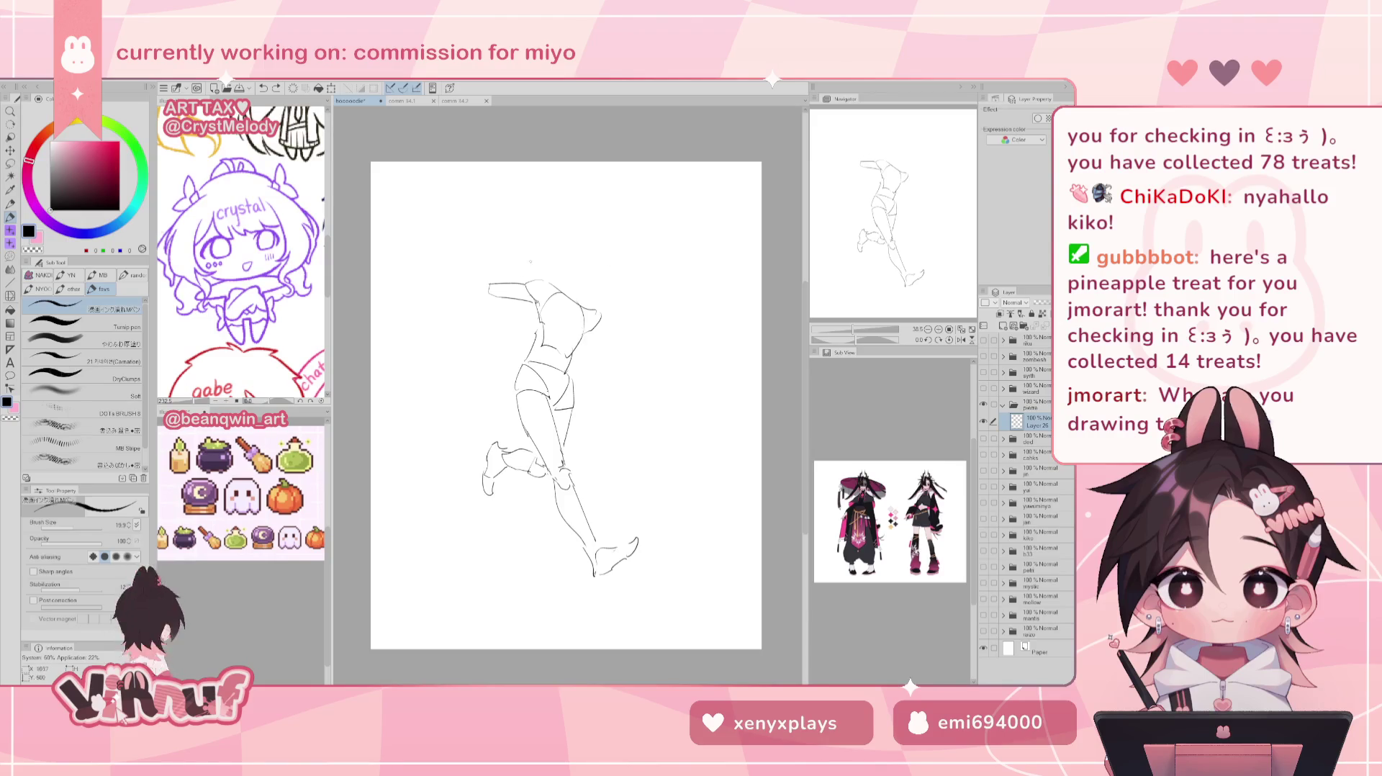
key("e")
mouse_move(491, 286)
left_mouse_down()
mouse_move(535, 251)
mouse_move(504, 278)
left_mouse_up()
key("p")
Retry the short shoulder line at the top of the torso.
key("ctrl+z")
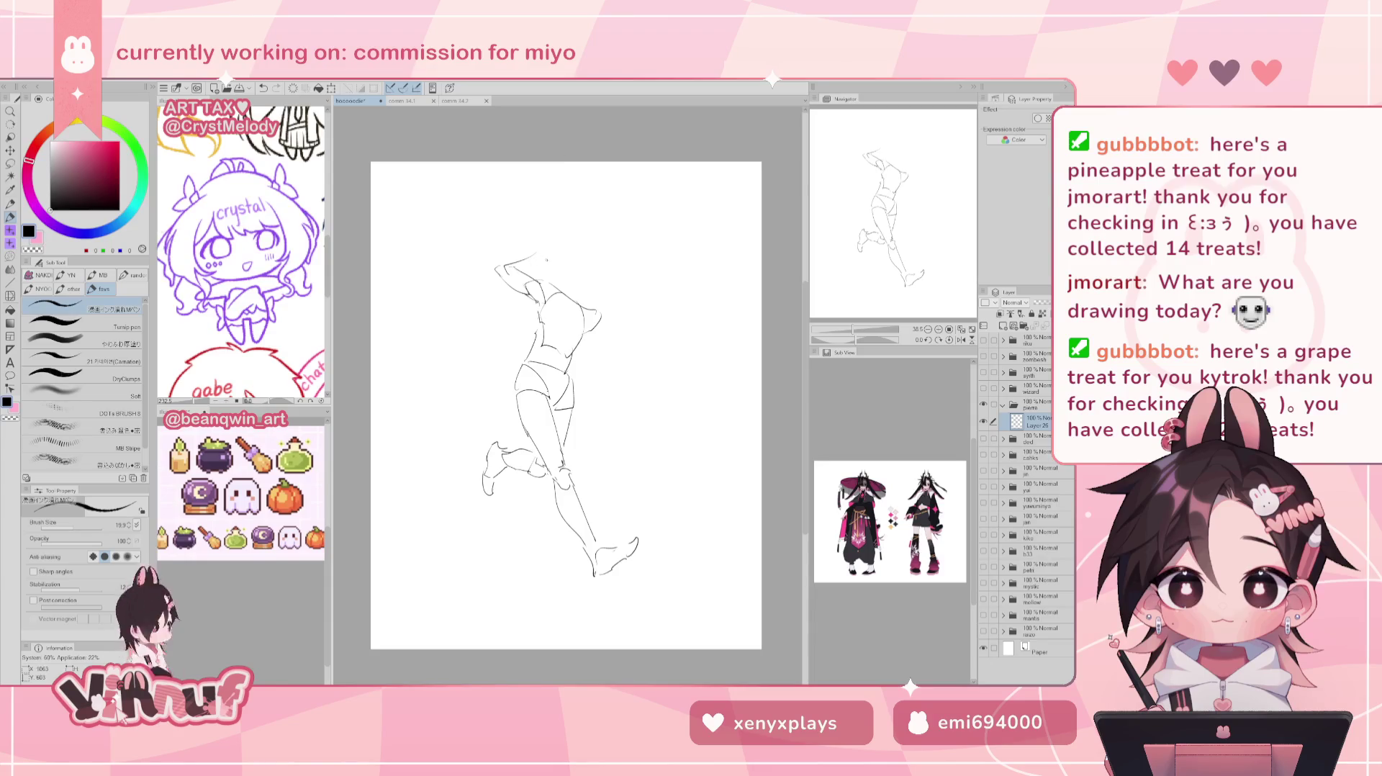
mouse_move(525, 275)
left_mouse_down()
mouse_move(507, 282)
mouse_move(549, 260)
left_mouse_up()
key("ctrl+z")
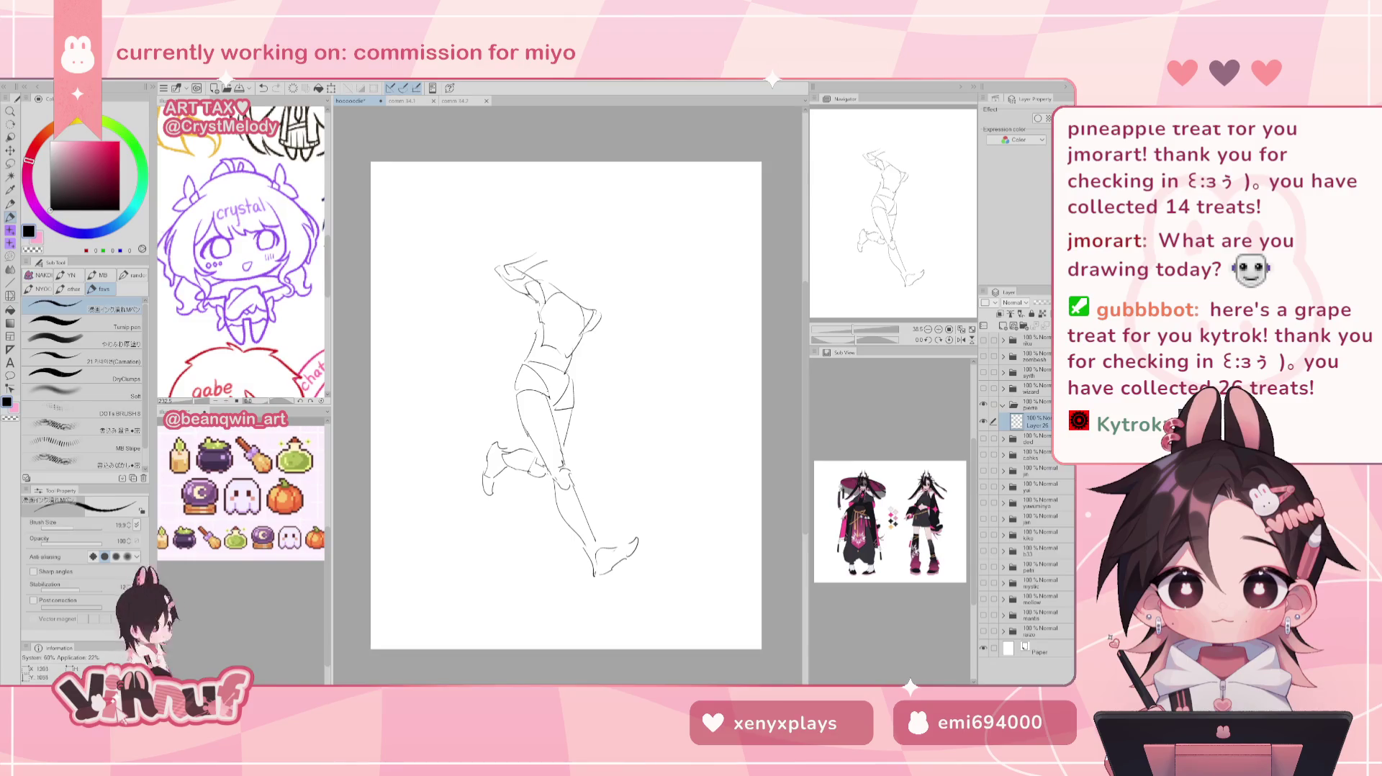
key("e")
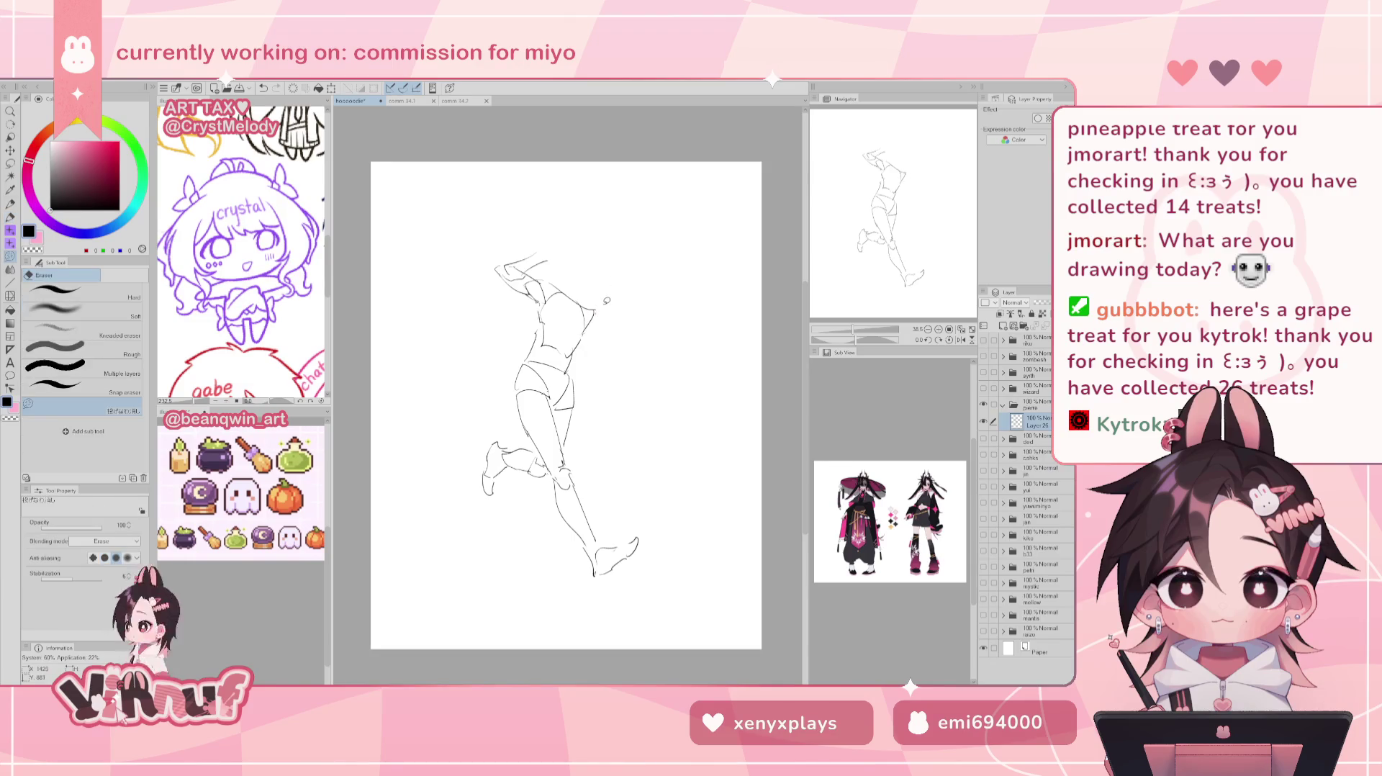
key("p")
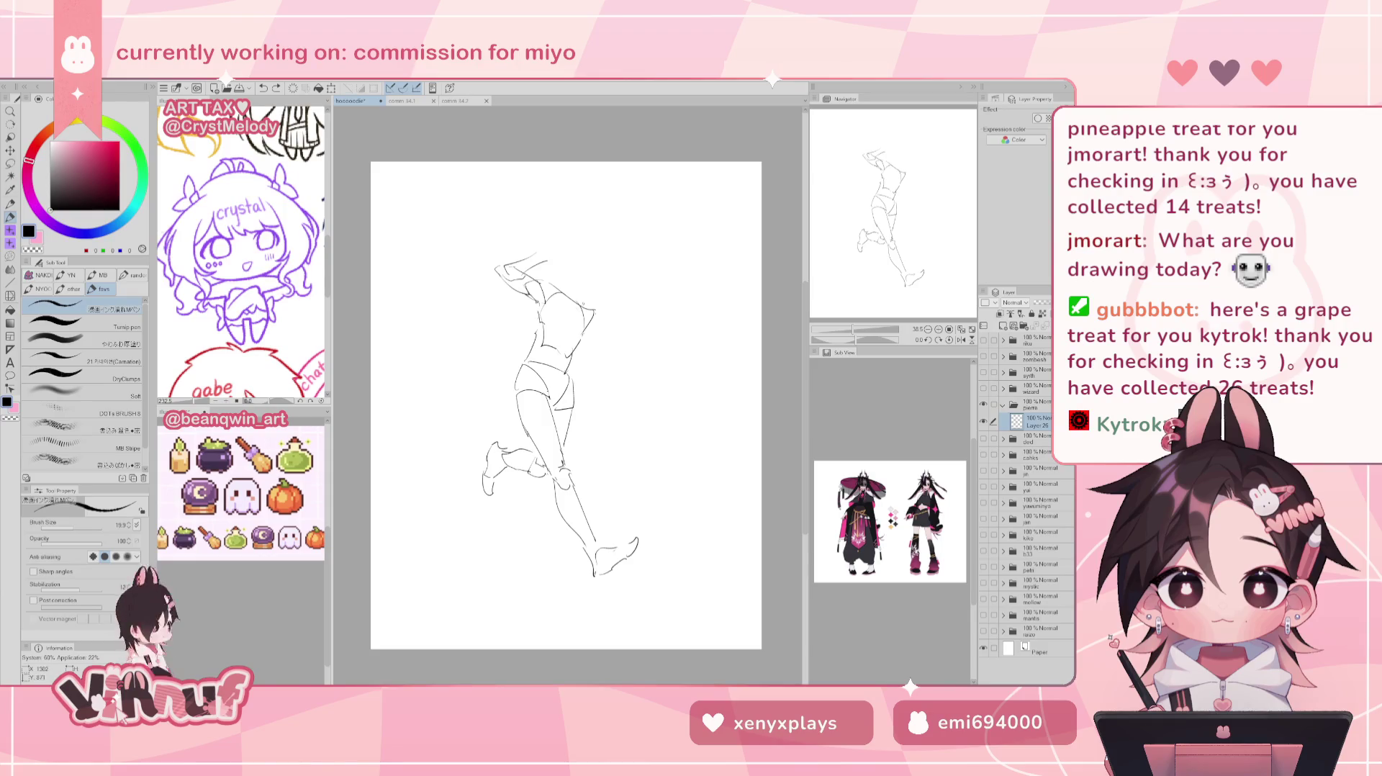
key("j")
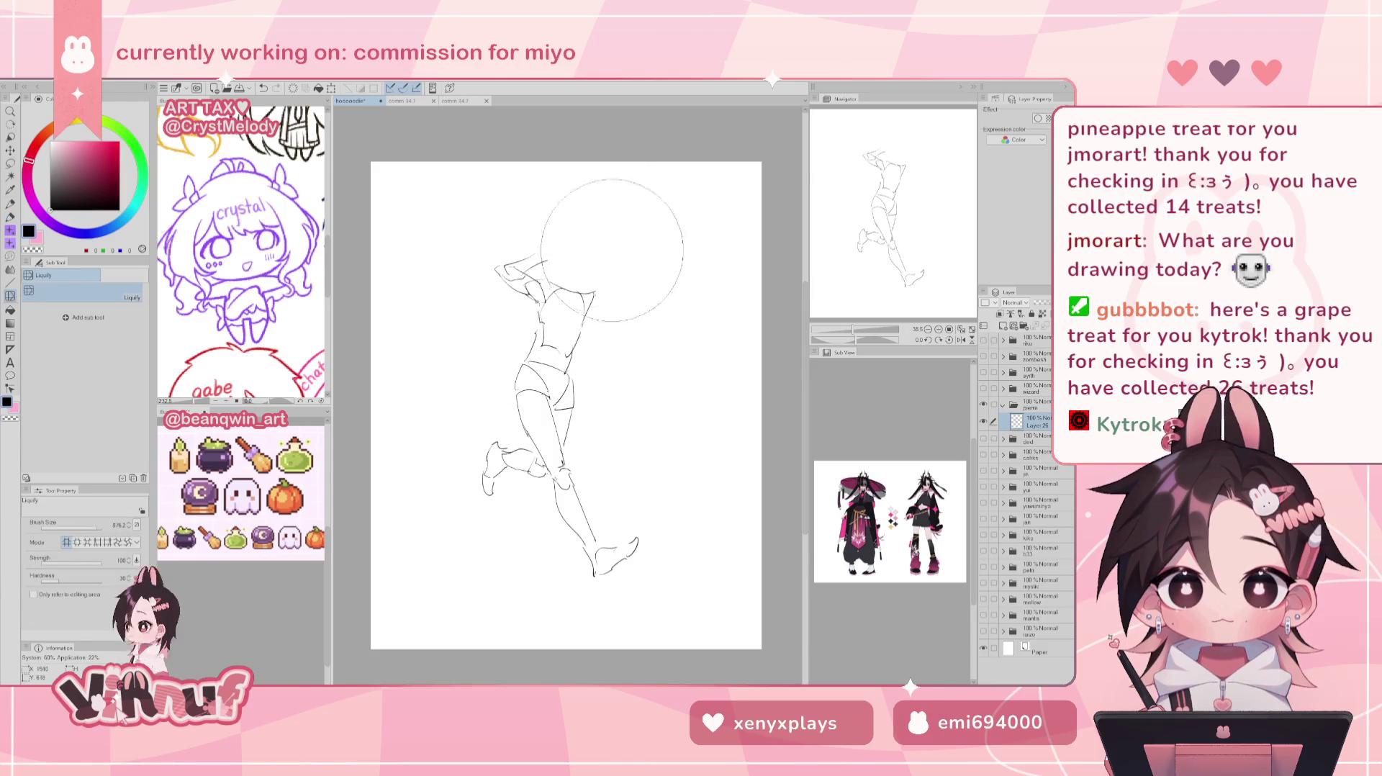
Undo a Liquify warp of the arm, nudge the waist and shorts lines, then begin the head curve.
left_click_drag(504, 267, 481, 298)
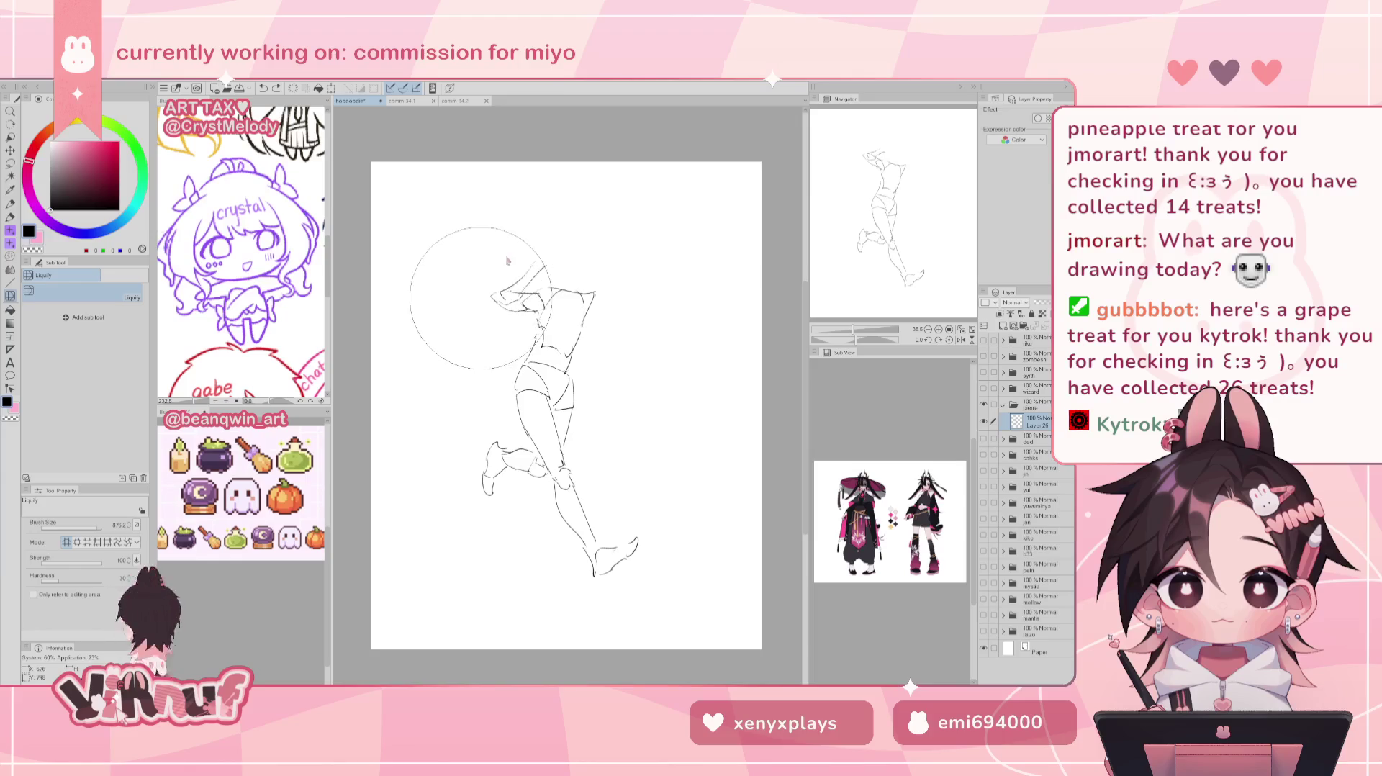
left_click_drag(463, 247, 540, 263)
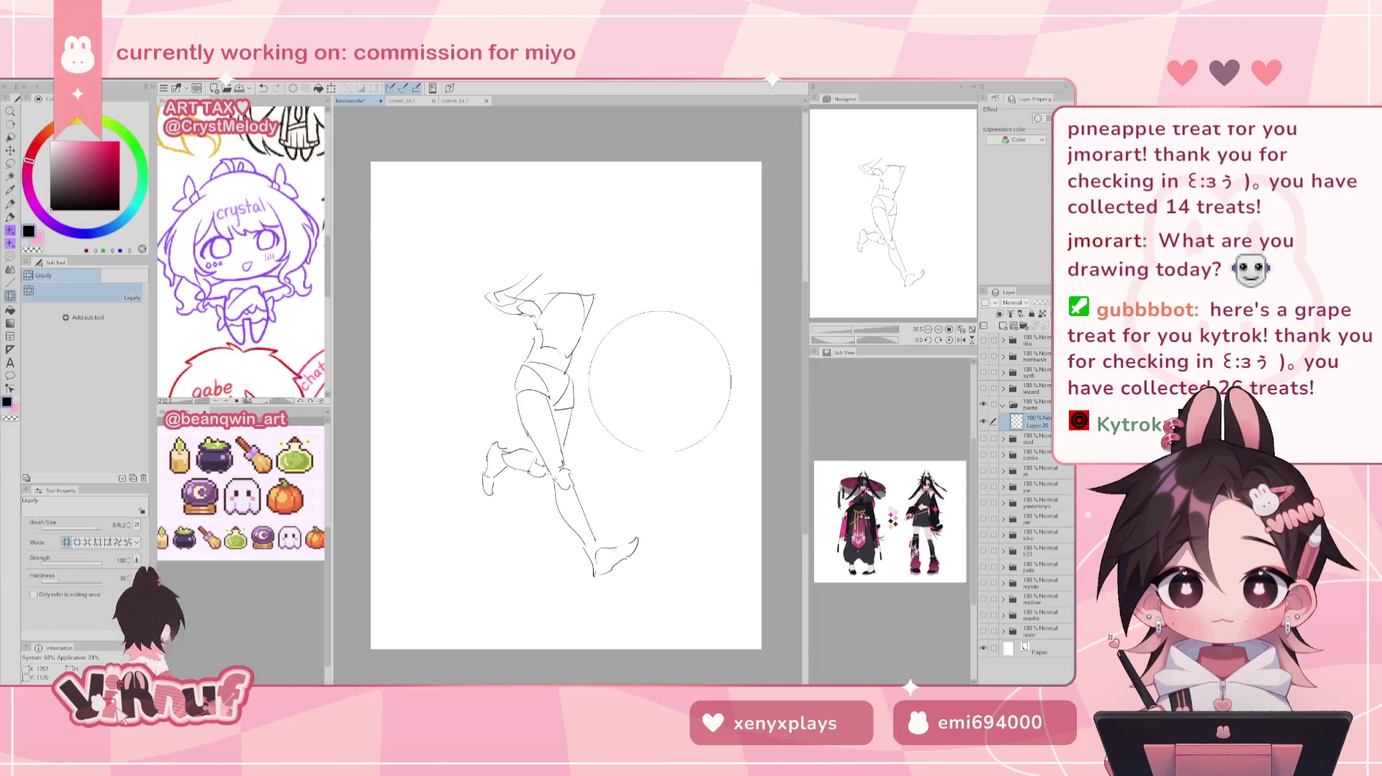
key("ctrl+z")
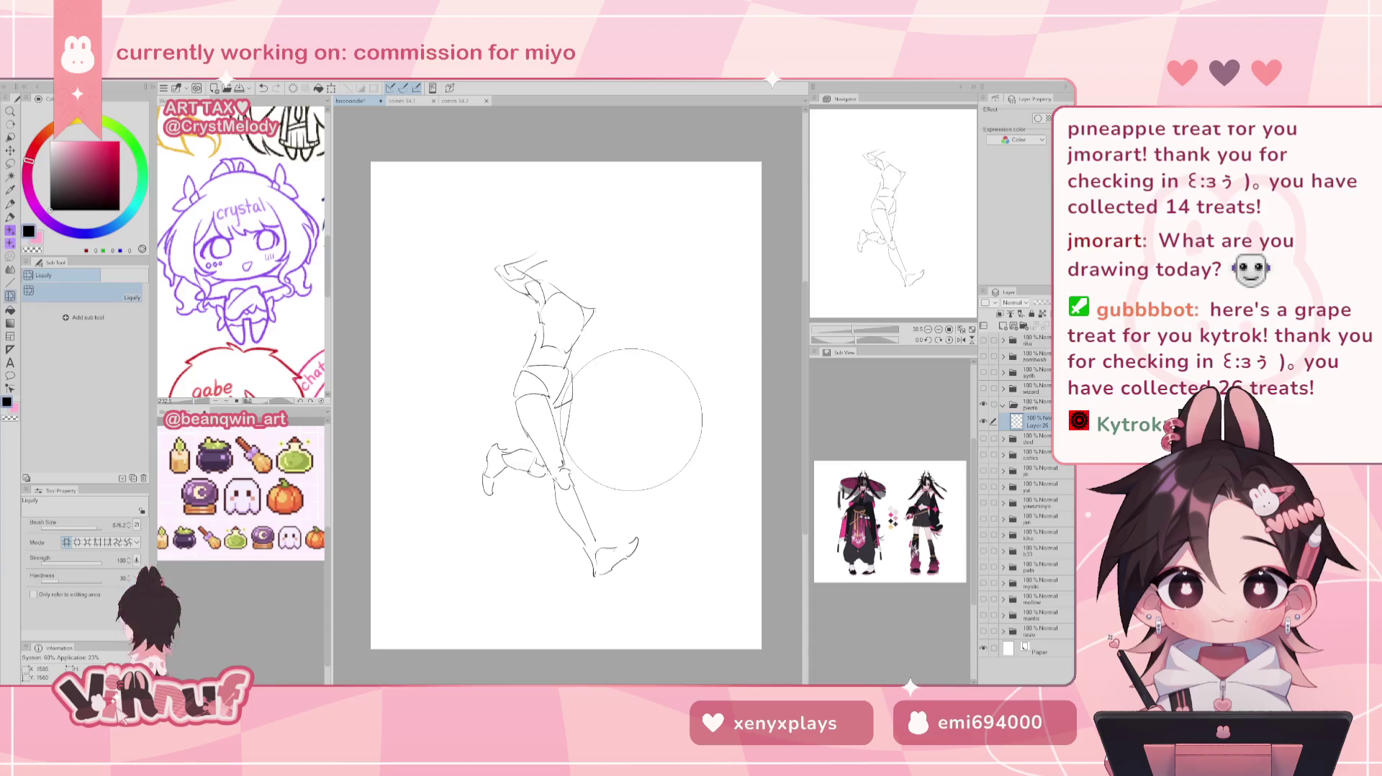
left_click_drag(632, 419, 631, 451)
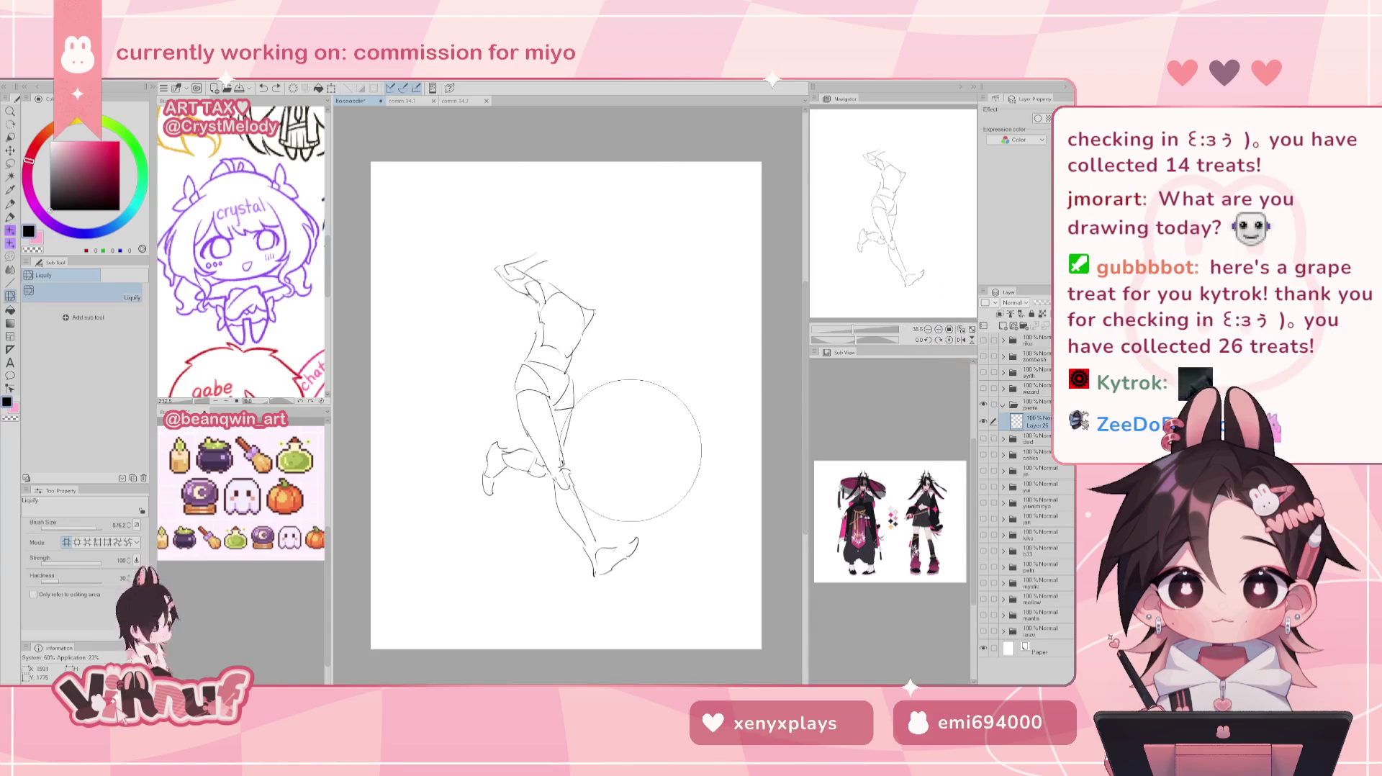
key("p")
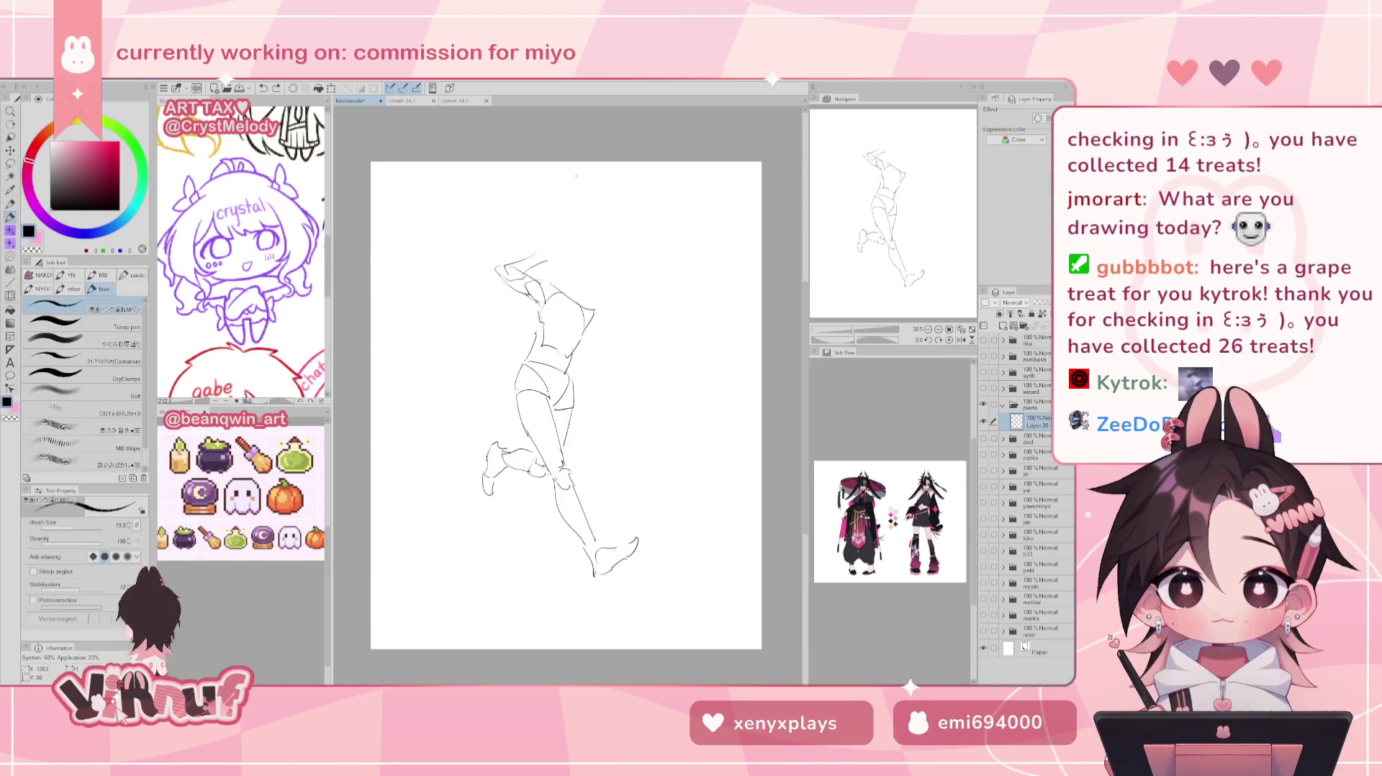
left_click_drag(559, 252, 566, 285)
Redraw the head outline above the shoulders as a wider oval.
key("ctrl+z")
key("ctrl+z")
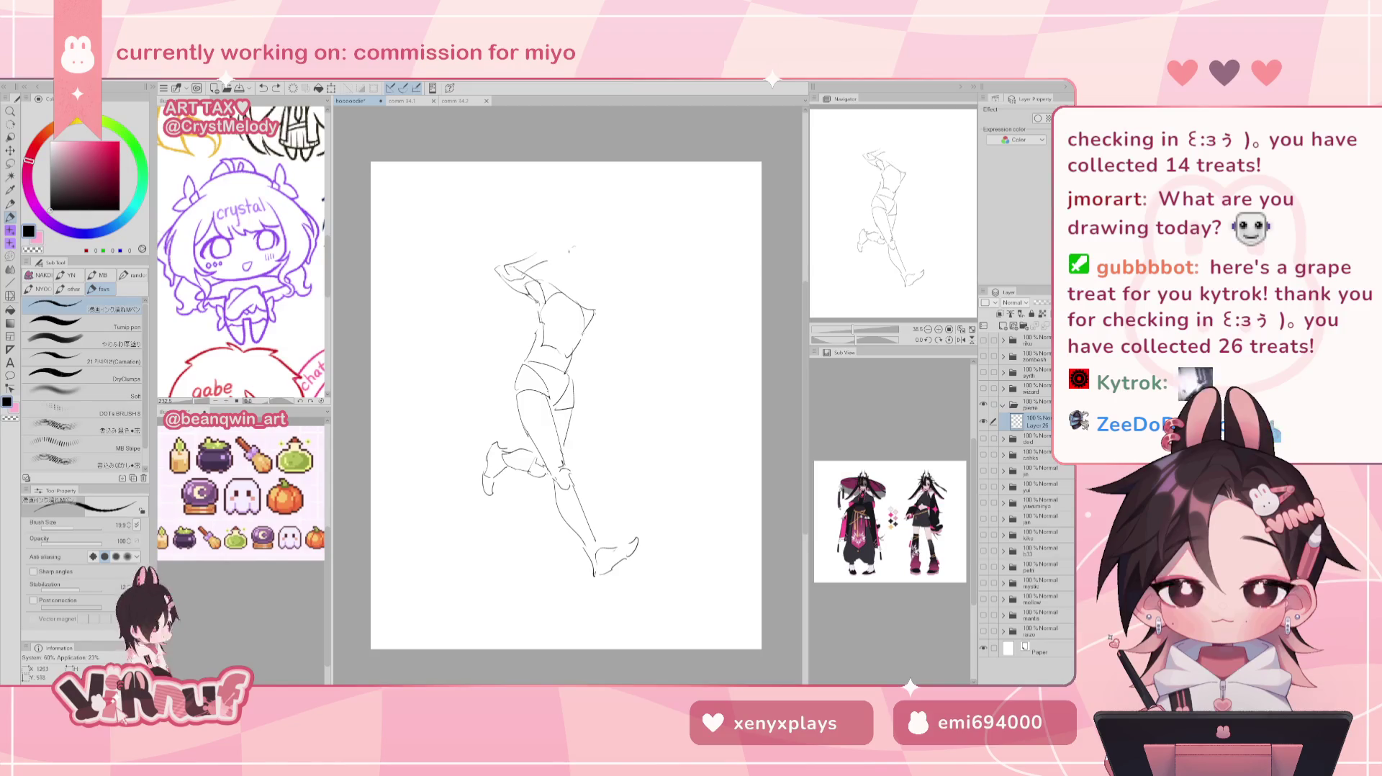
key("ctrl+z")
mouse_move(547, 256)
left_mouse_down()
mouse_move(594, 285)
mouse_move(582, 296)
left_mouse_up()
key("ctrl+z")
key("ctrl+z")
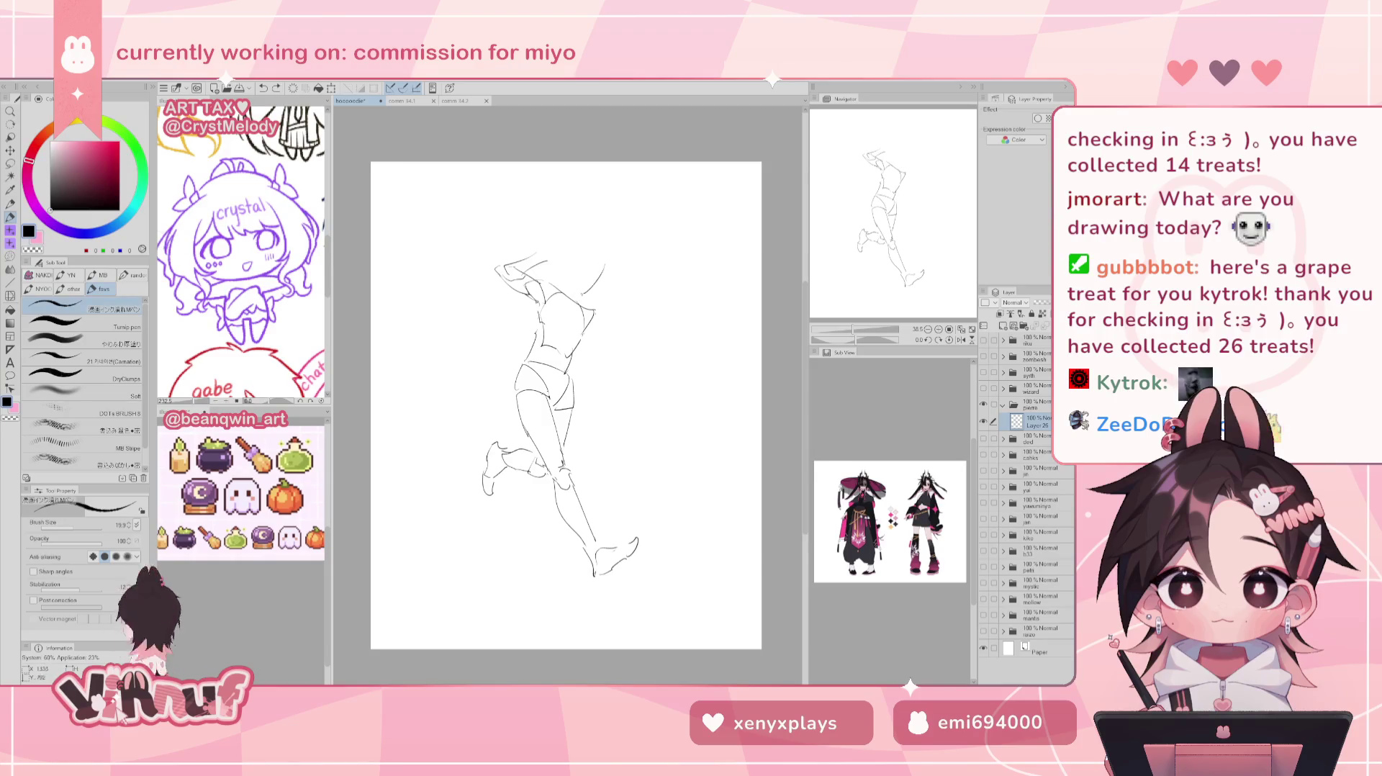
left_click_drag(576, 284, 587, 252)
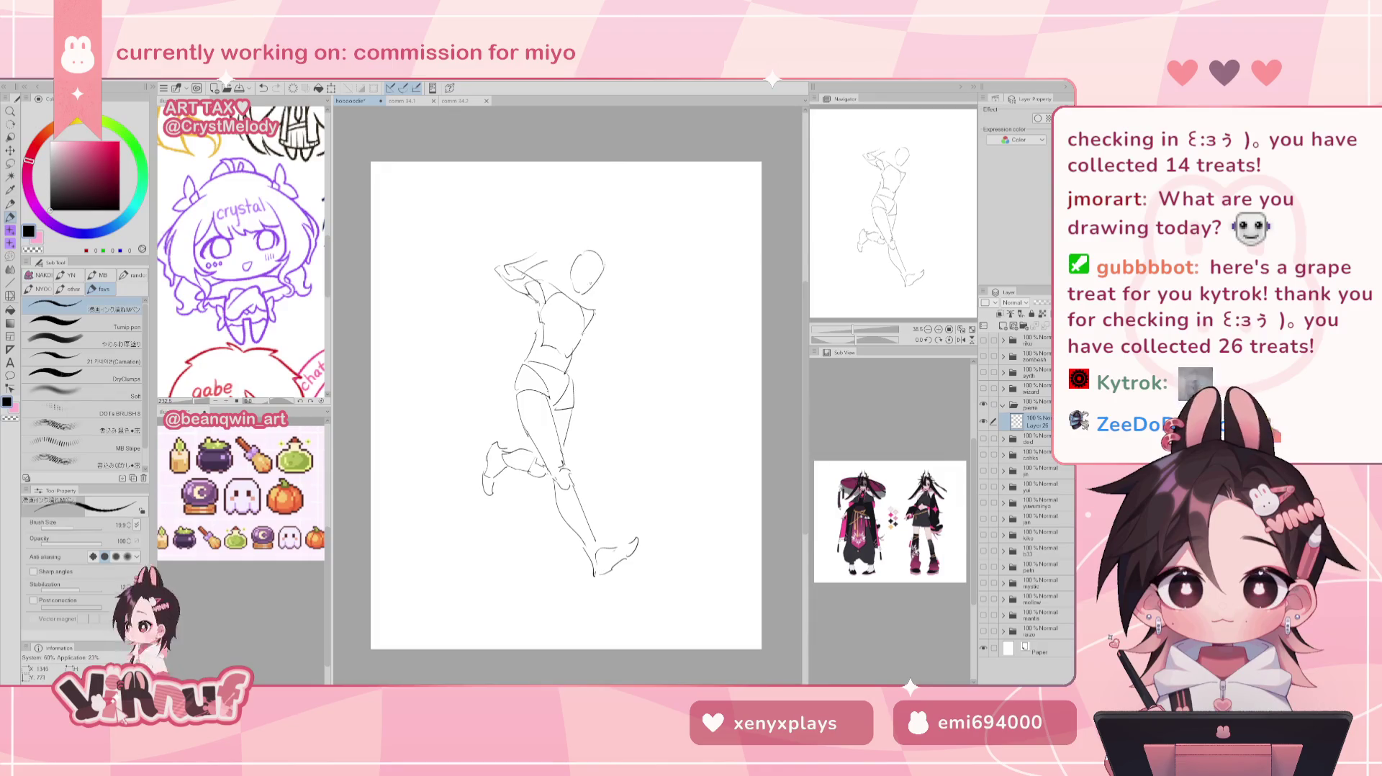
Lasso the head and shift it slightly left, deselect, then lasso the upper body.
key("m")
left_click_drag(596, 294, 597, 274)
key("k")
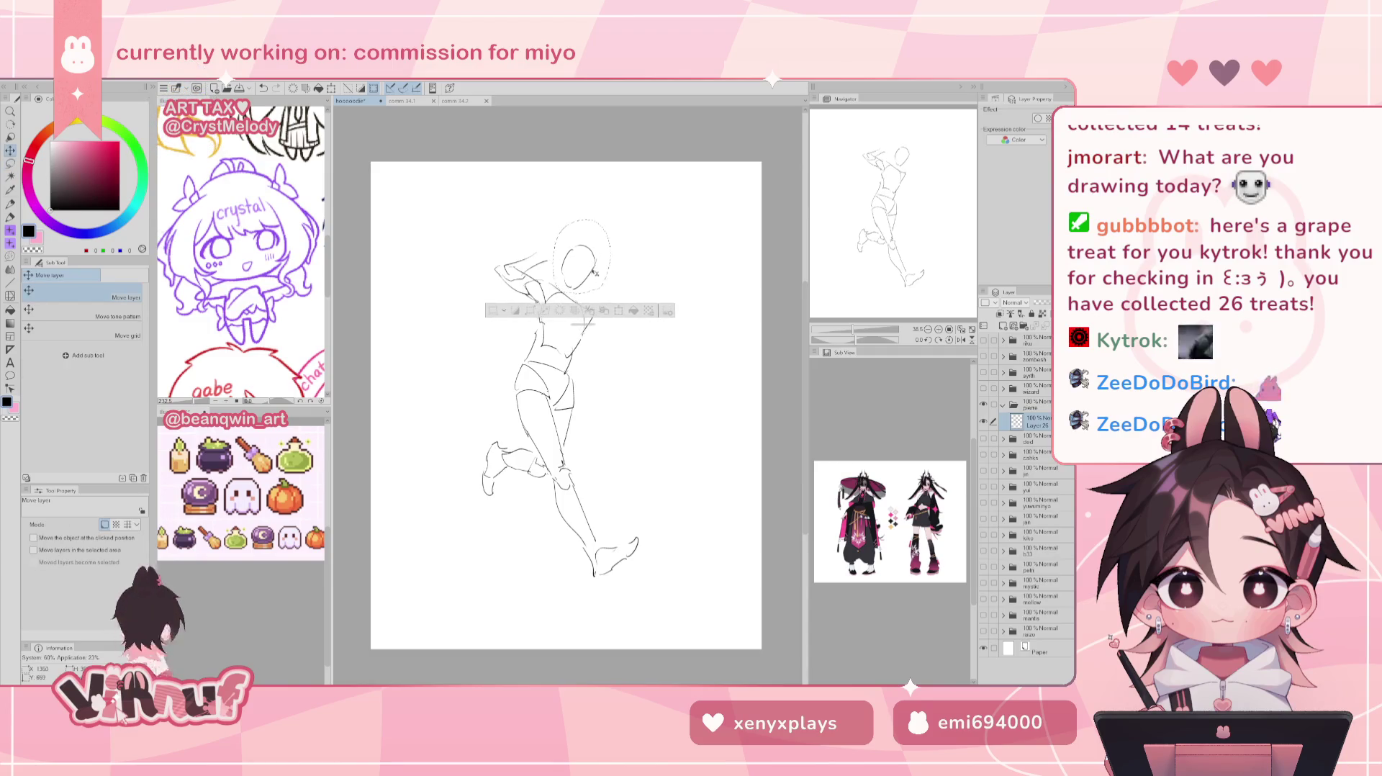
key("ctrl+d")
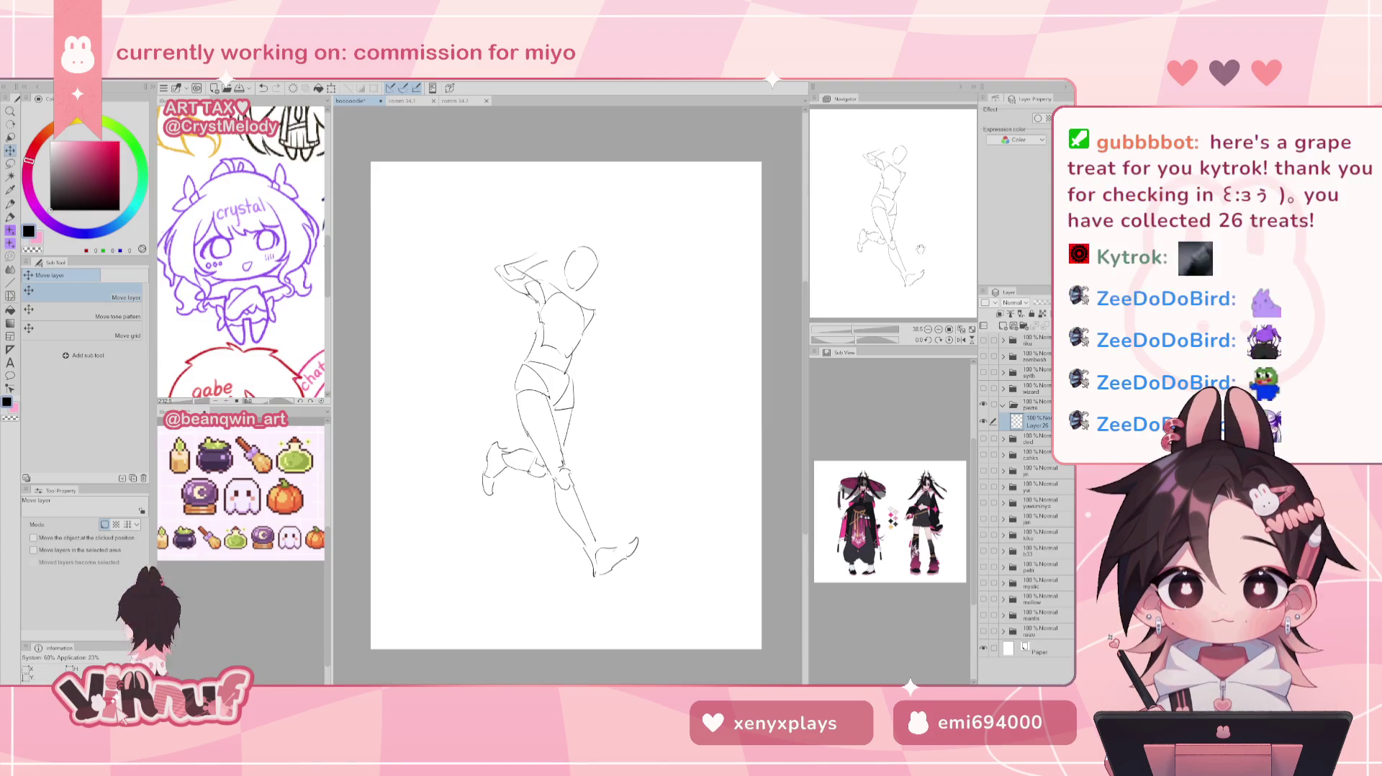
key("m")
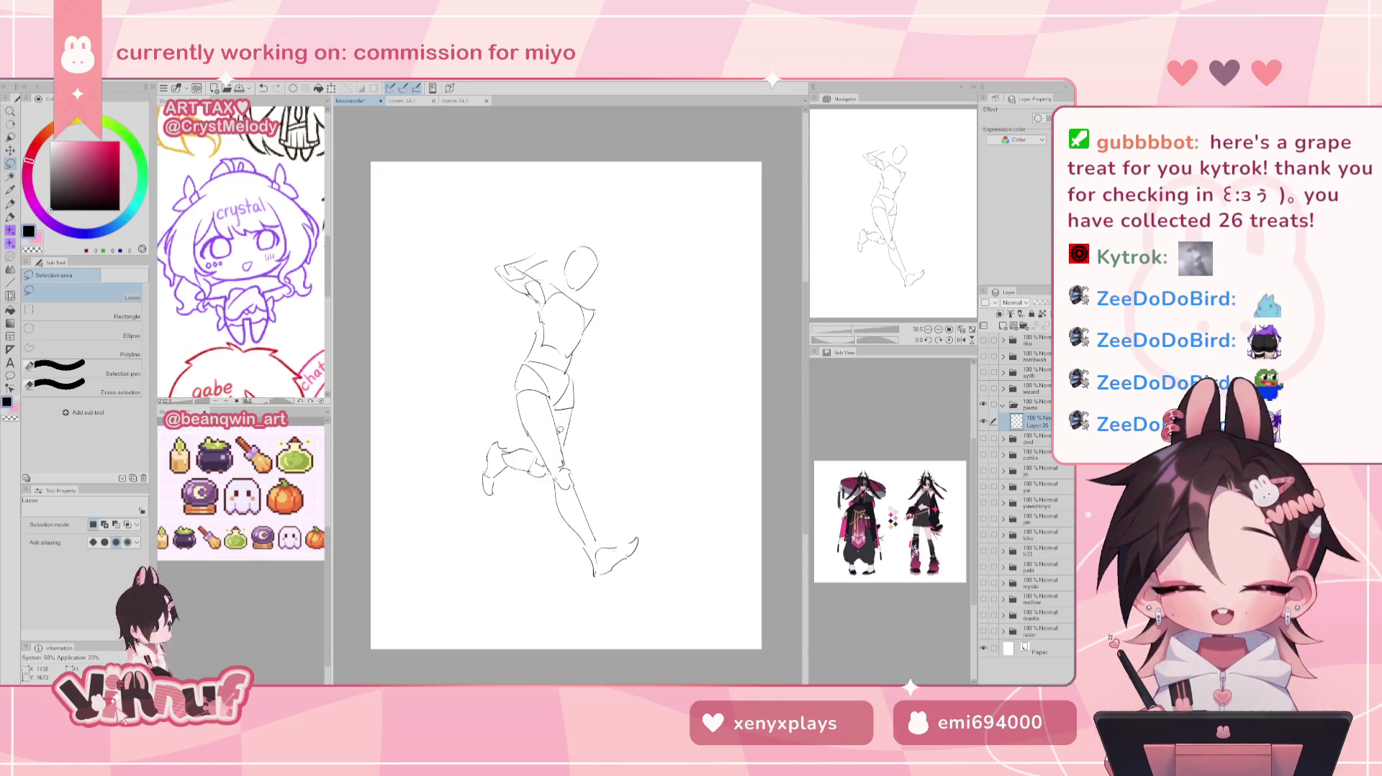
left_click_drag(592, 357, 671, 314)
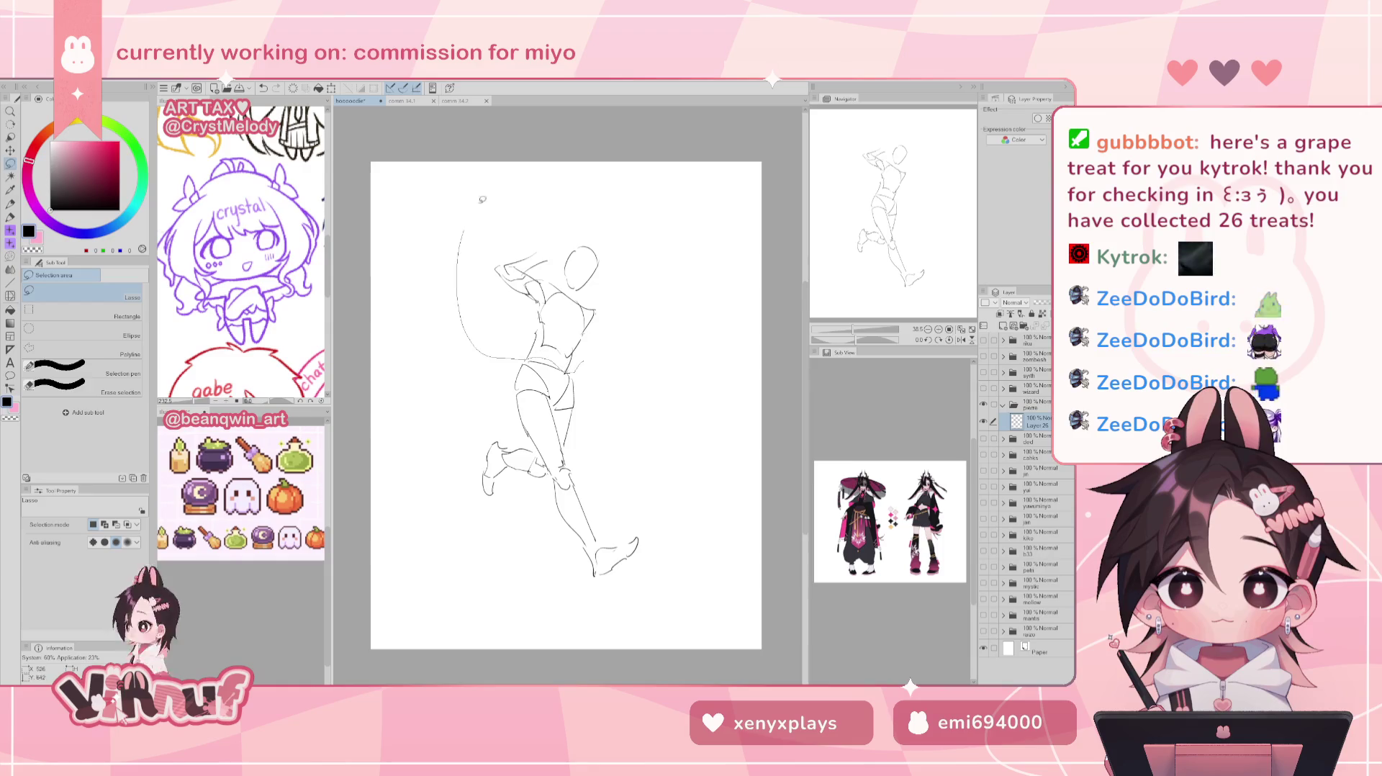
Rotate and shift the lassoed head, torso and arm with Ctrl+T into a leaning tilt, then confirm.
key("ctrl+t")
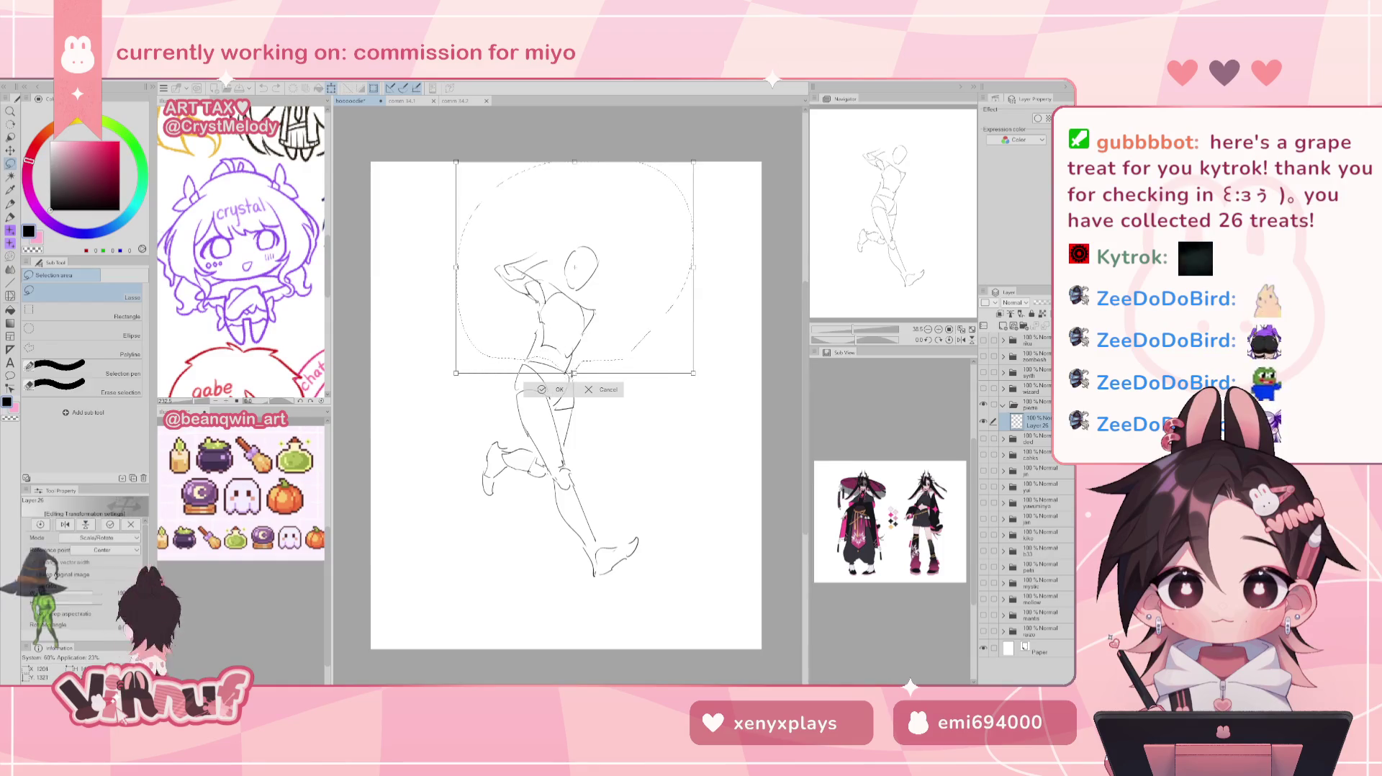
left_click_drag(574, 285, 574, 269)
mouse_move(748, 283)
left_mouse_down()
mouse_move(750, 262)
mouse_move(632, 331)
mouse_move(632, 285)
mouse_move(611, 289)
left_mouse_up()
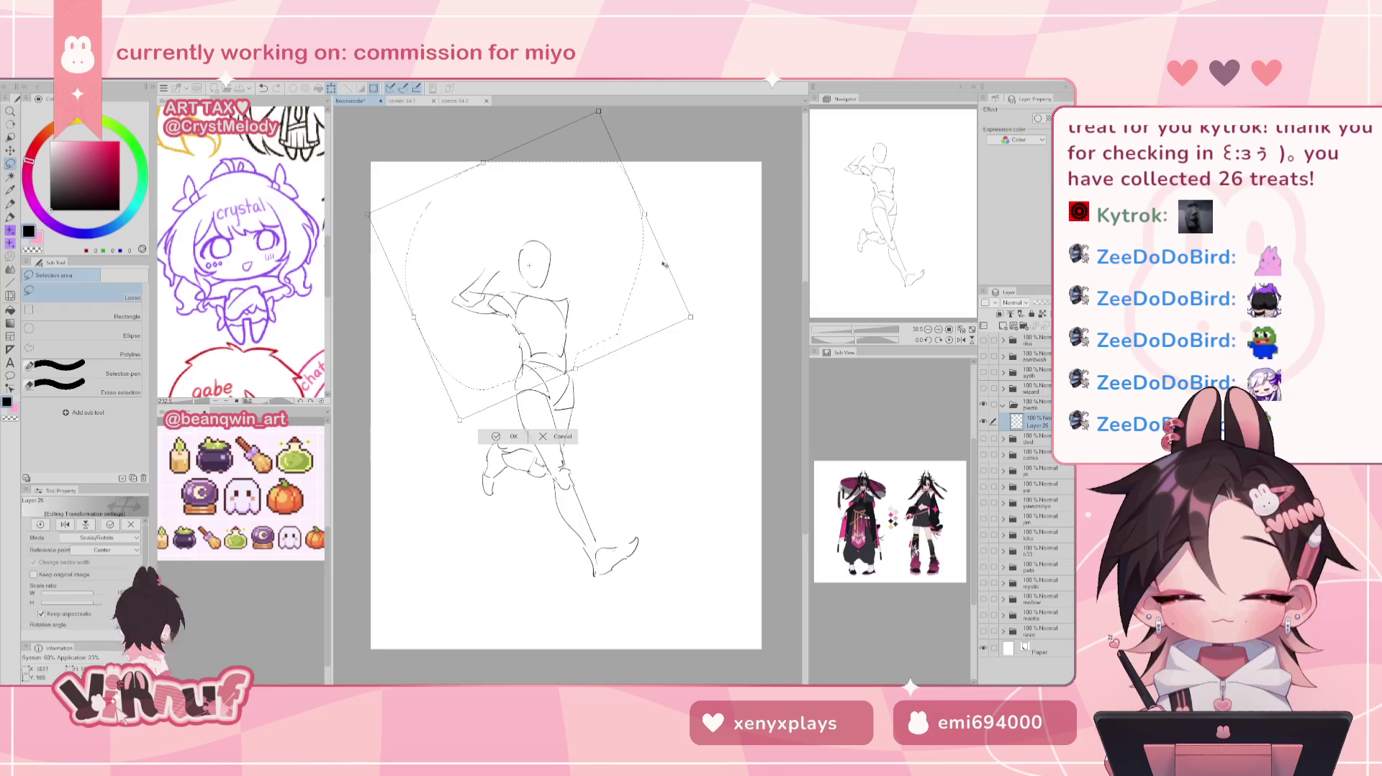
left_click_drag(656, 261, 636, 298)
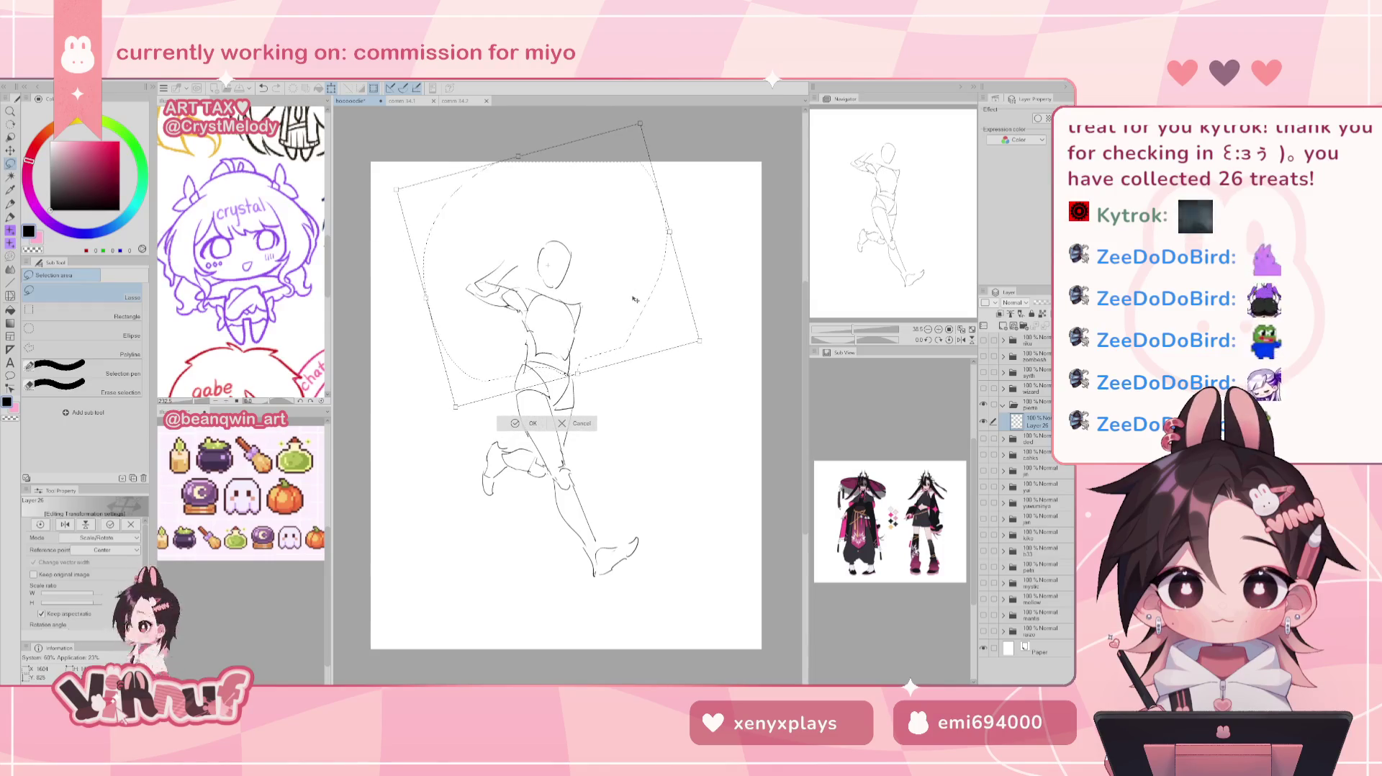
left_click_drag(657, 290, 693, 232)
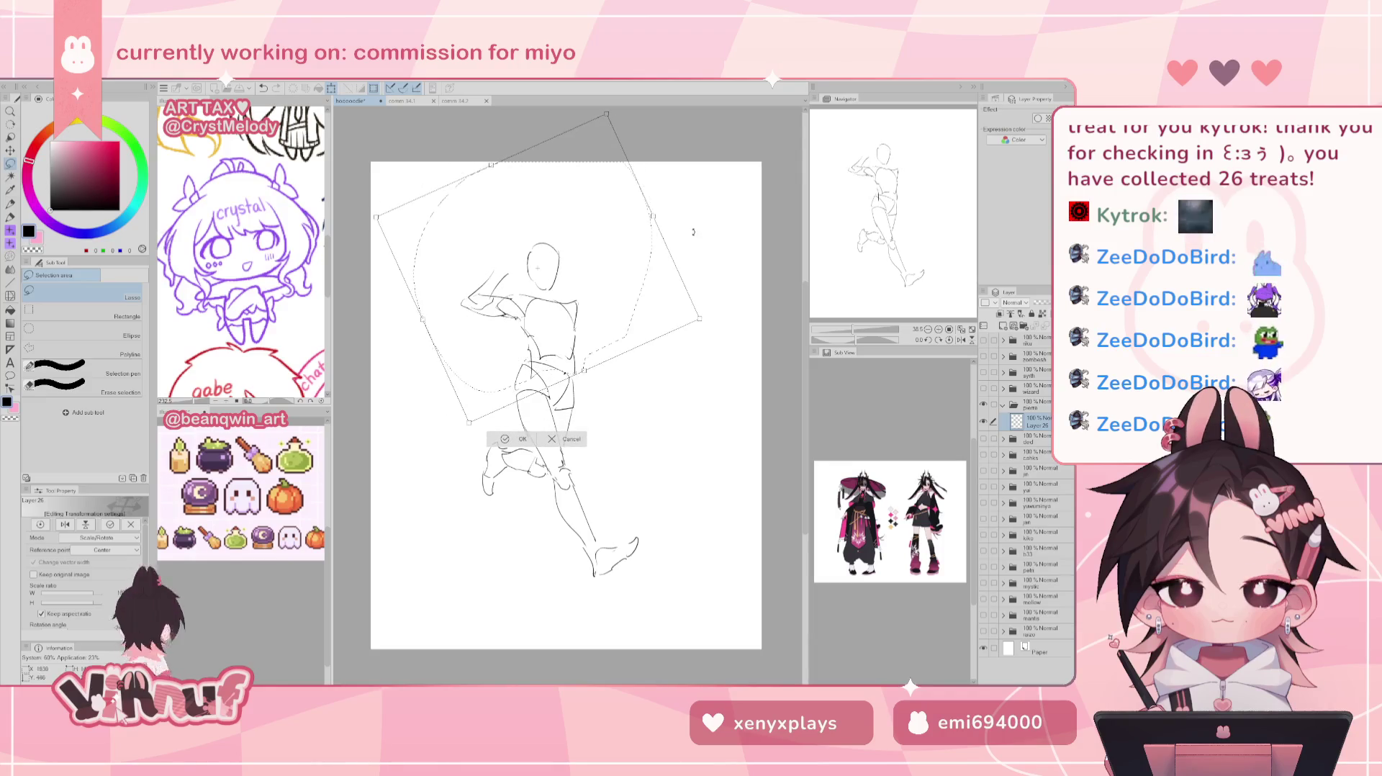
mouse_move(634, 288)
left_mouse_down()
mouse_move(601, 295)
mouse_move(614, 283)
left_mouse_up()
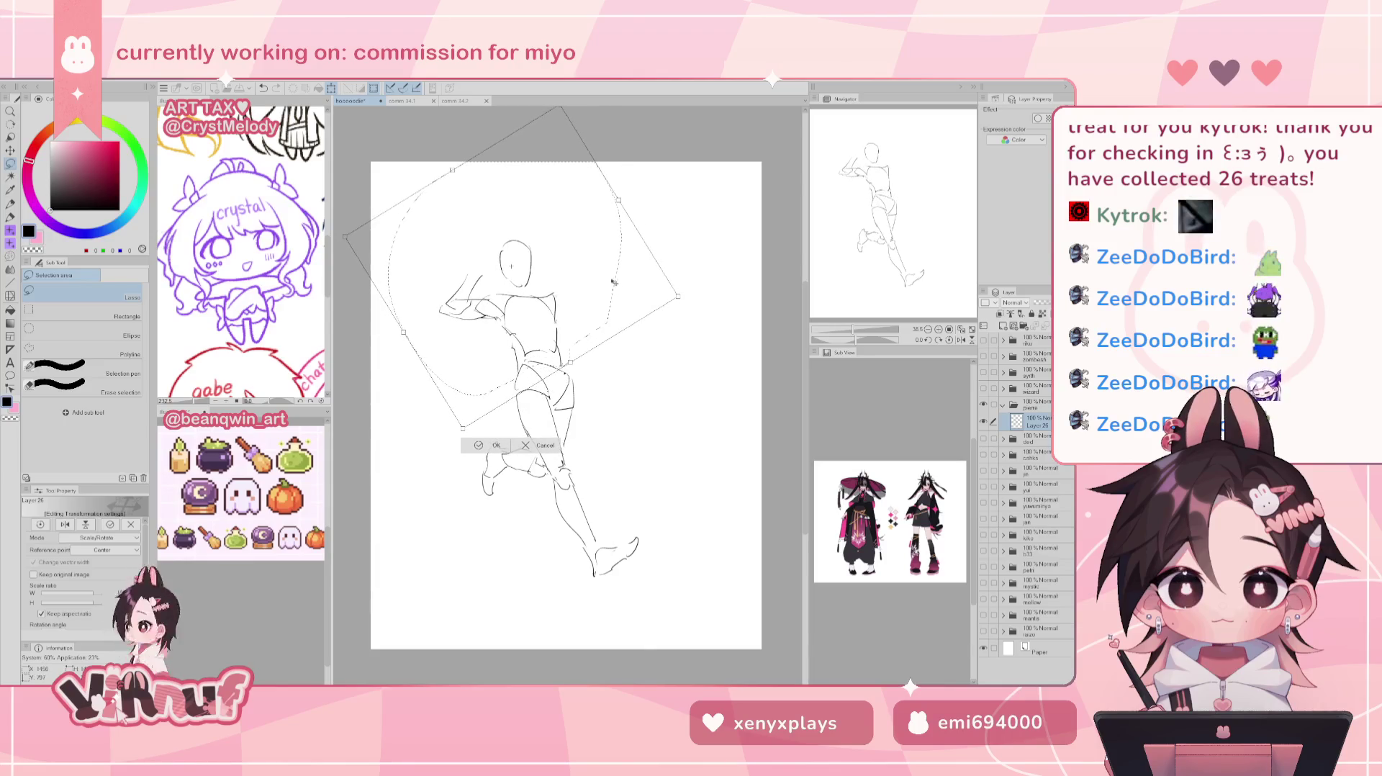
left_click_drag(614, 282, 606, 294)
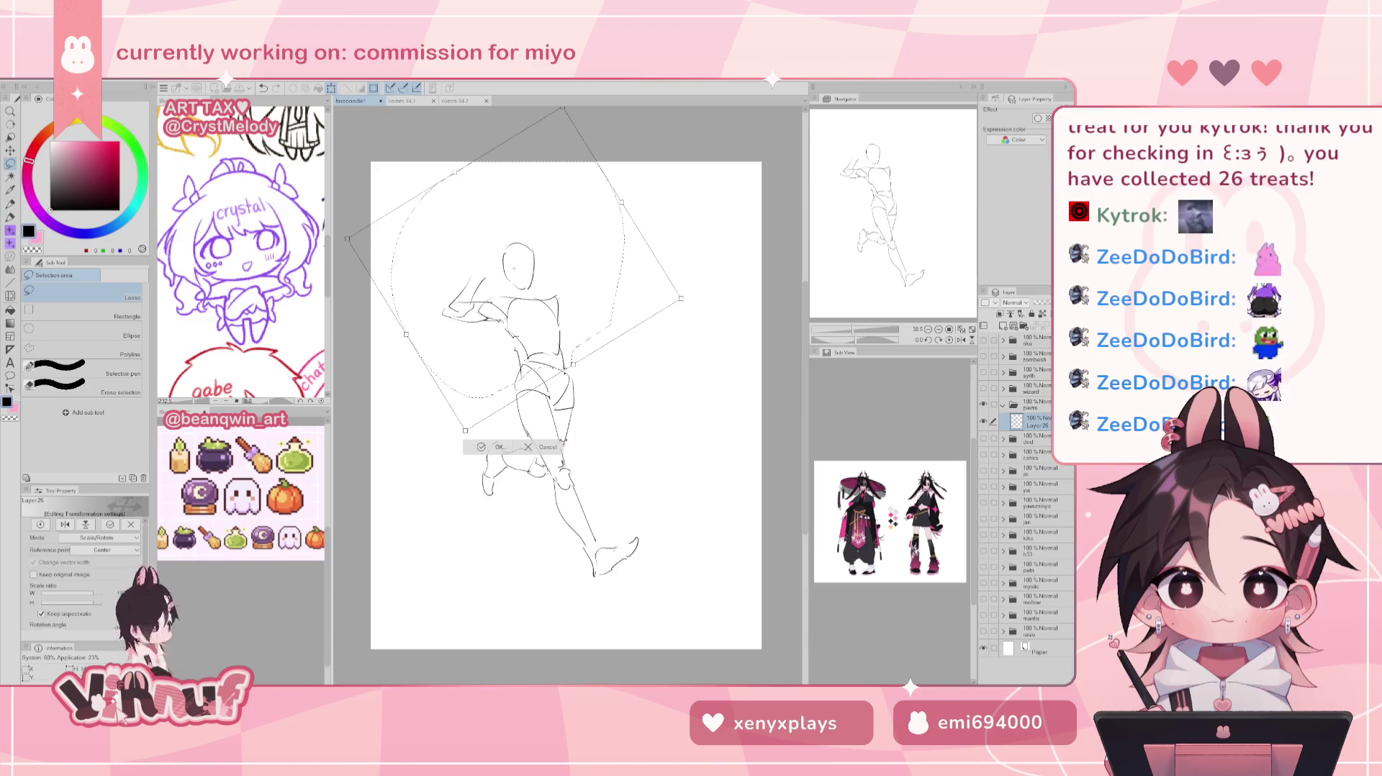
left_click_drag(580, 333, 577, 331)
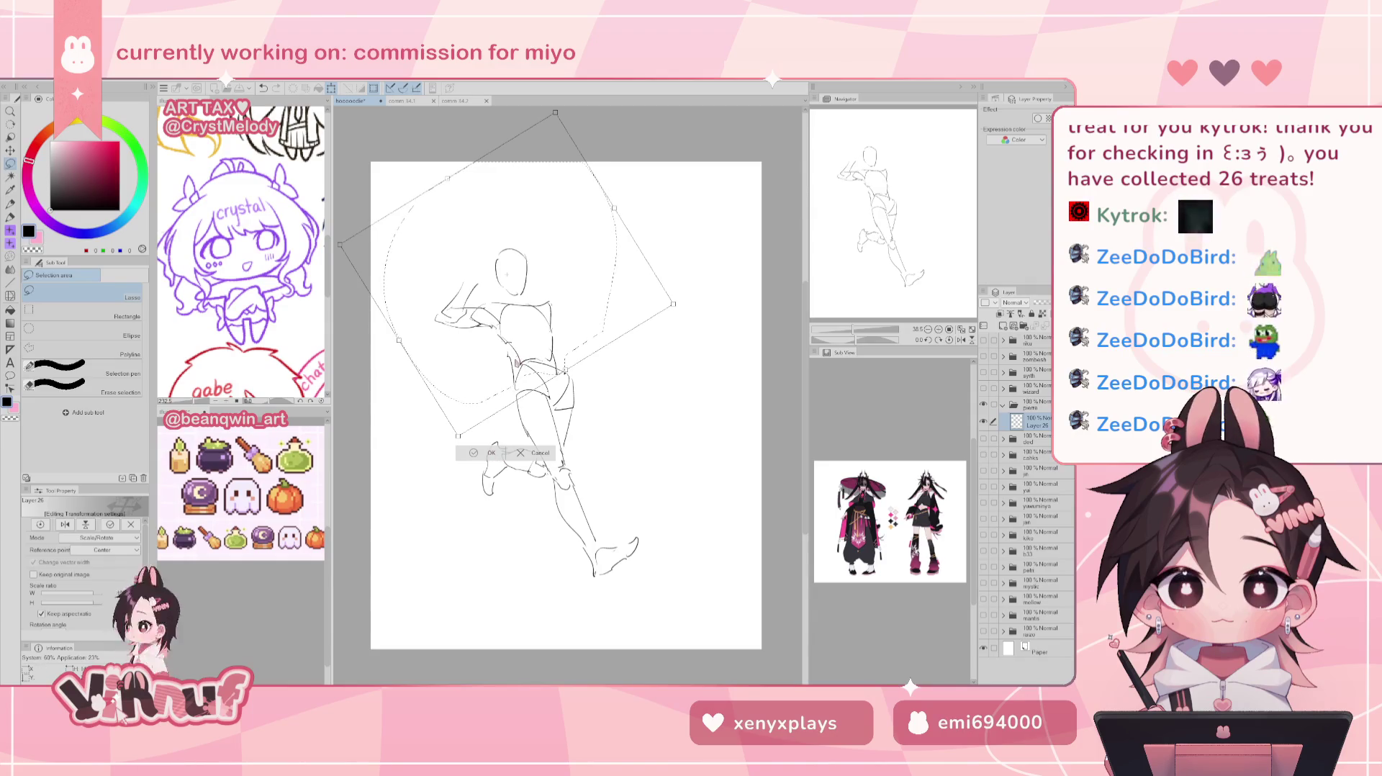
key("Return")
Erase the stray star at the hip and the raised arm strokes.
key("b")
left_click(503, 350)
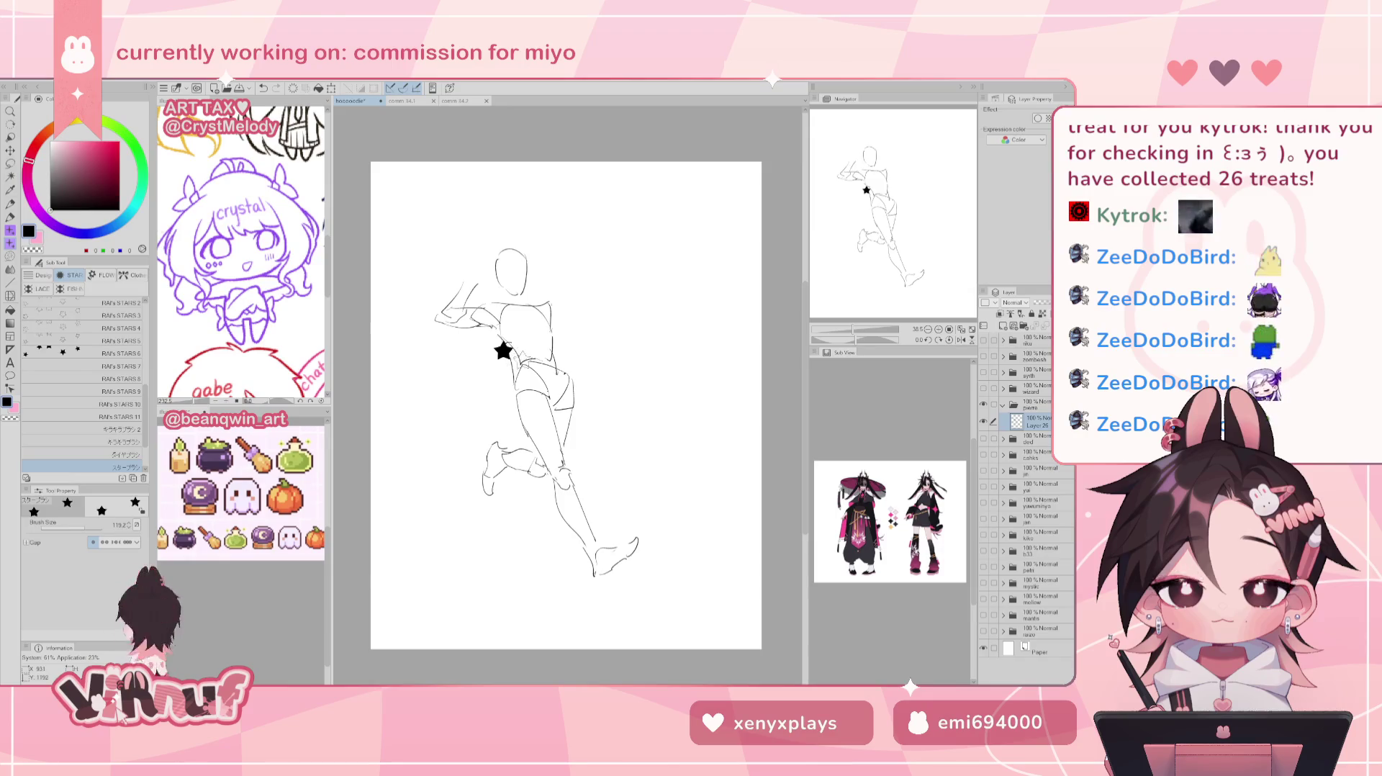
key("e")
left_click_drag(503, 350, 514, 389)
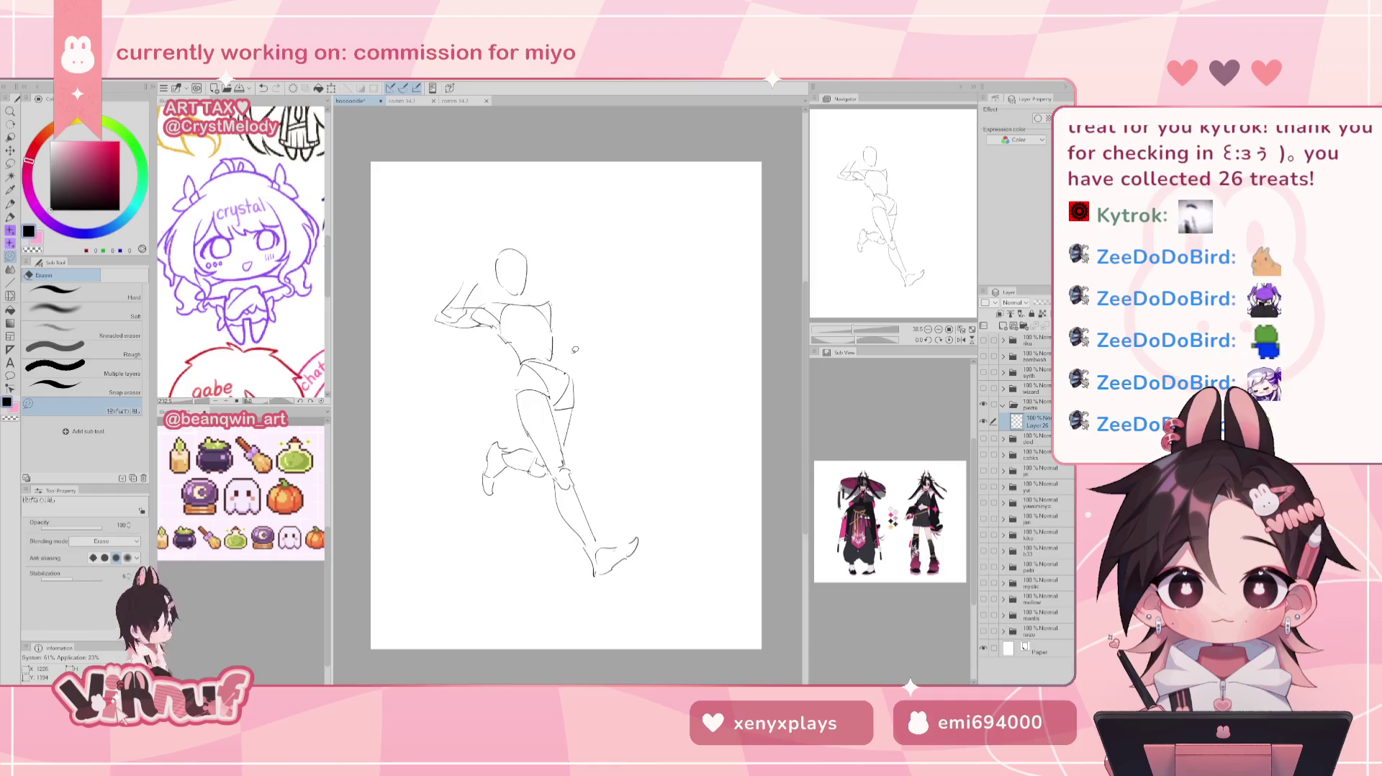
key("p")
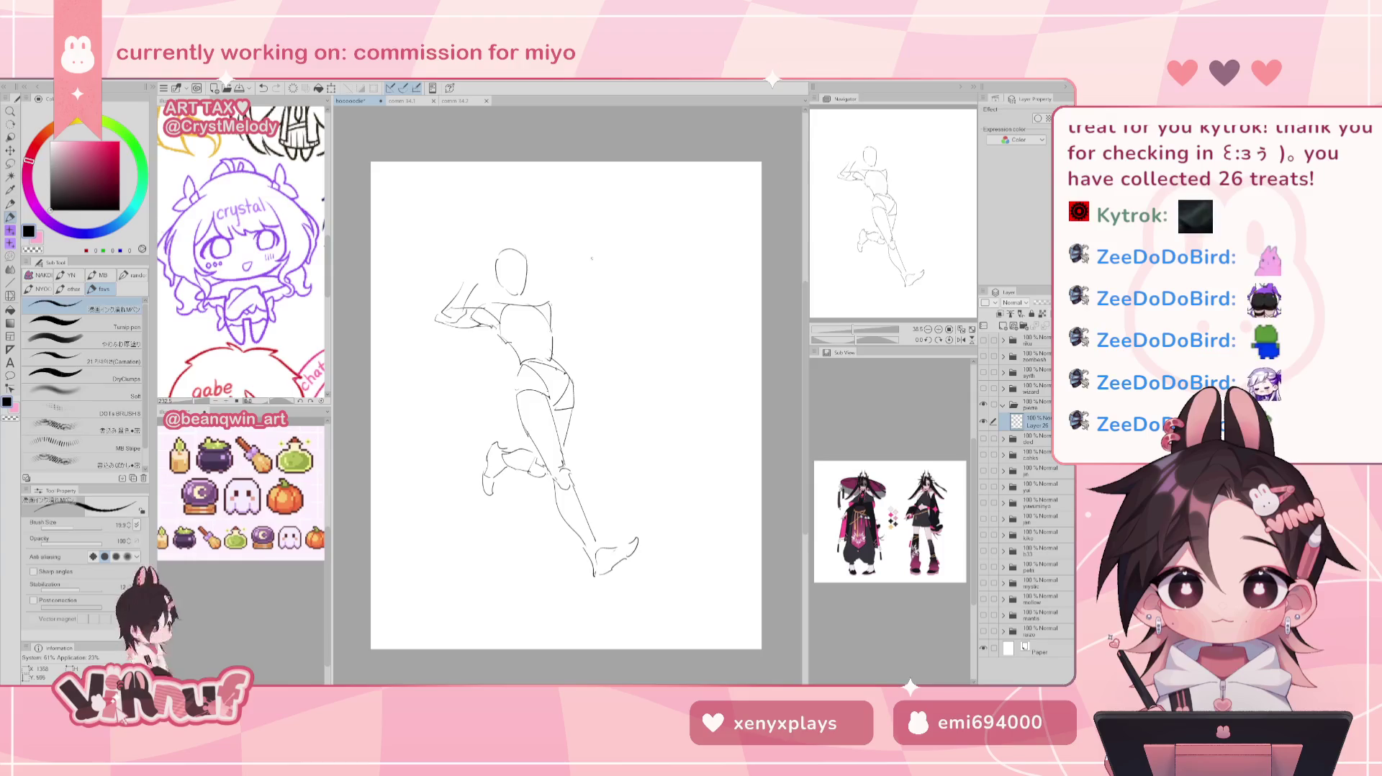
key("e")
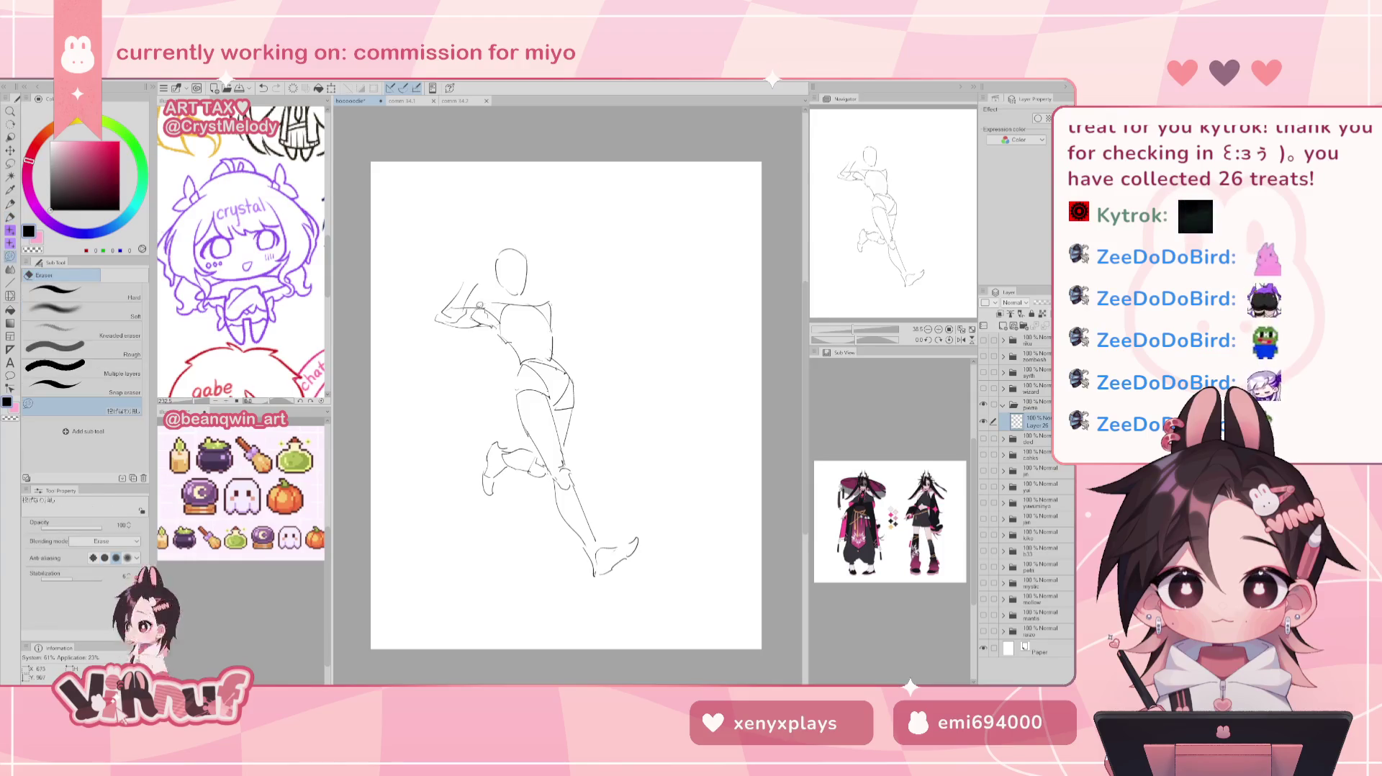
left_click_drag(479, 306, 436, 316)
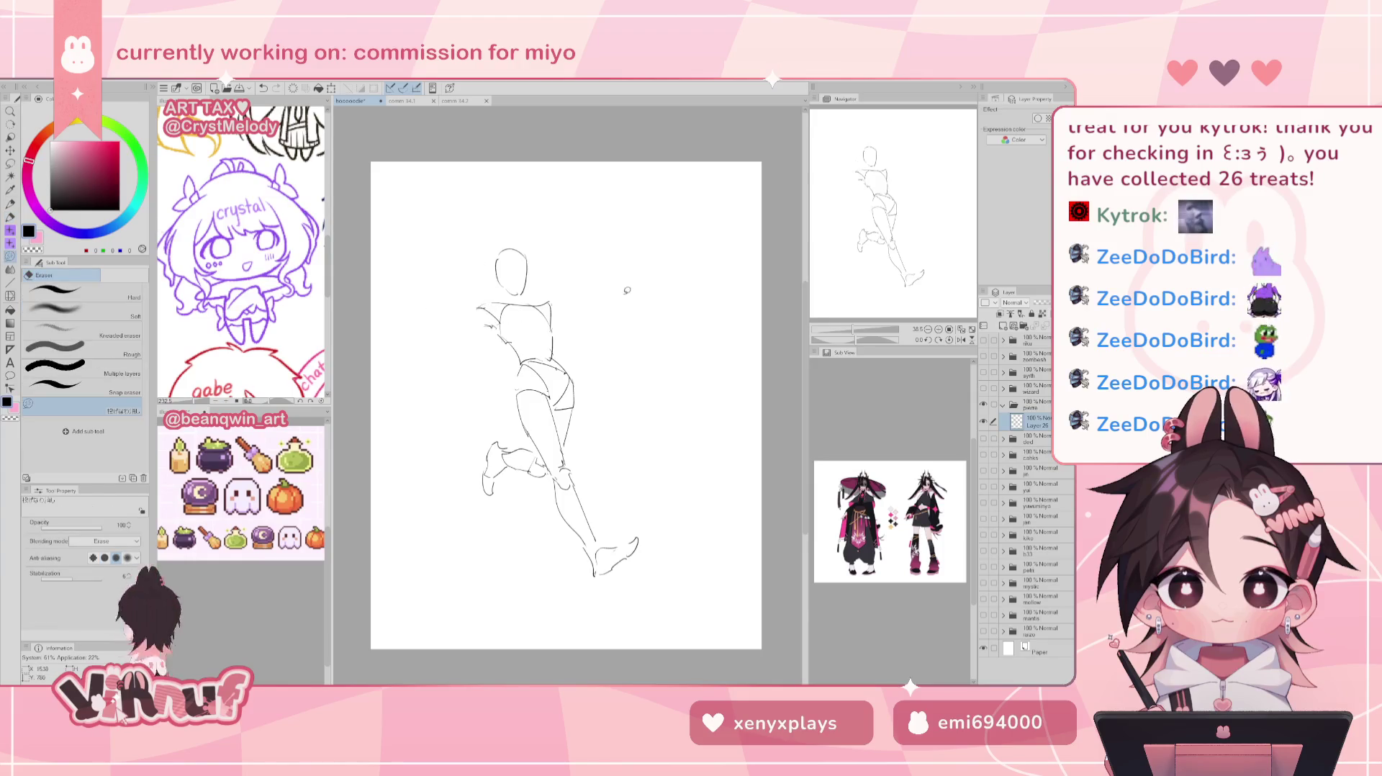
Lasso the lower front leg and refine the selection around it.
key("m")
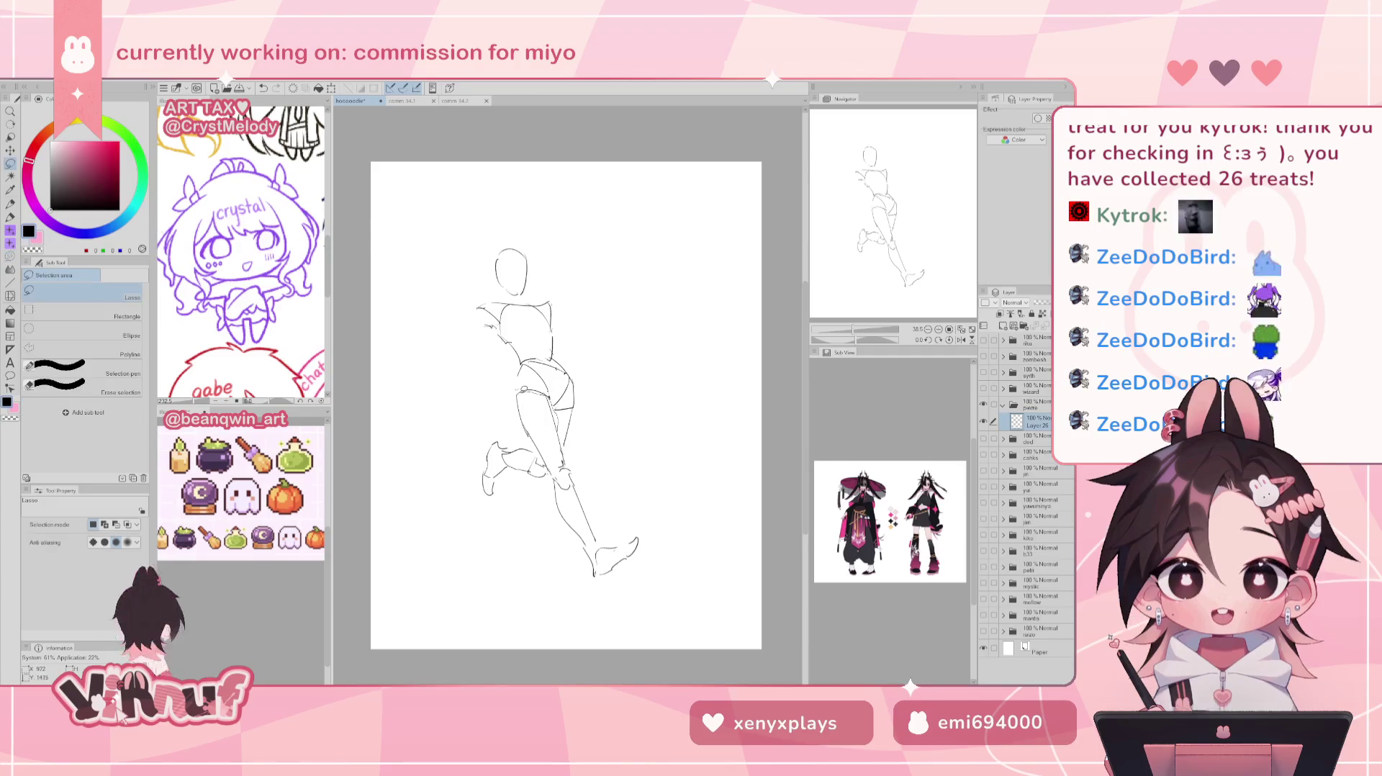
mouse_move(515, 388)
left_mouse_down()
mouse_move(545, 464)
mouse_move(573, 421)
left_mouse_up()
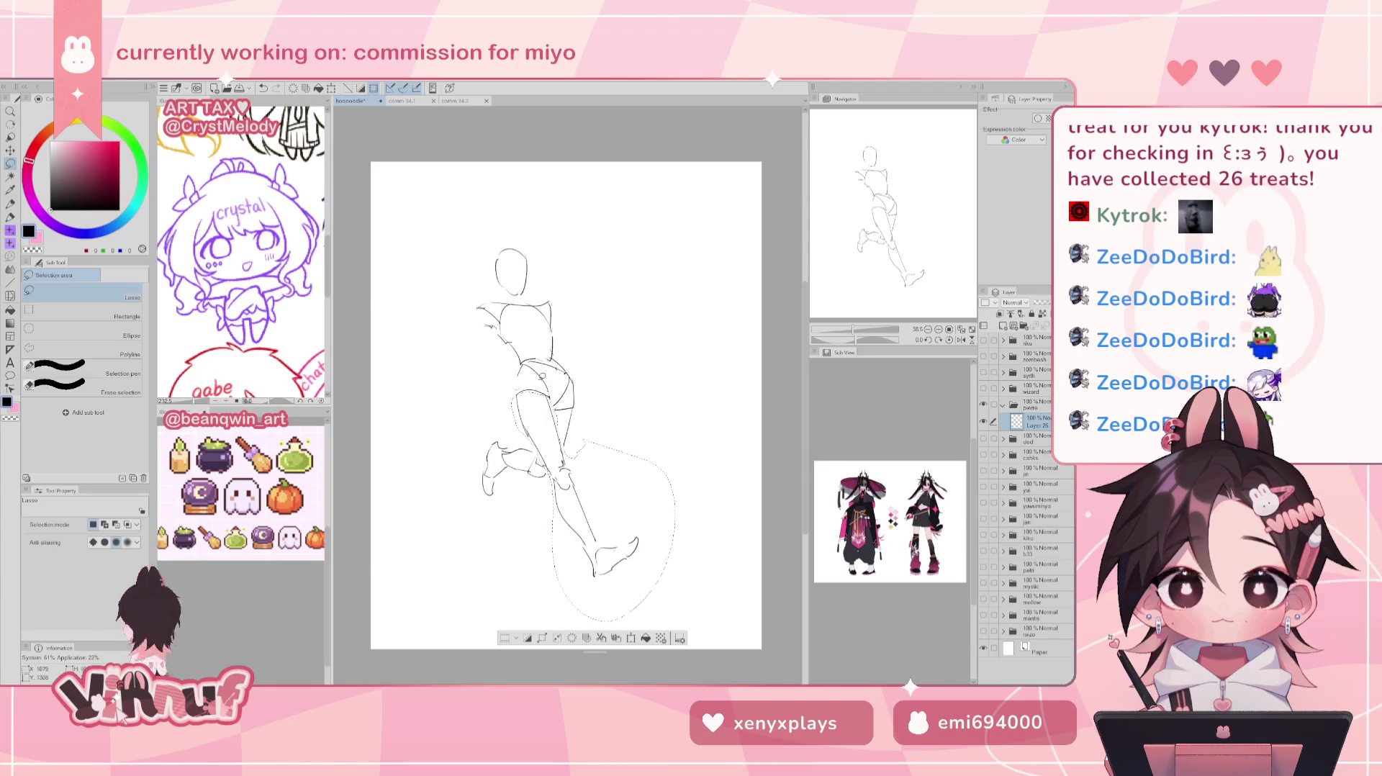
left_click_drag(540, 389, 531, 378)
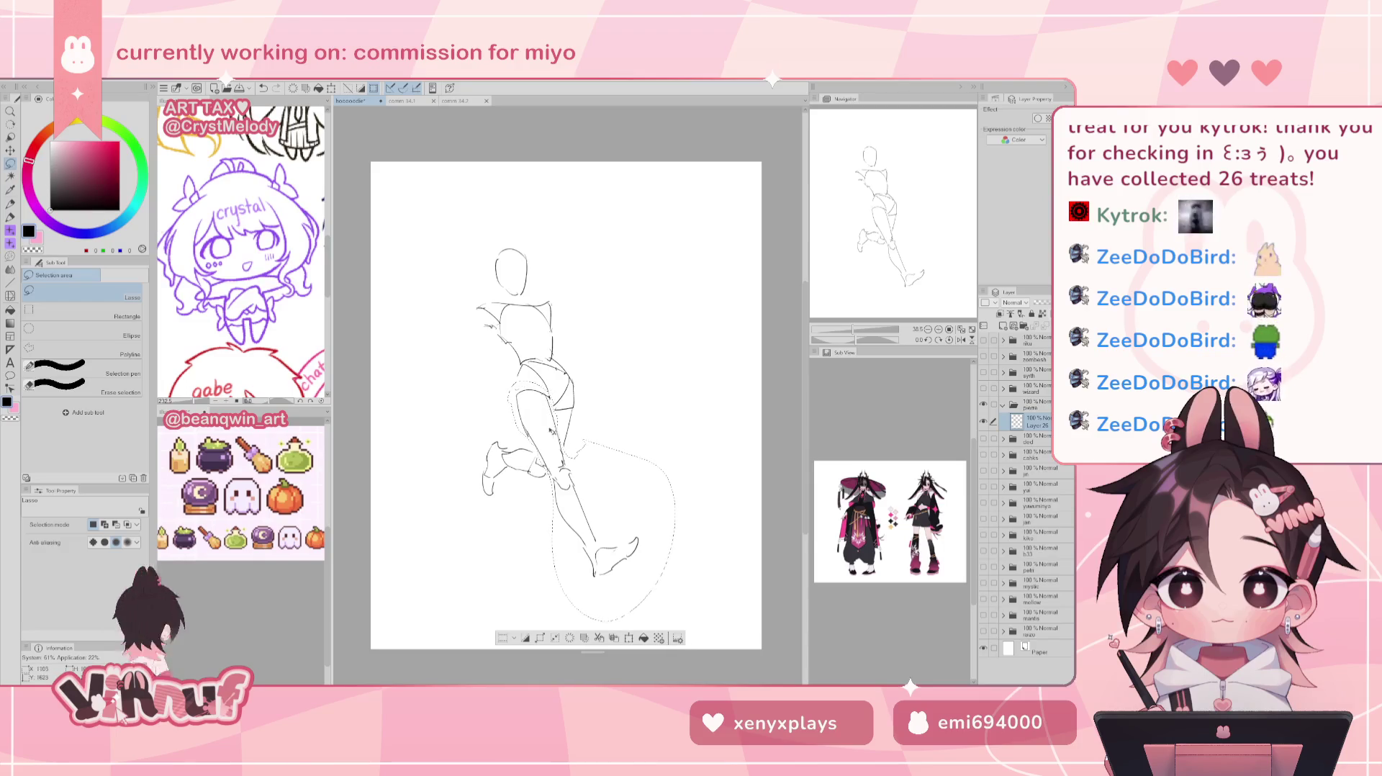
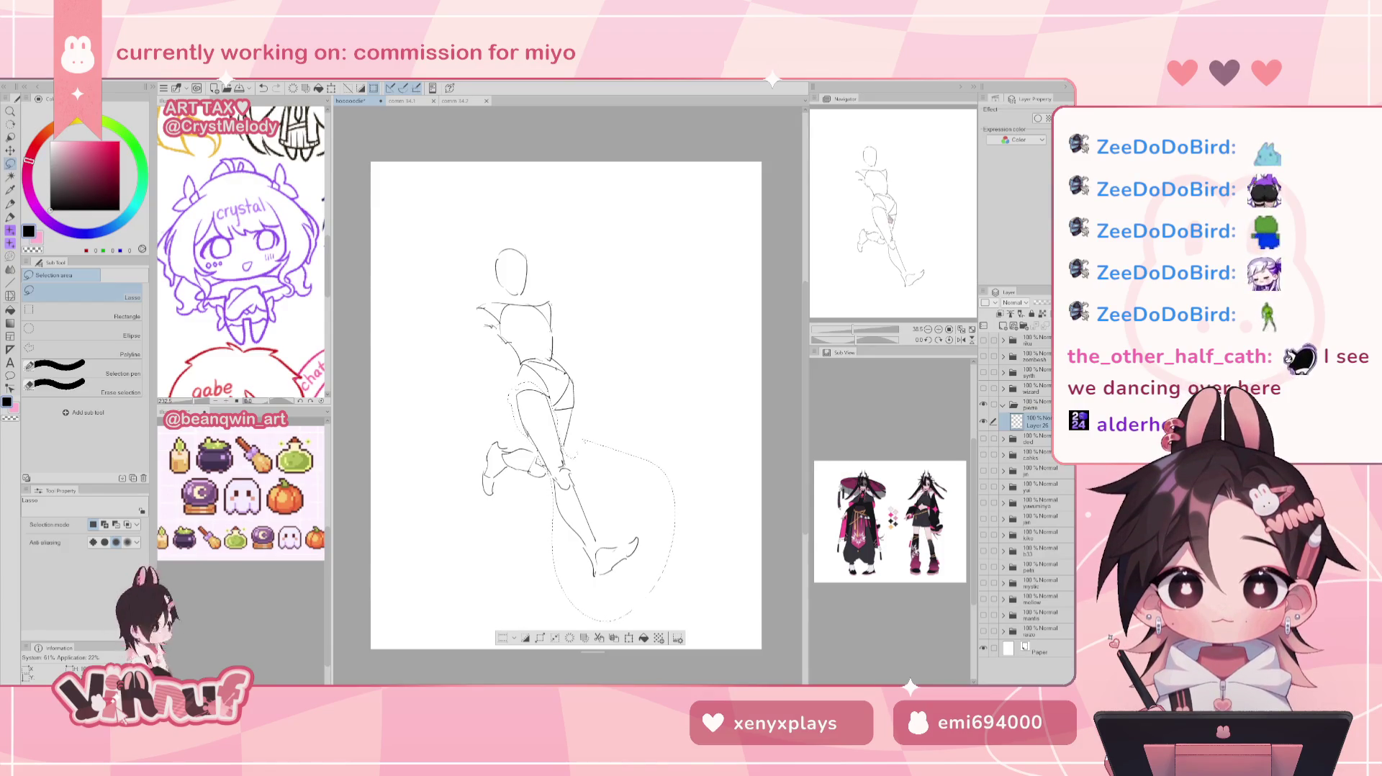
Rotate the lassoed lower body about 8° counter-clockwise around a free pivot and lift it slightly.
left_click_drag(569, 403, 563, 400)
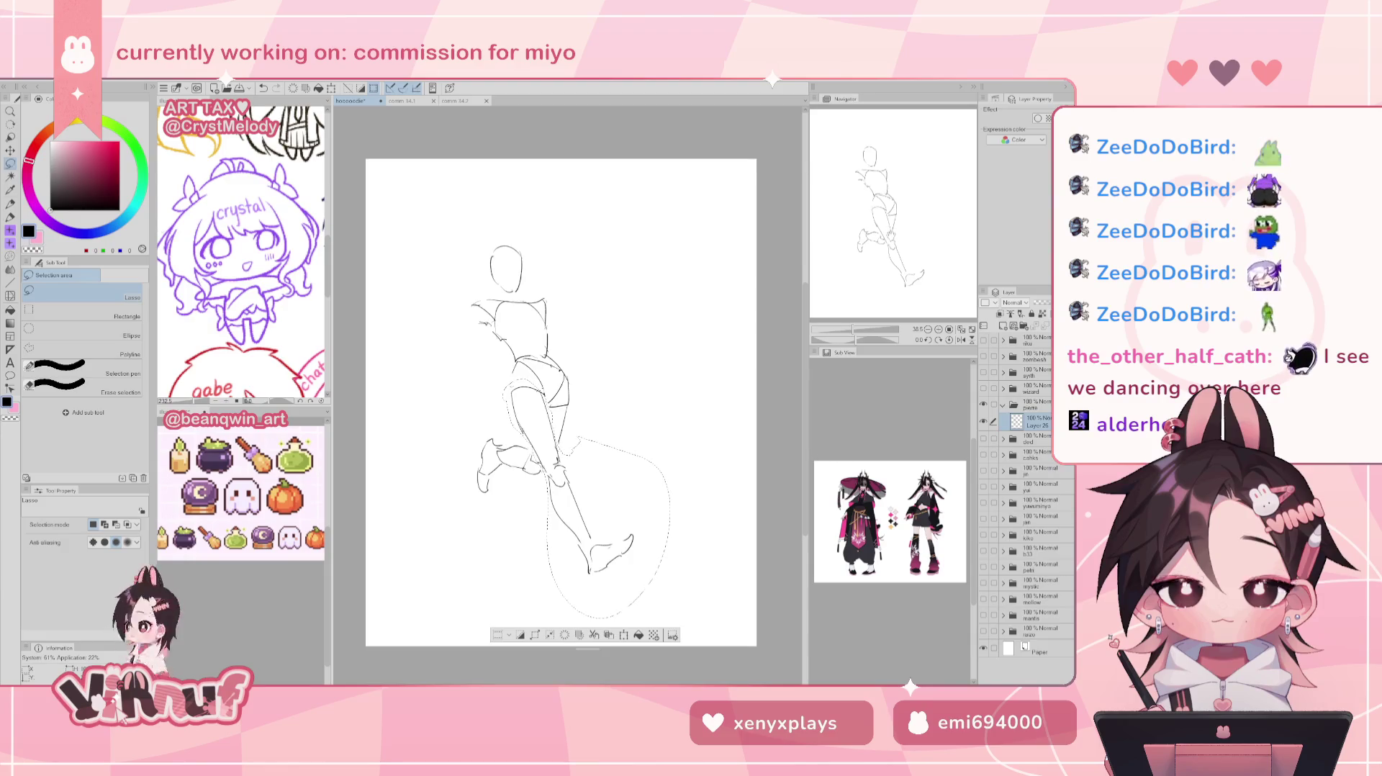
key("ctrl+t")
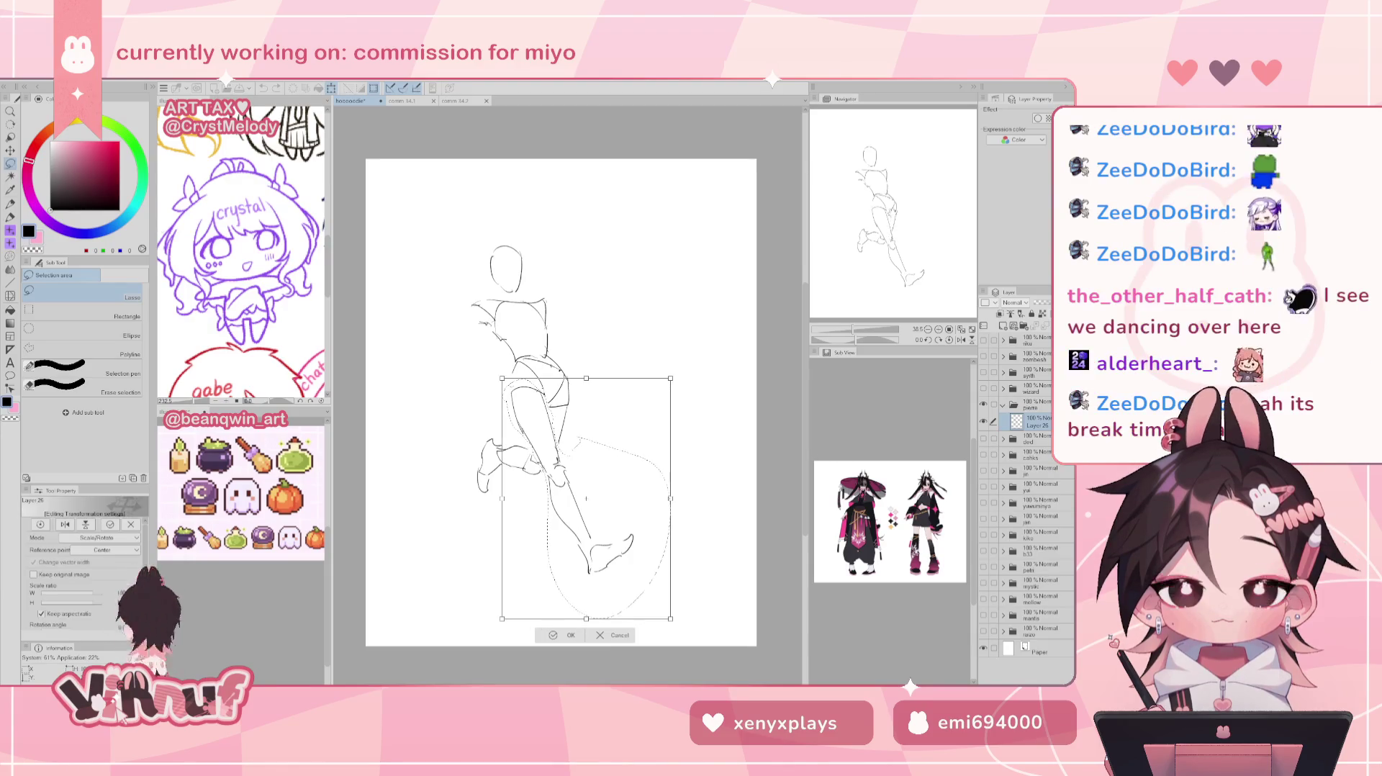
left_click(670, 432)
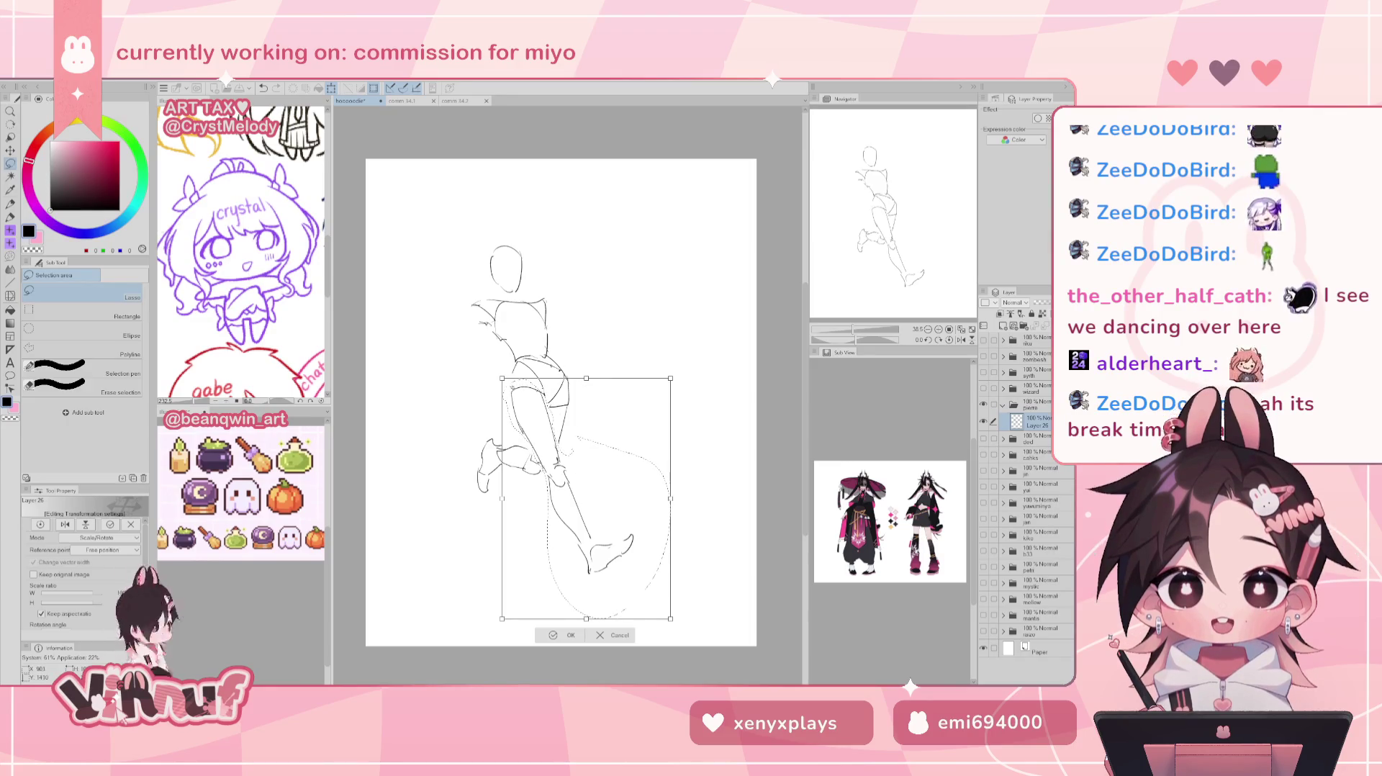
left_click_drag(599, 326, 584, 338)
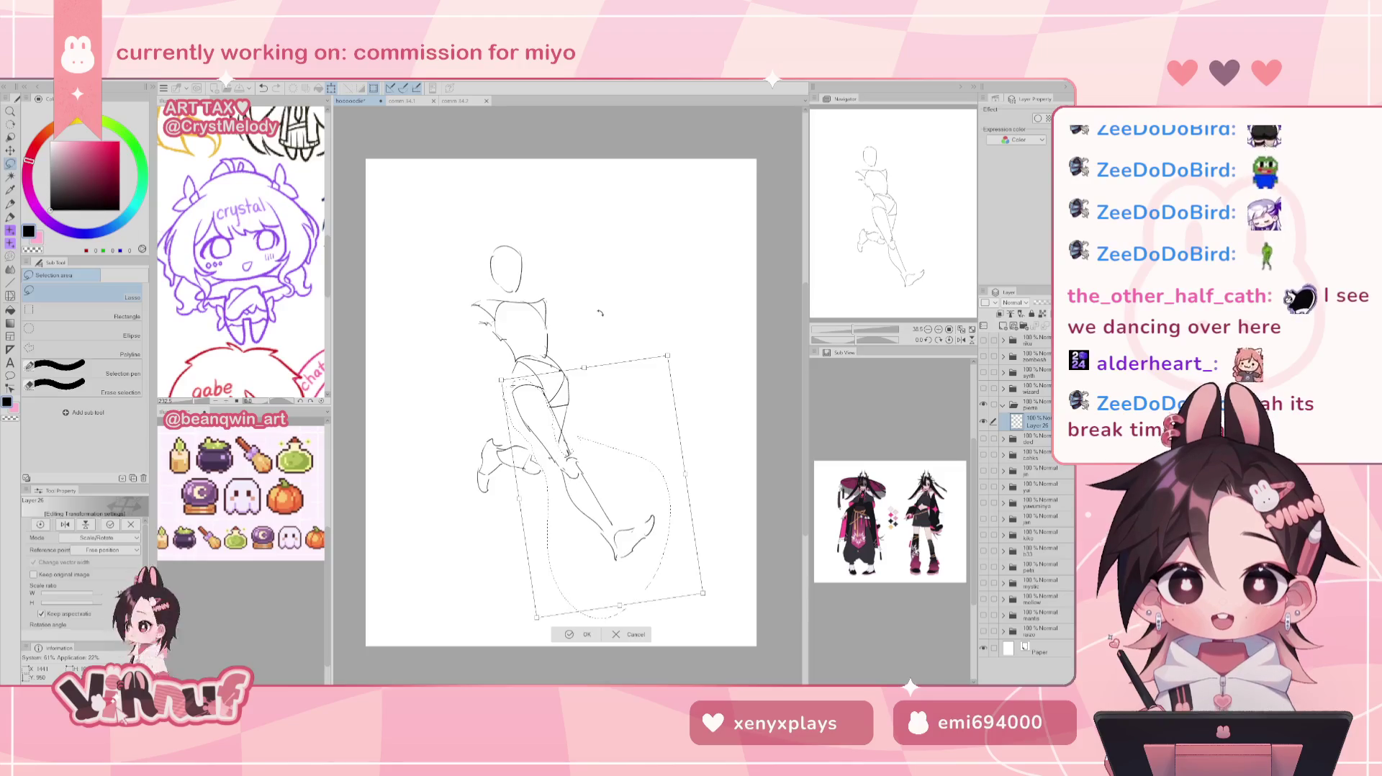
left_click_drag(605, 415, 605, 408)
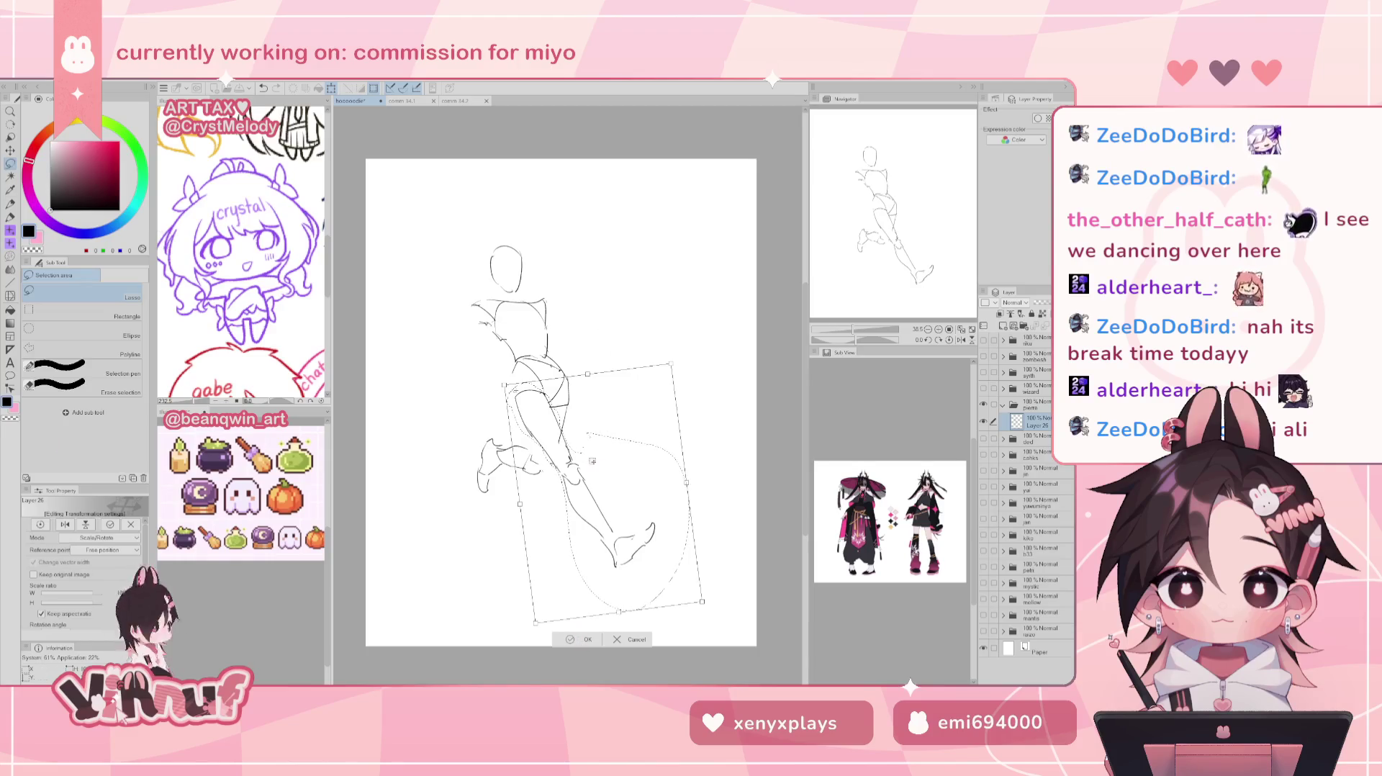
key("Return")
Reshape the lower leg and foot with Liquify.
mouse_move(570, 465)
left_mouse_down()
mouse_move(687, 497)
mouse_move(633, 586)
mouse_move(650, 600)
mouse_move(554, 626)
mouse_move(576, 626)
mouse_move(418, 496)
mouse_move(413, 450)
left_mouse_up()
key("ctrl+d")
key("j")
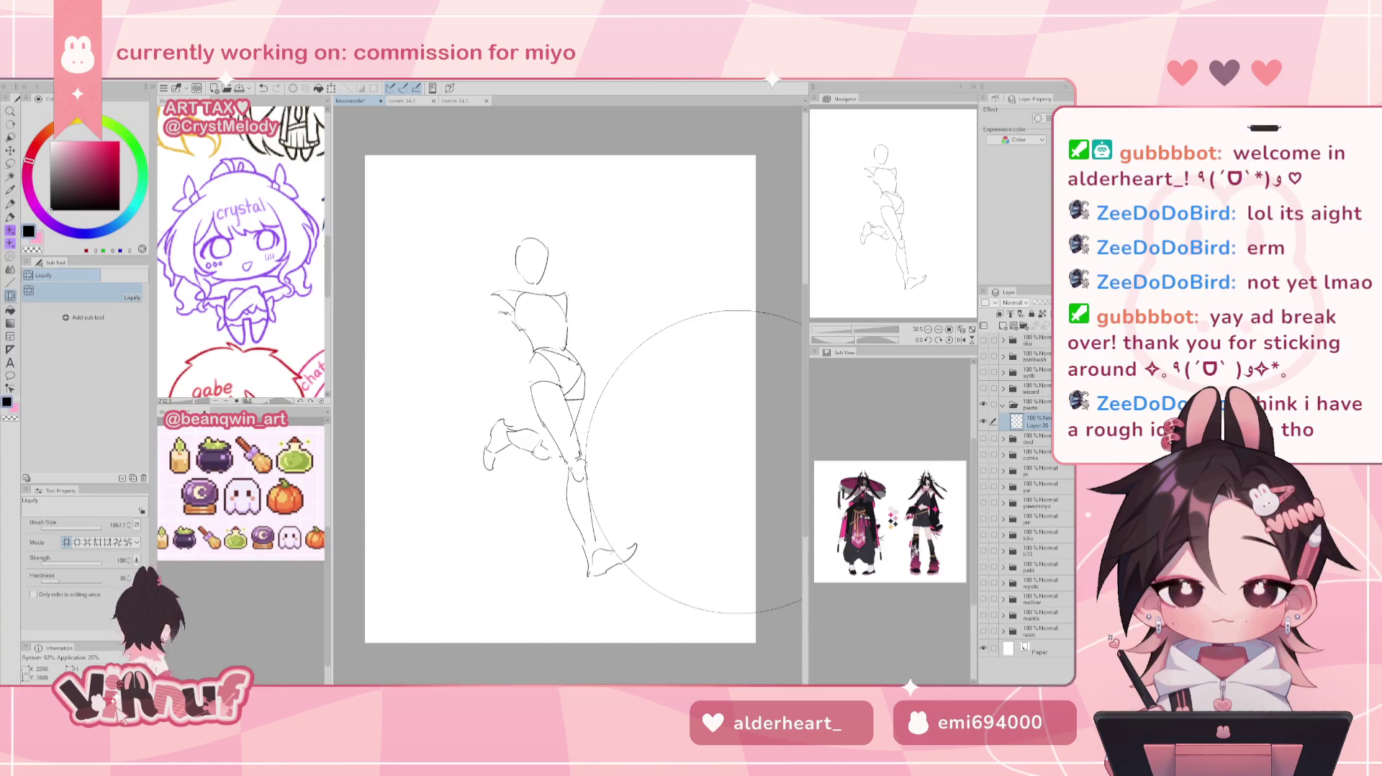
key("p")
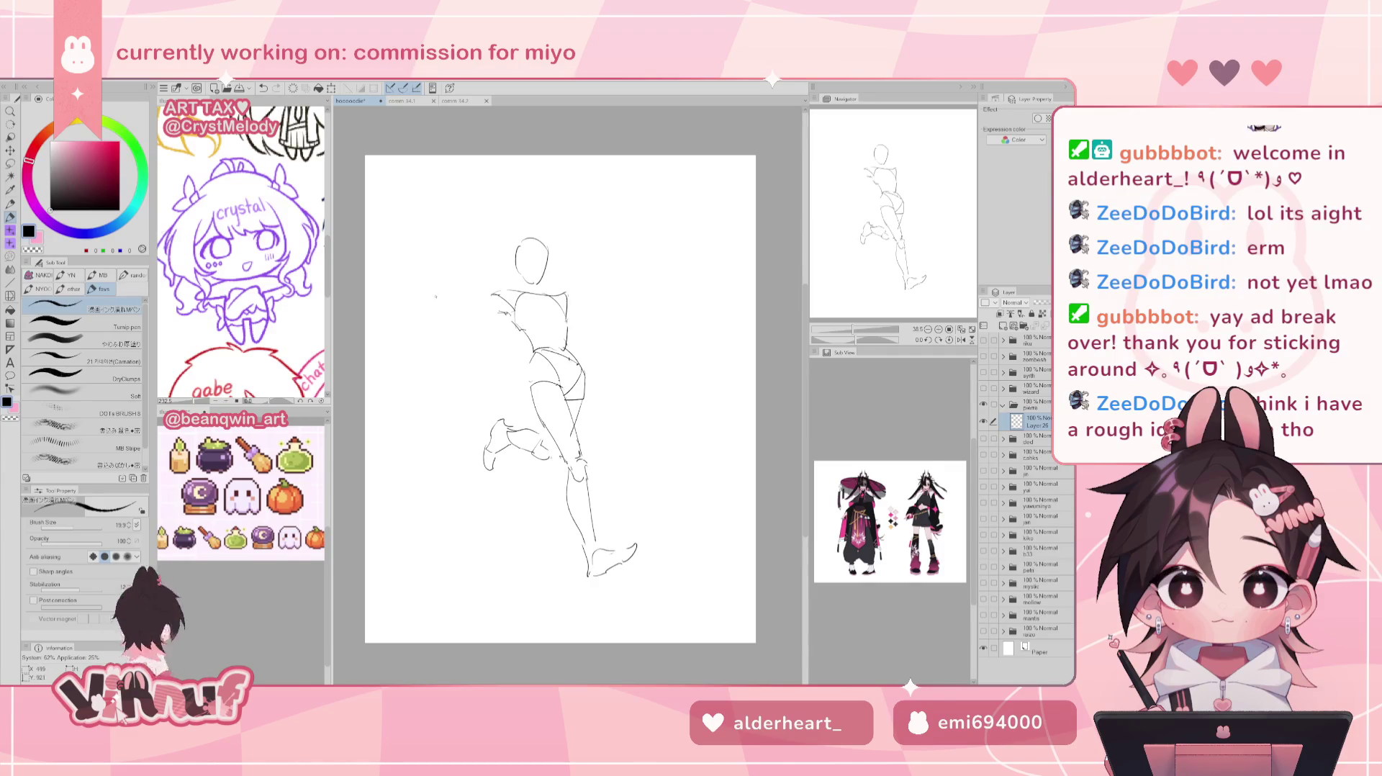
Sketch an outstretched arm and hand left of the shoulder, redoing strokes until they look right.
left_click_drag(430, 289, 482, 290)
key("ctrl+z")
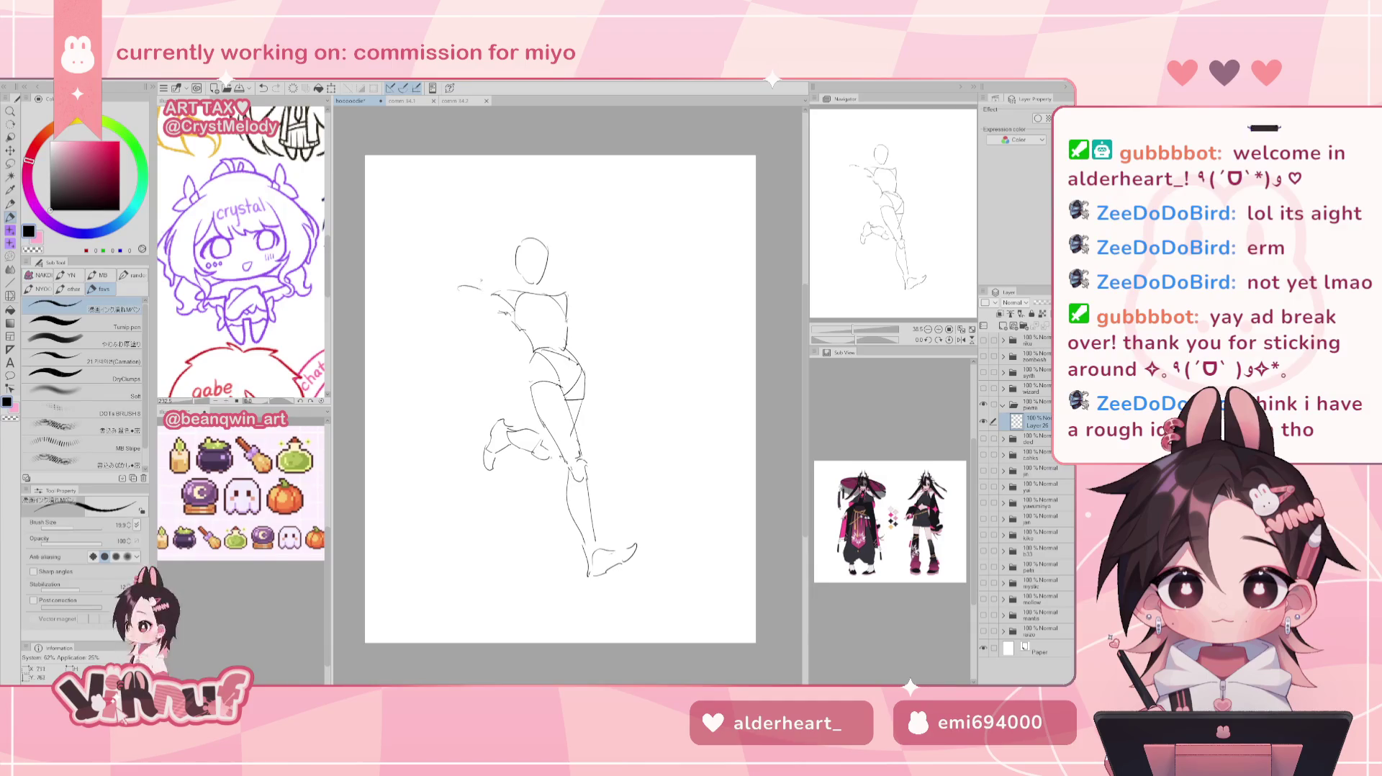
key("ctrl+z")
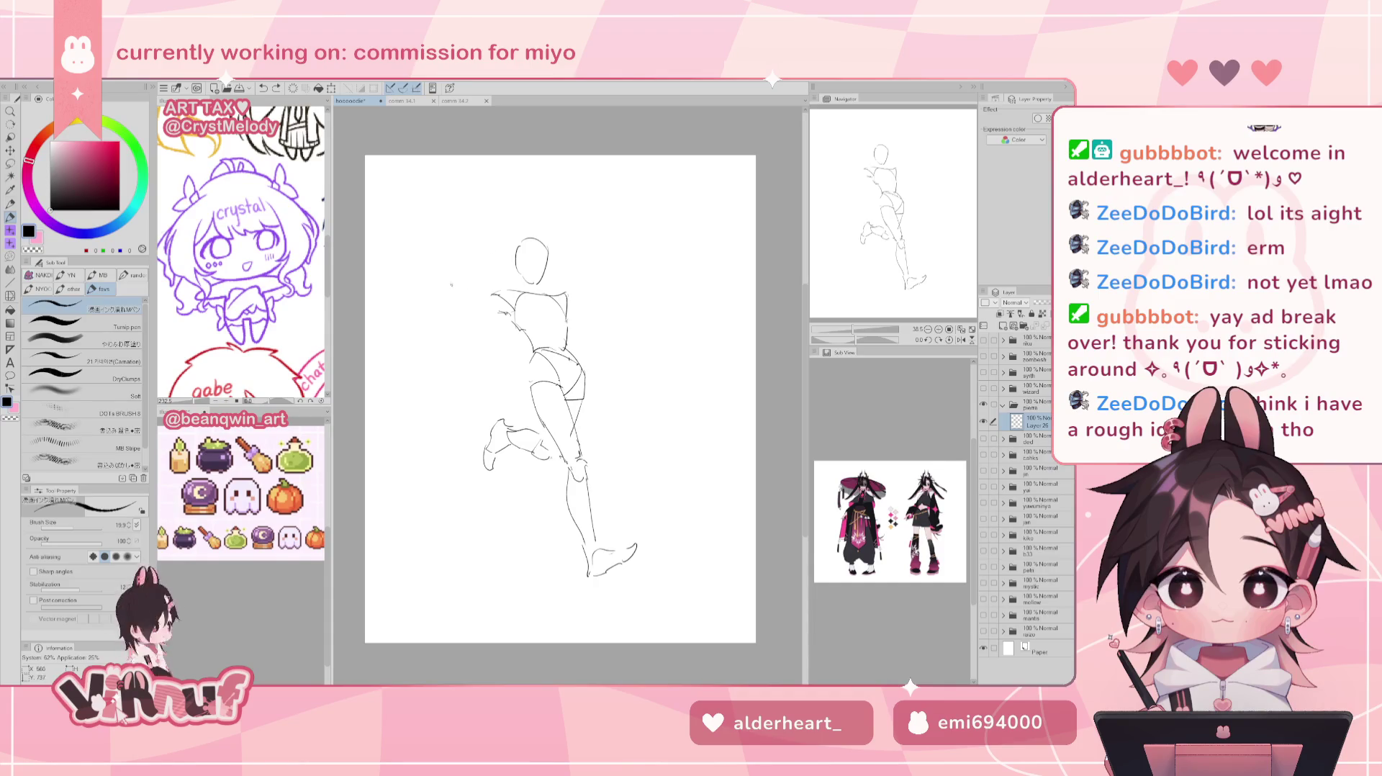
left_click_drag(470, 289, 452, 296)
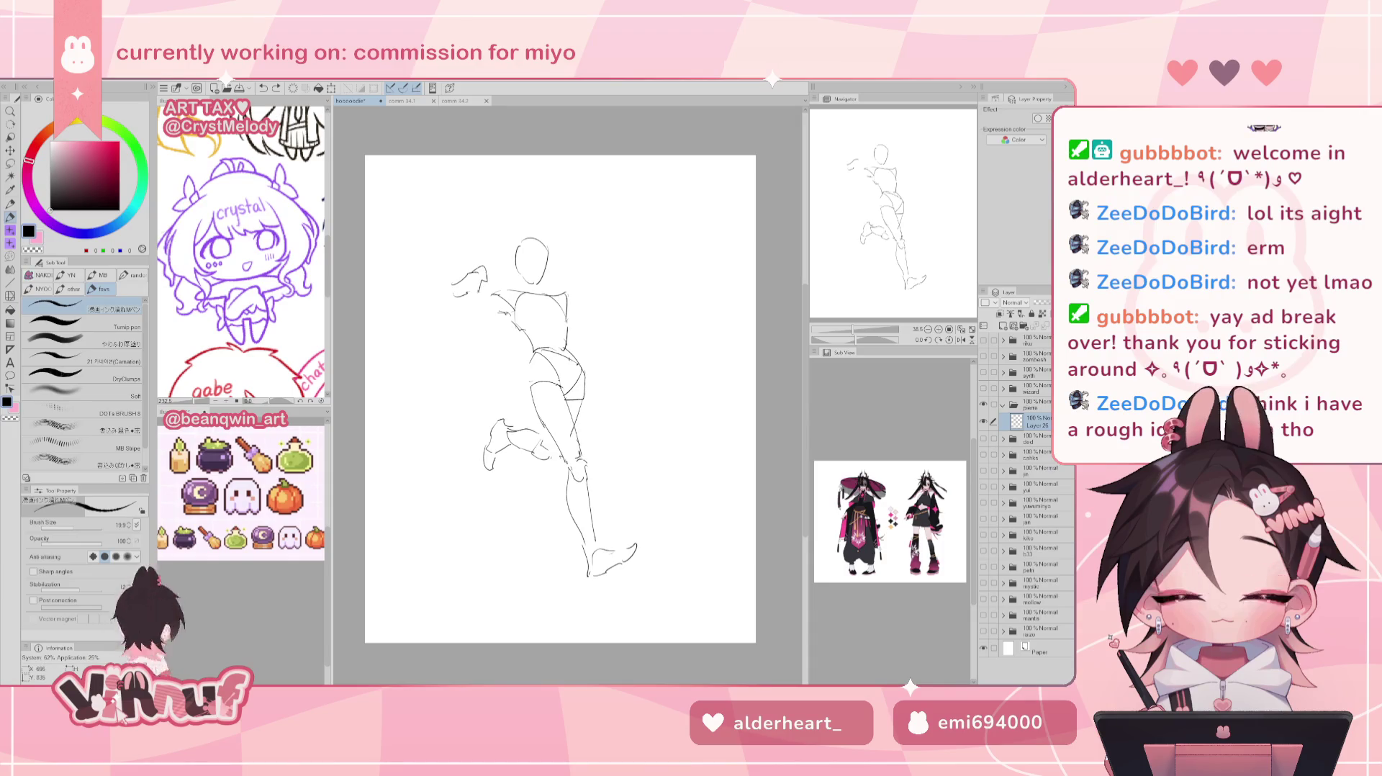
key("ctrl+z")
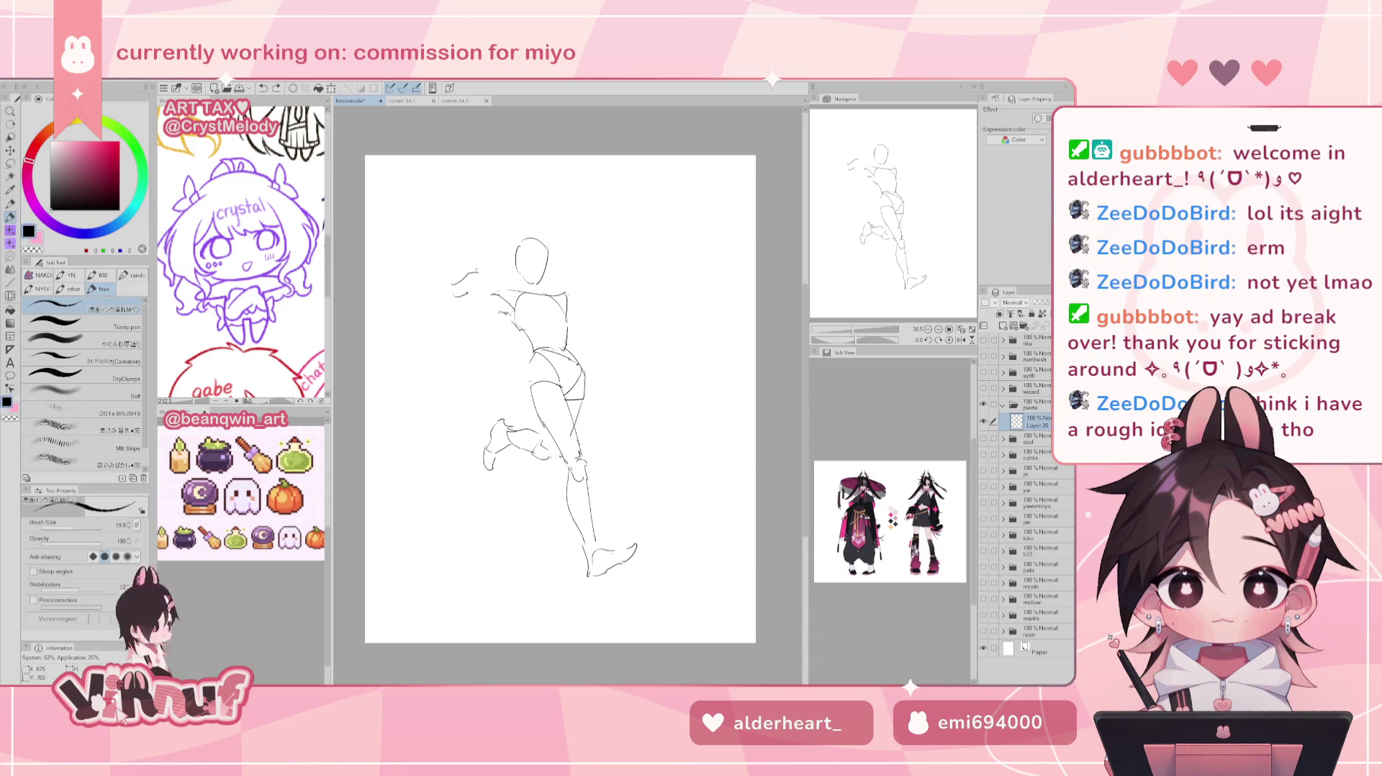
key("ctrl+z")
left_click_drag(471, 267, 482, 284)
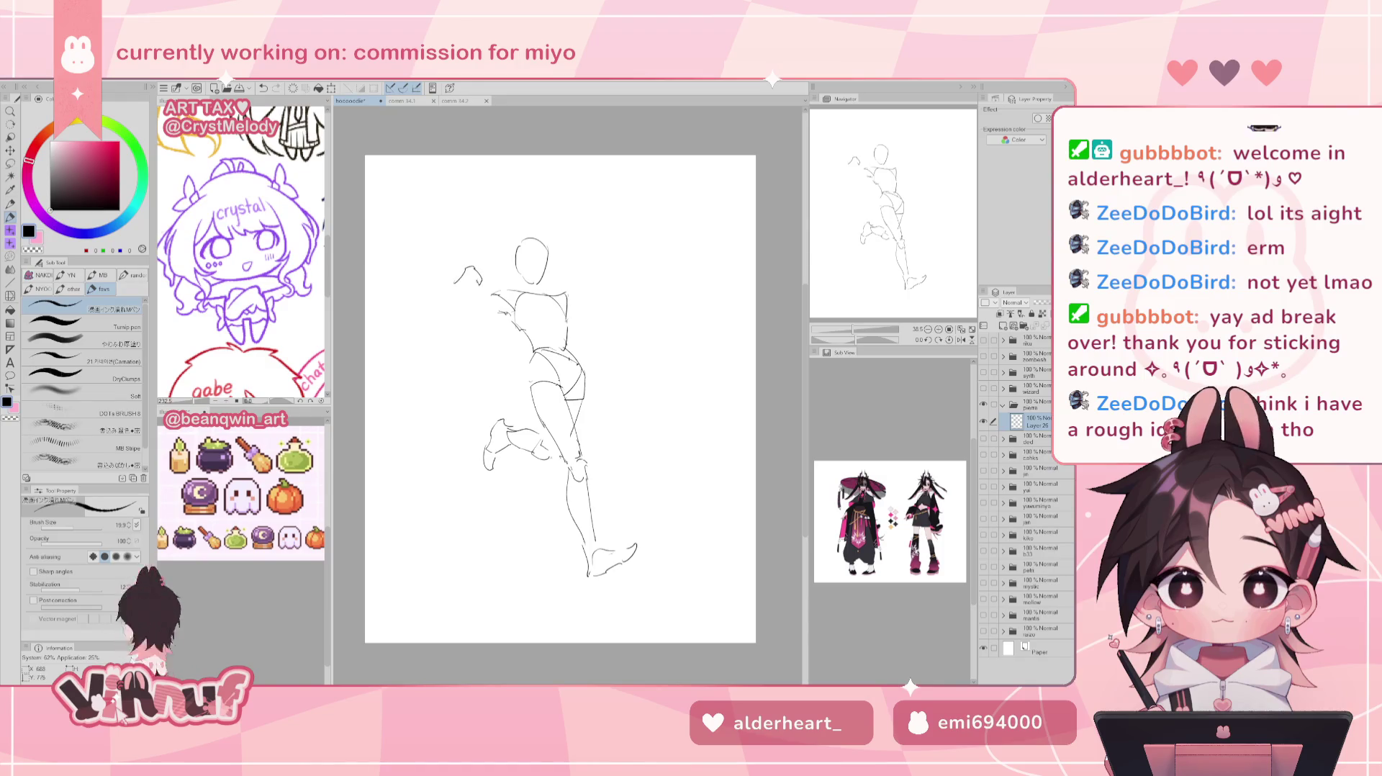
left_click_drag(477, 286, 470, 303)
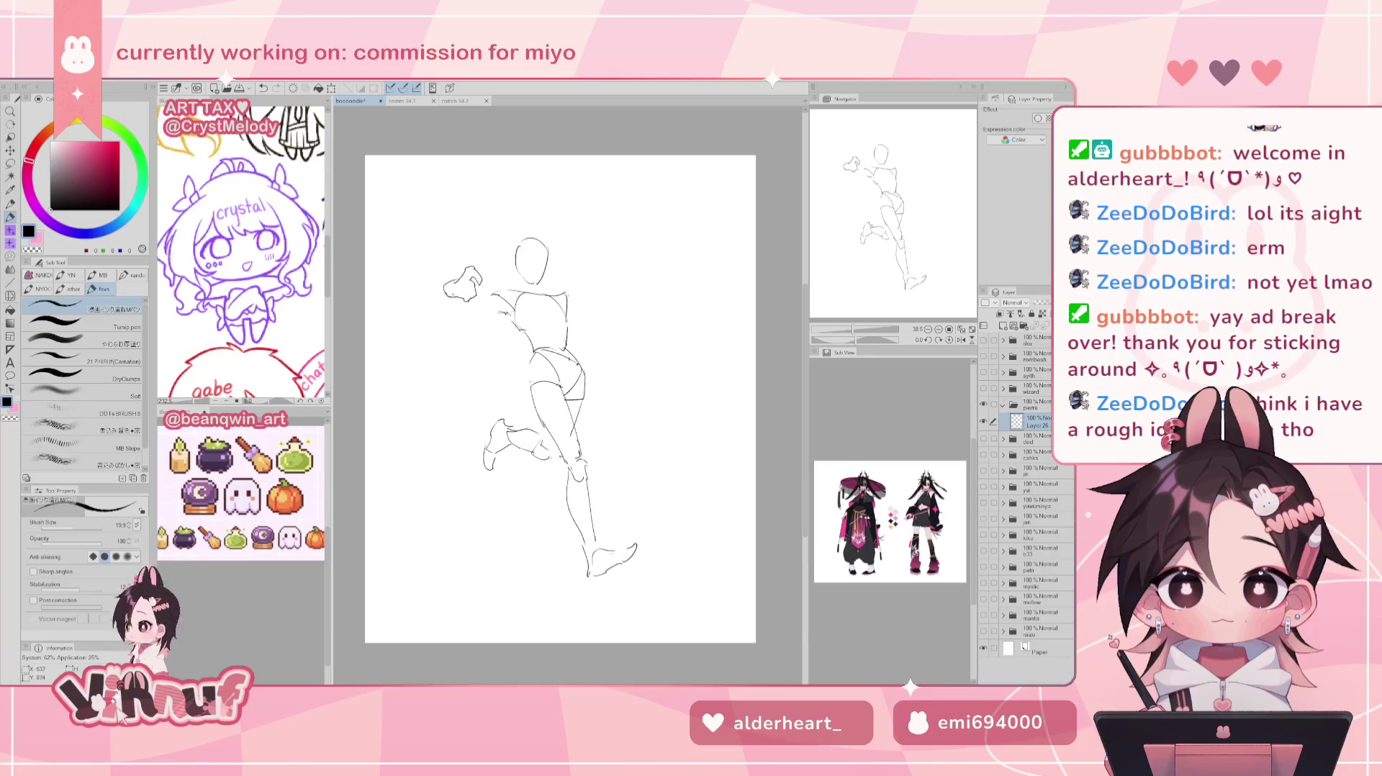
left_click_drag(445, 281, 437, 296)
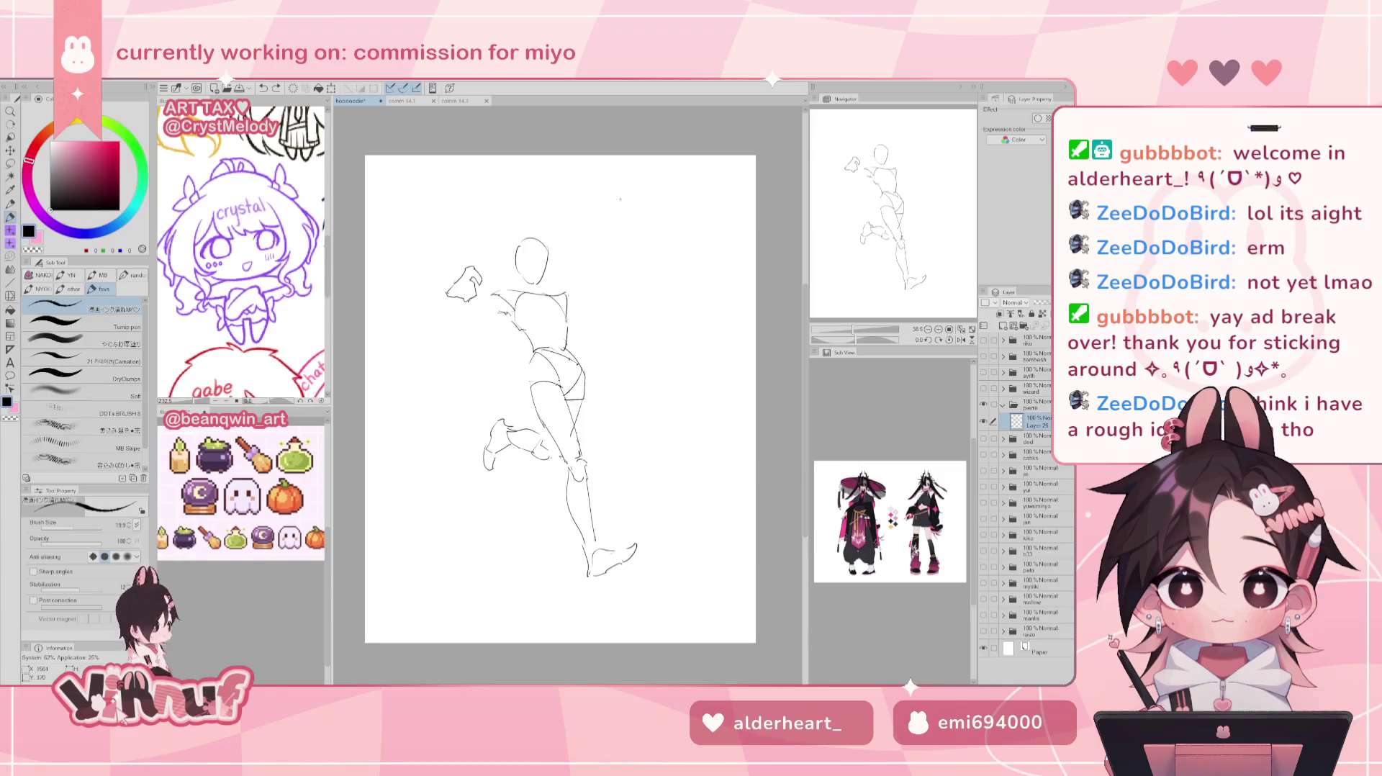
Lasso the hand sketch and rotate it upward into place.
key("m")
mouse_move(475, 254)
left_mouse_down()
mouse_move(486, 268)
mouse_move(508, 249)
mouse_move(508, 221)
left_mouse_up()
key("ctrl+t")
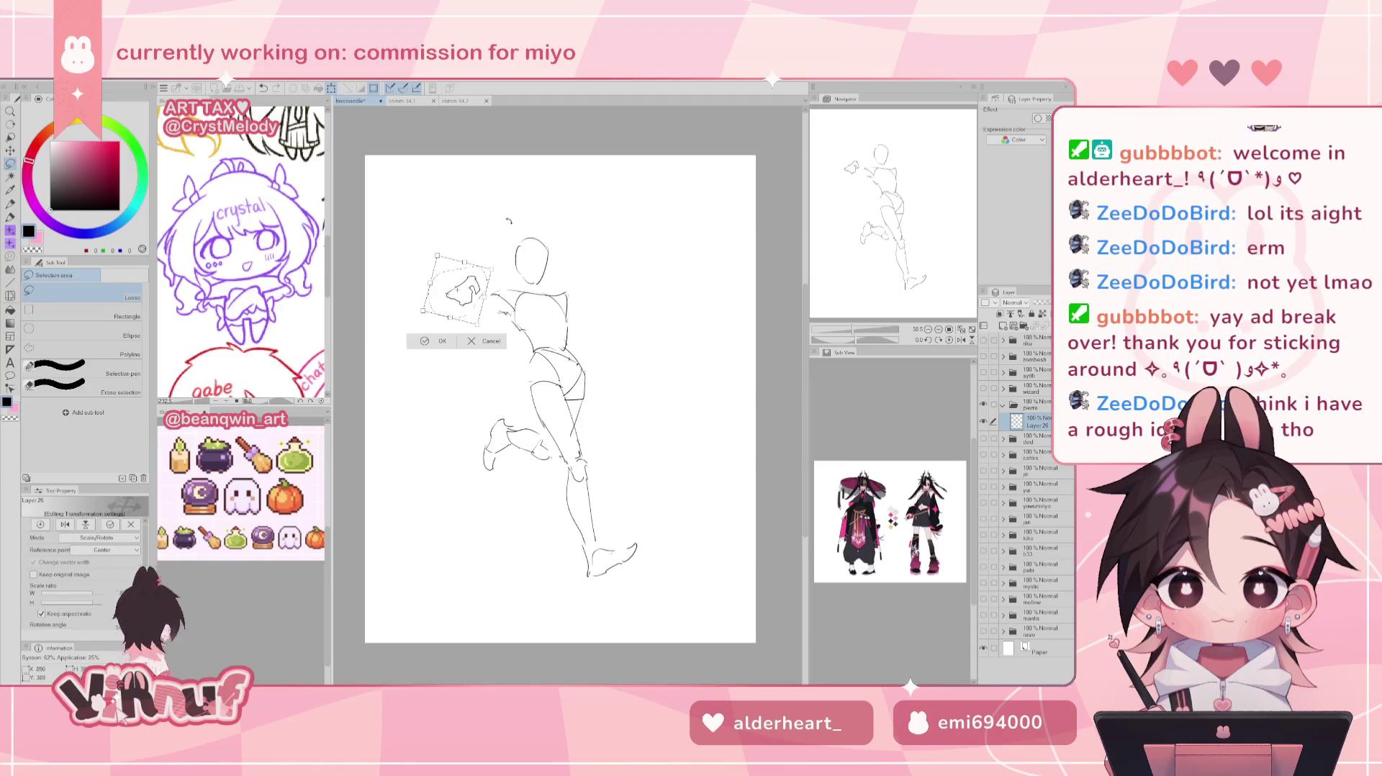
mouse_move(508, 221)
left_mouse_down()
mouse_move(514, 206)
mouse_move(508, 254)
left_mouse_up()
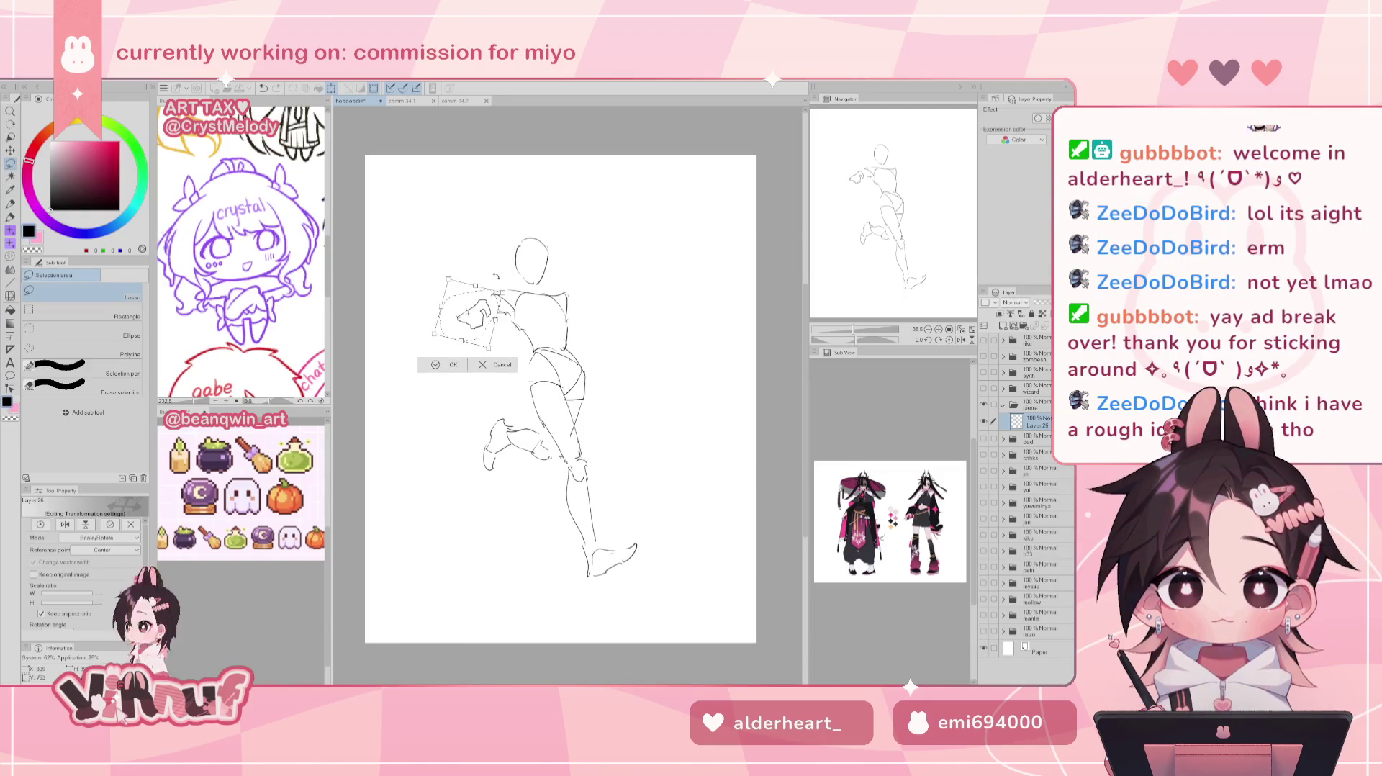
left_click(451, 365)
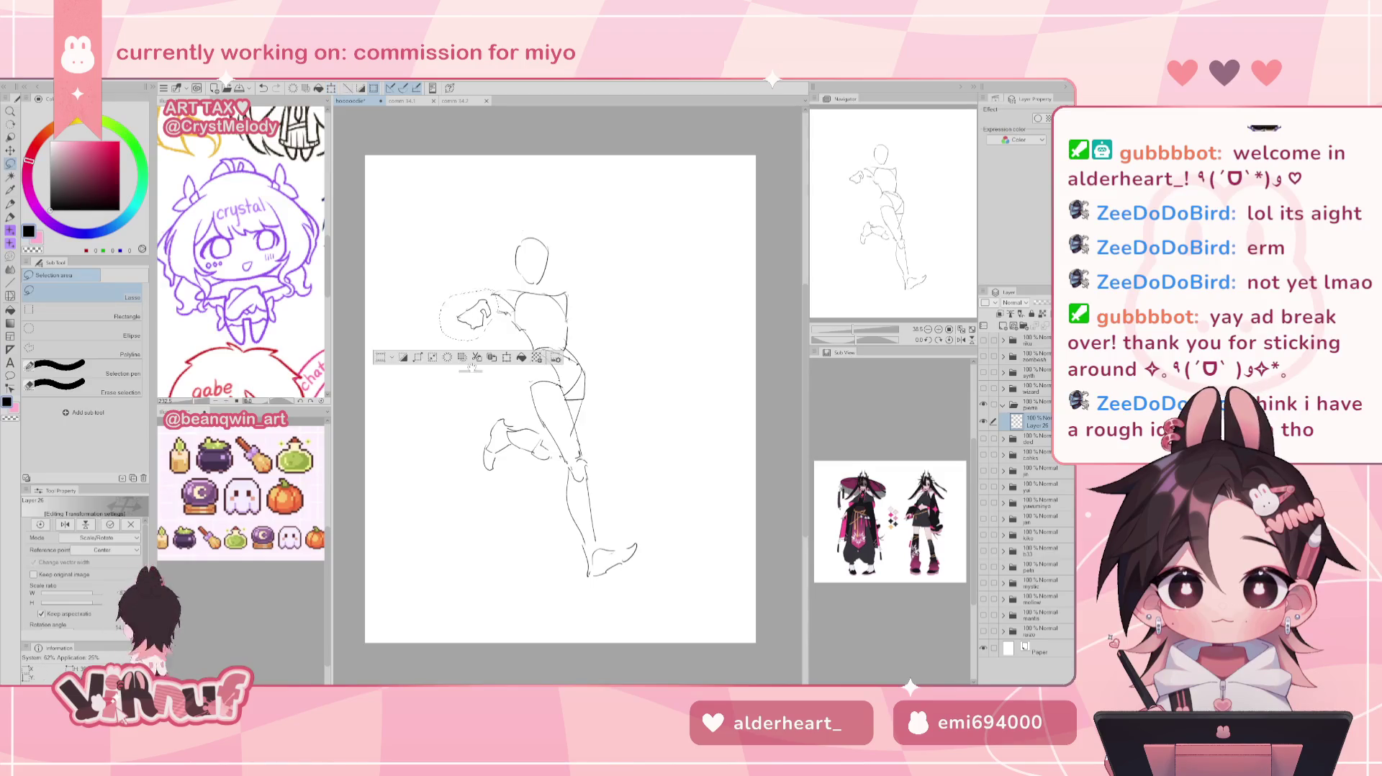
key("p")
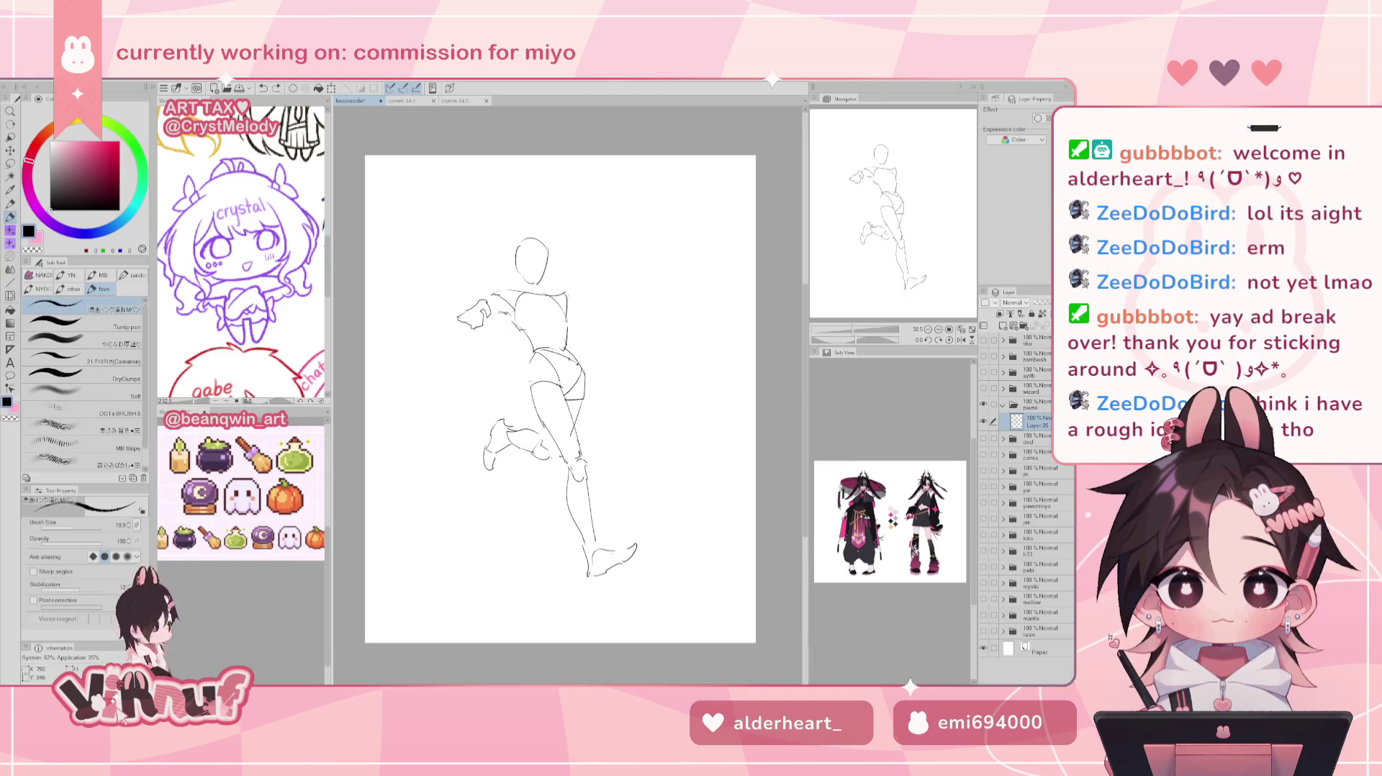
key("ctrl+z")
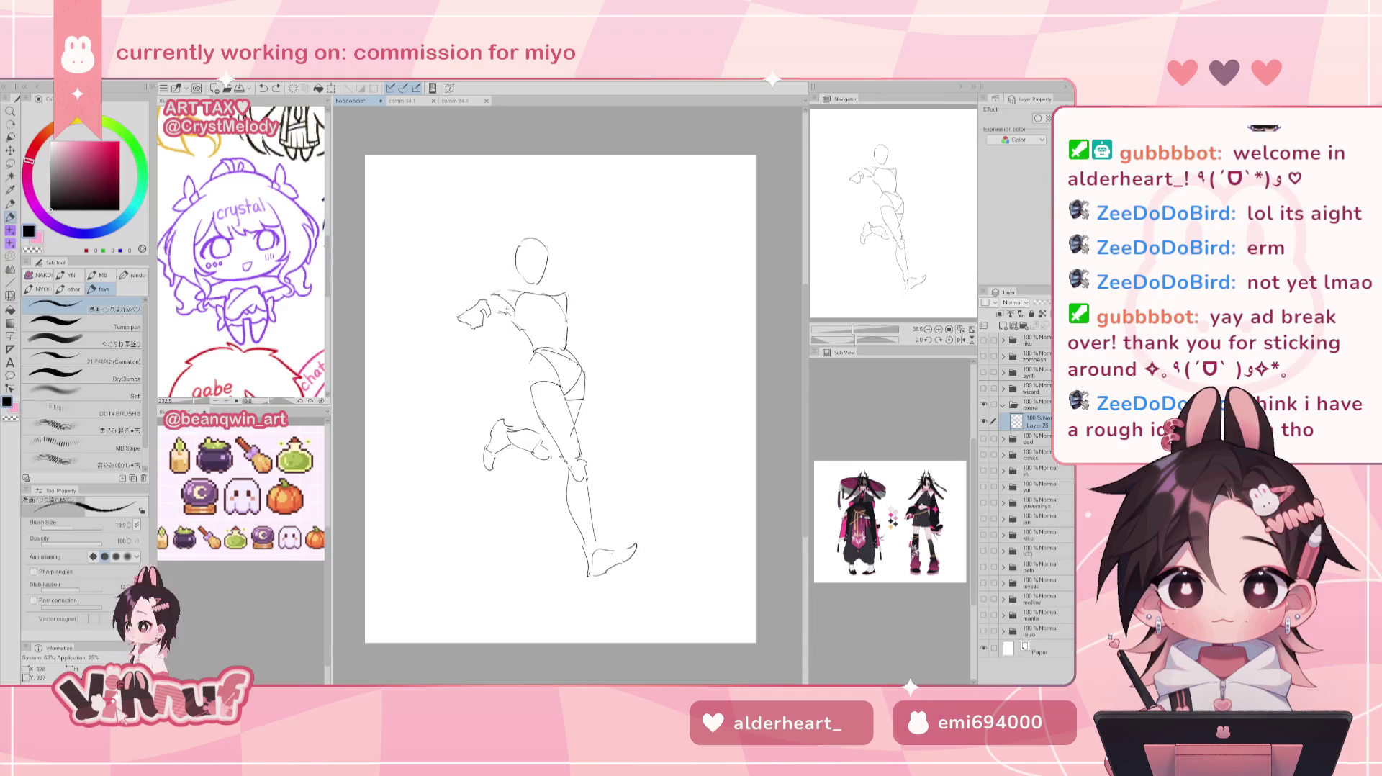
Sketch the left forearm and the right shoulder and upper-arm lines, undoing stray marks.
left_click_drag(493, 297, 514, 289)
key("ctrl+z")
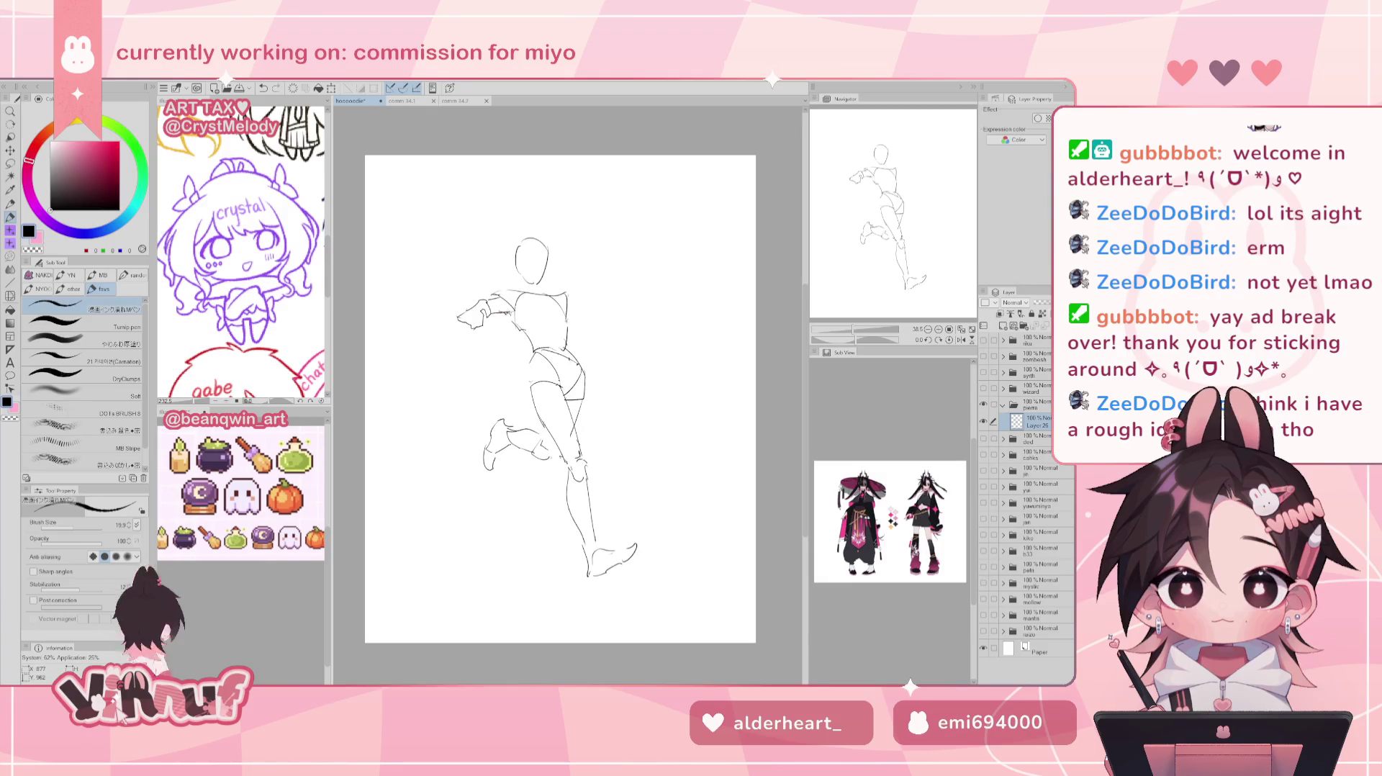
mouse_move(453, 315)
left_mouse_down()
mouse_move(478, 303)
mouse_move(464, 316)
left_mouse_up()
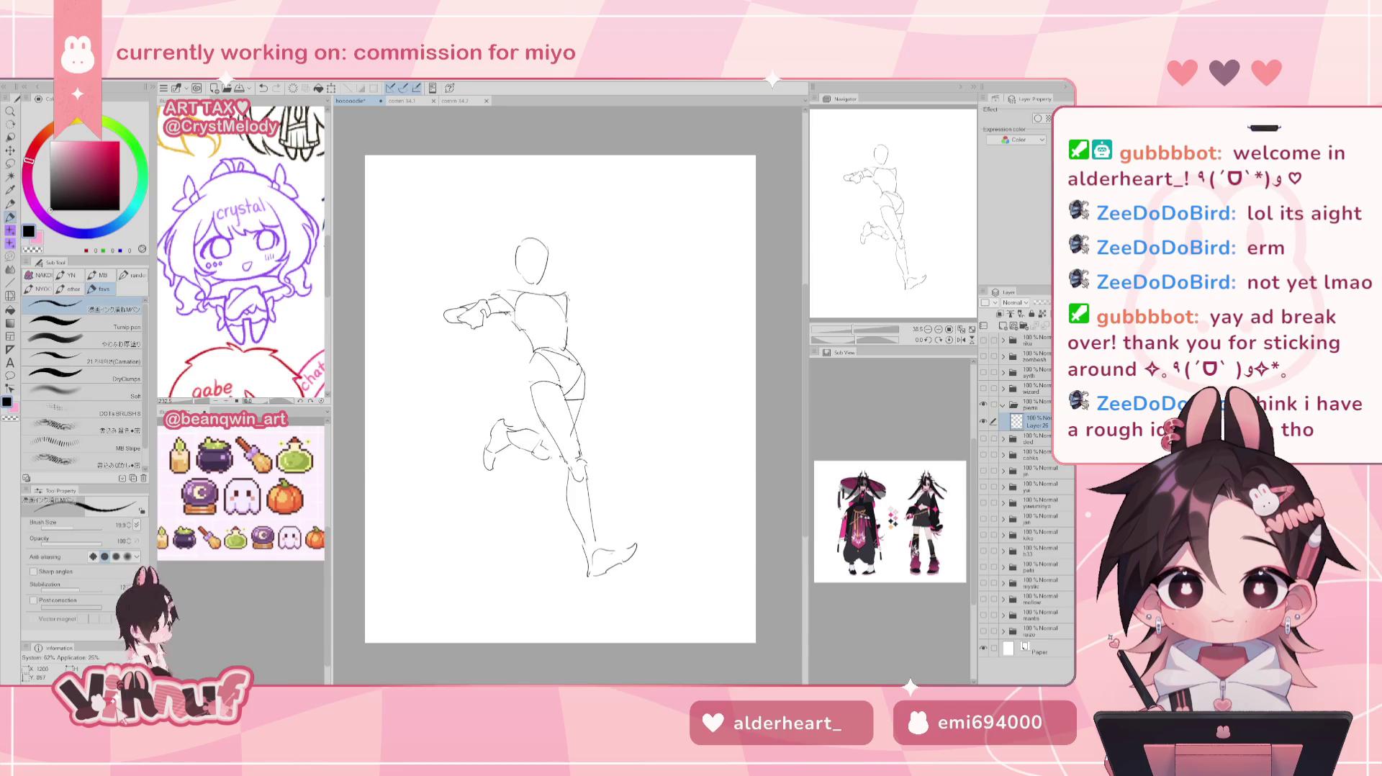
left_click_drag(571, 304, 588, 314)
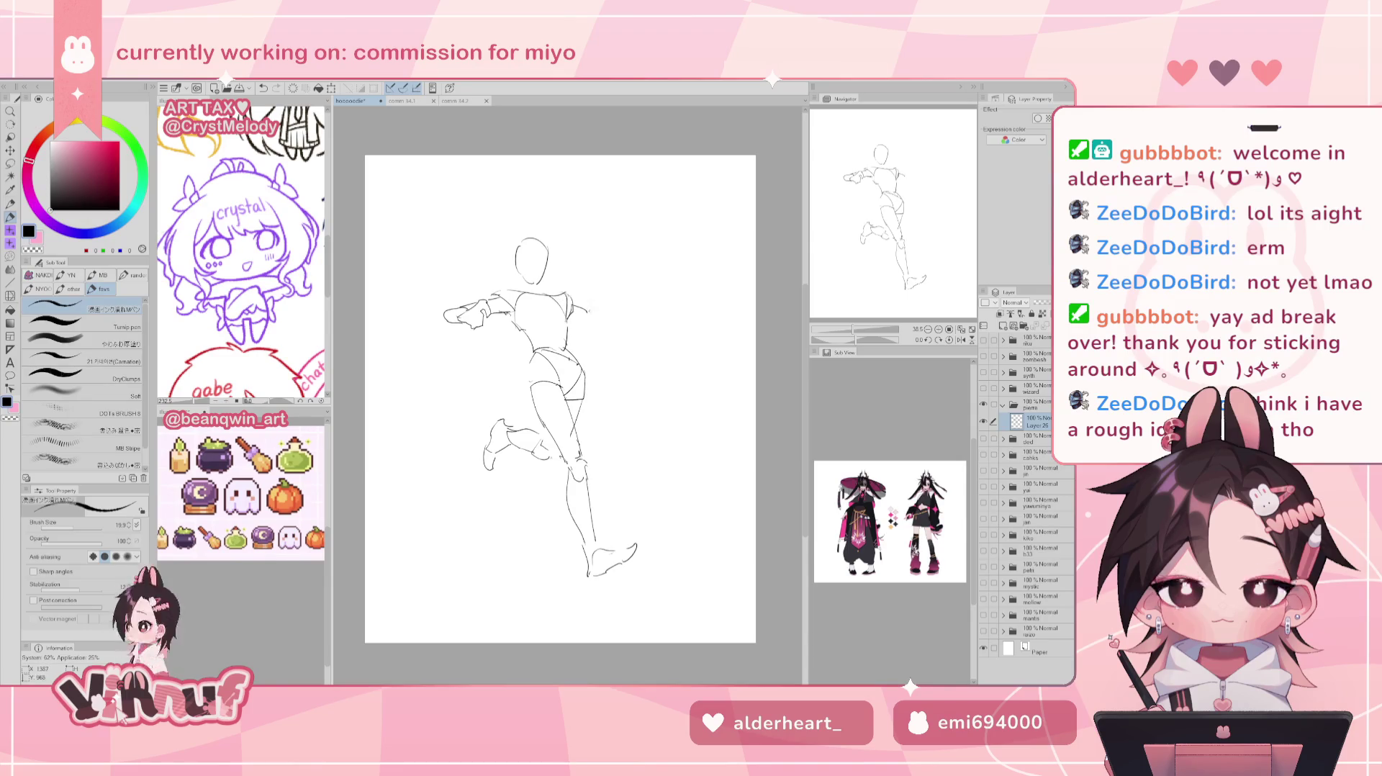
left_click_drag(571, 292, 568, 320)
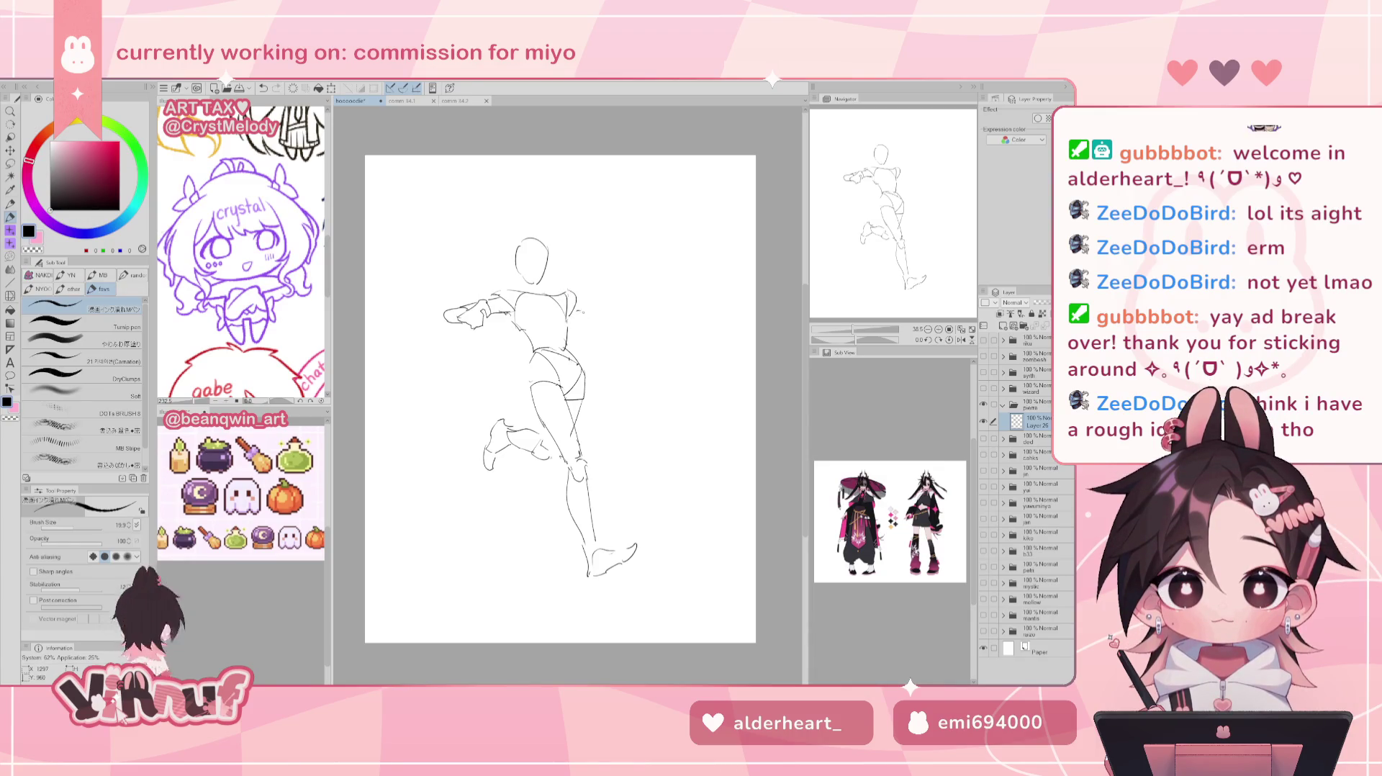
key("ctrl+z")
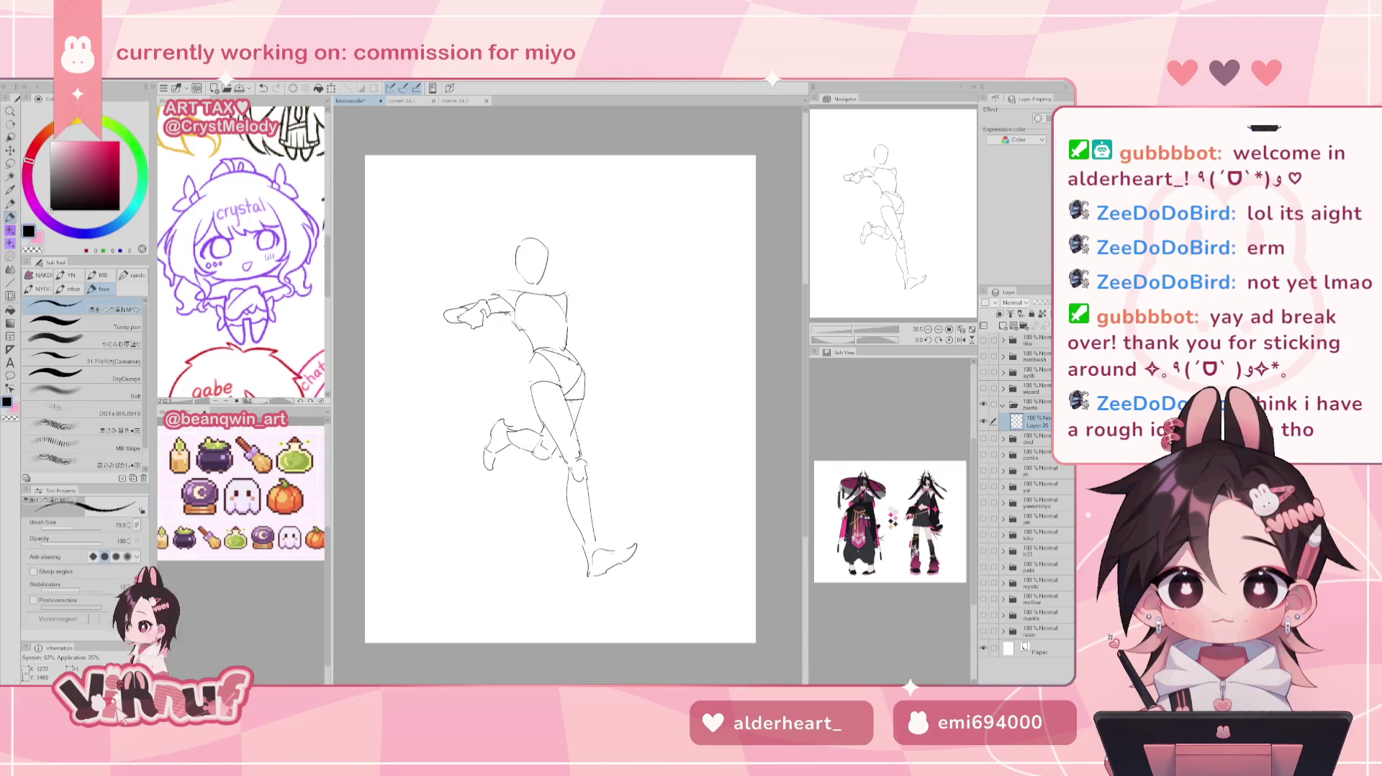
key("e")
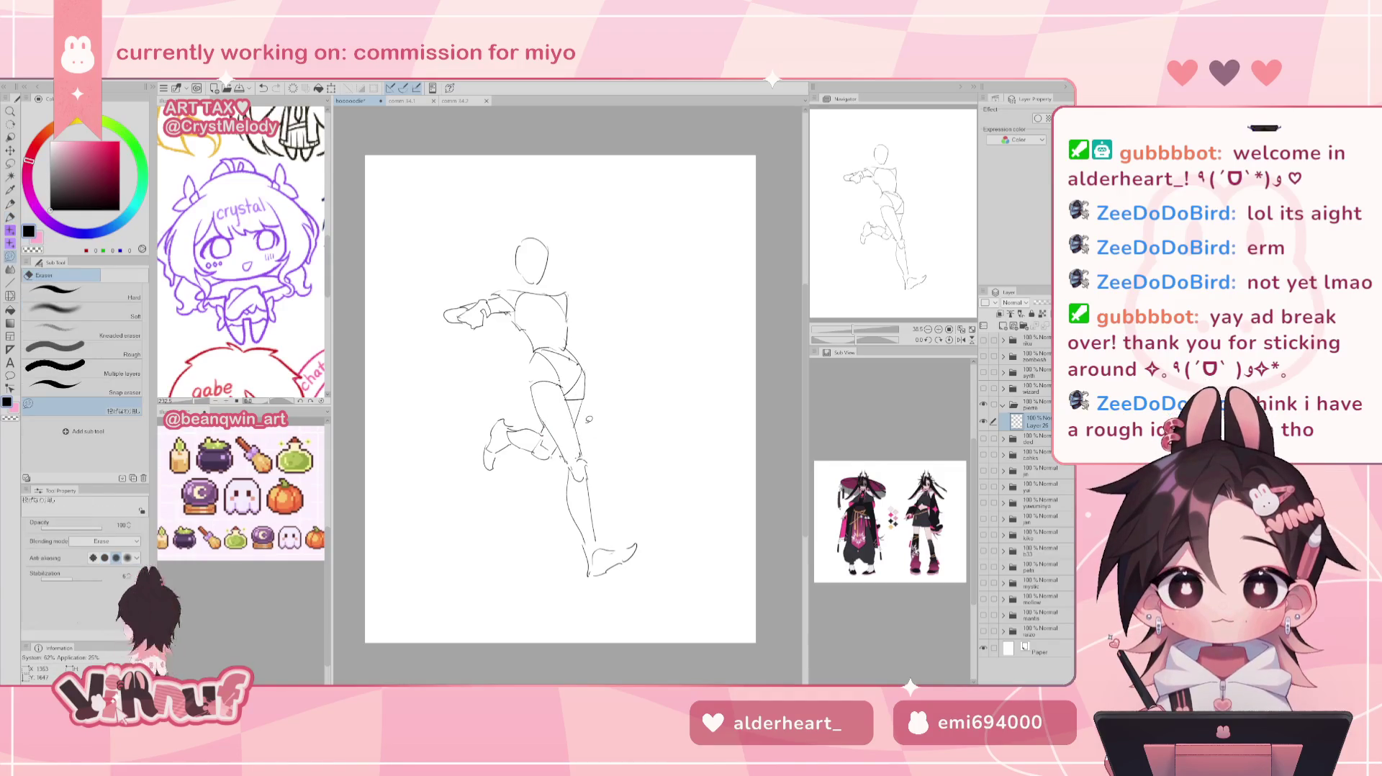
key("p")
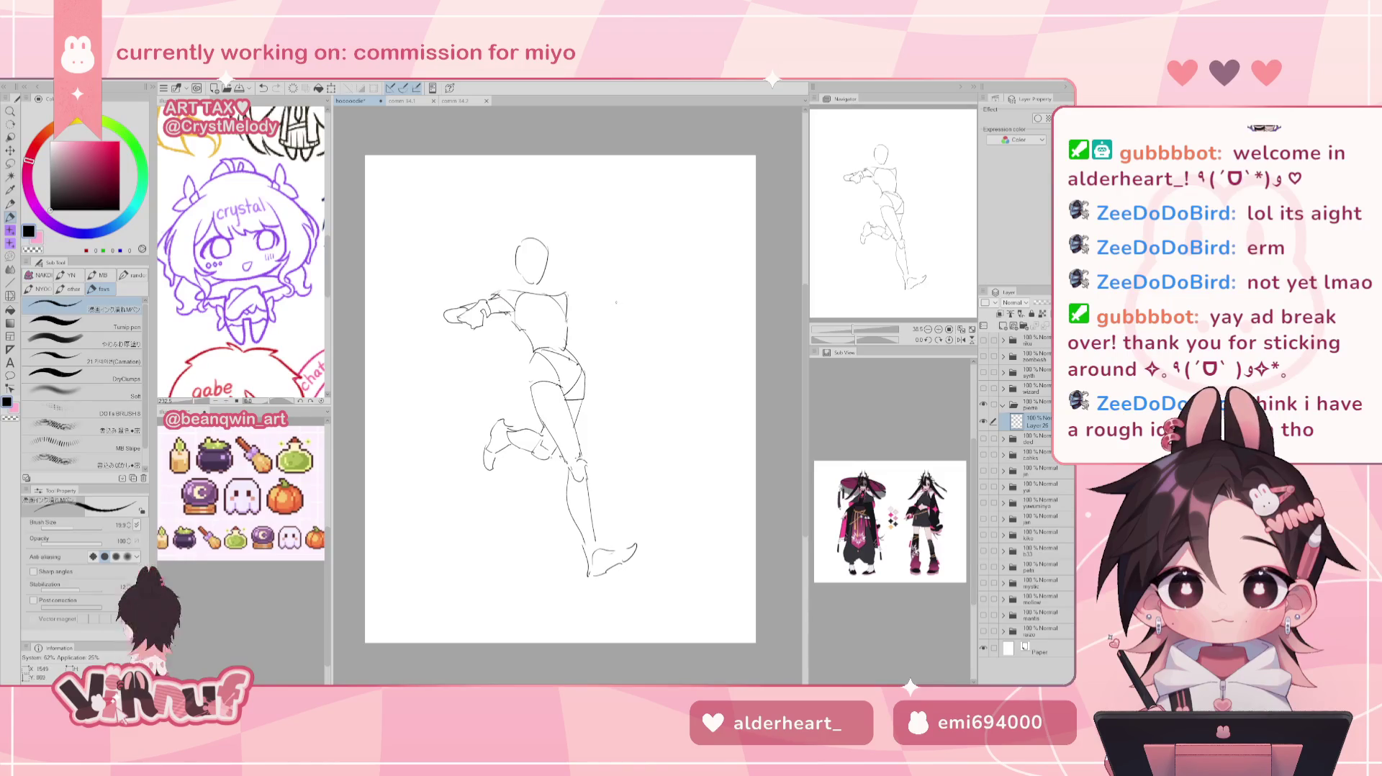
Lasso the outstretched arm and apply a transform to it.
key("m")
mouse_move(493, 306)
left_mouse_down()
mouse_move(420, 308)
mouse_move(492, 323)
left_mouse_up()
key("ctrl+t")
key("Return")
key("e")
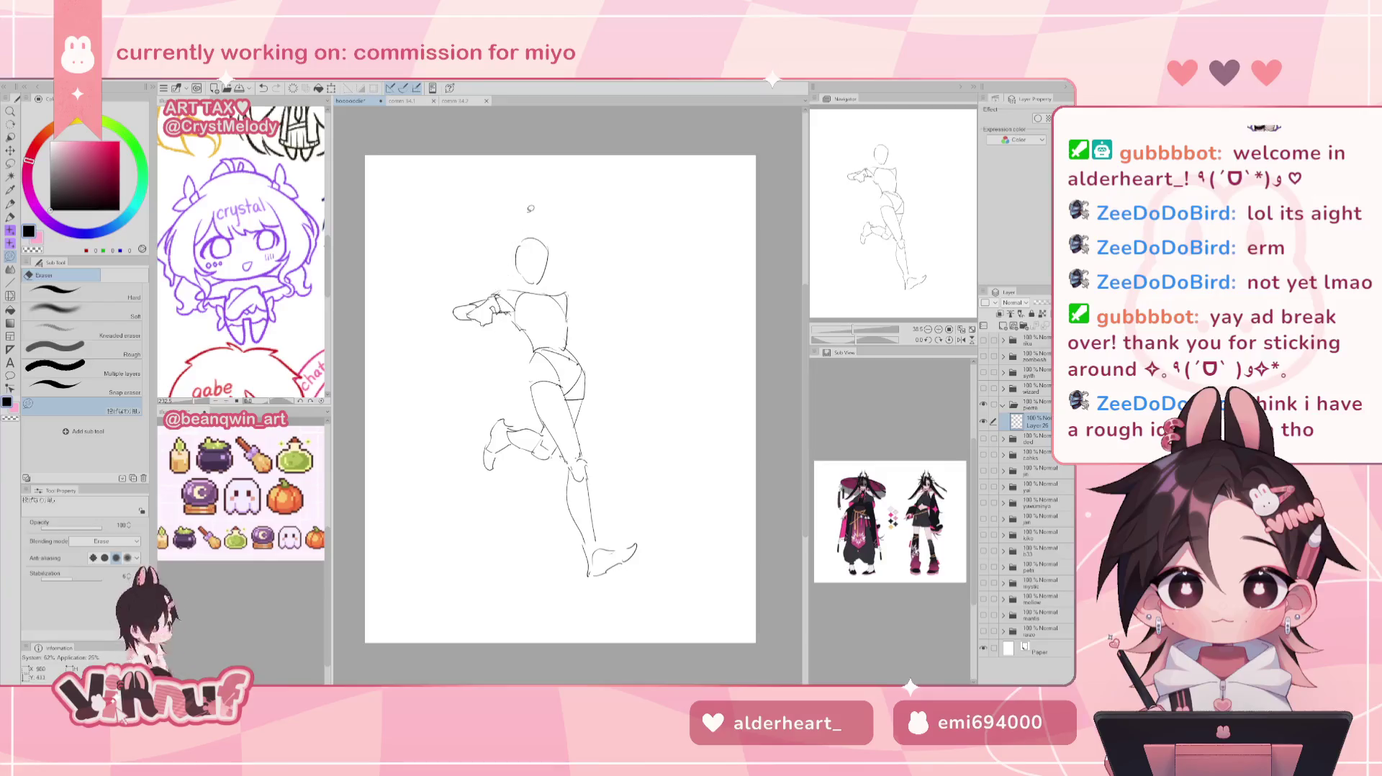
key("p")
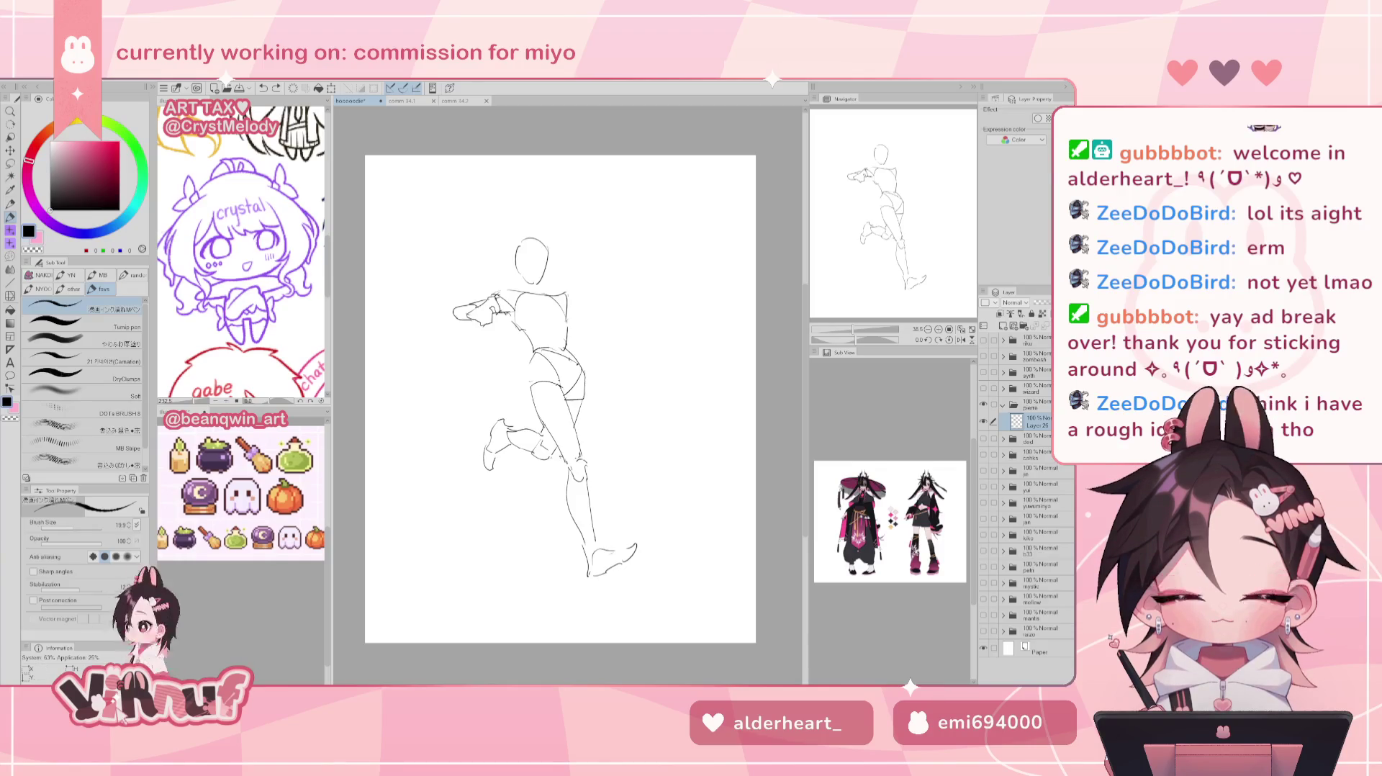
Draw a stroke on the left hip, then undo it to keep the hip clean.
left_click_drag(534, 368, 528, 400)
key("ctrl+z")
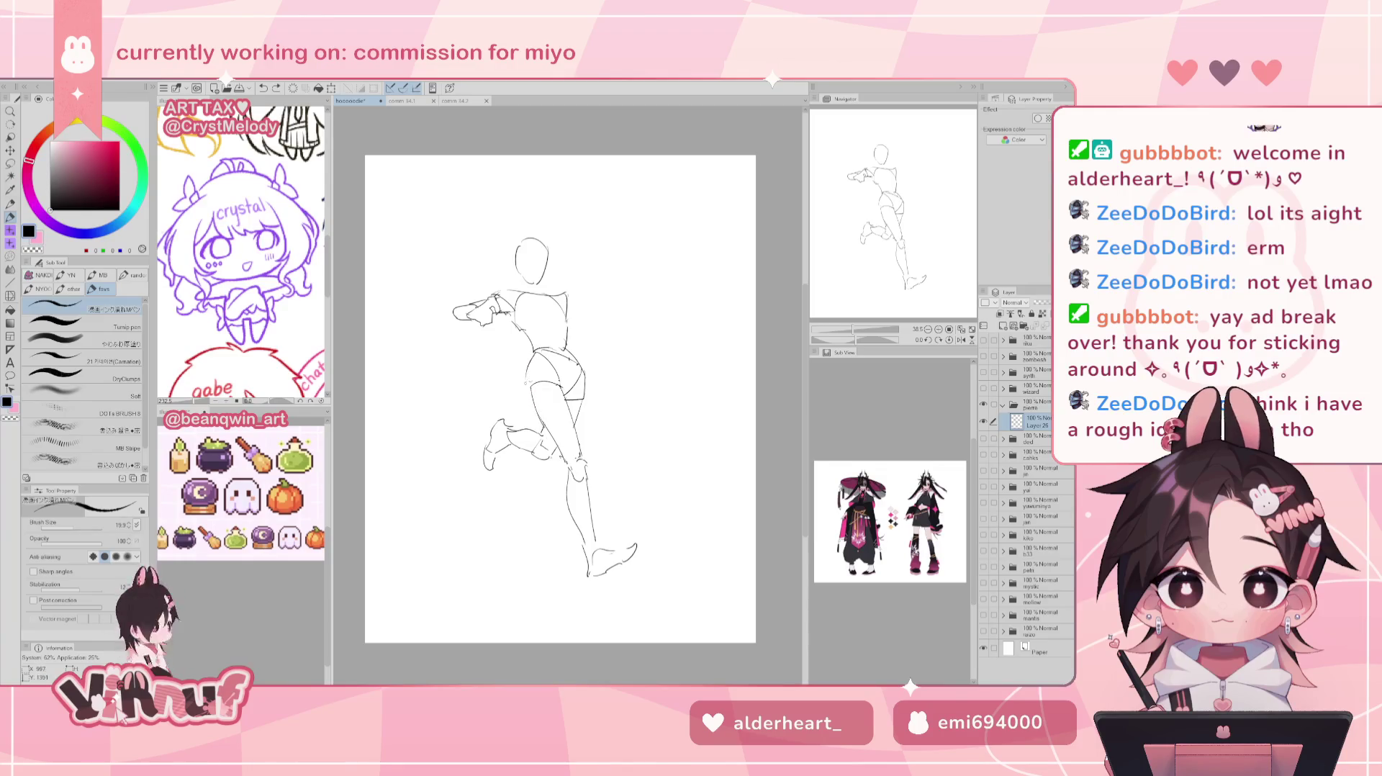
key("ctrl+z")
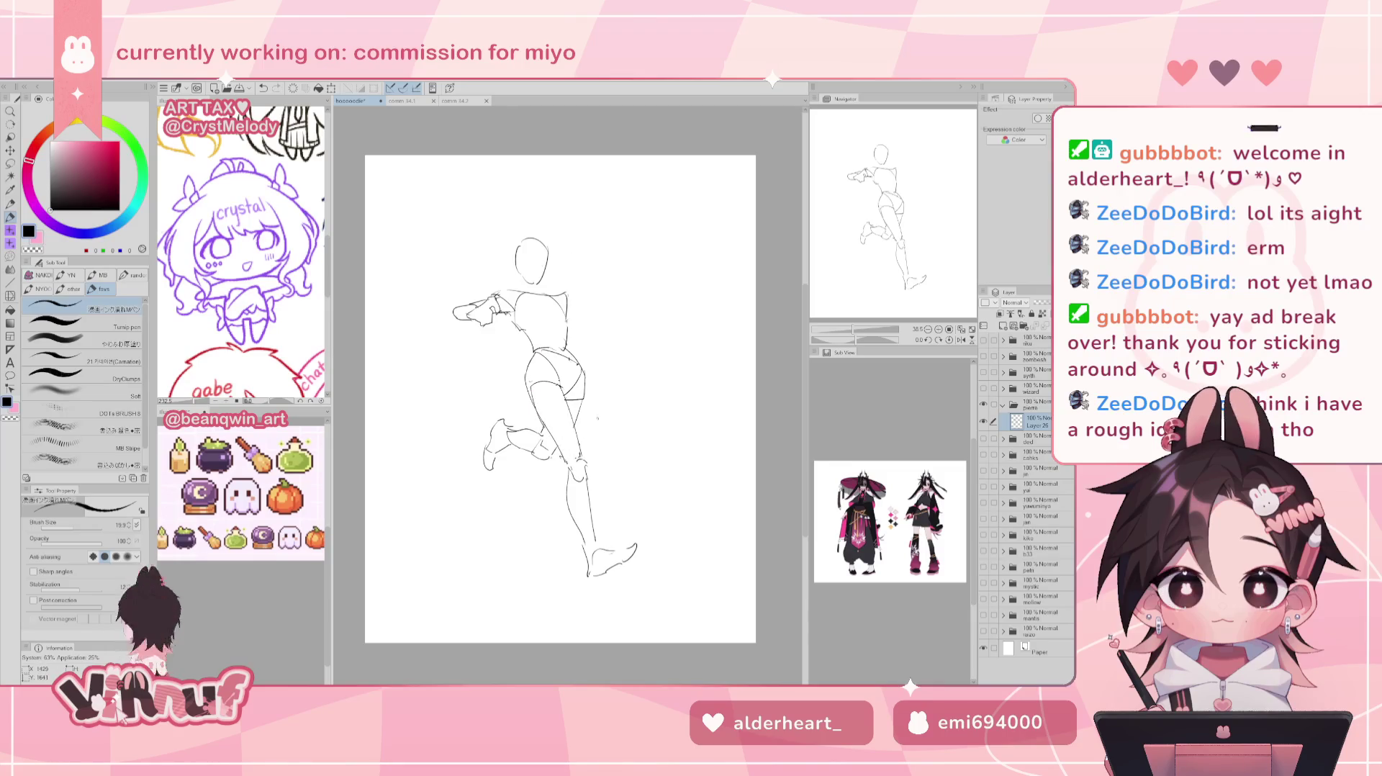
Start a freehand selection around the right hip, then clear it.
key("m")
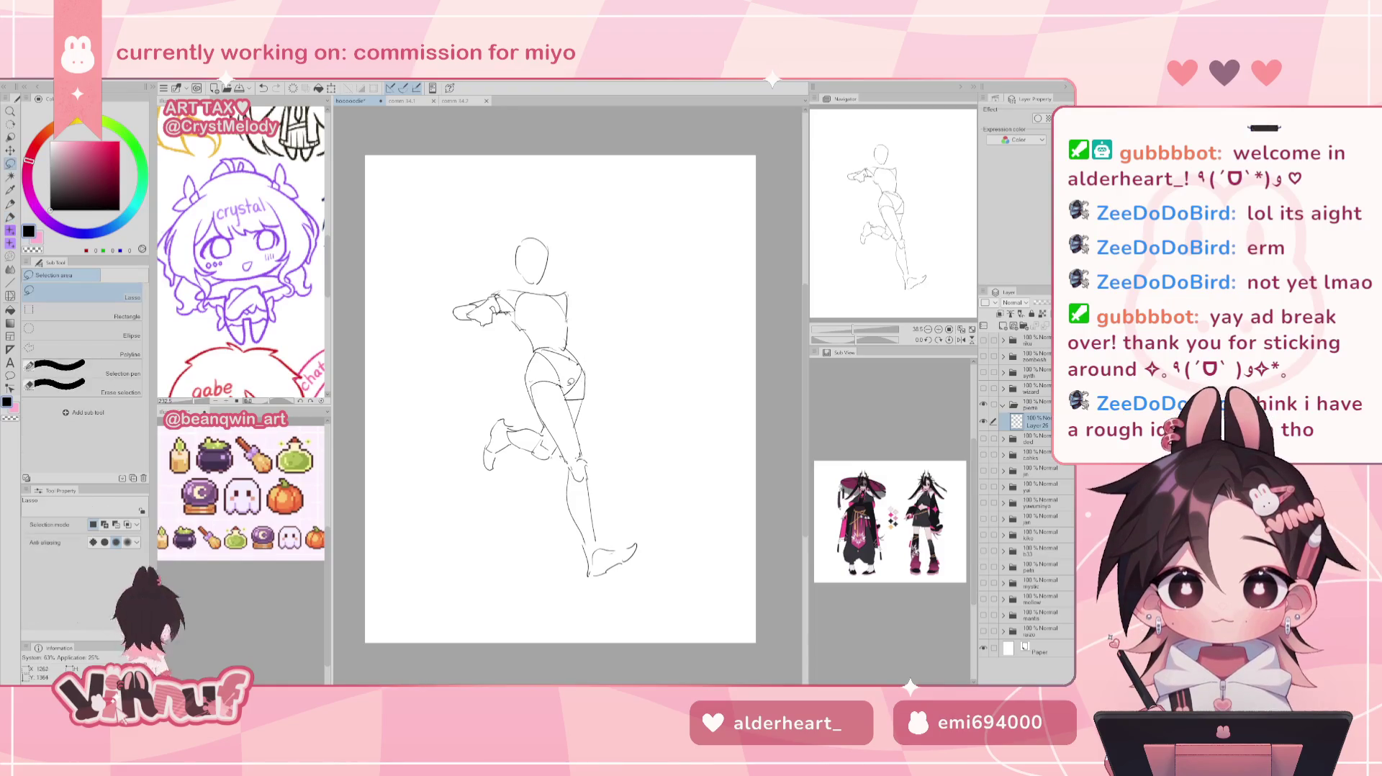
mouse_move(577, 438)
left_mouse_down()
mouse_move(598, 372)
mouse_move(610, 437)
left_mouse_up()
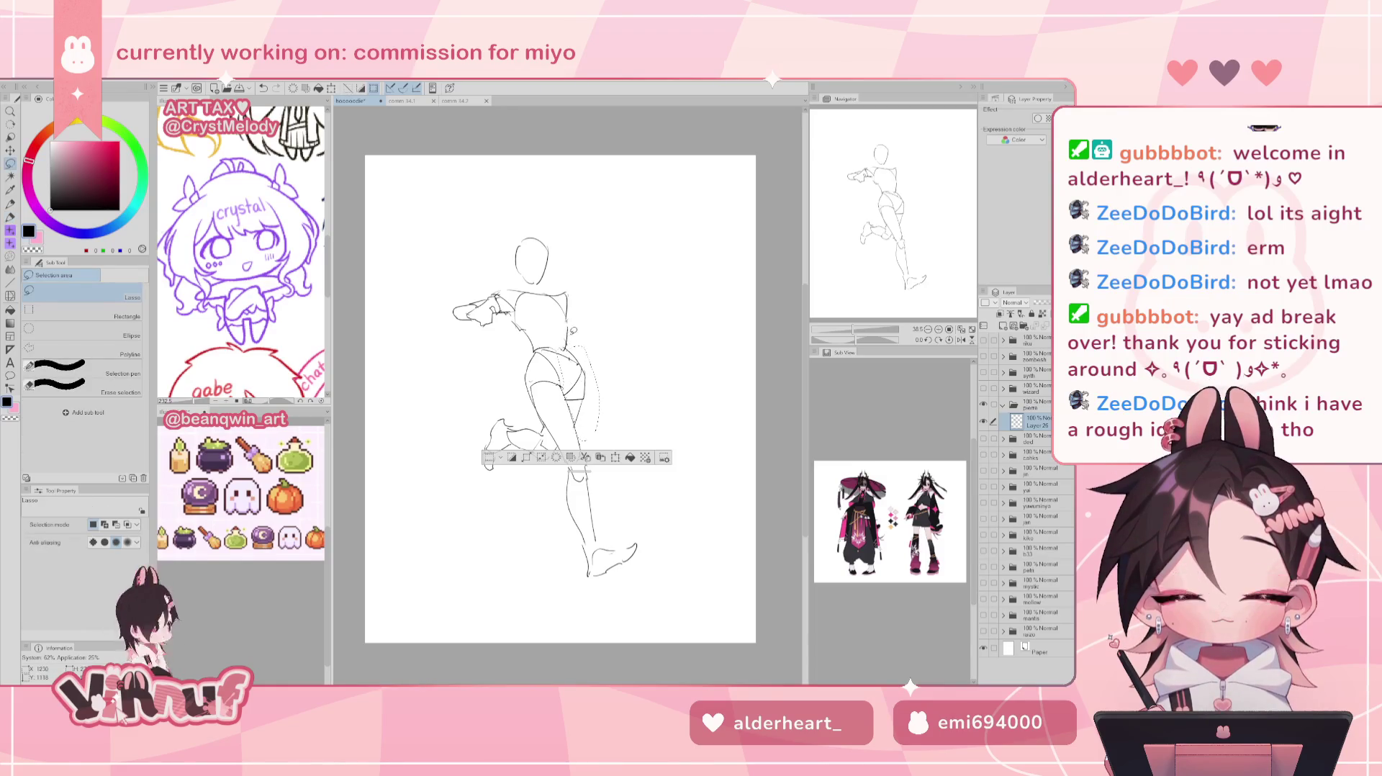
key("ctrl+d")
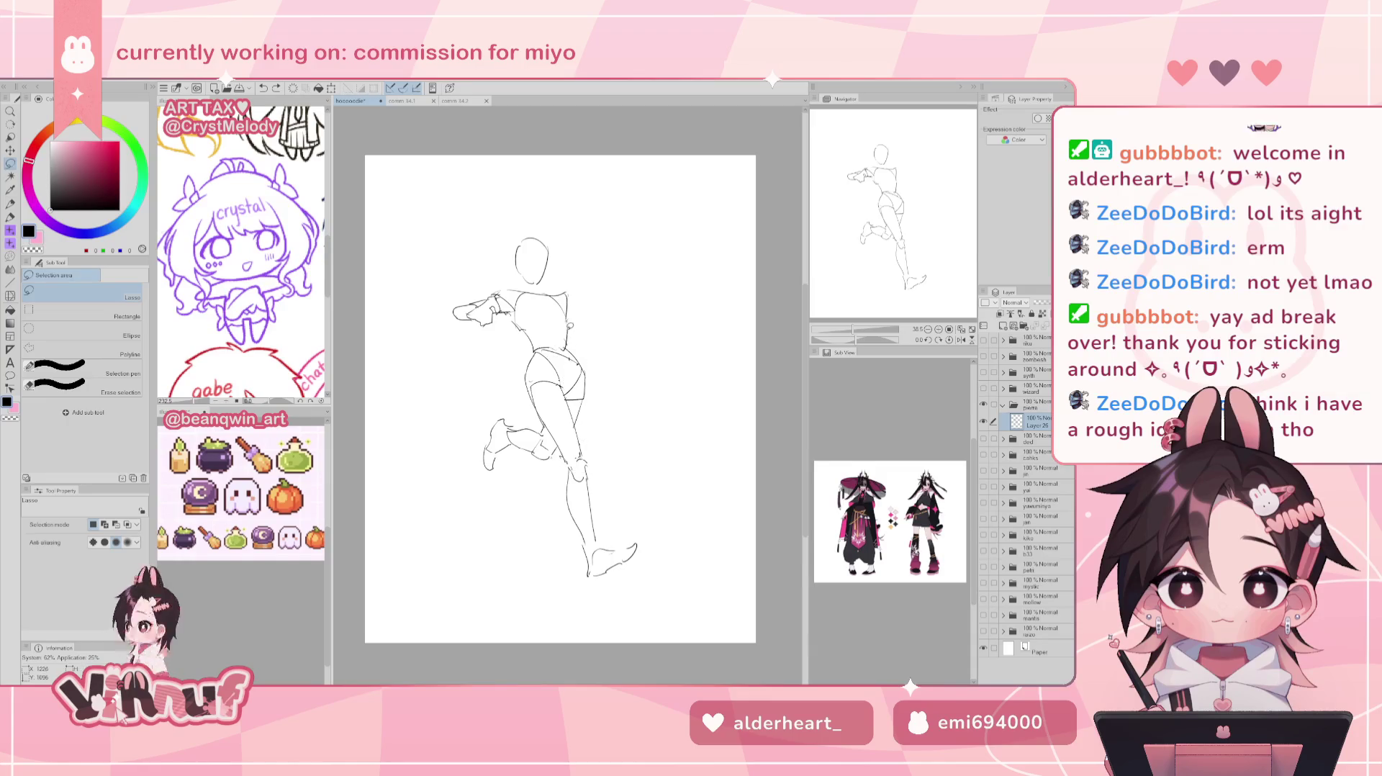
key("e")
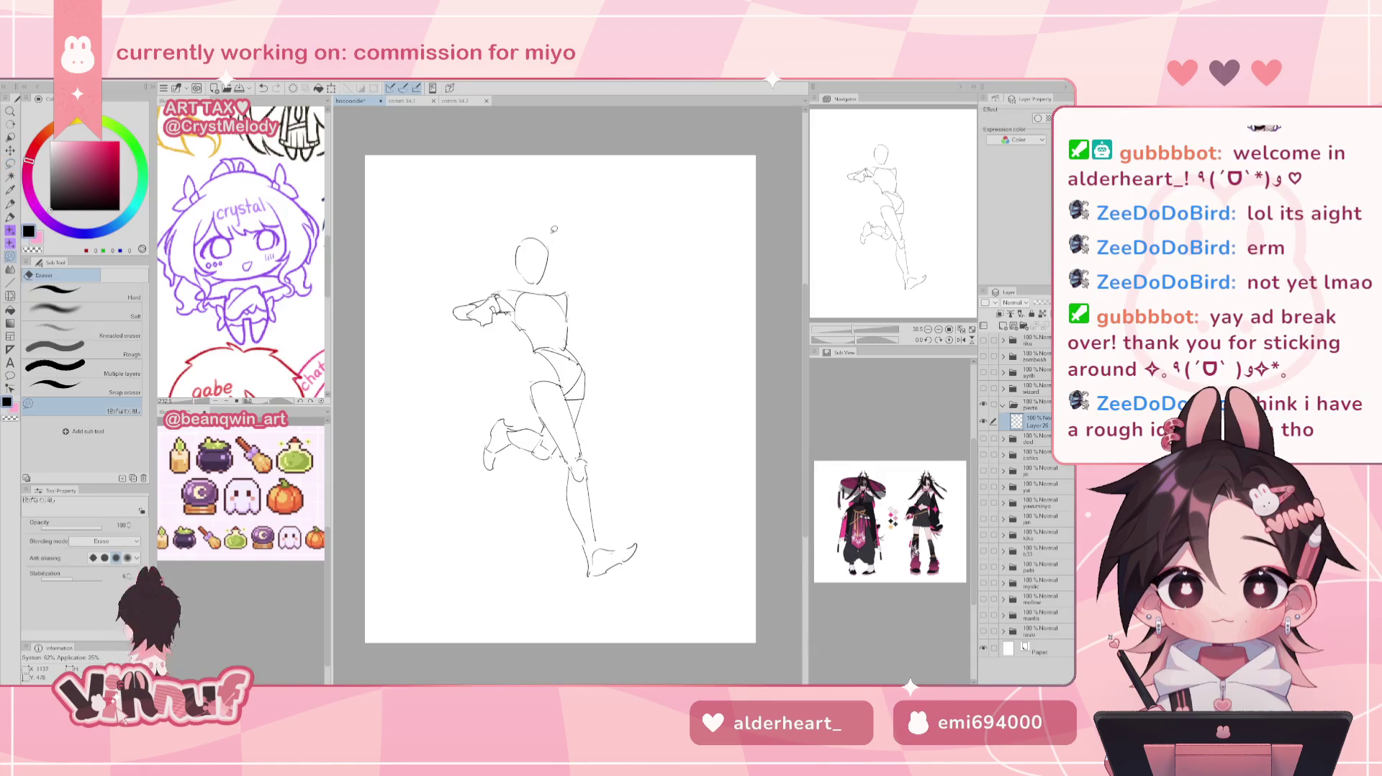
key("p")
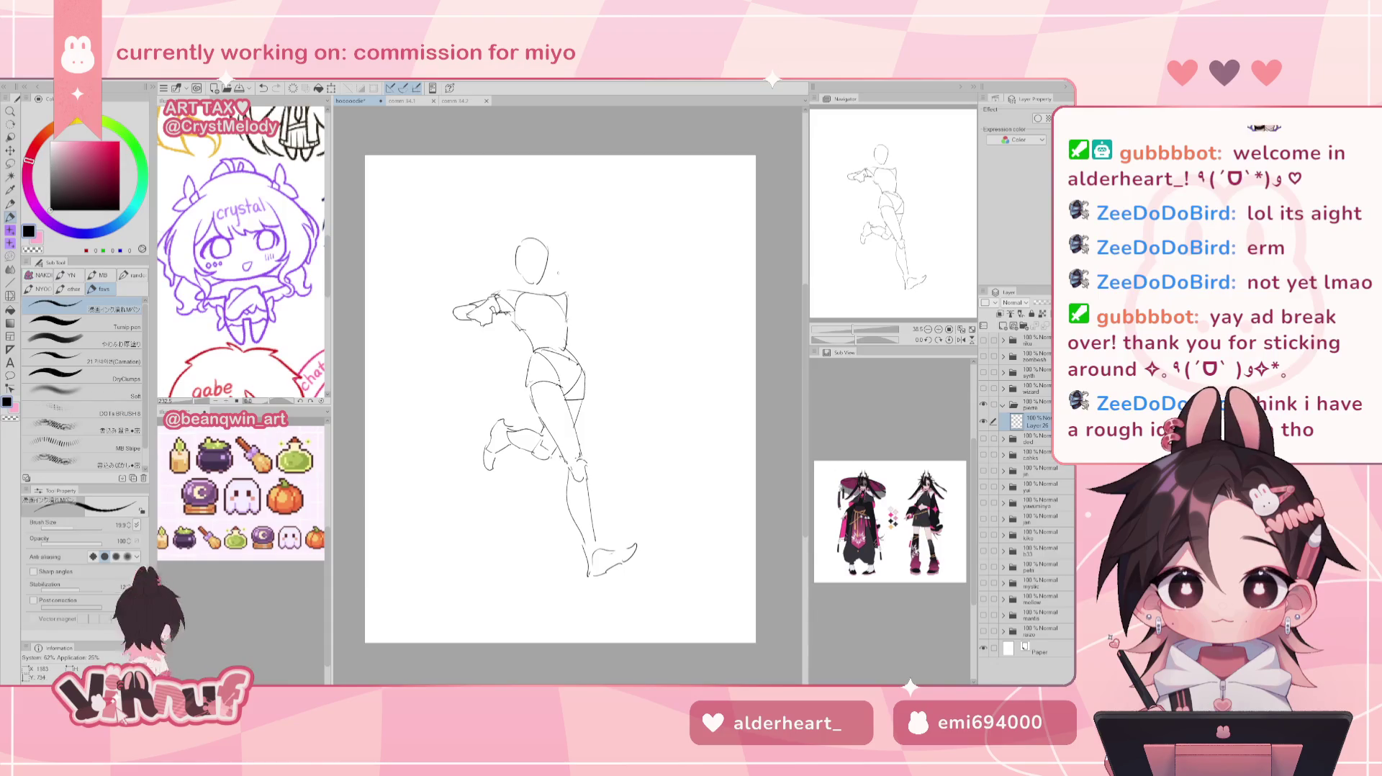
Select the right thigh for Liquify at brush size 712.9, then sketch a curve off the right shoulder.
key("m")
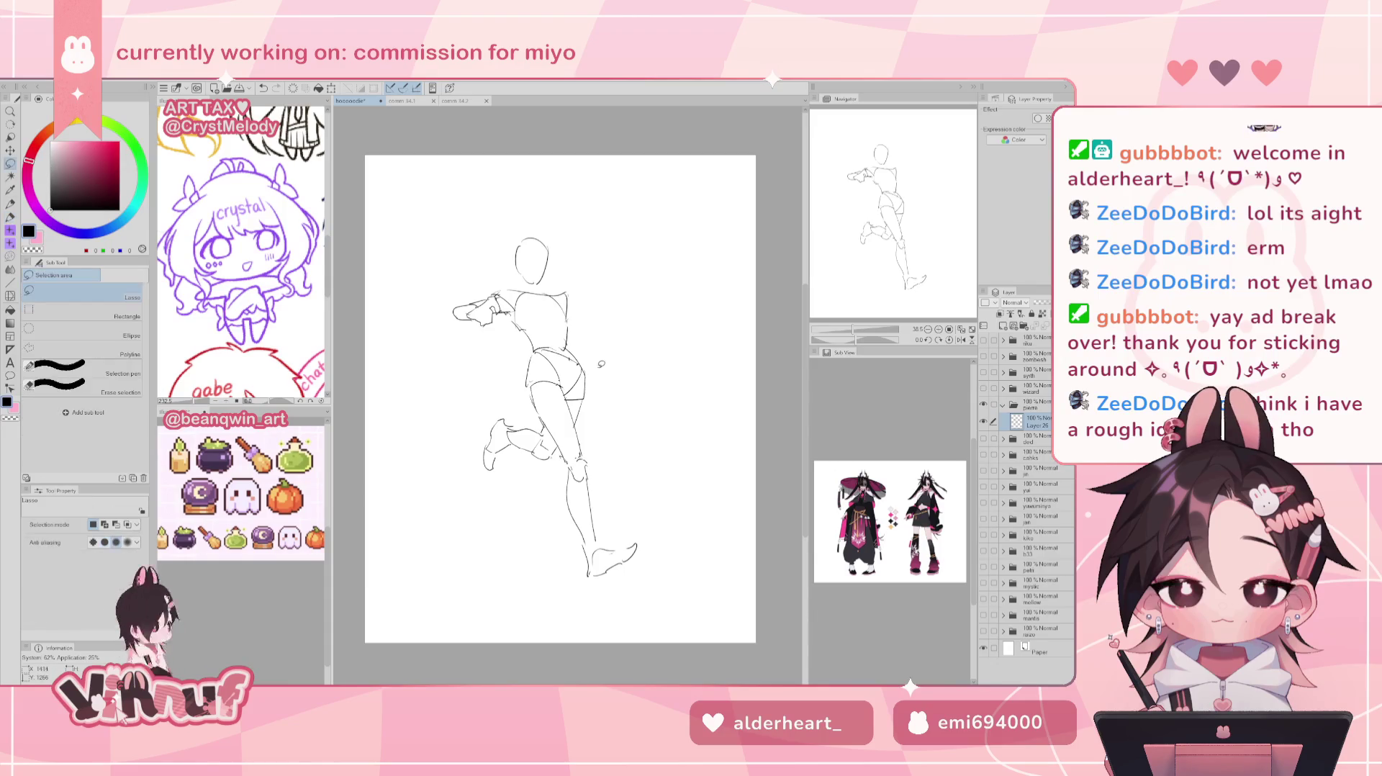
left_click_drag(603, 376, 601, 374)
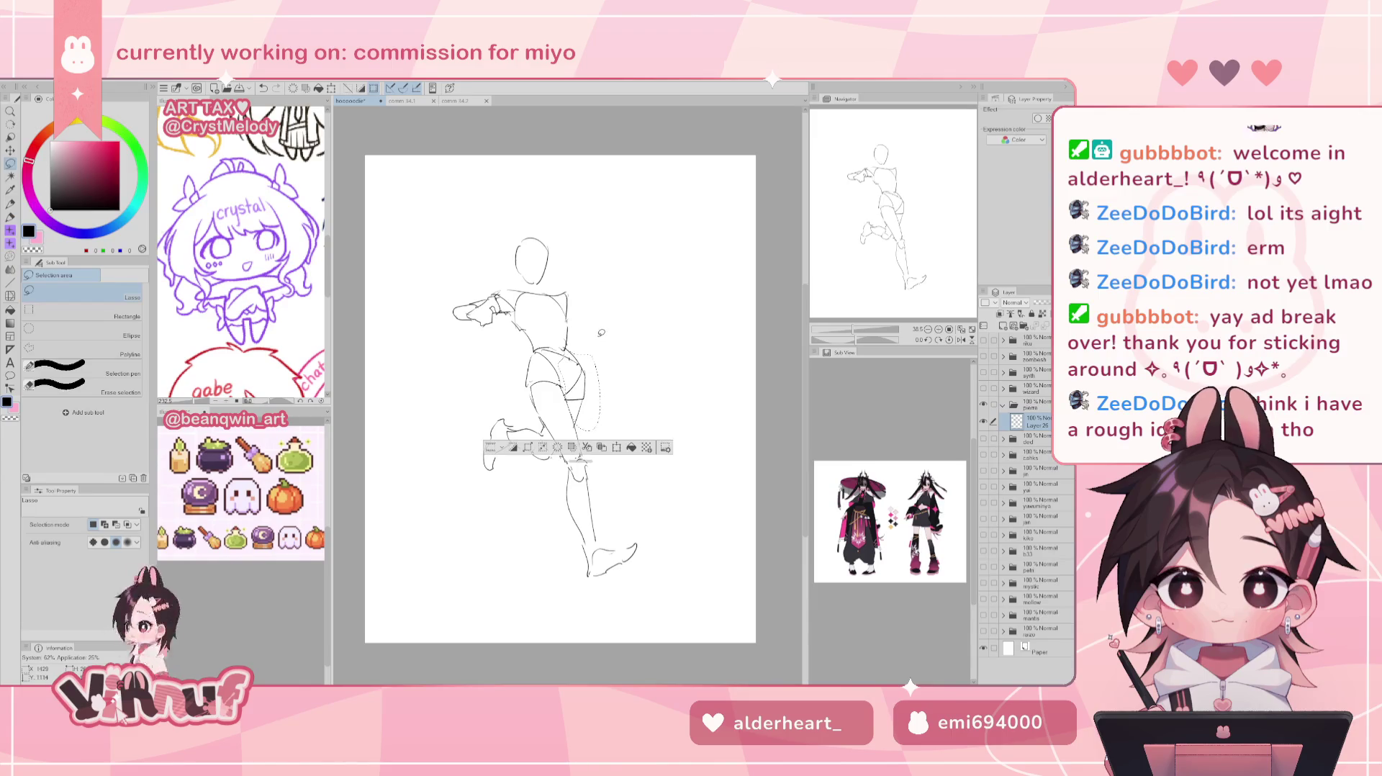
key("j")
left_click_drag(631, 361, 631, 380)
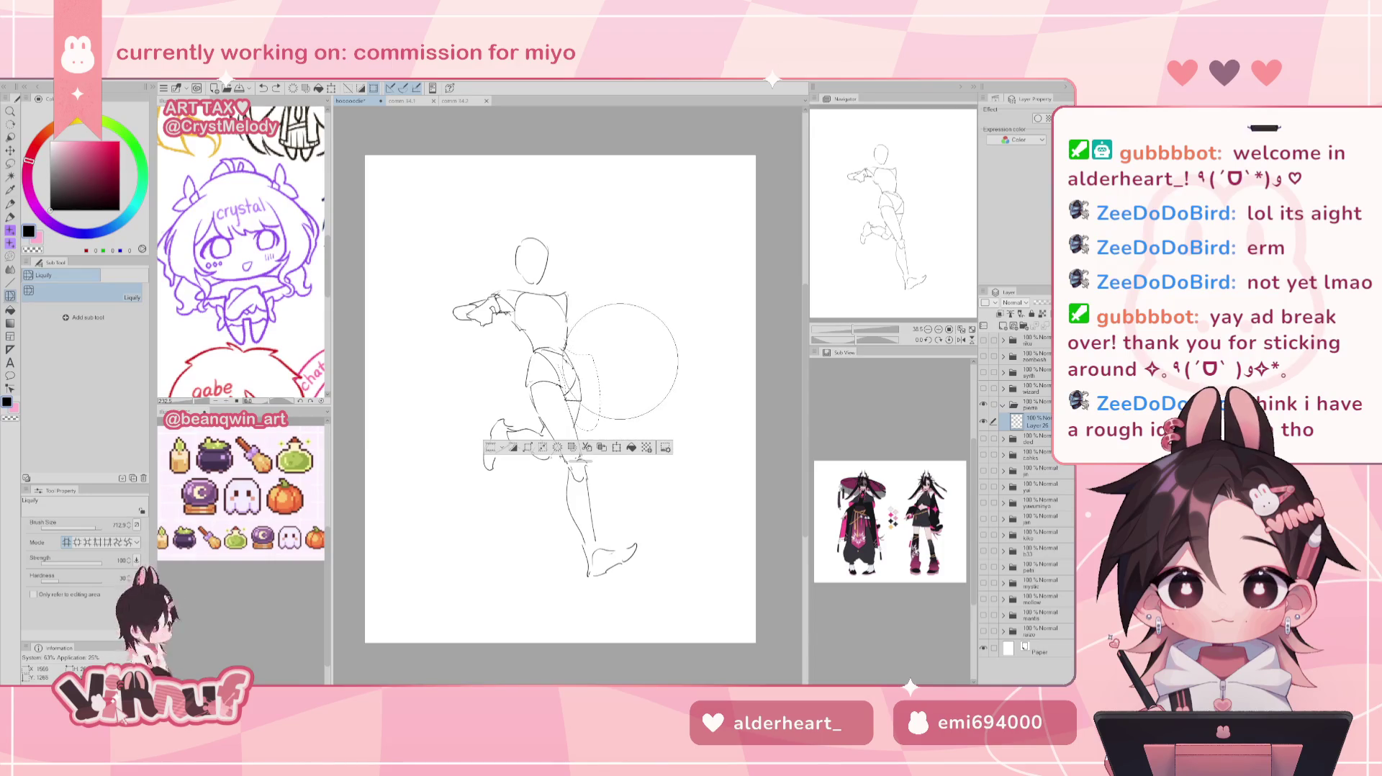
key("ctrl+d")
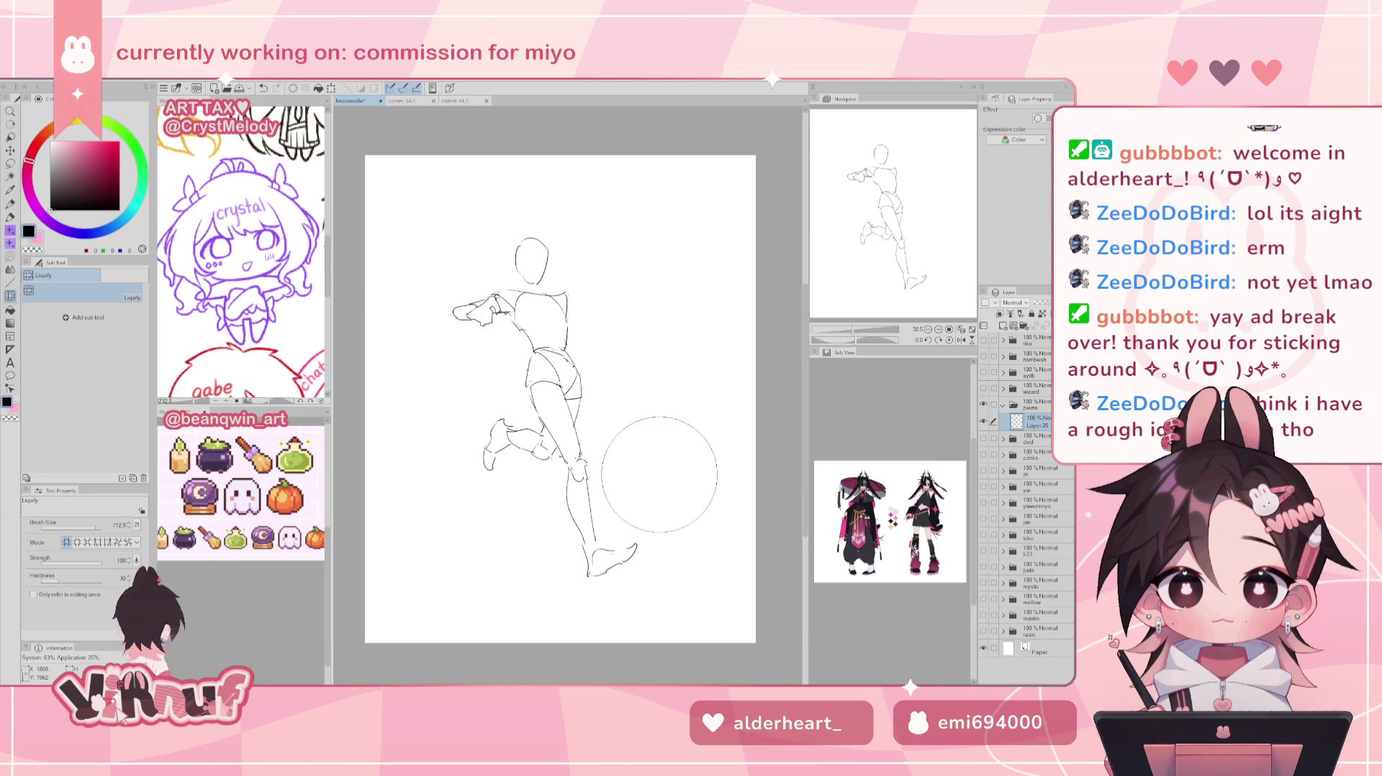
key("p")
left_click_drag(578, 306, 615, 286)
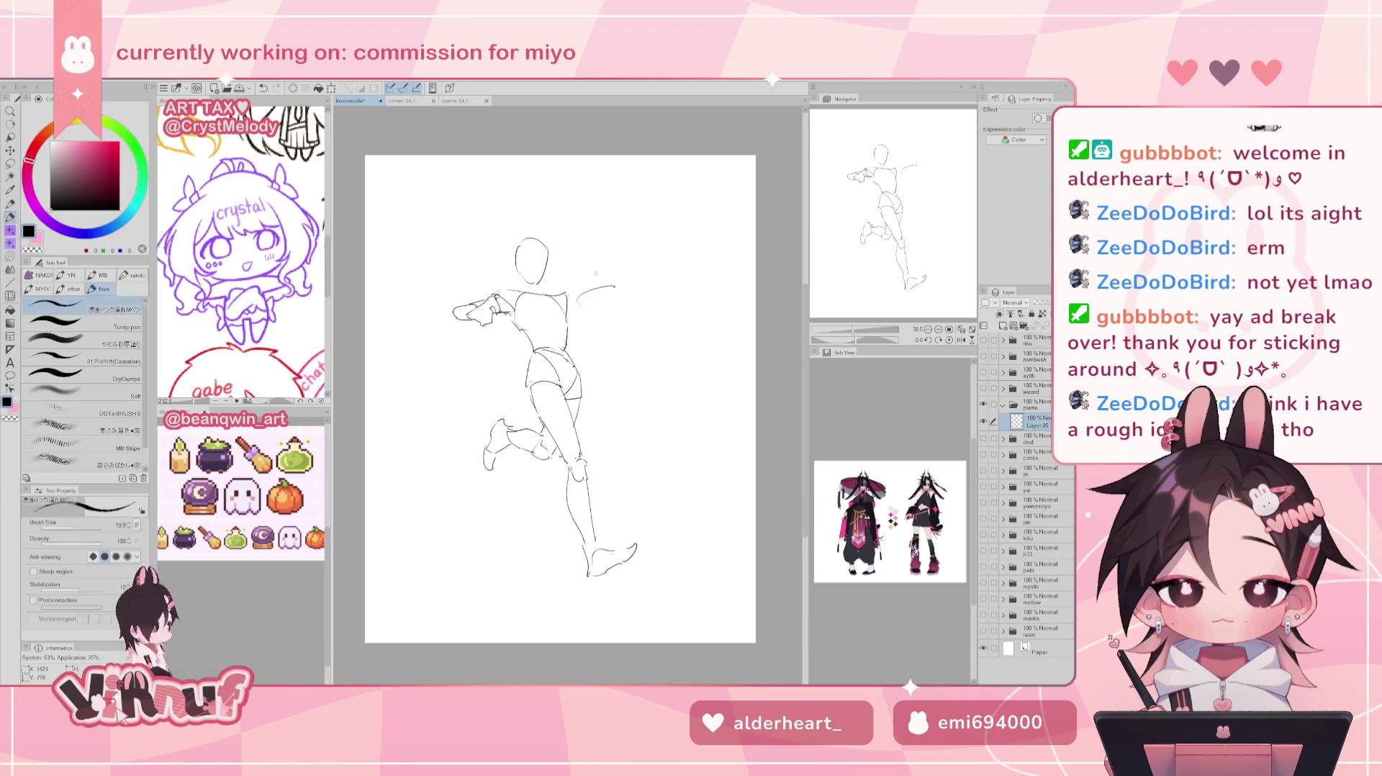
Try shoulder strokes, then begin the raised hand's curves above-right of the head.
key("ctrl+z")
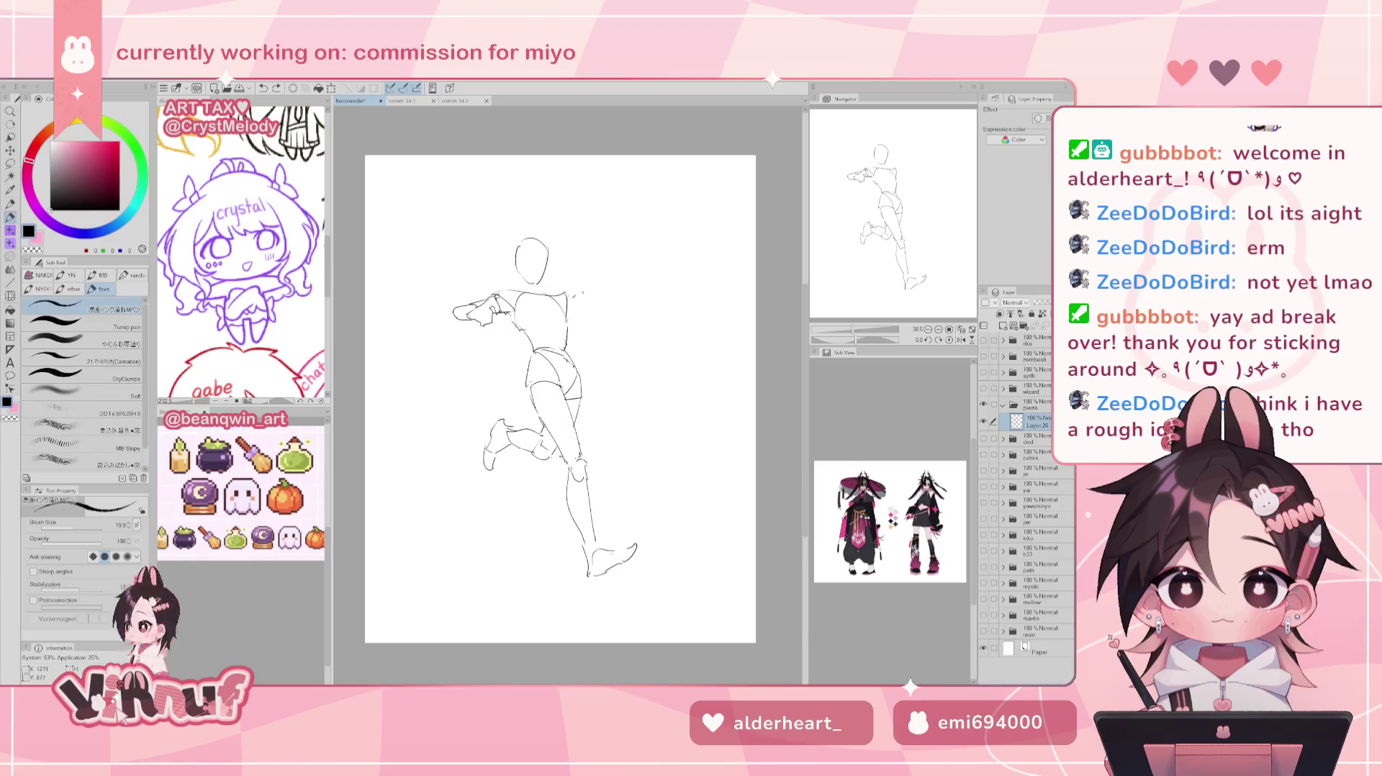
mouse_move(567, 314)
left_mouse_down()
mouse_move(597, 295)
mouse_move(575, 295)
mouse_move(590, 285)
left_mouse_up()
key("ctrl+z")
key("ctrl+z")
key("ctrl+z")
left_click_drag(557, 237, 568, 258)
key("ctrl+z")
key("ctrl+z")
key("ctrl+z")
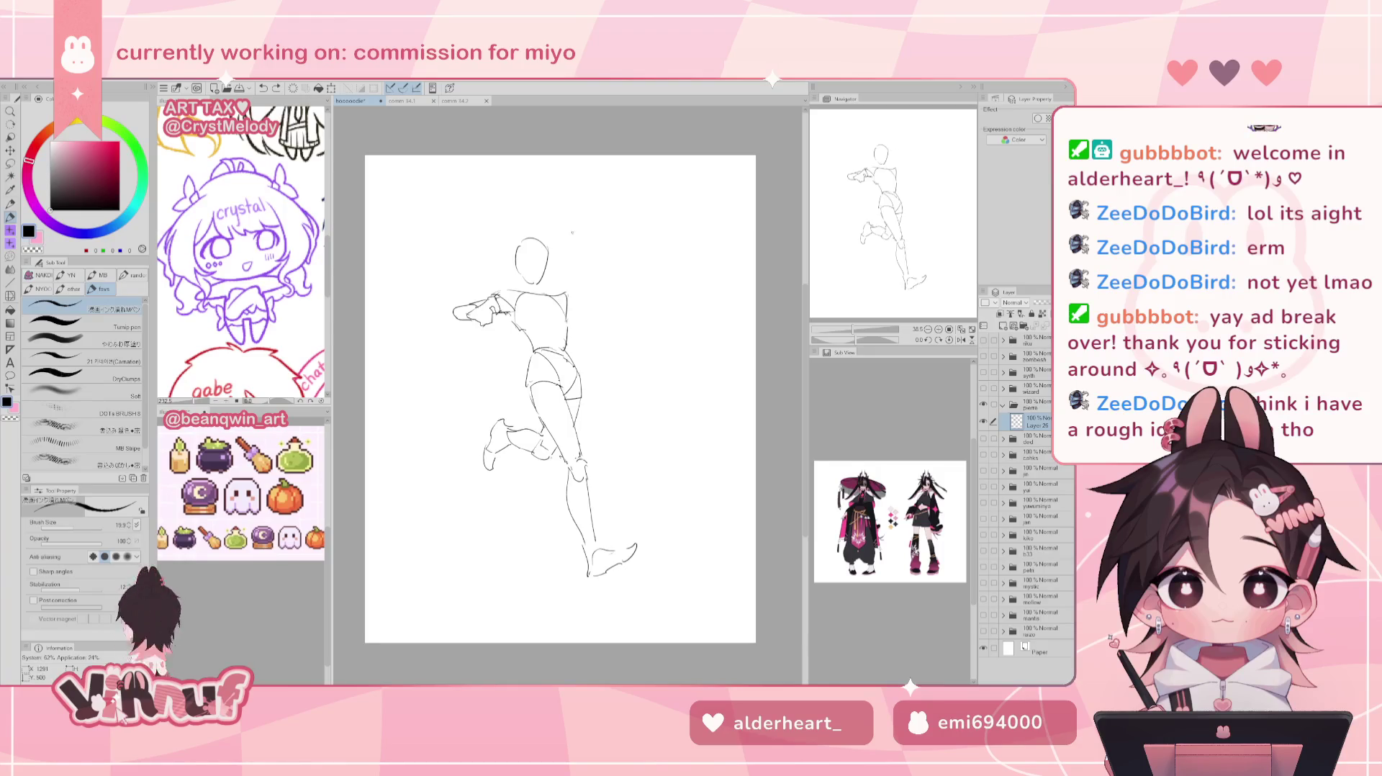
left_click_drag(583, 236, 578, 250)
key("ctrl+z")
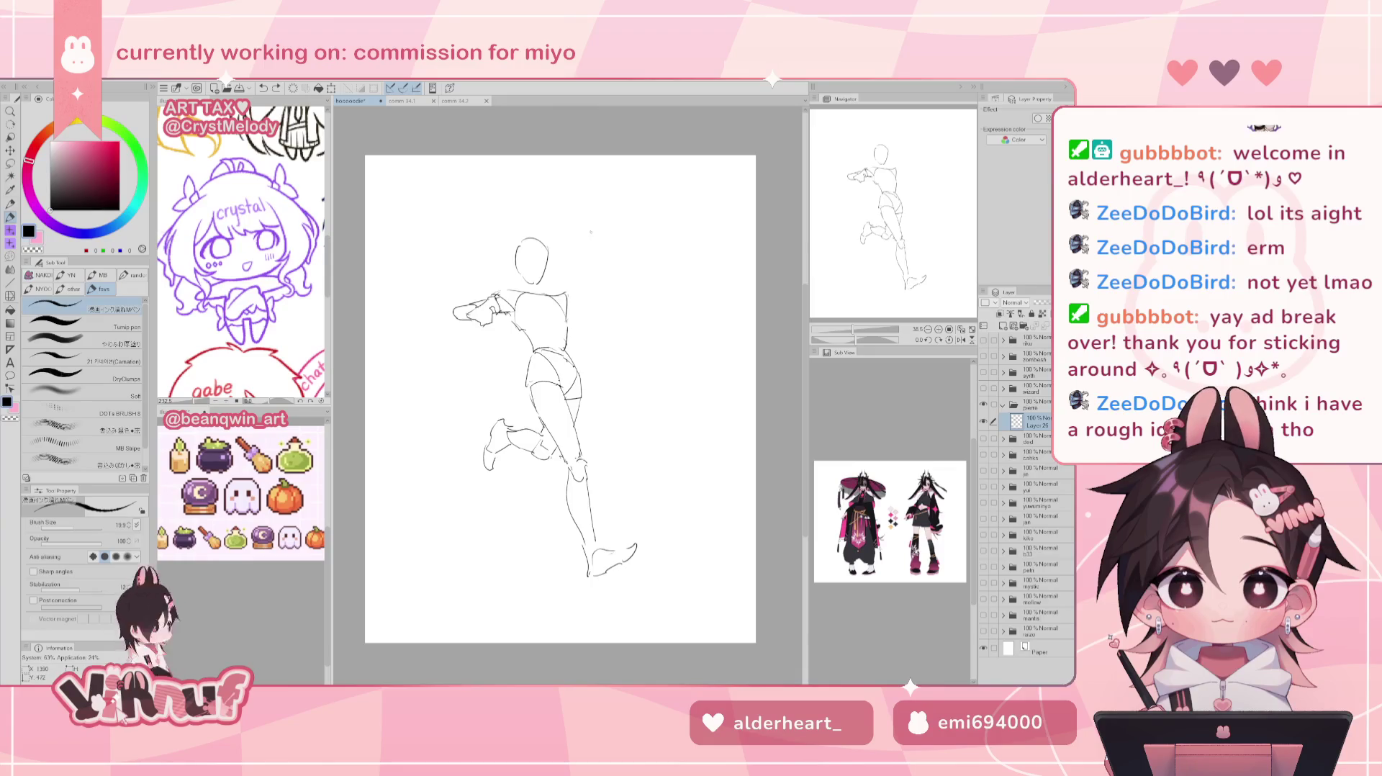
left_click_drag(589, 208, 591, 210)
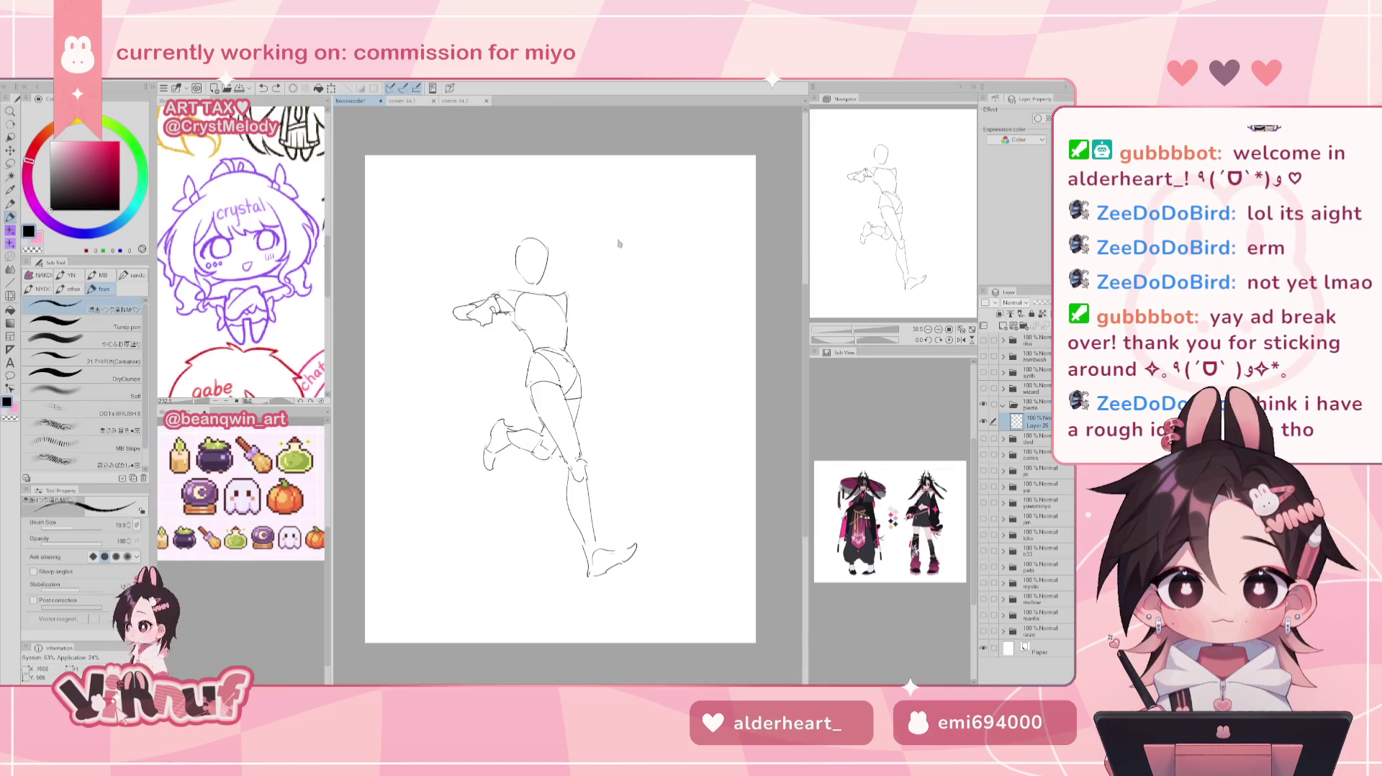
left_click_drag(593, 220, 605, 232)
key("ctrl+z")
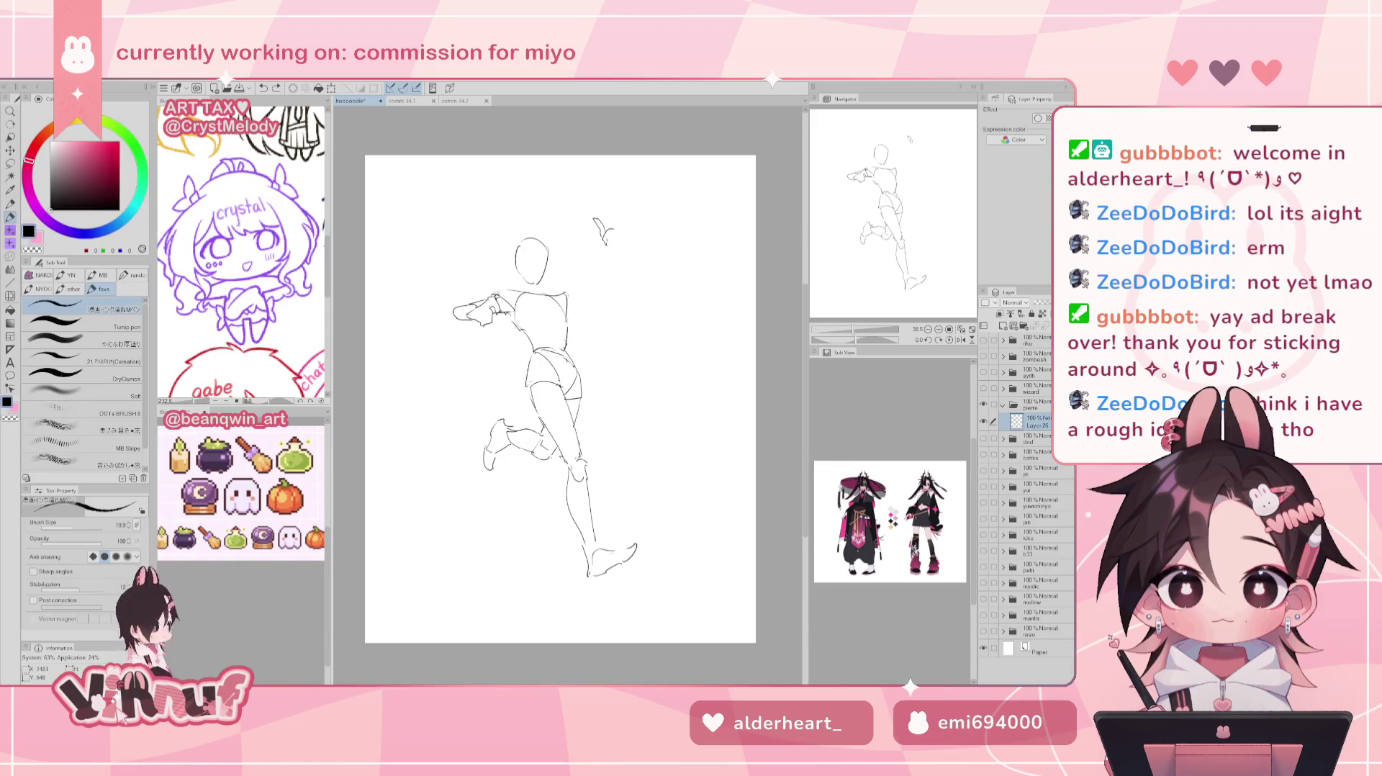
key("ctrl+z")
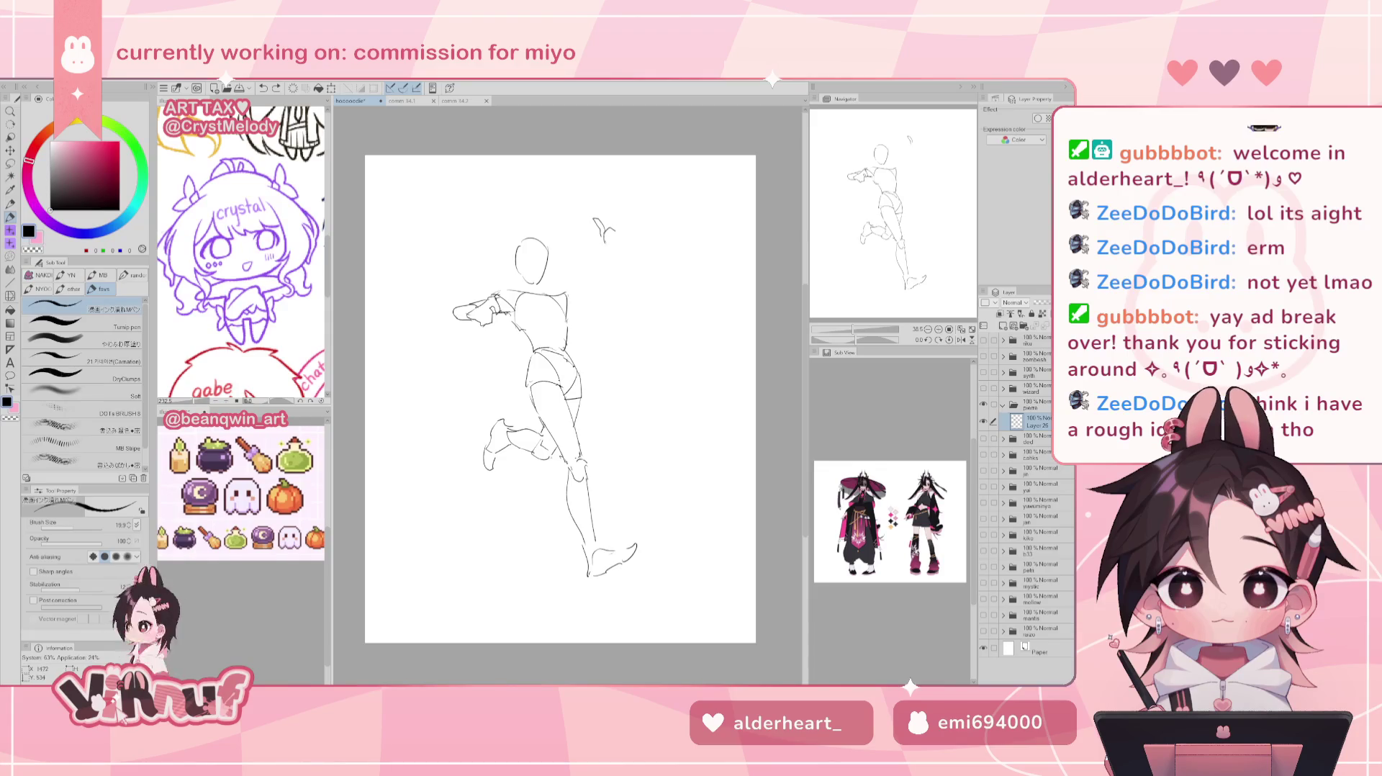
key("ctrl+z")
key("ctrl+z")
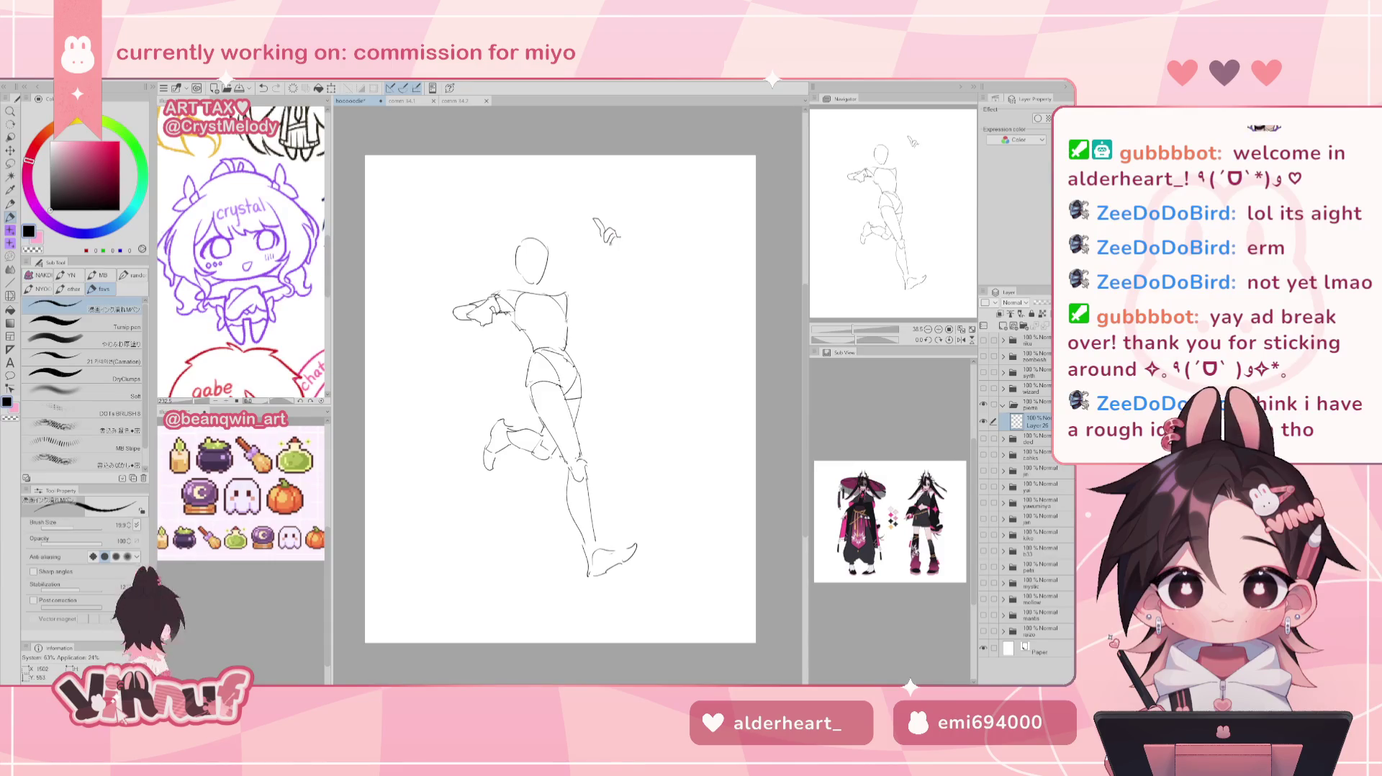
key("ctrl+z")
Refine the raised hand's strokes, comparing versions with undo and redo.
left_click_drag(609, 238, 614, 252)
key("ctrl+z")
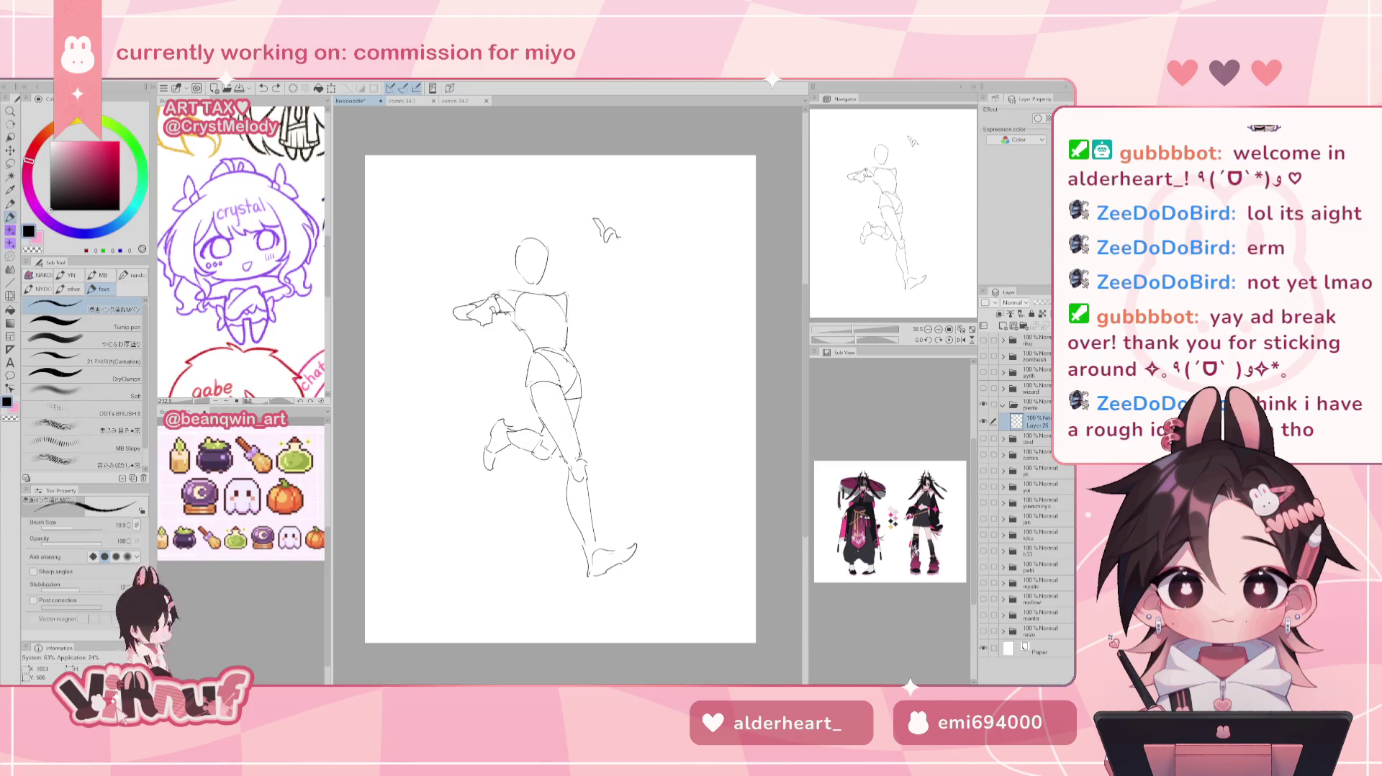
key("ctrl+z")
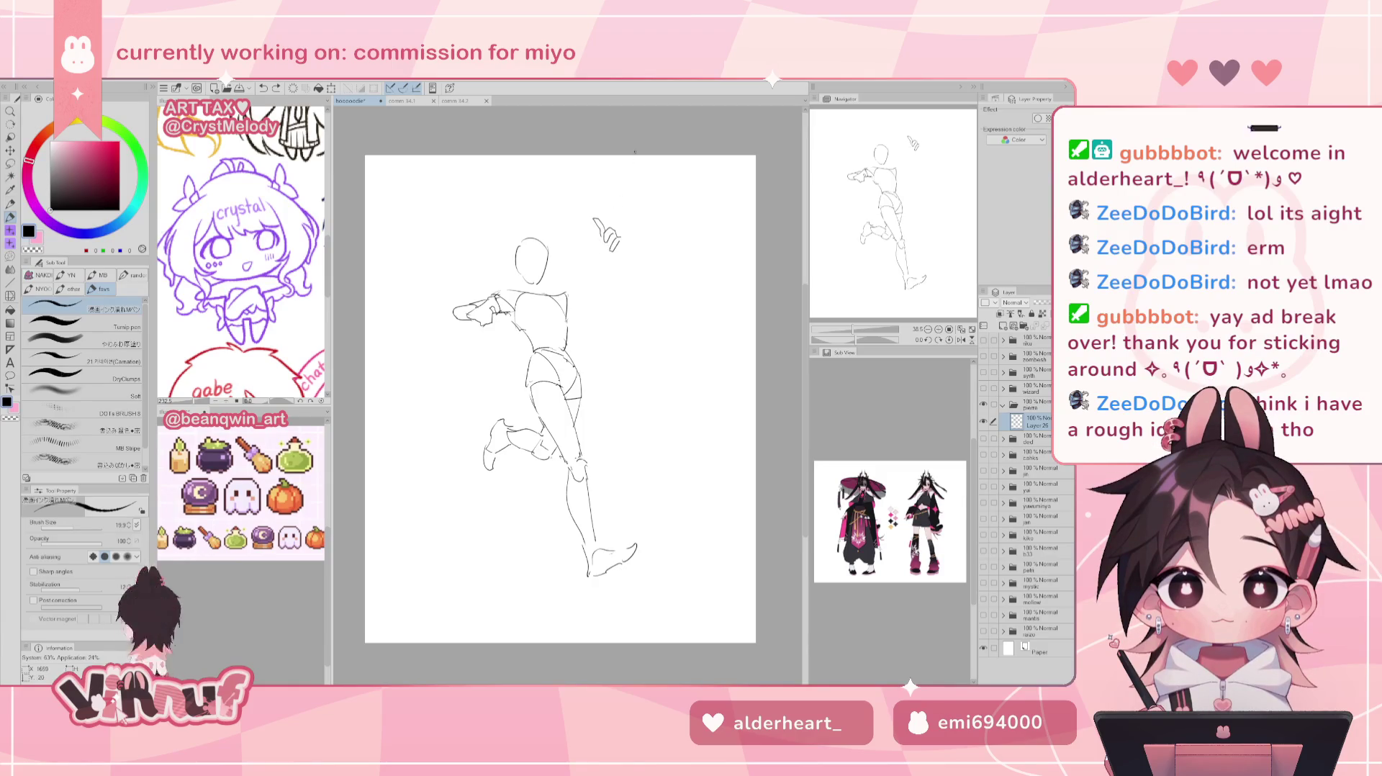
key("ctrl+z")
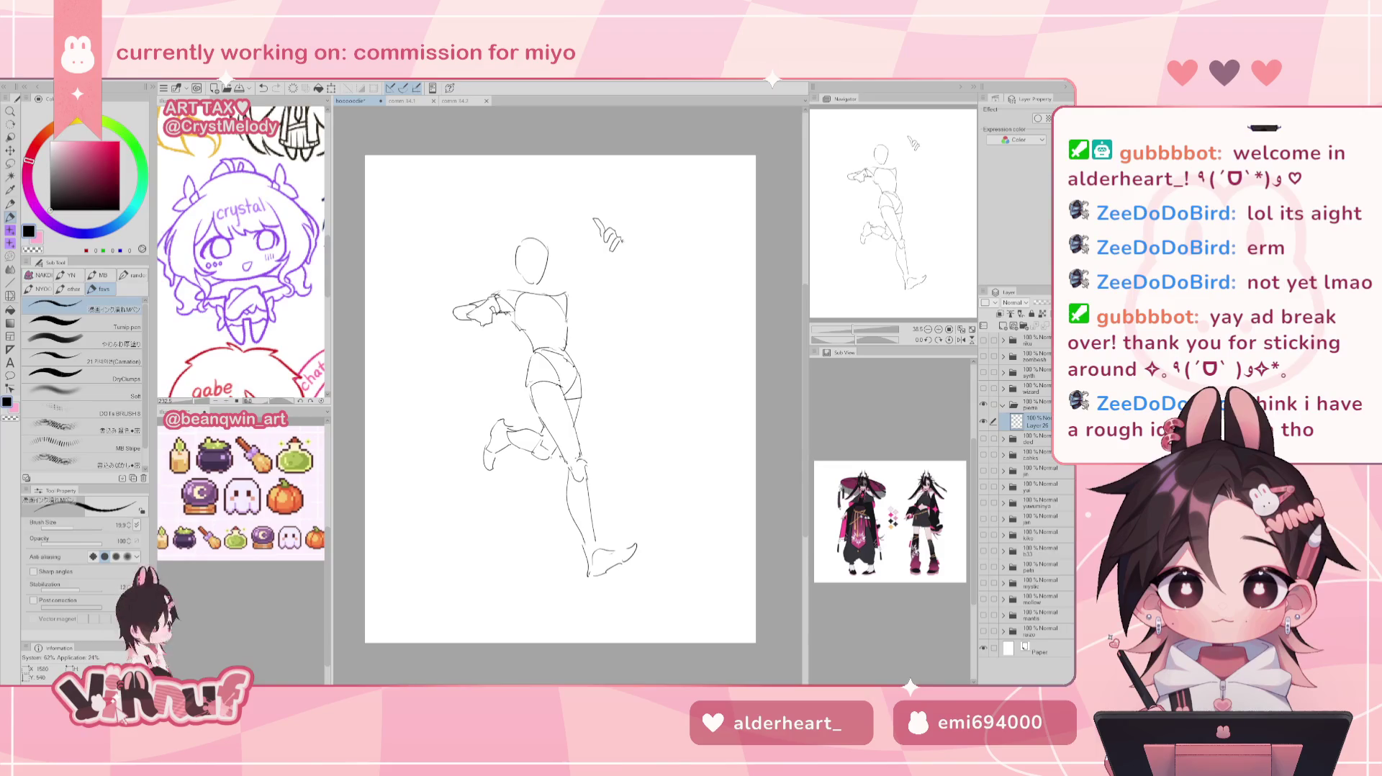
key("ctrl+y")
key("ctrl+z")
key("ctrl+y")
key("ctrl+z")
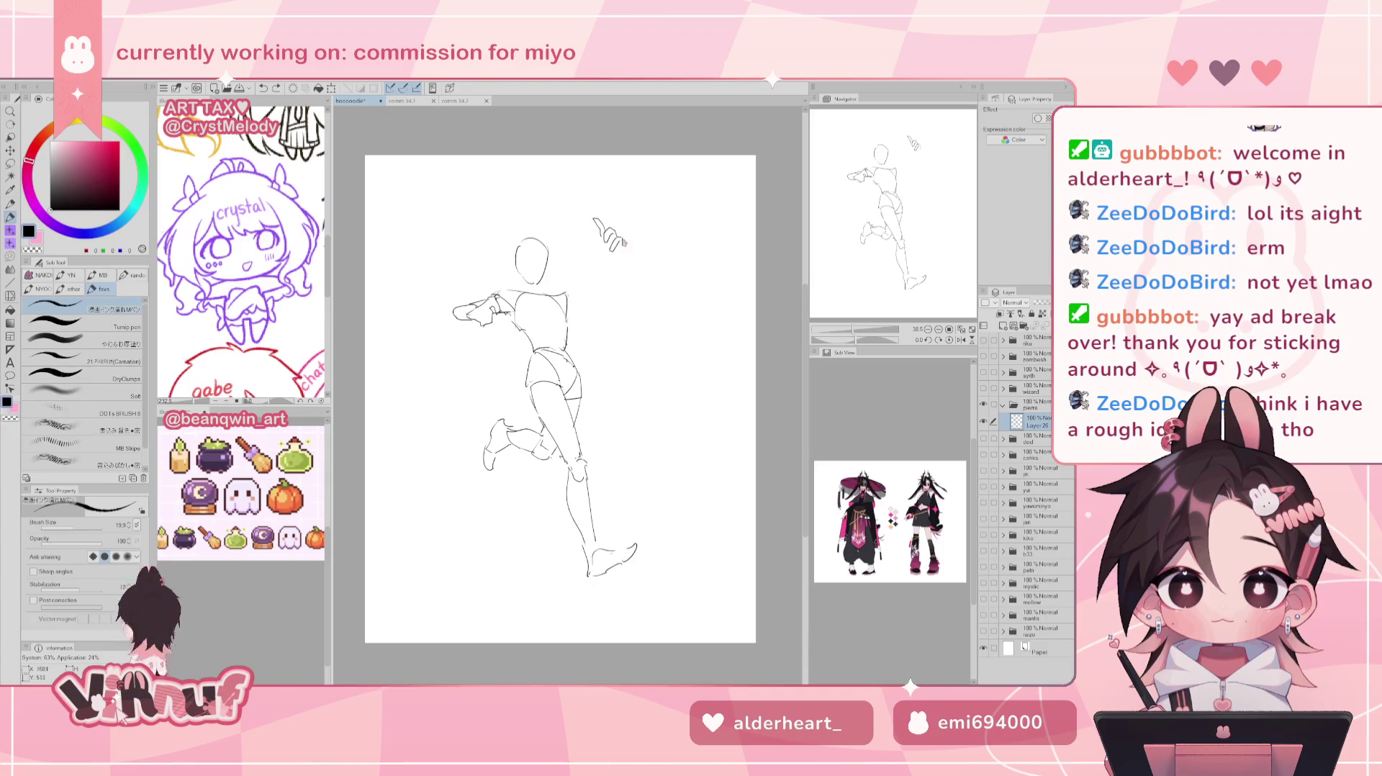
key("ctrl+y")
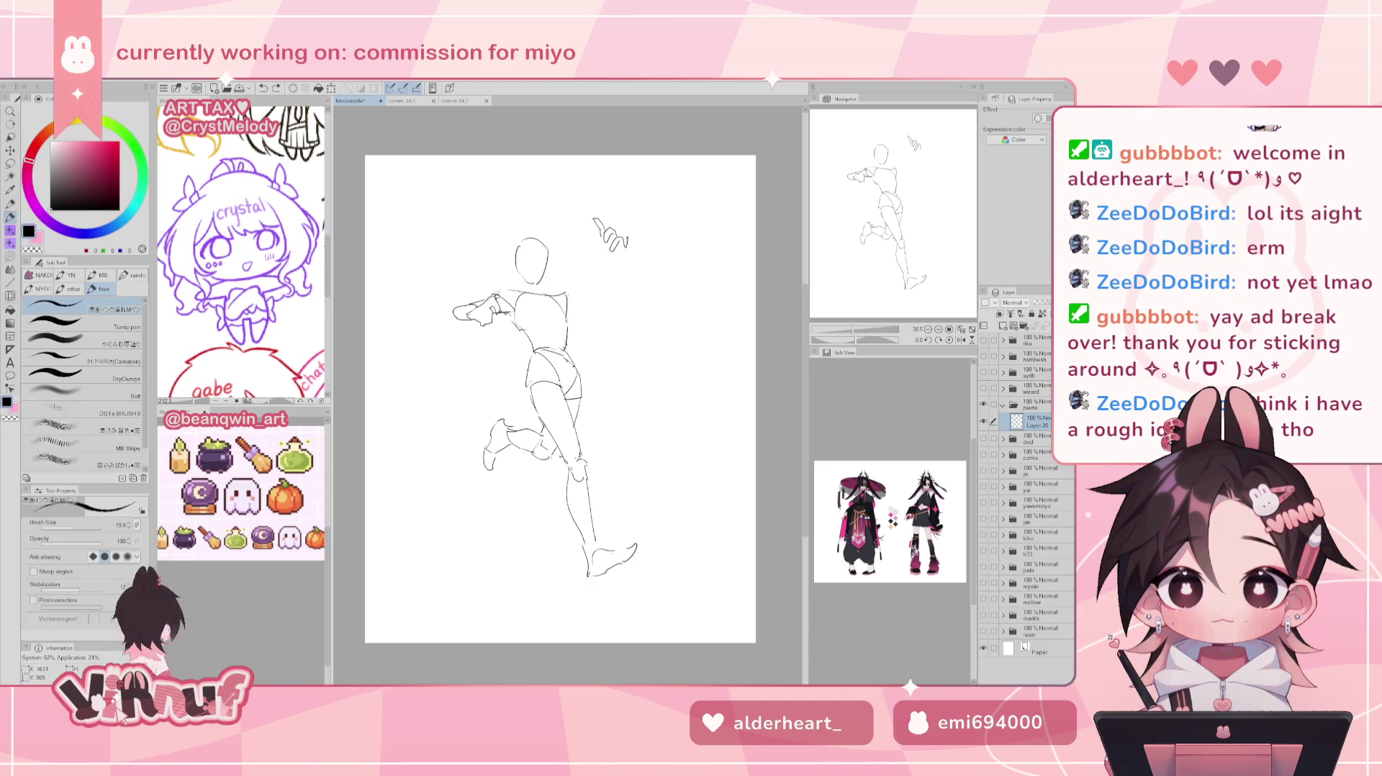
key("ctrl+z")
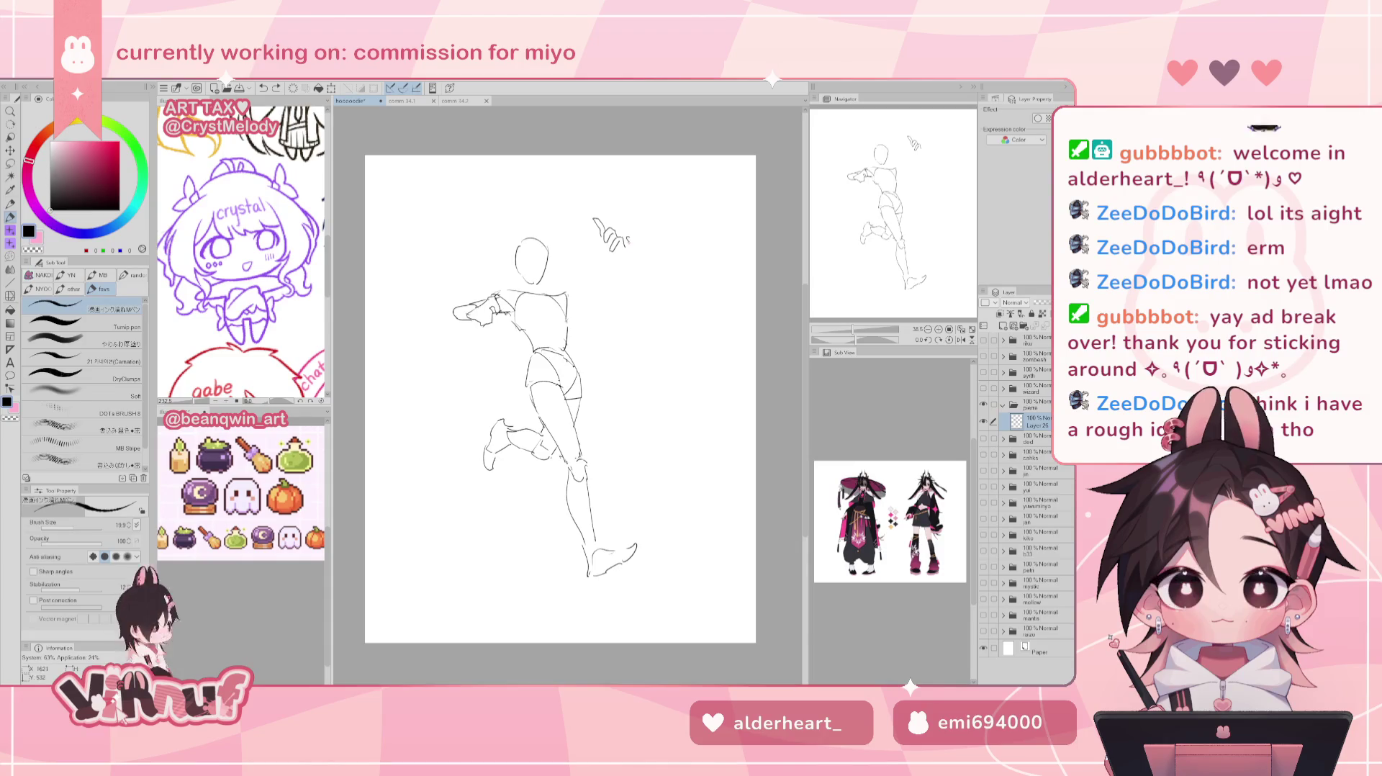
key("ctrl+z")
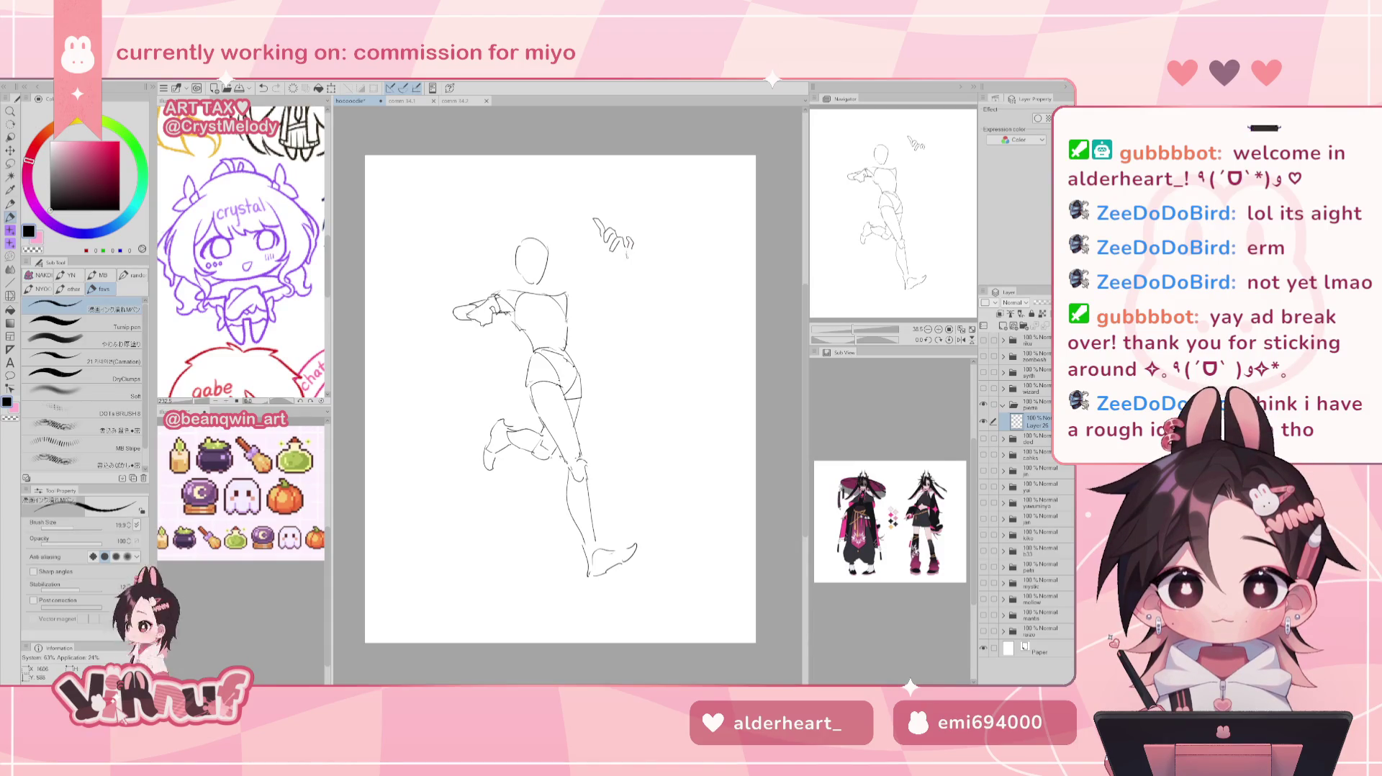
left_click_drag(603, 253, 604, 241)
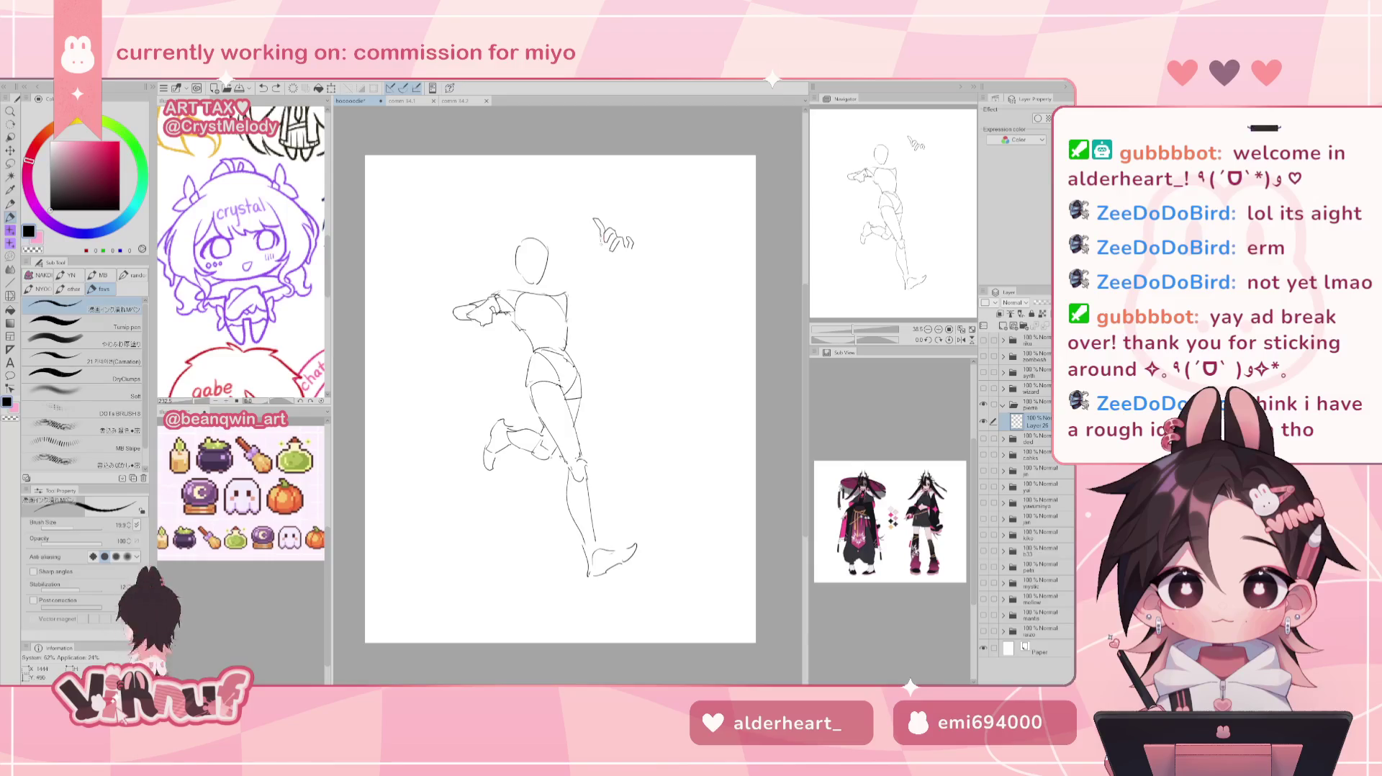
left_click(583, 243)
mouse_move(581, 249)
left_mouse_down()
mouse_move(595, 243)
mouse_move(611, 272)
left_mouse_up()
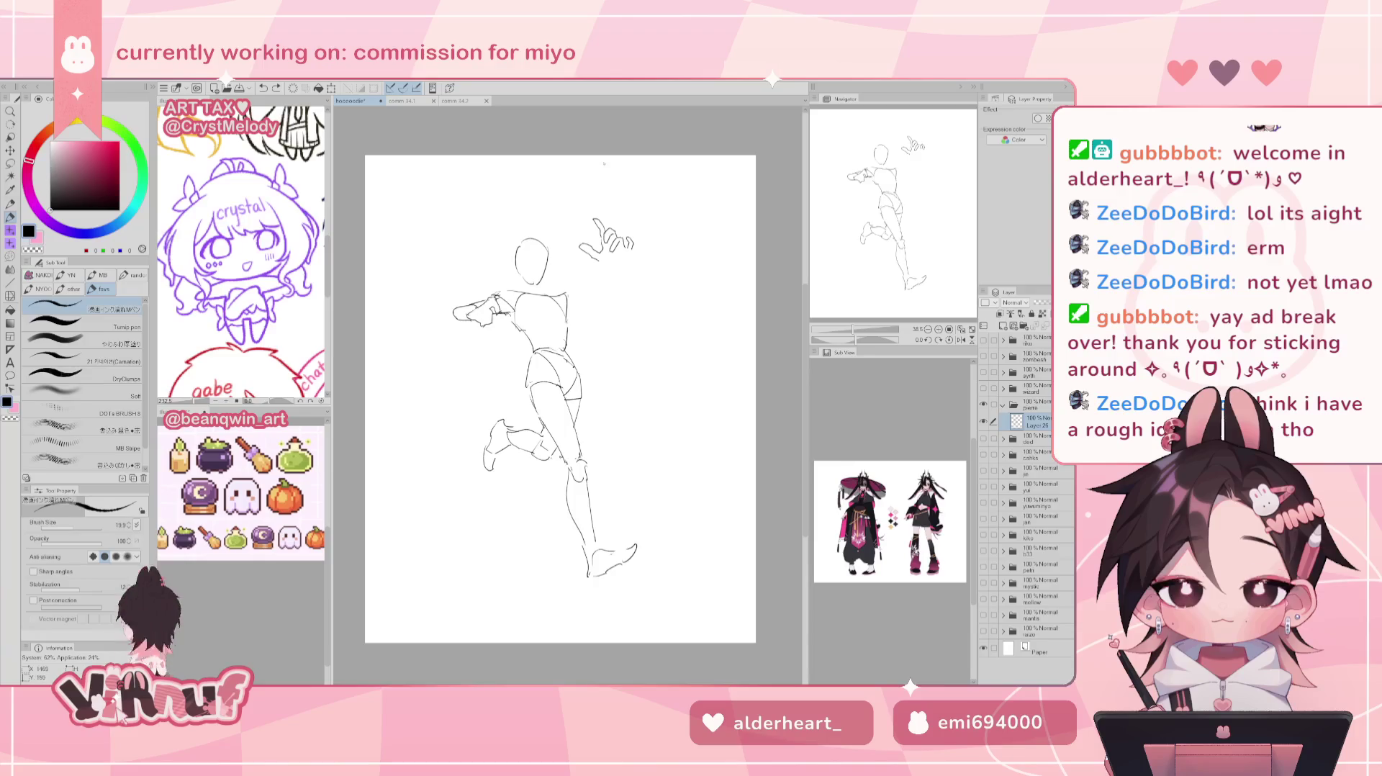
Lasso the hand sketch and begin transforming it.
key("m")
left_click_drag(619, 193, 618, 198)
key("ctrl+t")
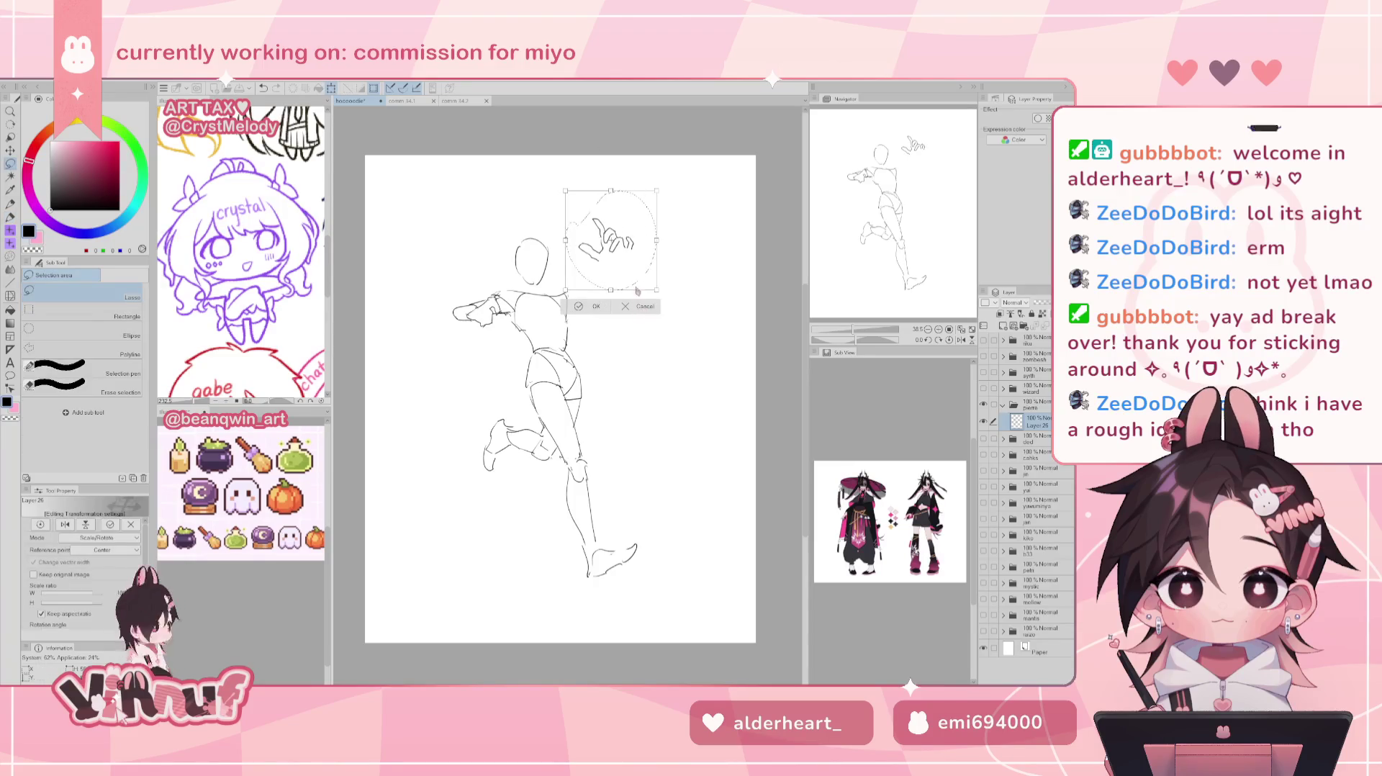
Shrink the floating hand sketch slightly and apply the resize.
key("Return")
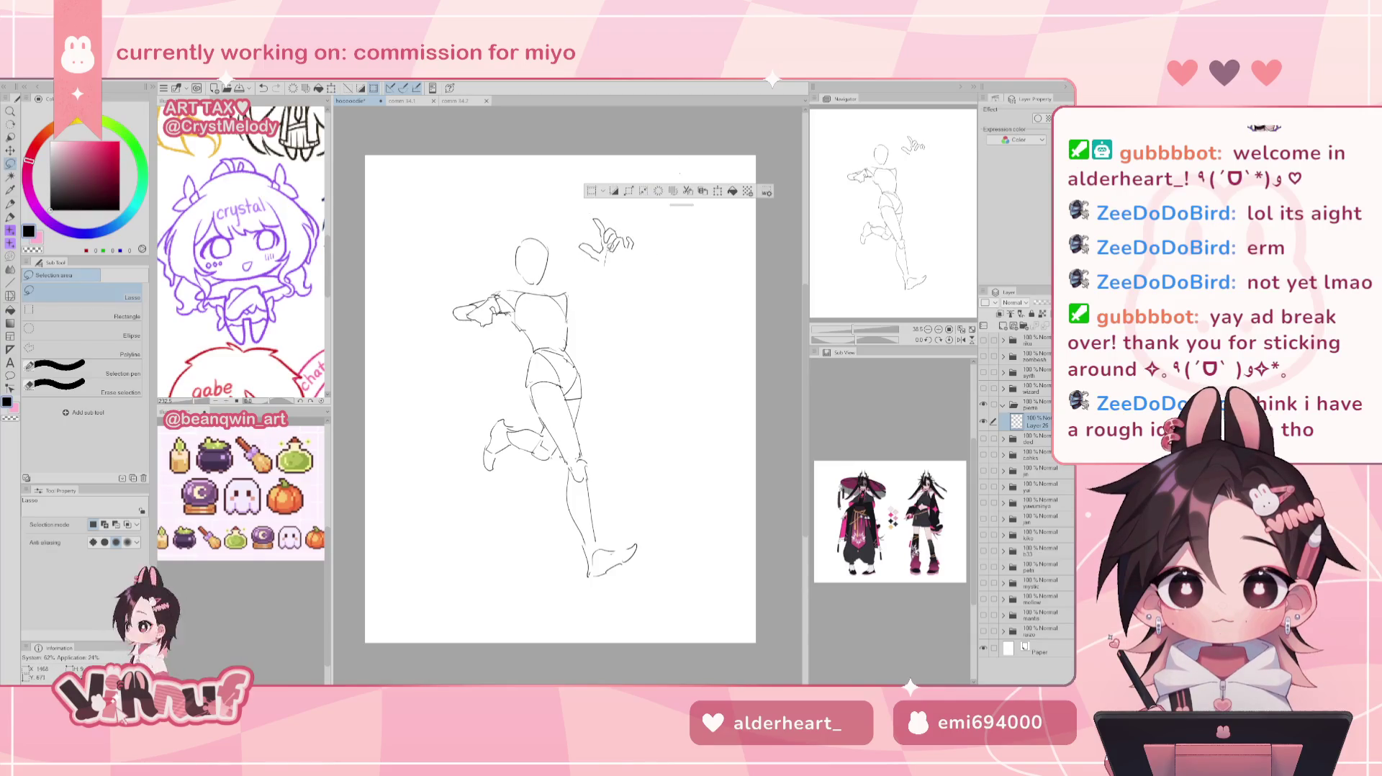
left_click_drag(612, 248, 628, 234)
key("ctrl+t")
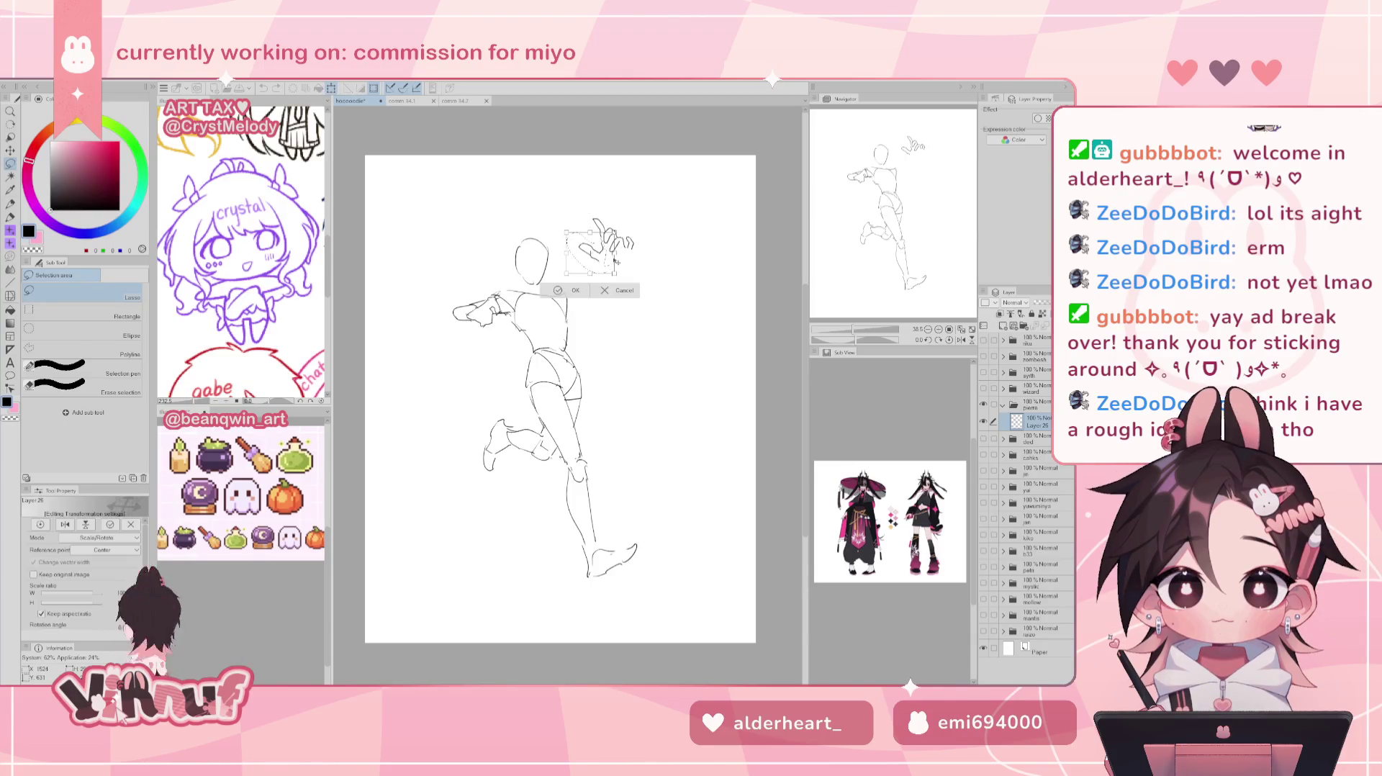
left_click_drag(600, 272, 603, 264)
key("Return")
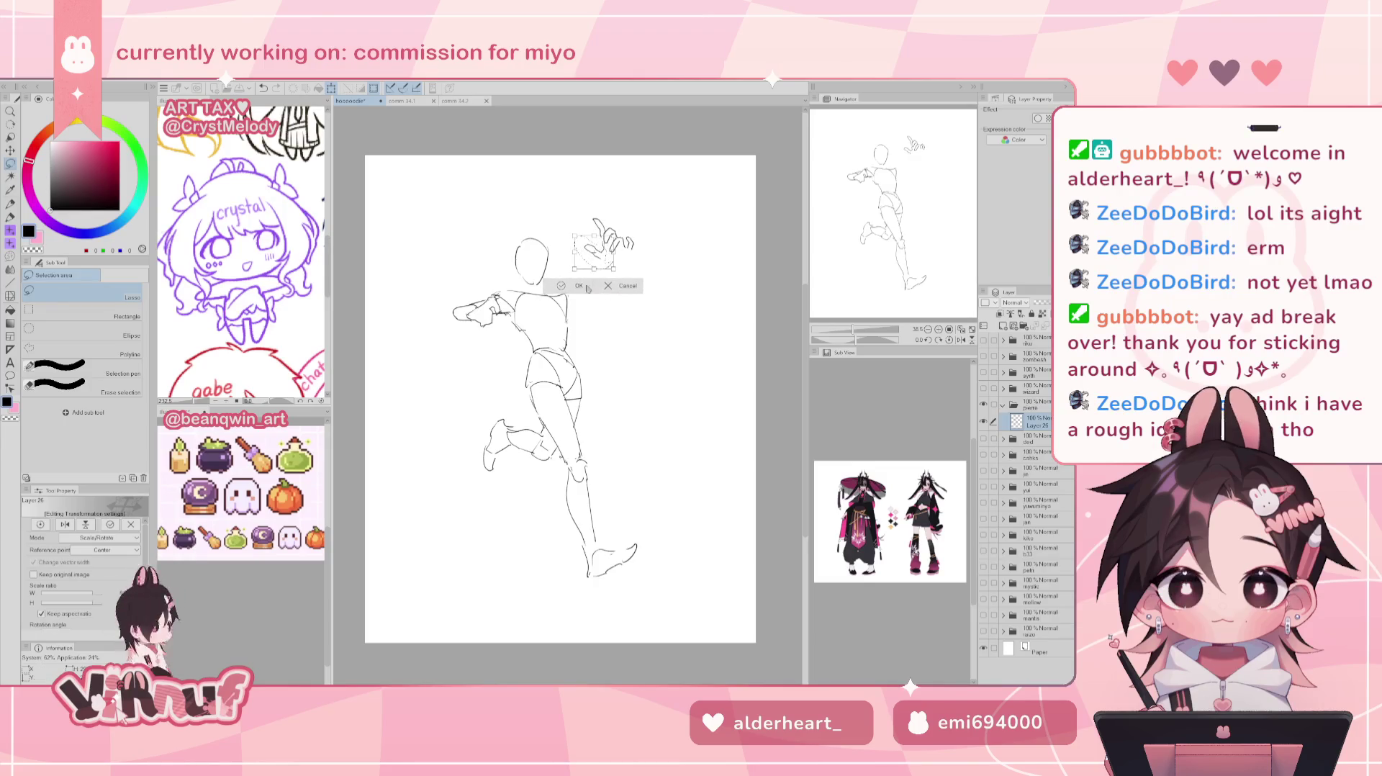
key("ctrl+d")
Erase the hand, restore it, then rotate it clockwise and back toward upright.
key("e")
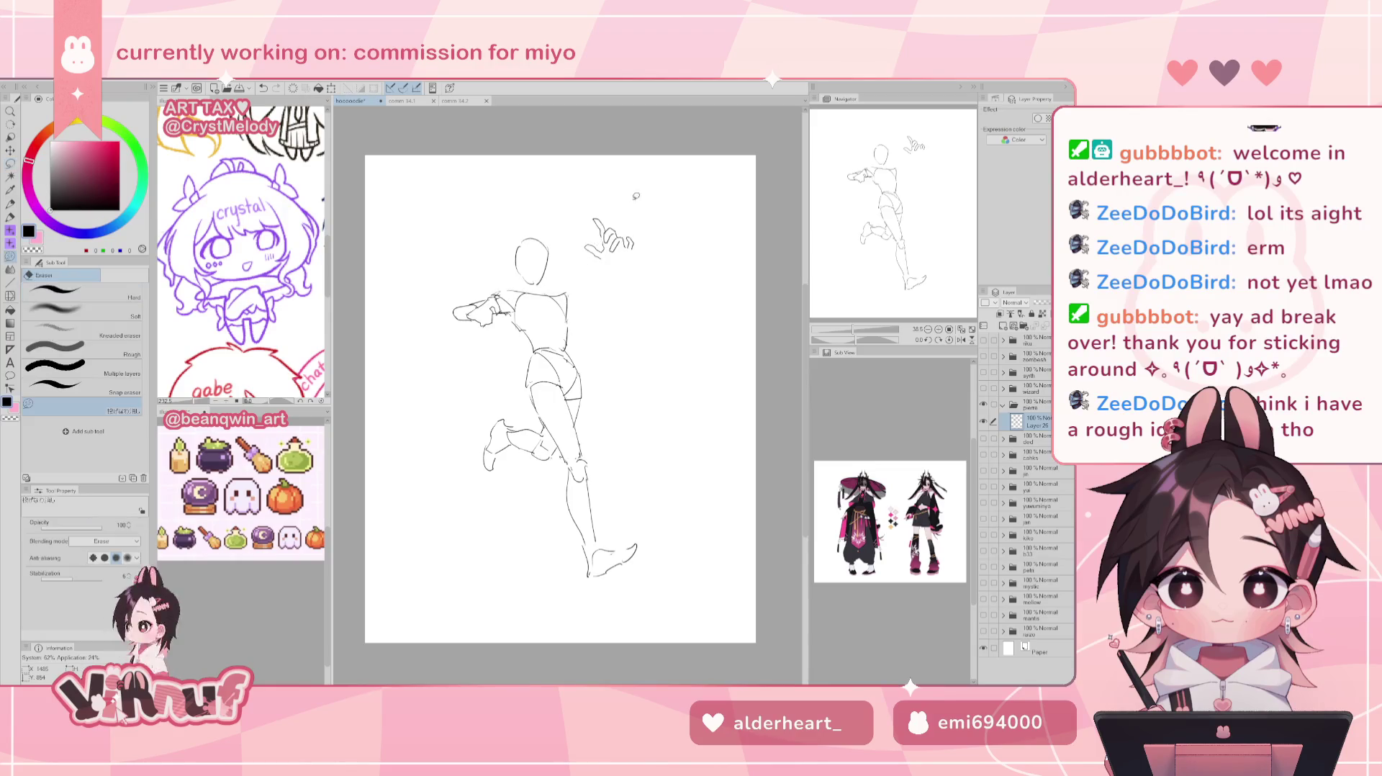
mouse_move(597, 245)
left_mouse_down()
mouse_move(641, 212)
mouse_move(640, 194)
left_mouse_up()
key("ctrl+z")
key("m")
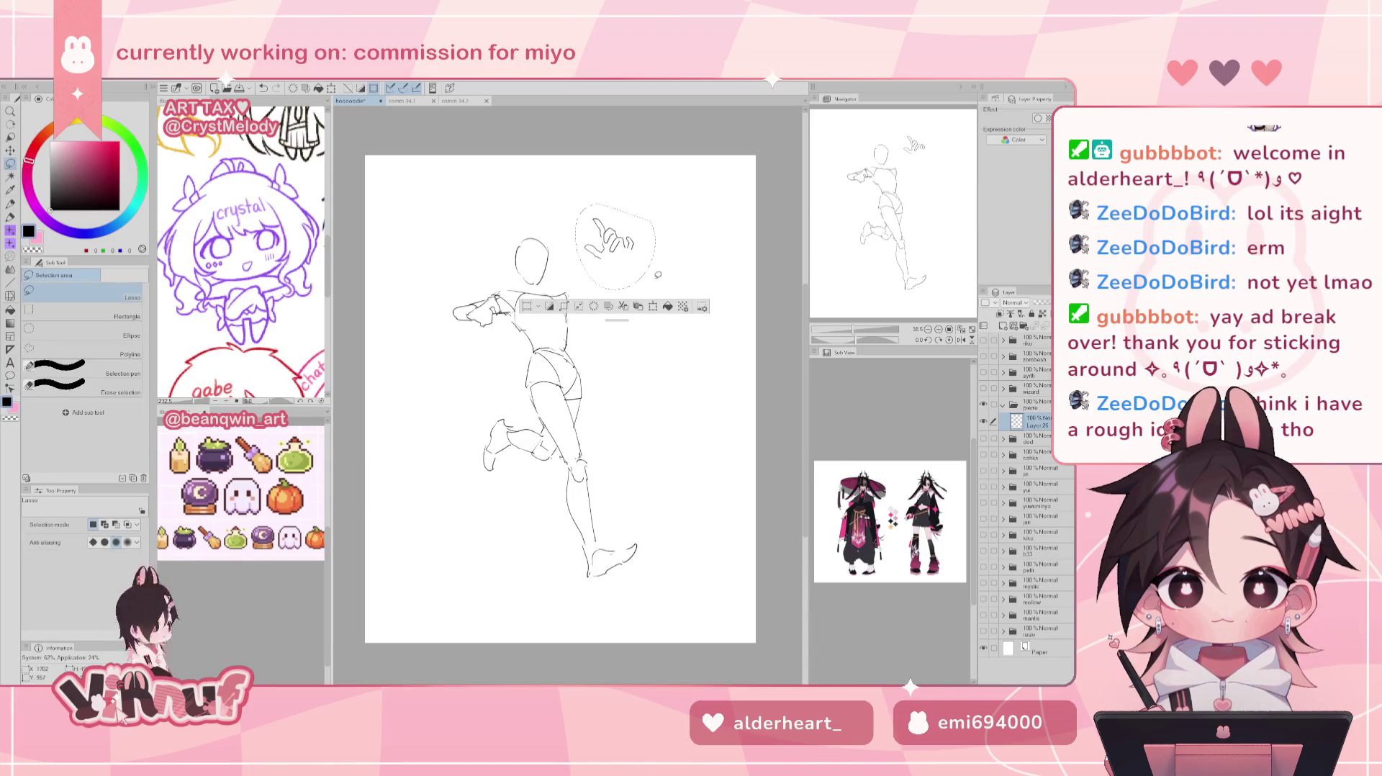
key("ctrl+t")
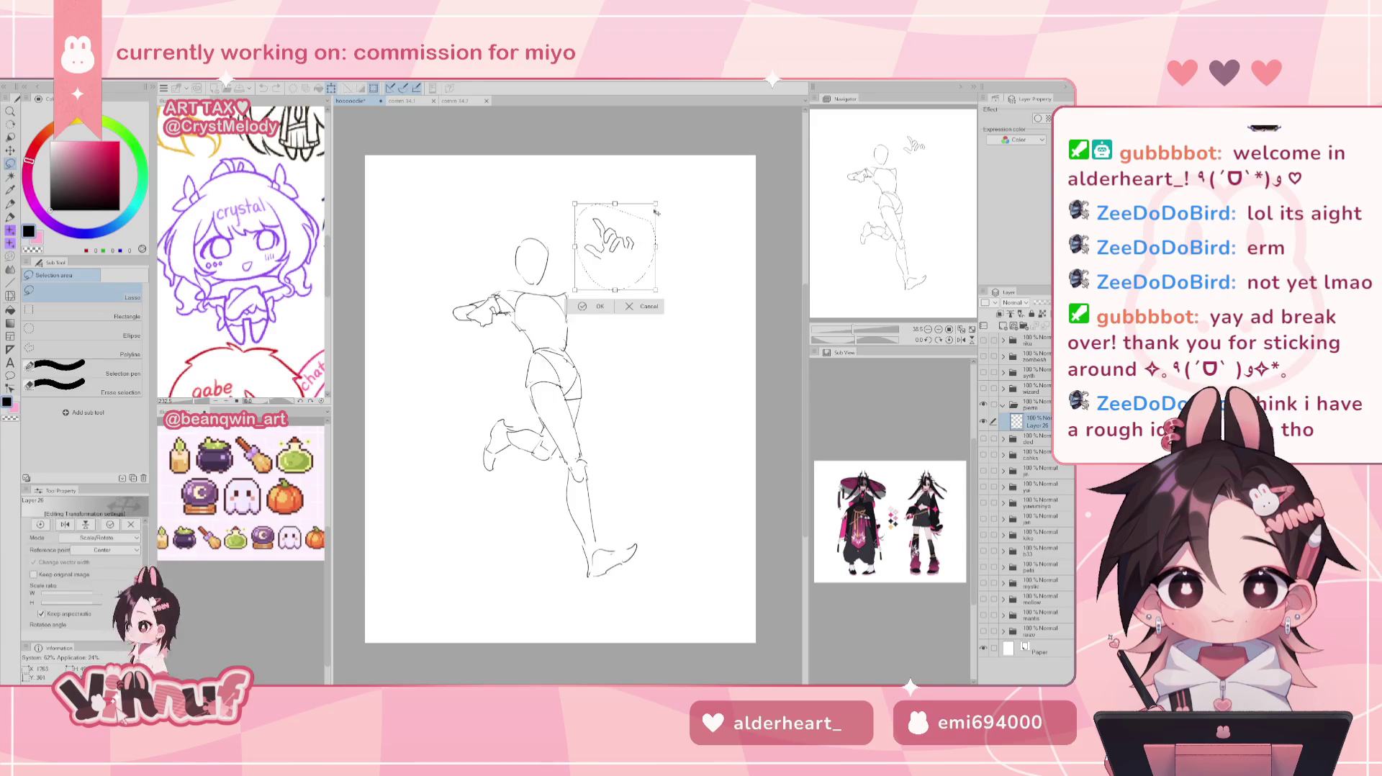
left_click_drag(633, 242, 596, 171)
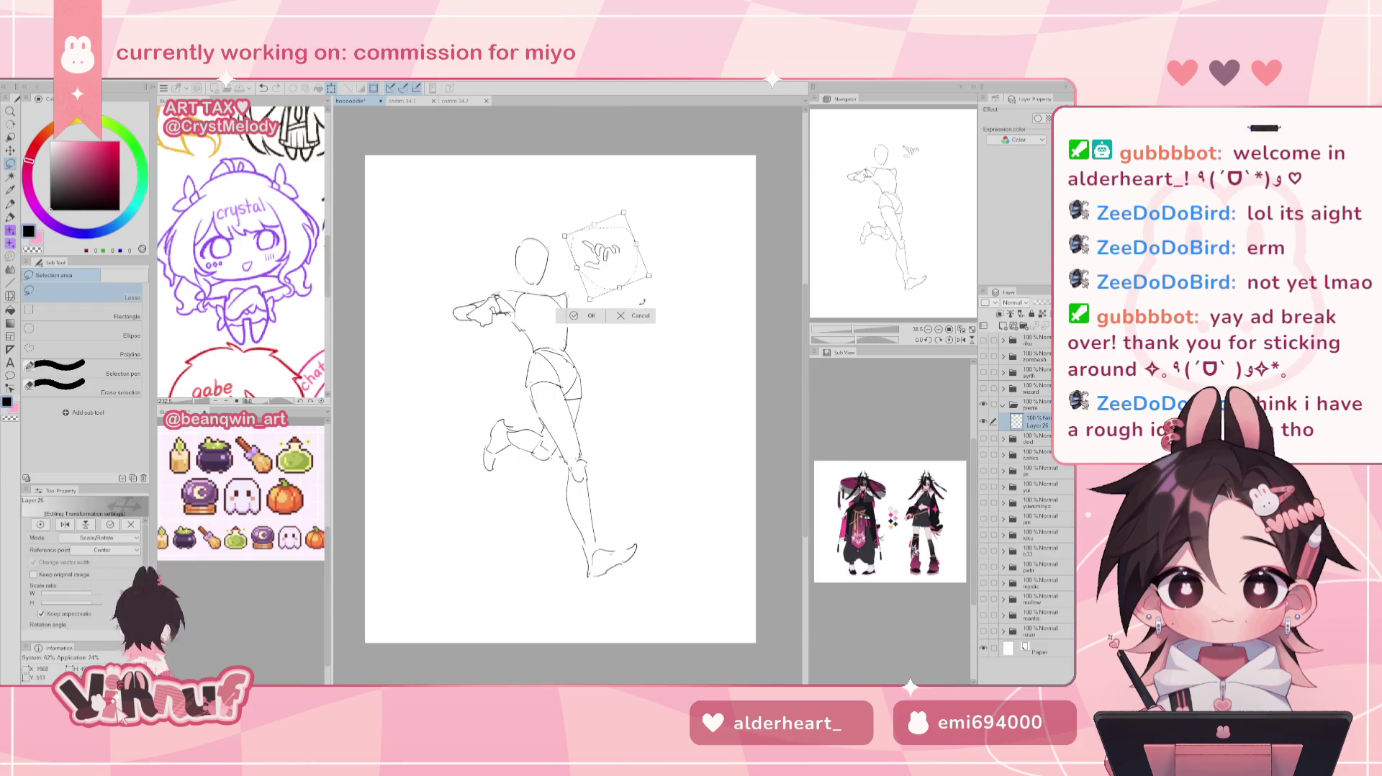
left_click_drag(629, 270, 629, 206)
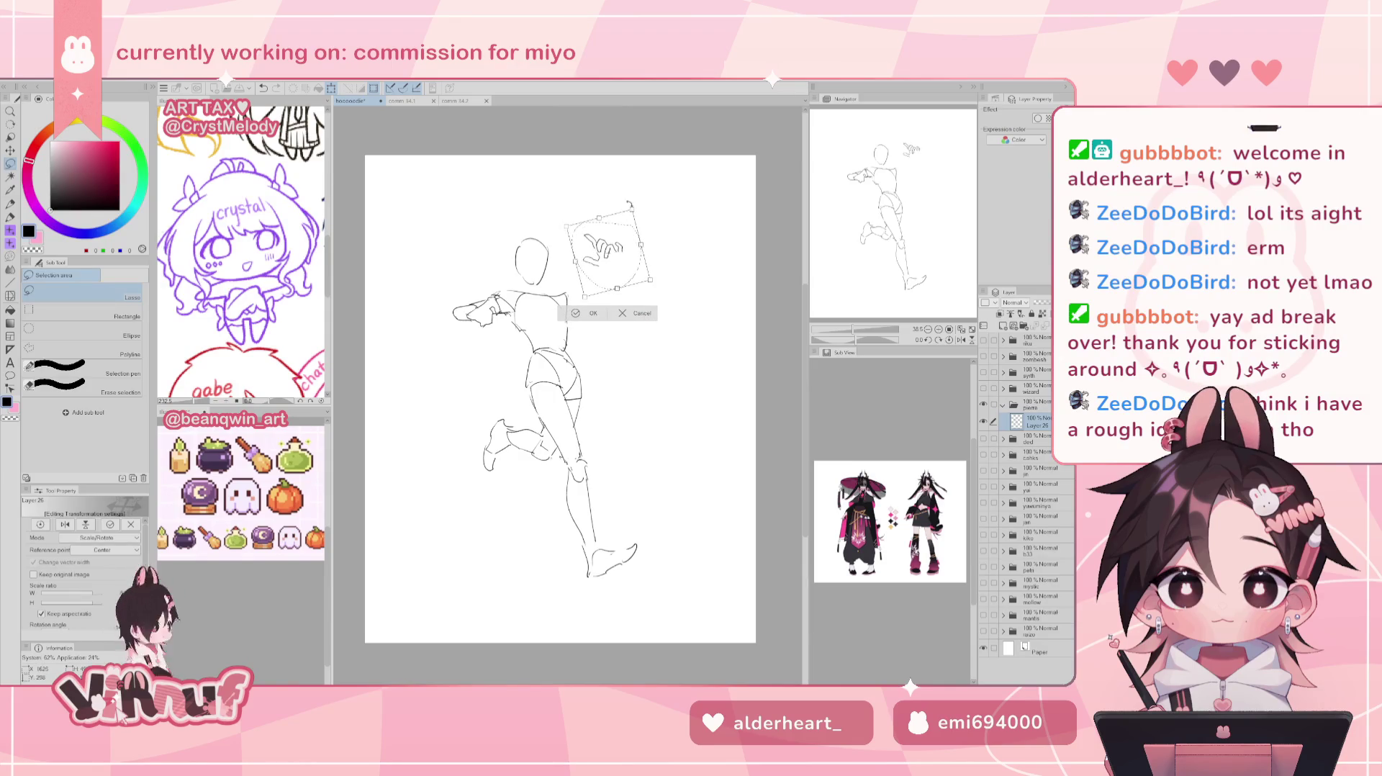
key("Return")
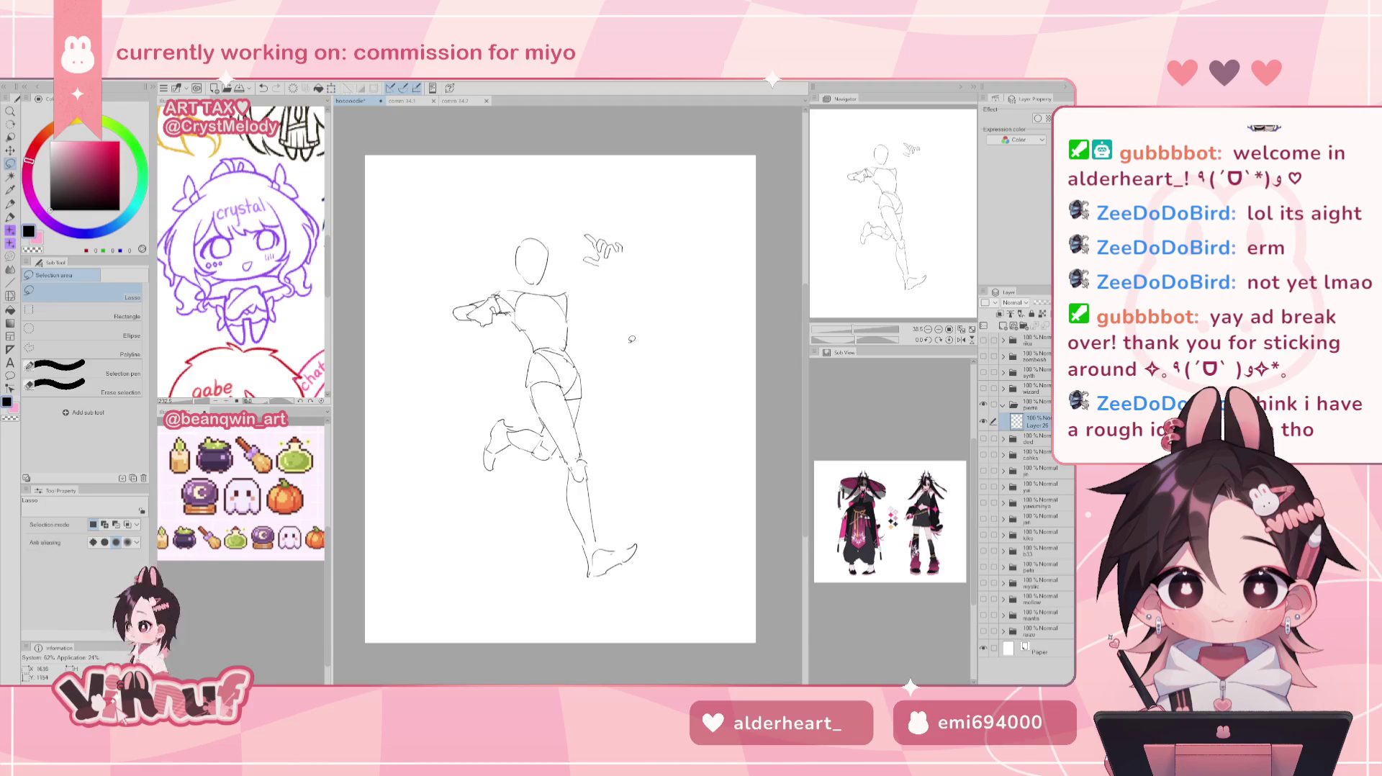
Erase the floating hand sketch entirely.
key("p")
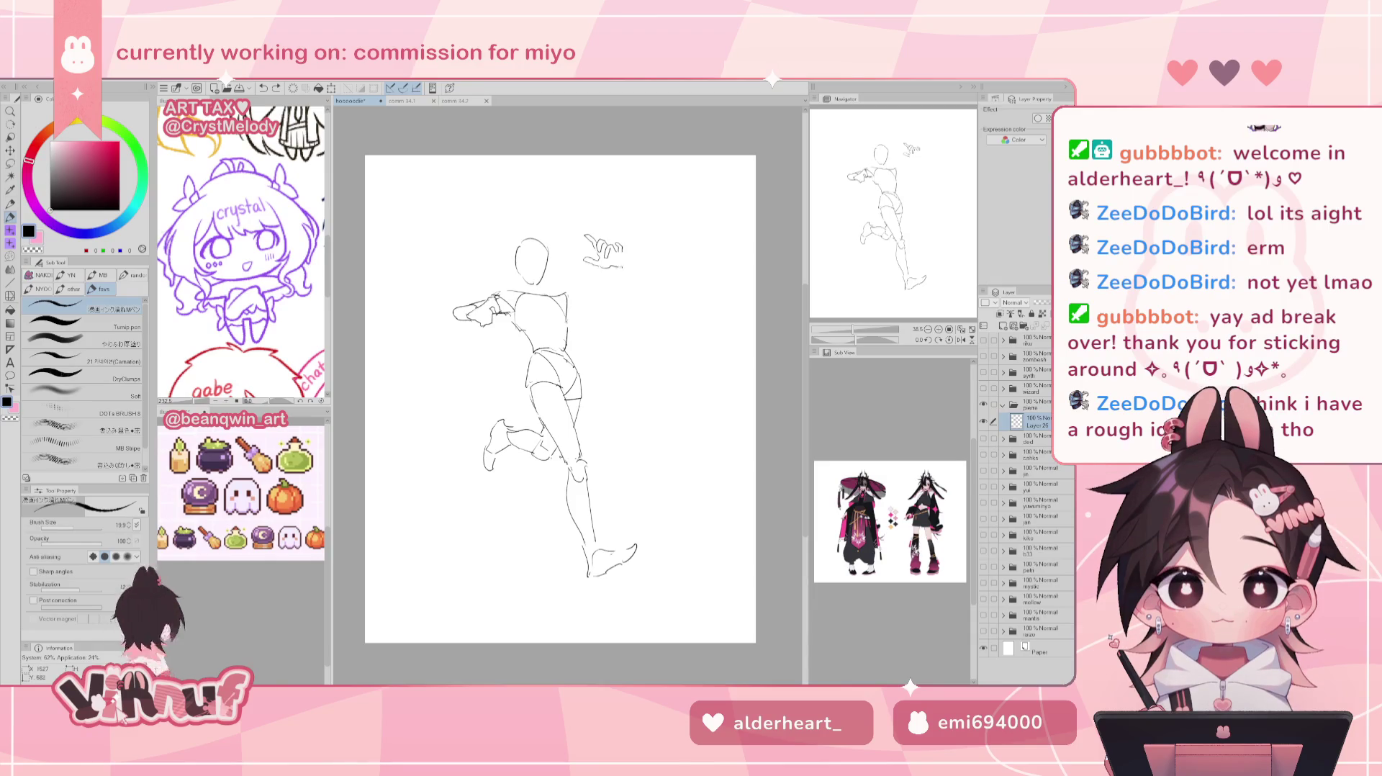
key("ctrl+z")
key("ctrl+z")
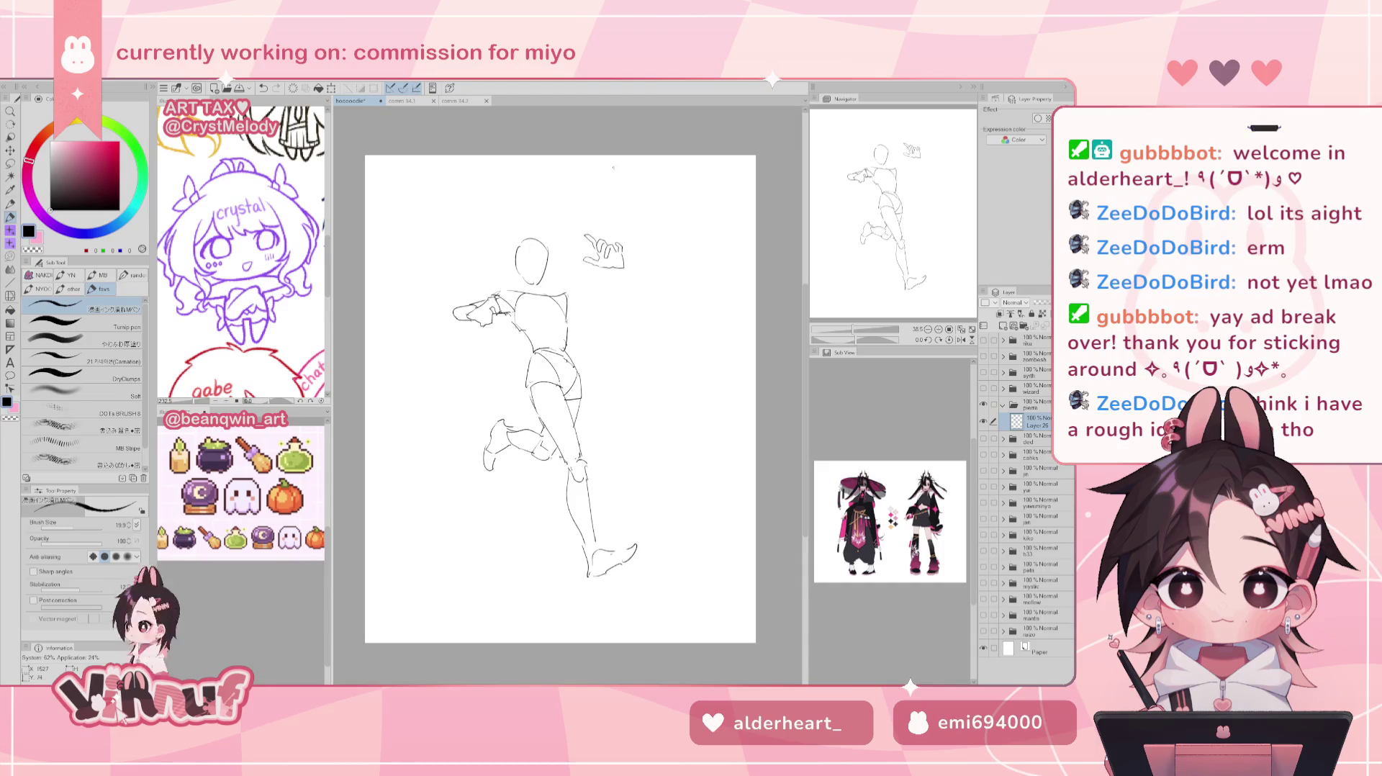
key("e")
left_click_drag(587, 238, 623, 266)
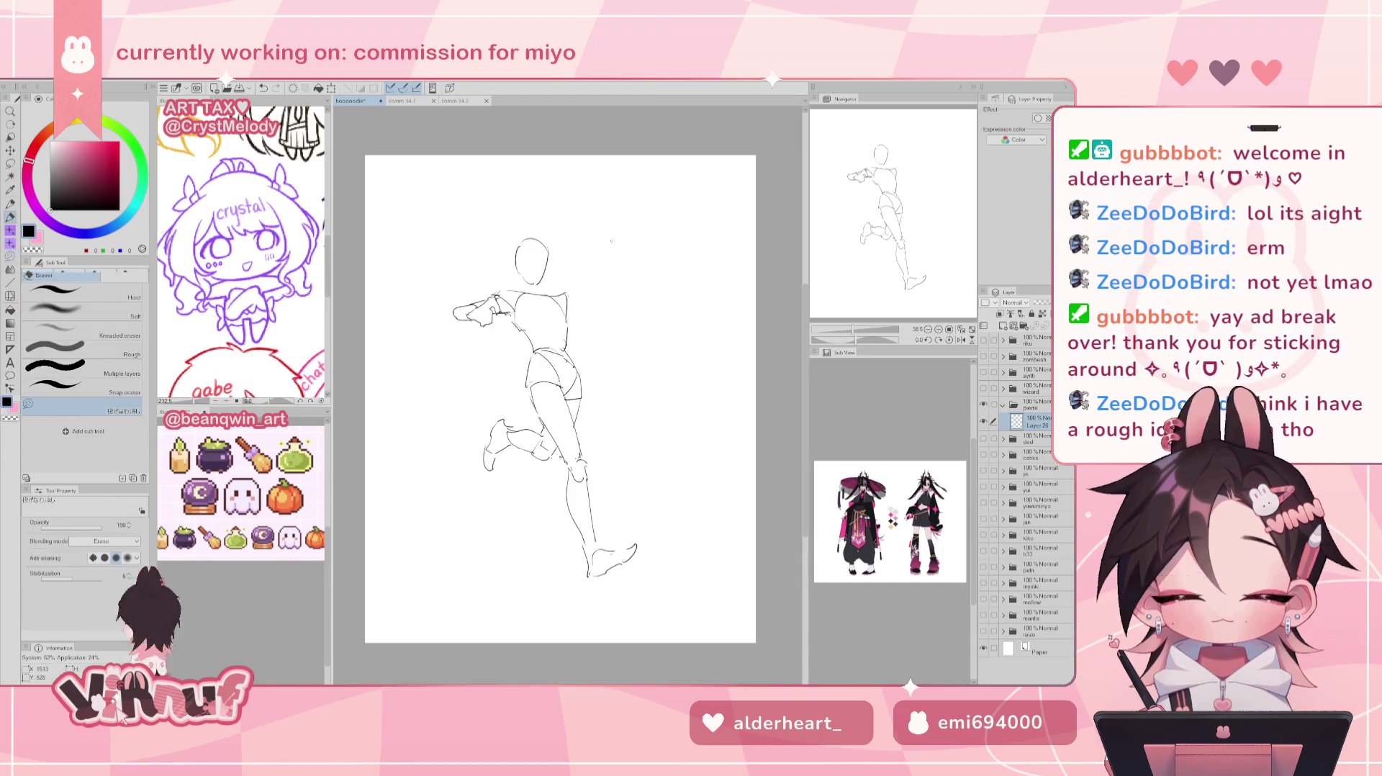
Sketch a hook-shaped hand with a finger stroke at the end of the right arm.
key("p")
left_click_drag(589, 288, 602, 286)
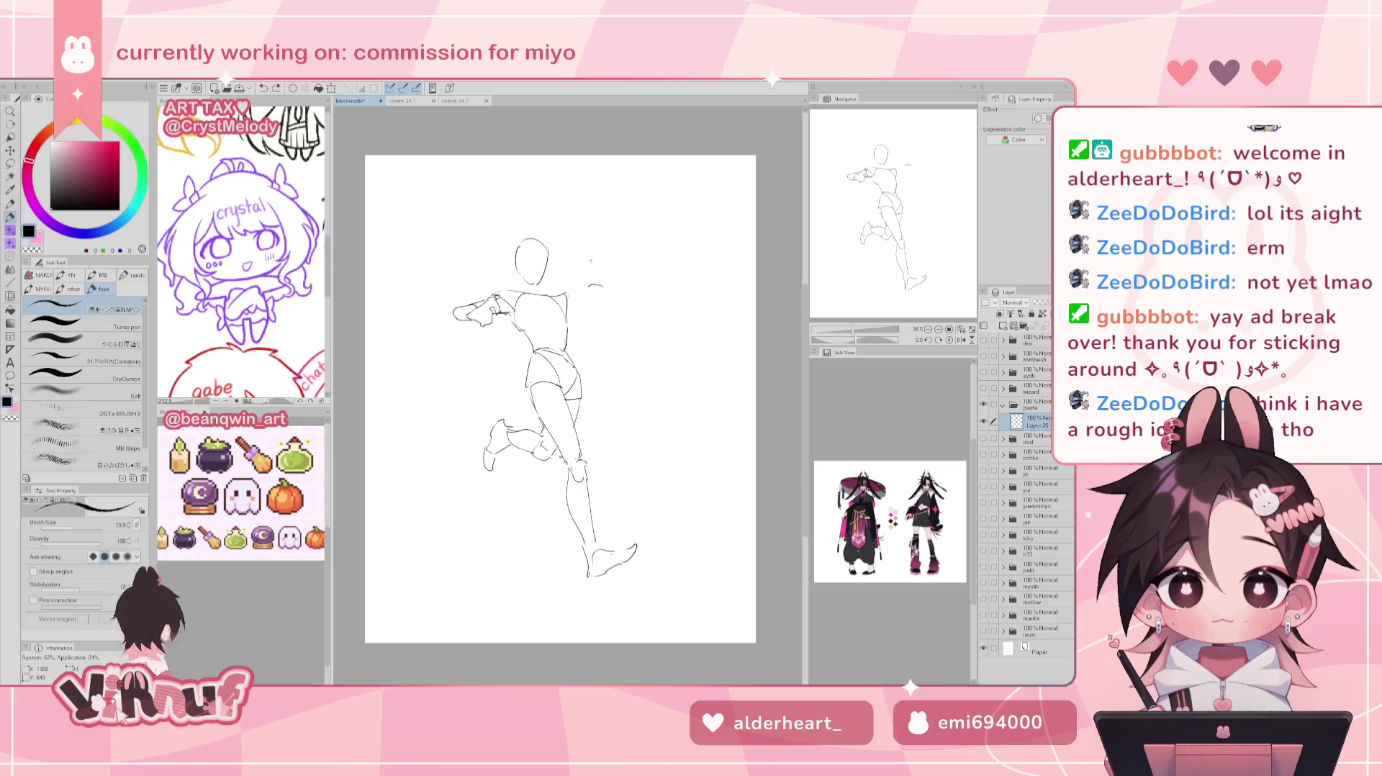
left_click_drag(597, 285, 606, 292)
key("ctrl+z")
left_click_drag(602, 287, 586, 288)
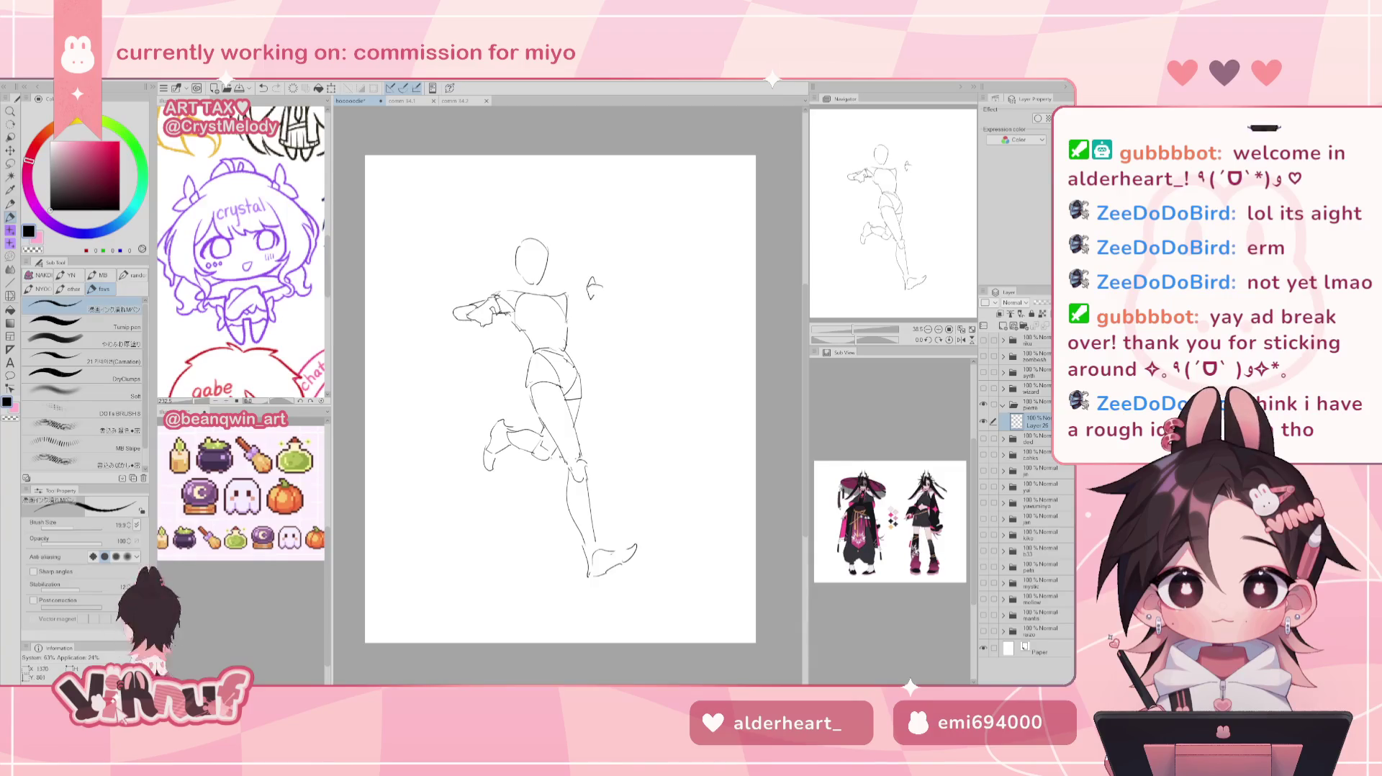
left_click_drag(588, 288, 578, 290)
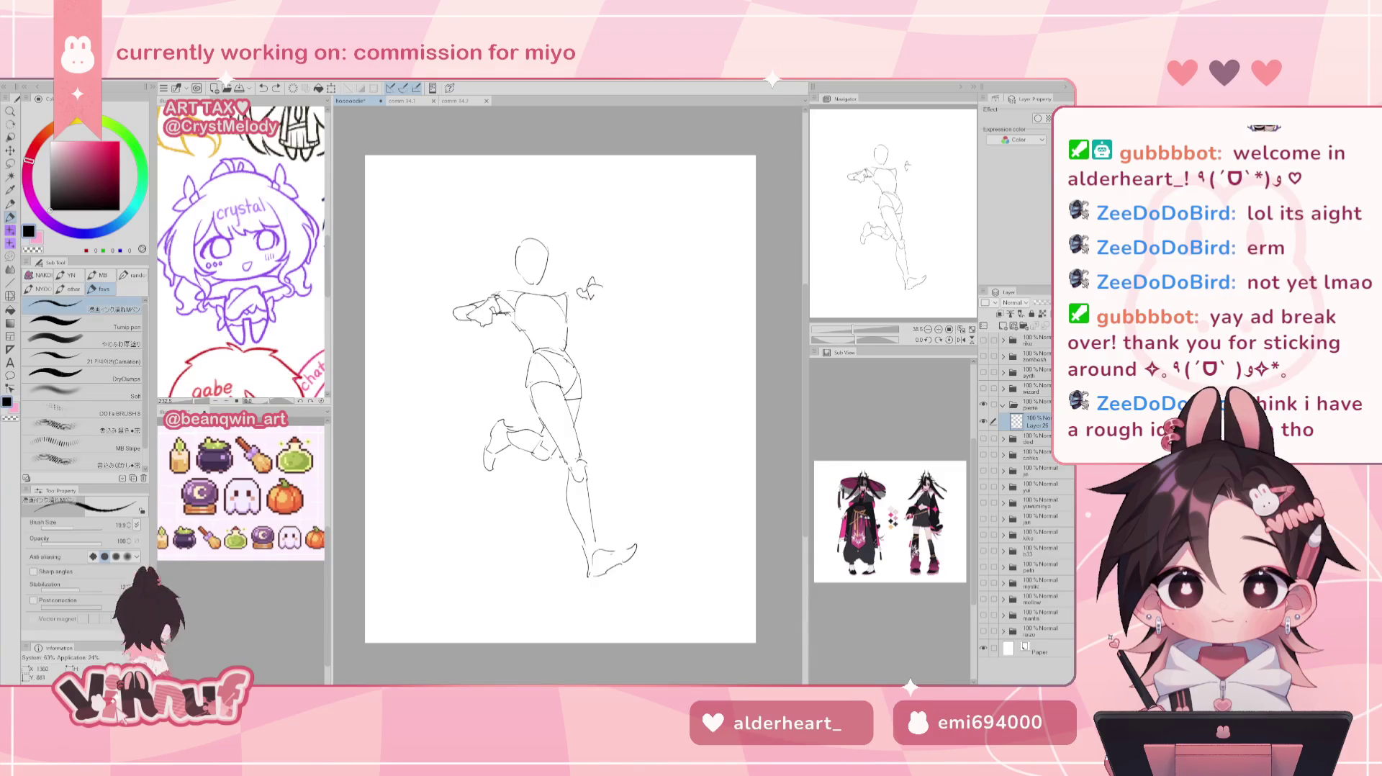
key("ctrl+z")
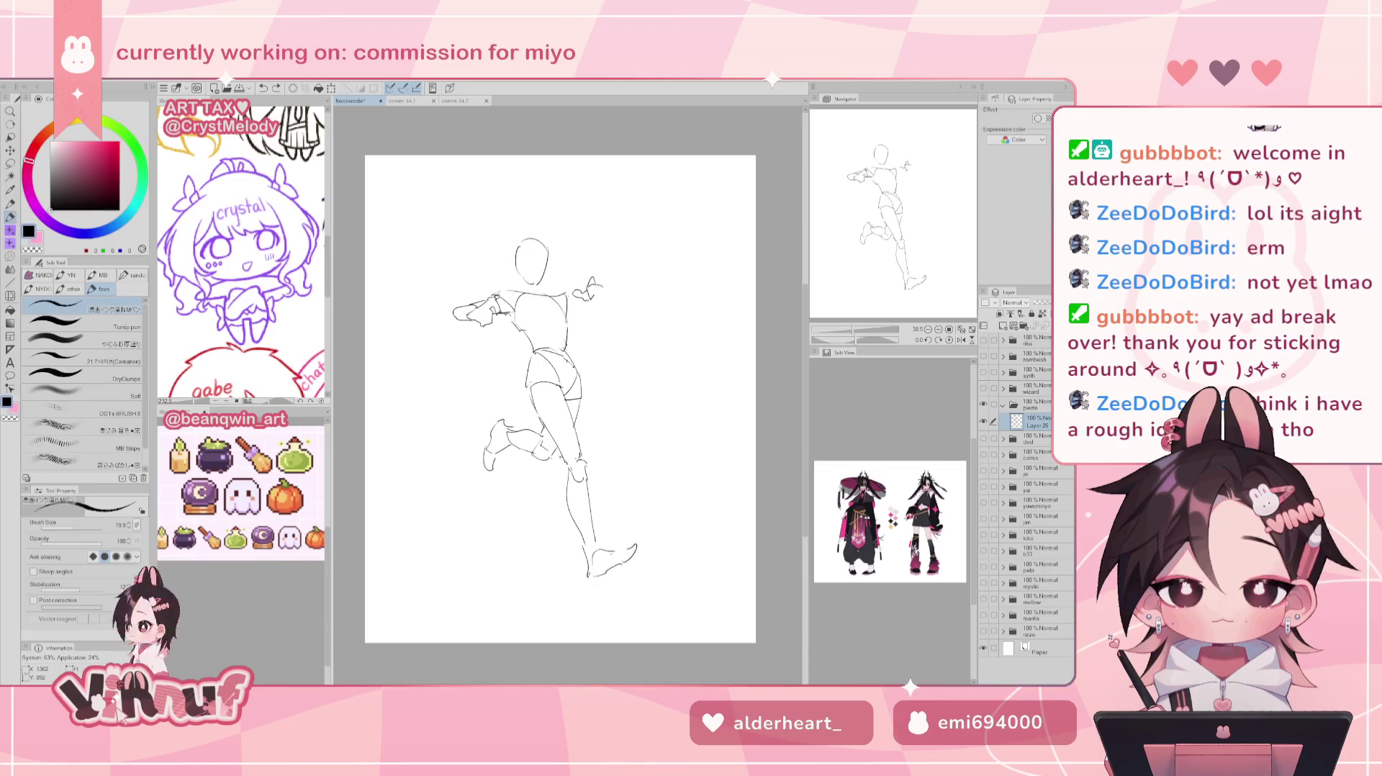
left_click_drag(601, 288, 613, 298)
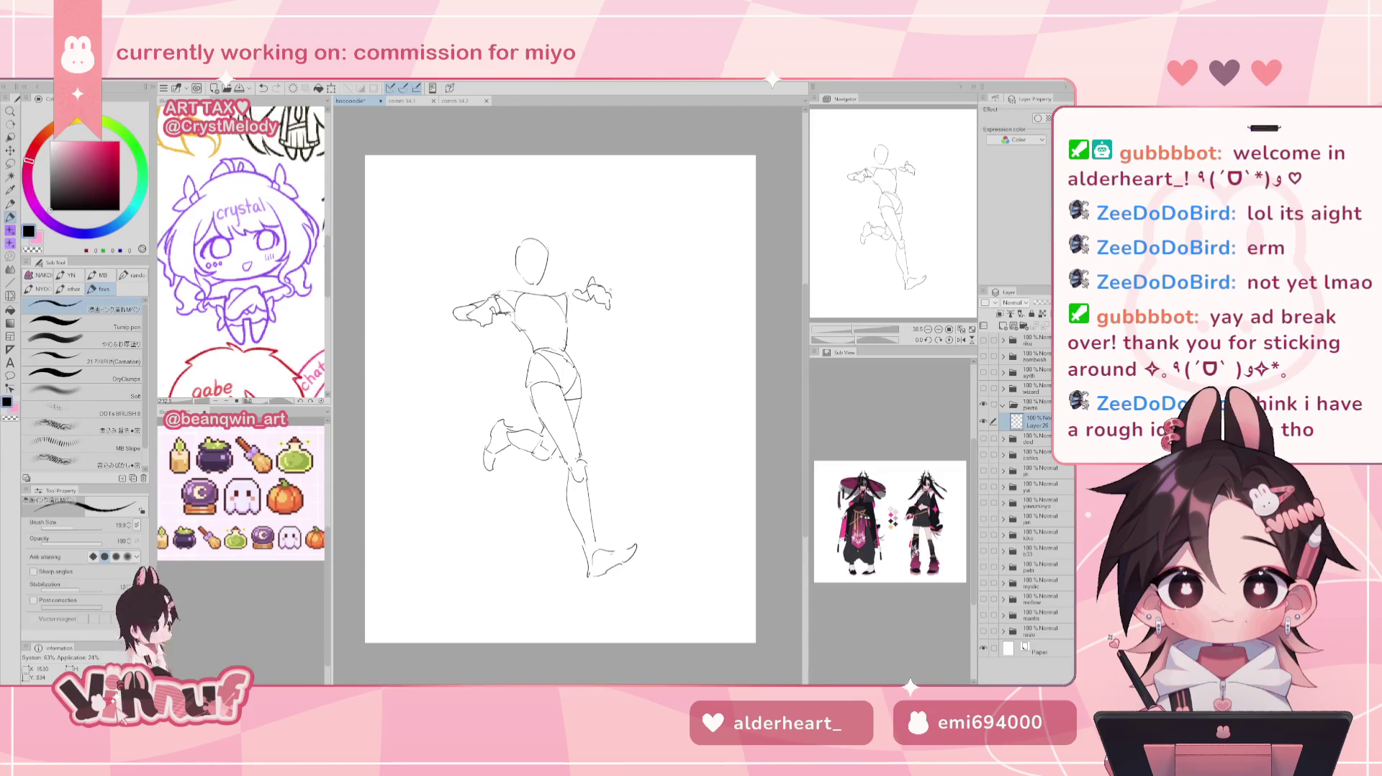
Refine the new hand's lines and add a stroke along the right forearm.
key("e")
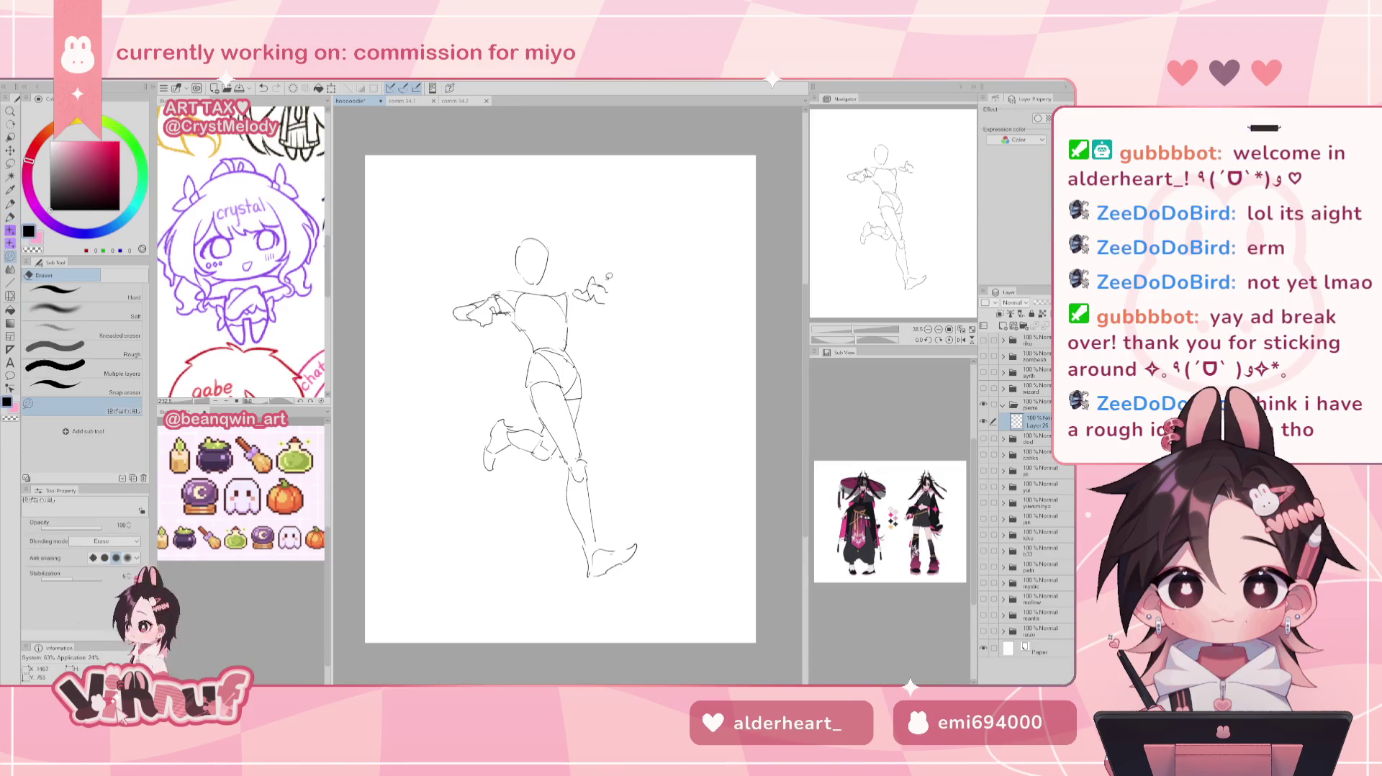
key("p")
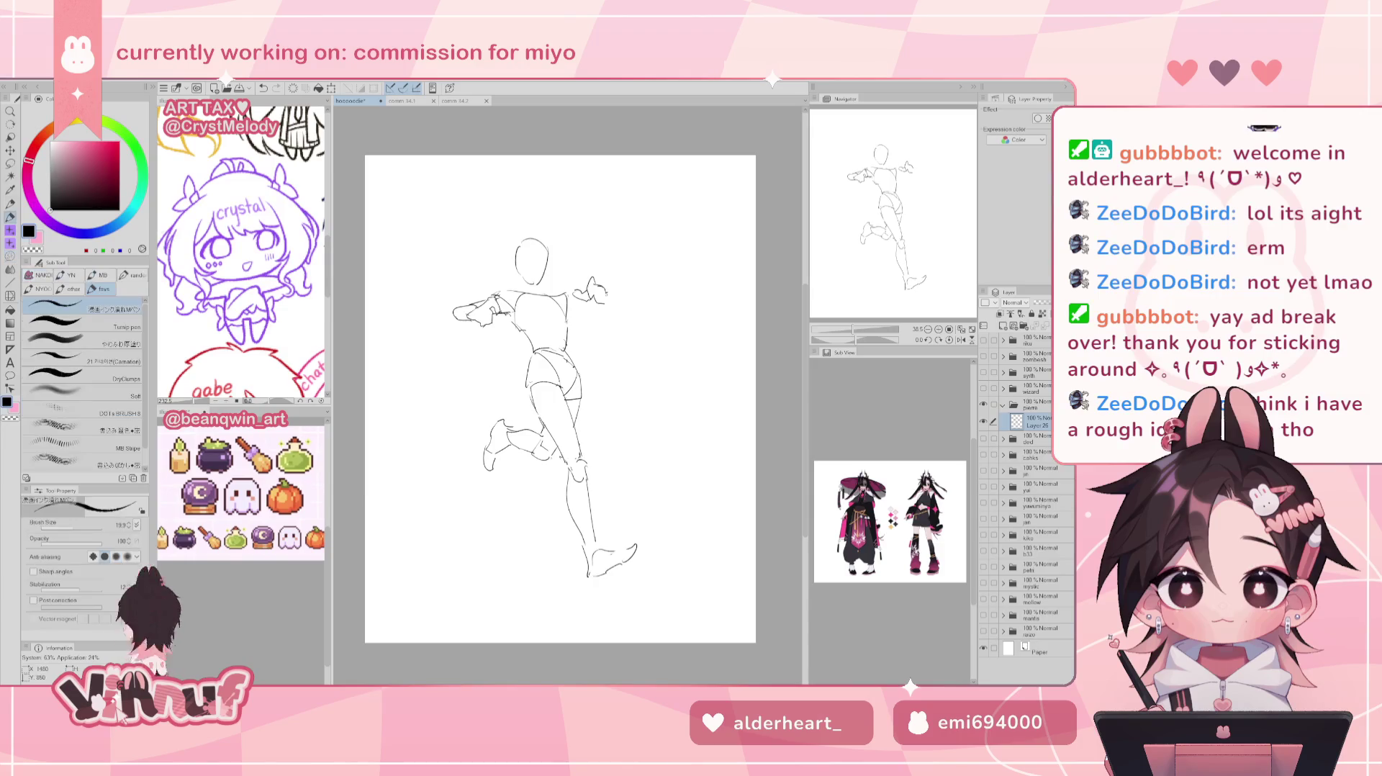
left_click_drag(610, 301, 612, 290)
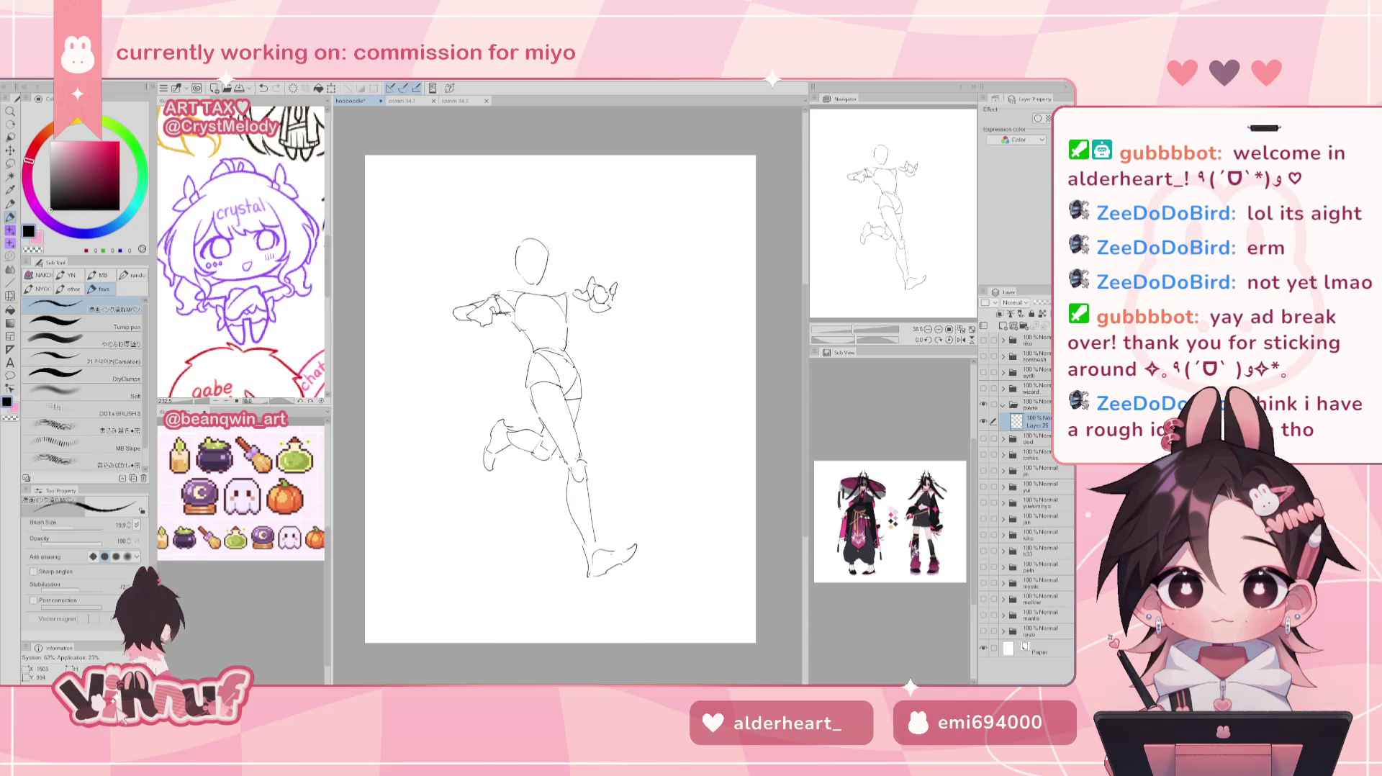
left_click_drag(596, 311, 567, 315)
Lasso the new hand, rotate it slightly clockwise, and deselect it.
key("m")
mouse_move(572, 280)
left_mouse_down()
mouse_move(609, 309)
mouse_move(603, 272)
left_mouse_up()
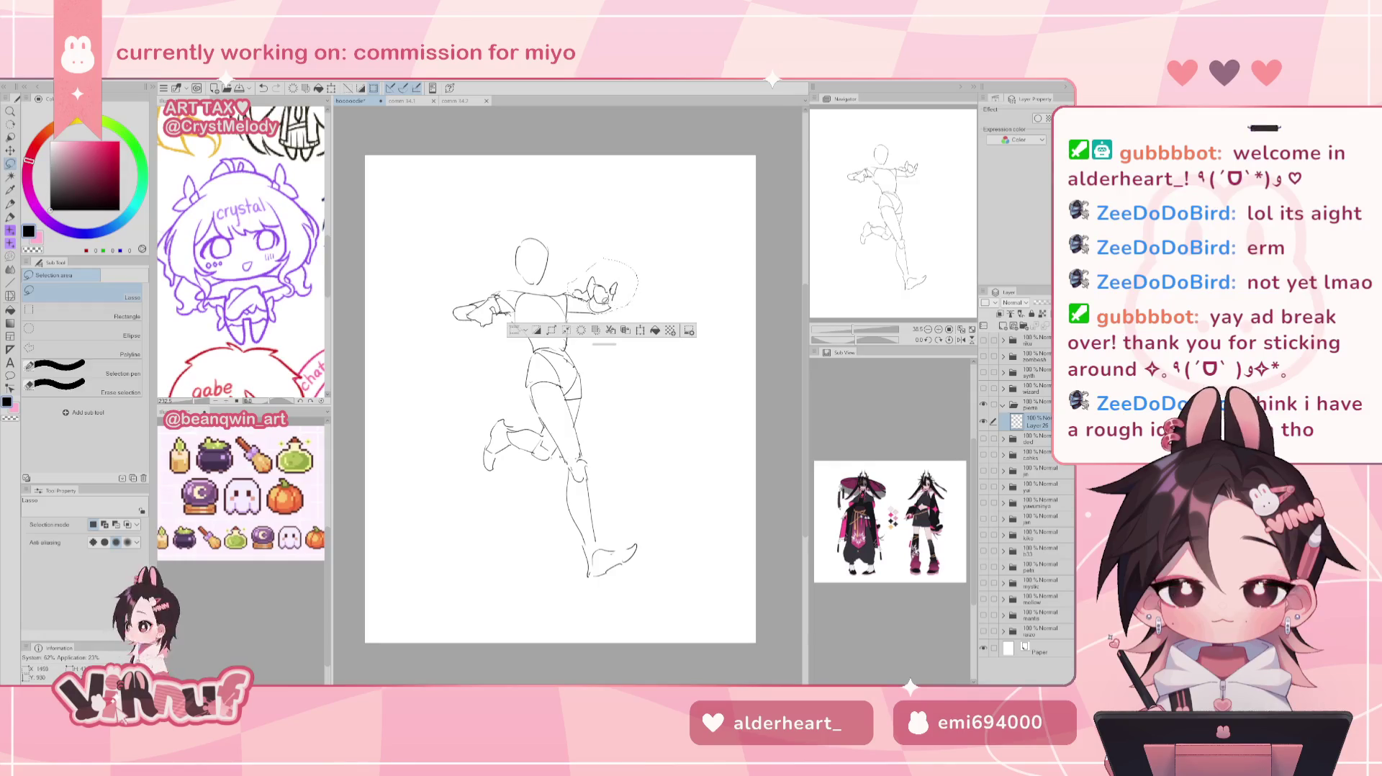
key("ctrl+t")
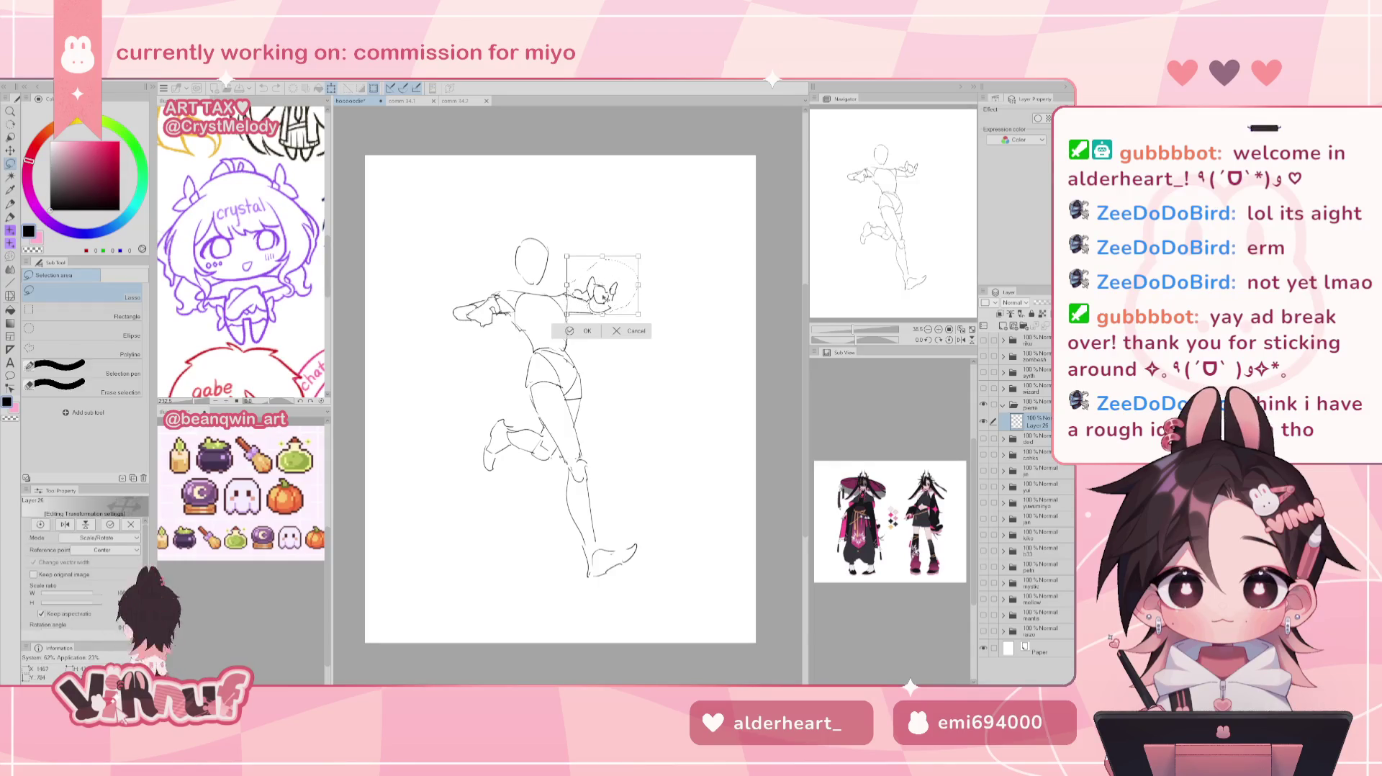
left_click_drag(614, 221, 621, 232)
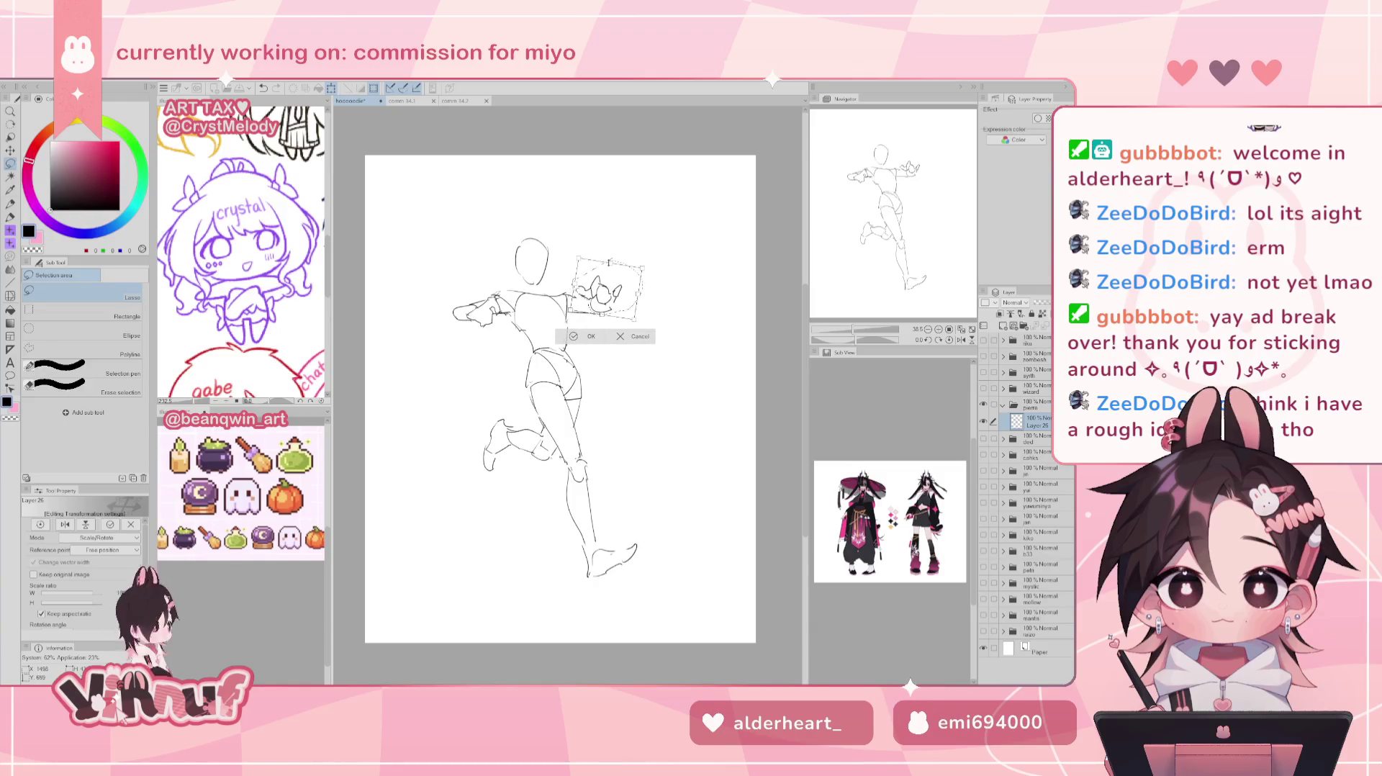
left_click(589, 336)
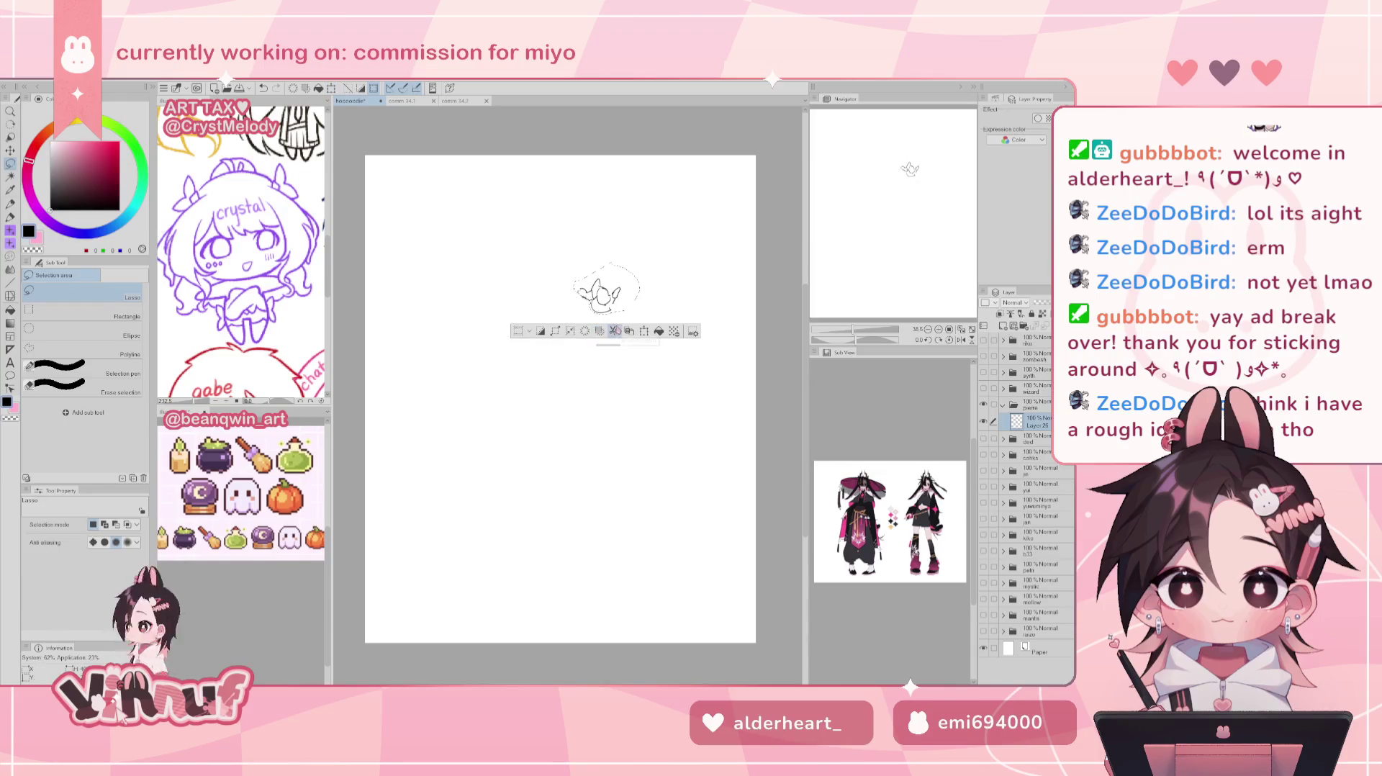
key("ctrl+d")
key("p")
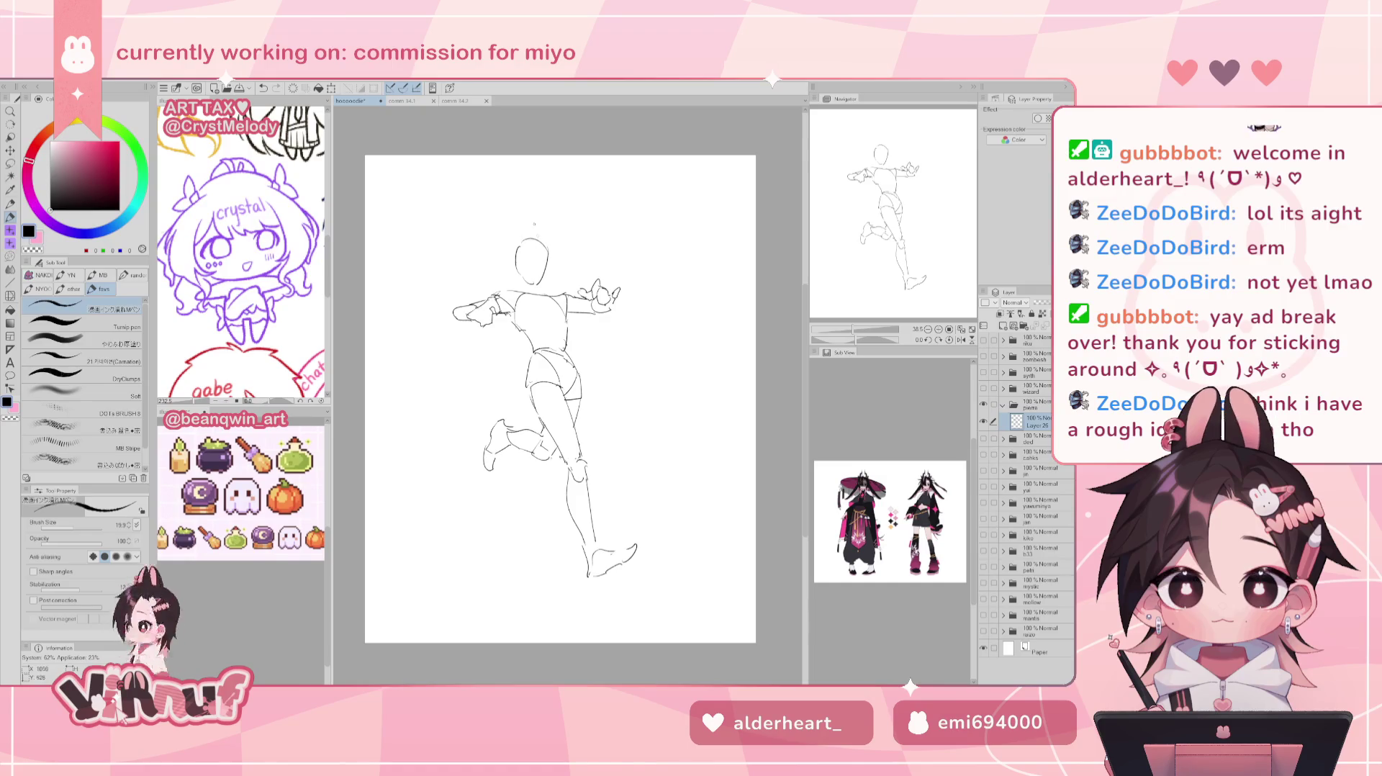
left_click_drag(480, 359, 525, 366)
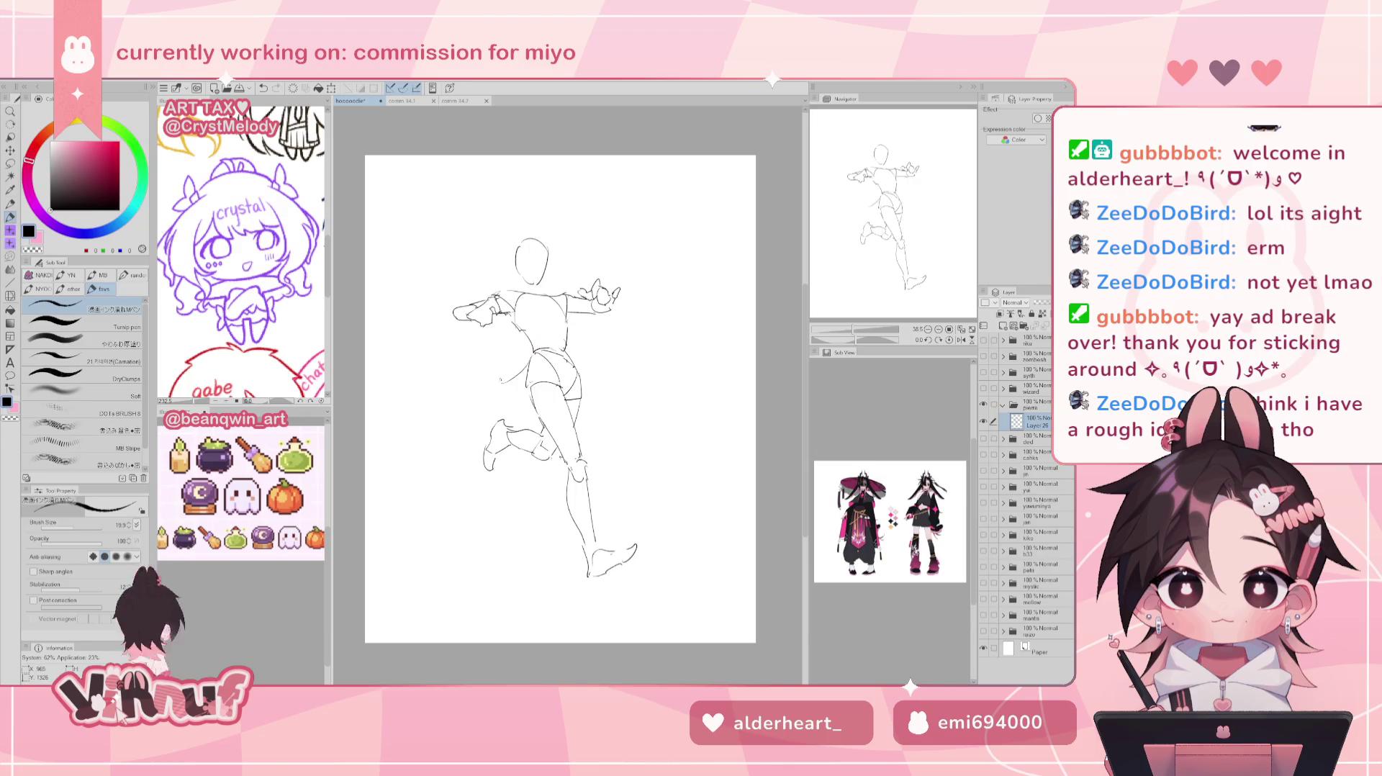
key("ctrl+z")
left_click_drag(490, 369, 527, 364)
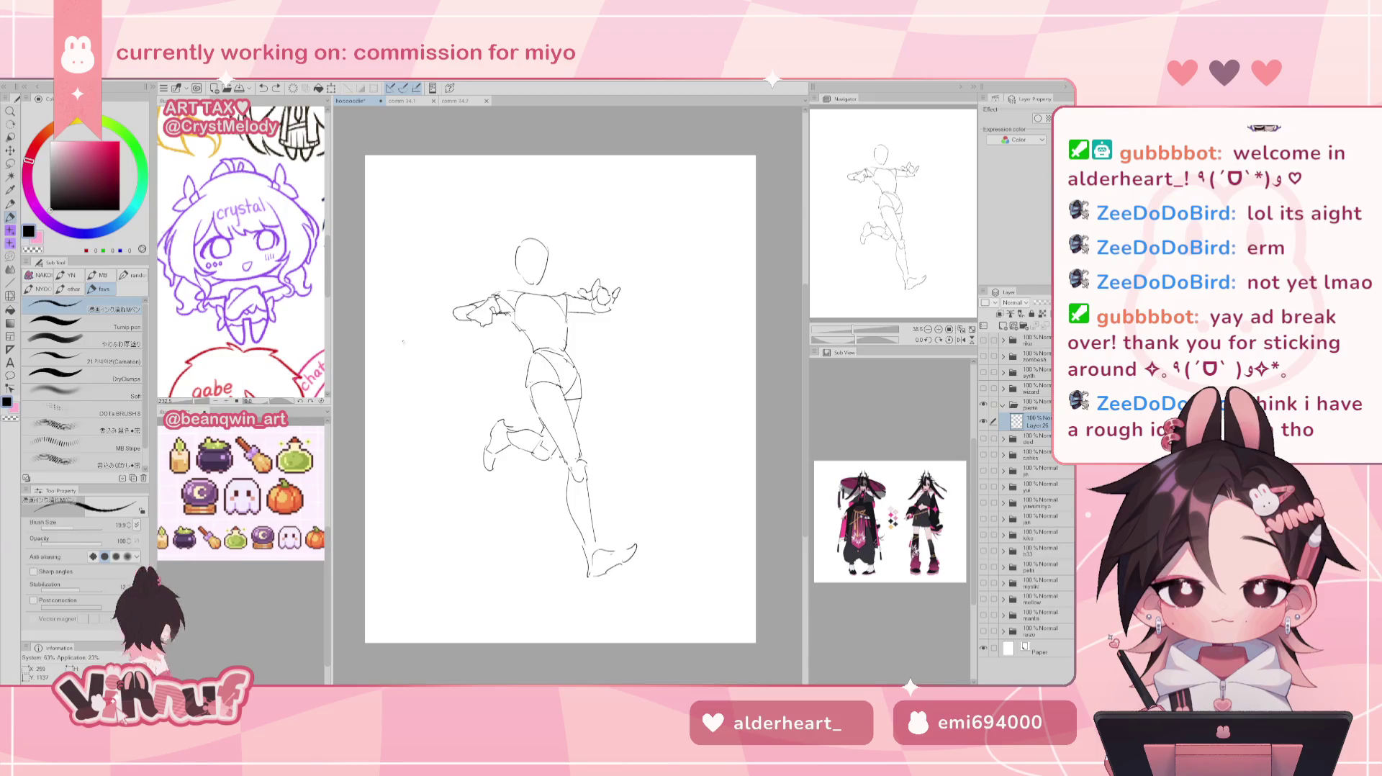
left_click_drag(397, 330, 431, 332)
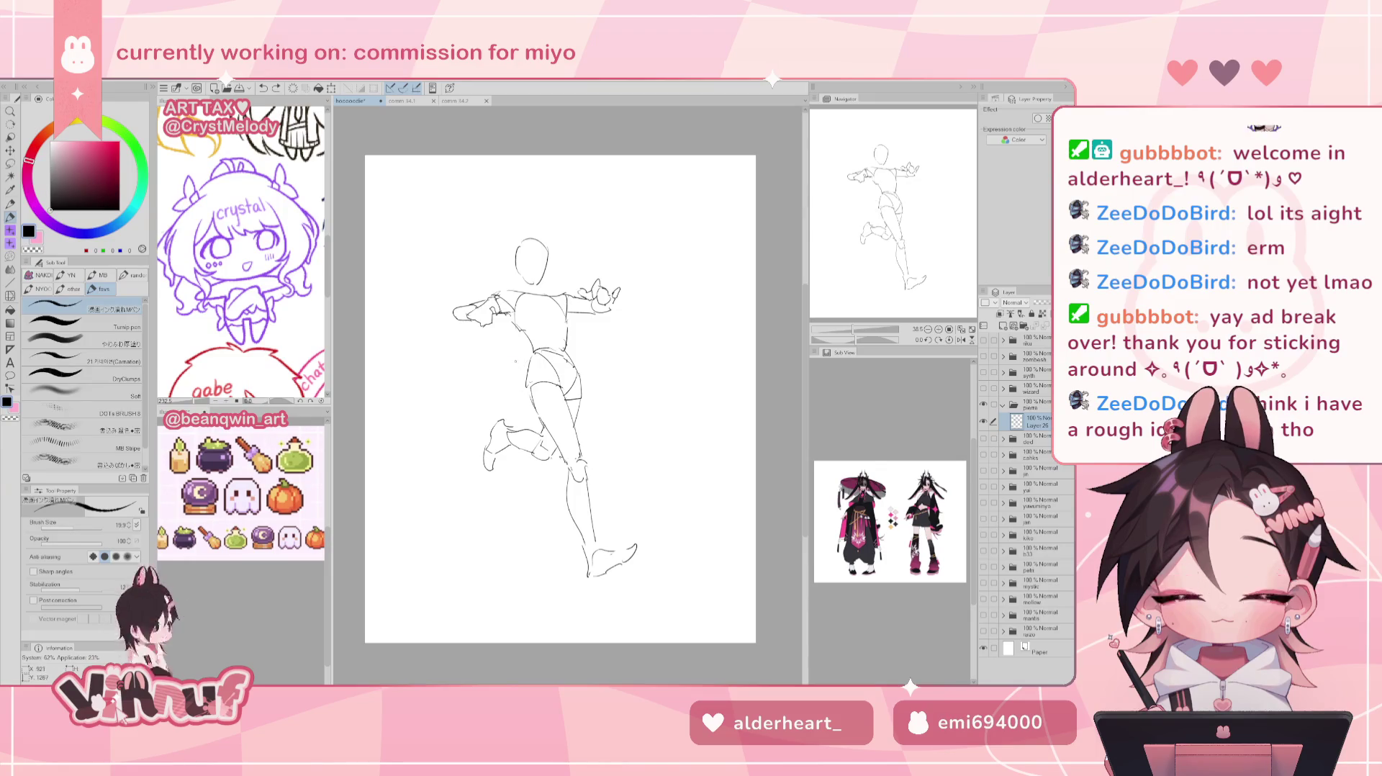
key("ctrl+z")
left_click_drag(532, 353, 429, 343)
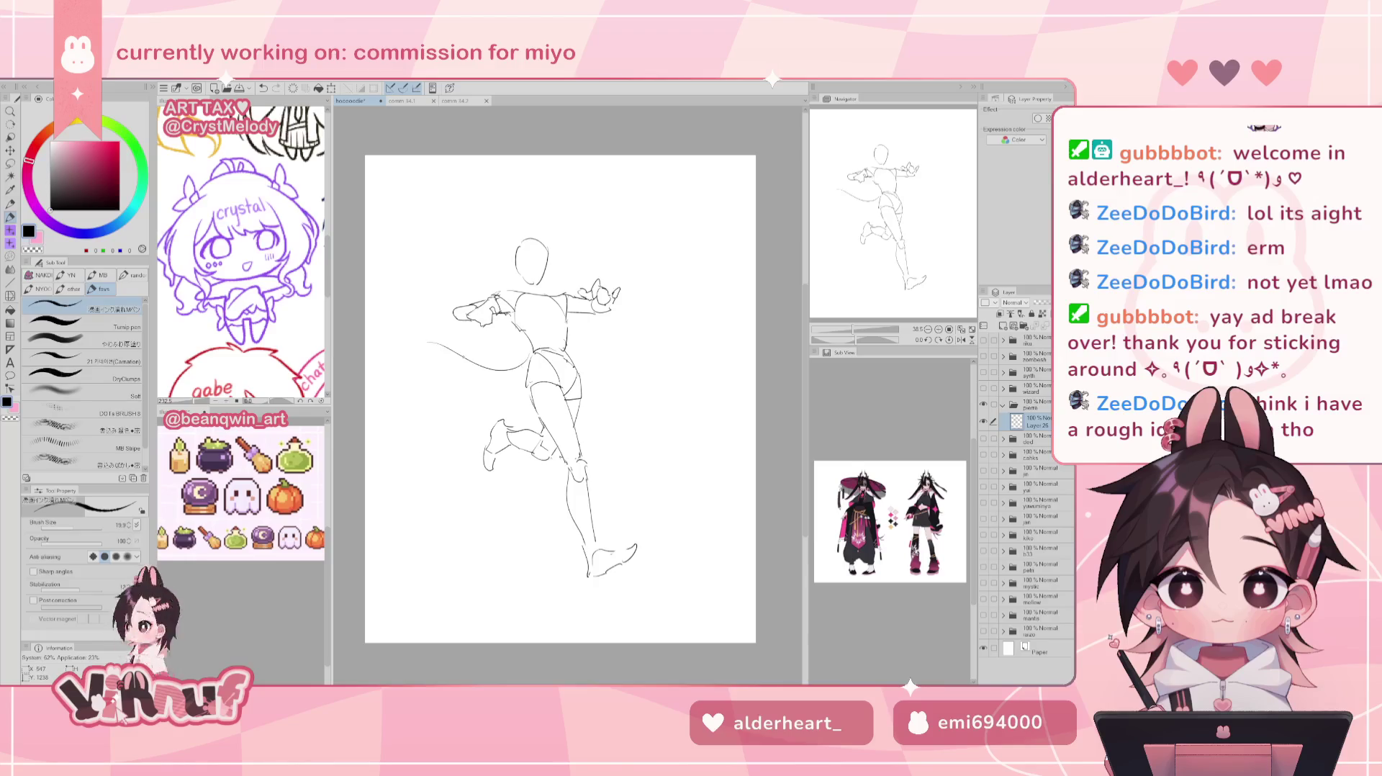
key("ctrl+z")
key("ctrl+z")
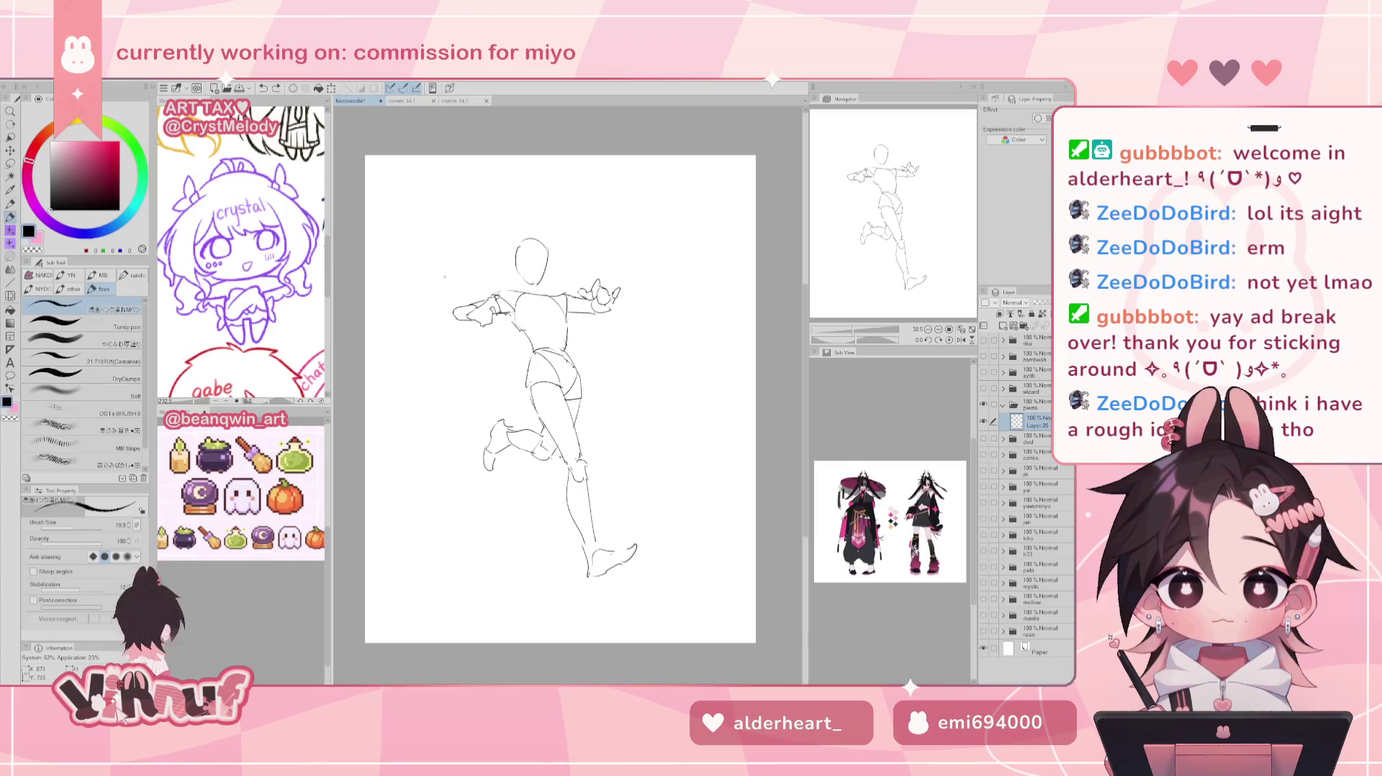
key("ctrl+z")
mouse_move(458, 309)
left_mouse_down()
mouse_move(417, 285)
mouse_move(426, 245)
mouse_move(464, 268)
mouse_move(450, 268)
left_mouse_up()
key("ctrl+z")
key("ctrl+z")
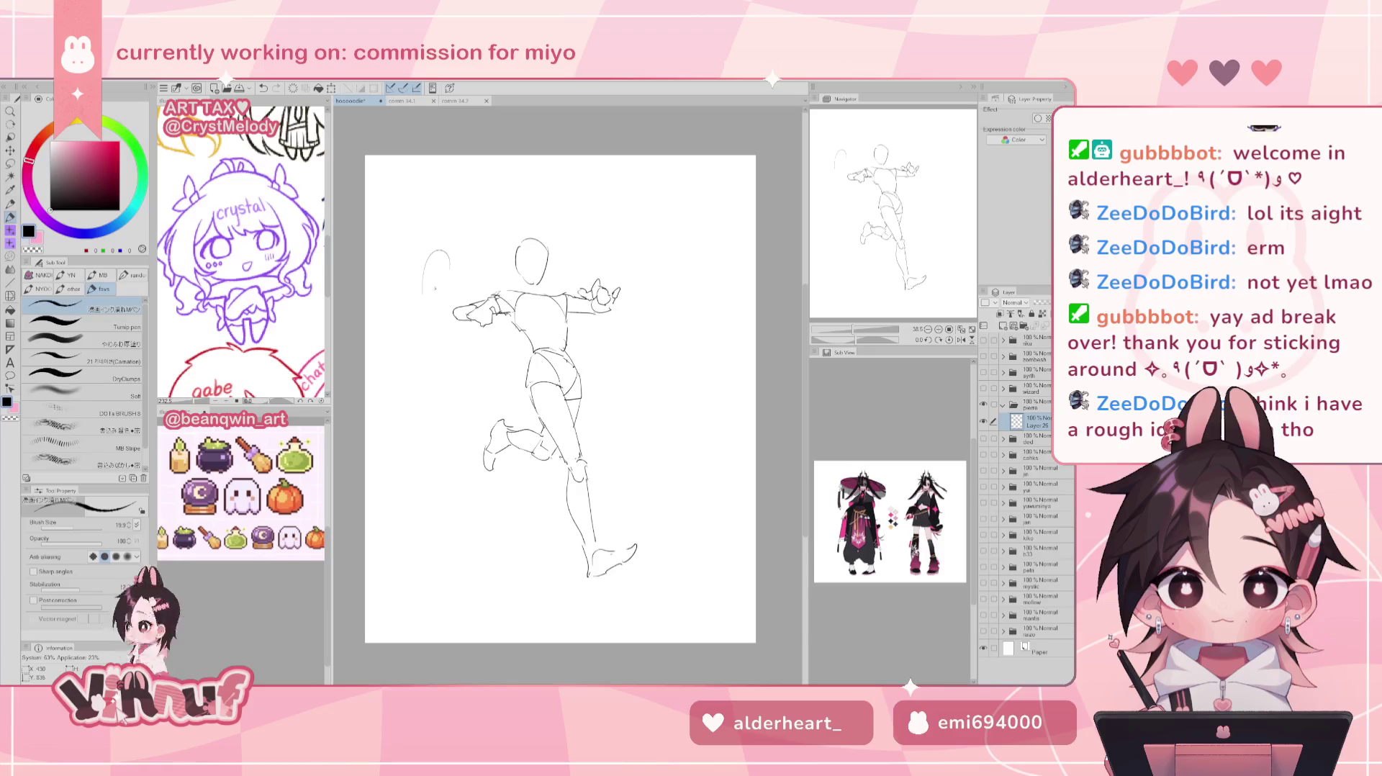
key("ctrl+z")
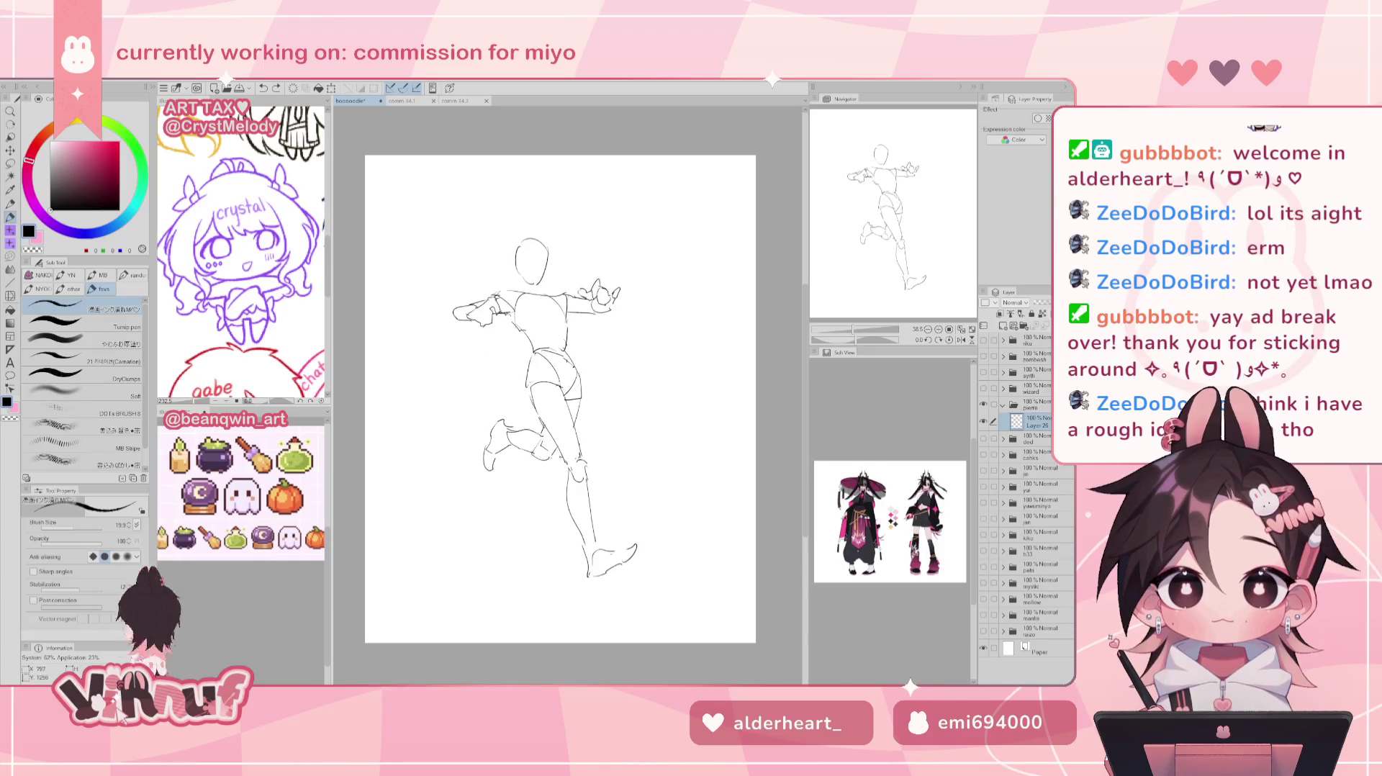
left_click_drag(526, 354, 459, 348)
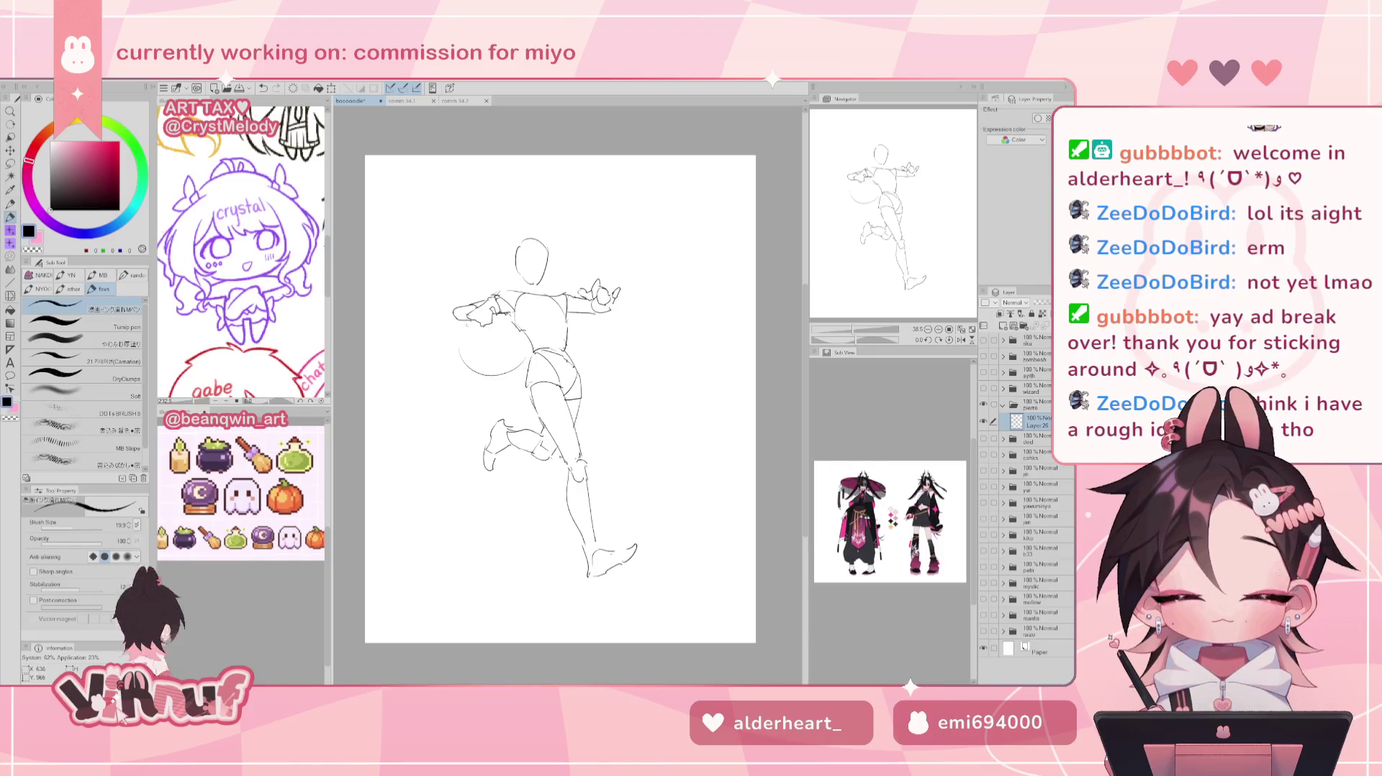
mouse_move(422, 286)
left_mouse_down()
mouse_move(440, 249)
mouse_move(473, 265)
mouse_move(467, 377)
left_mouse_up()
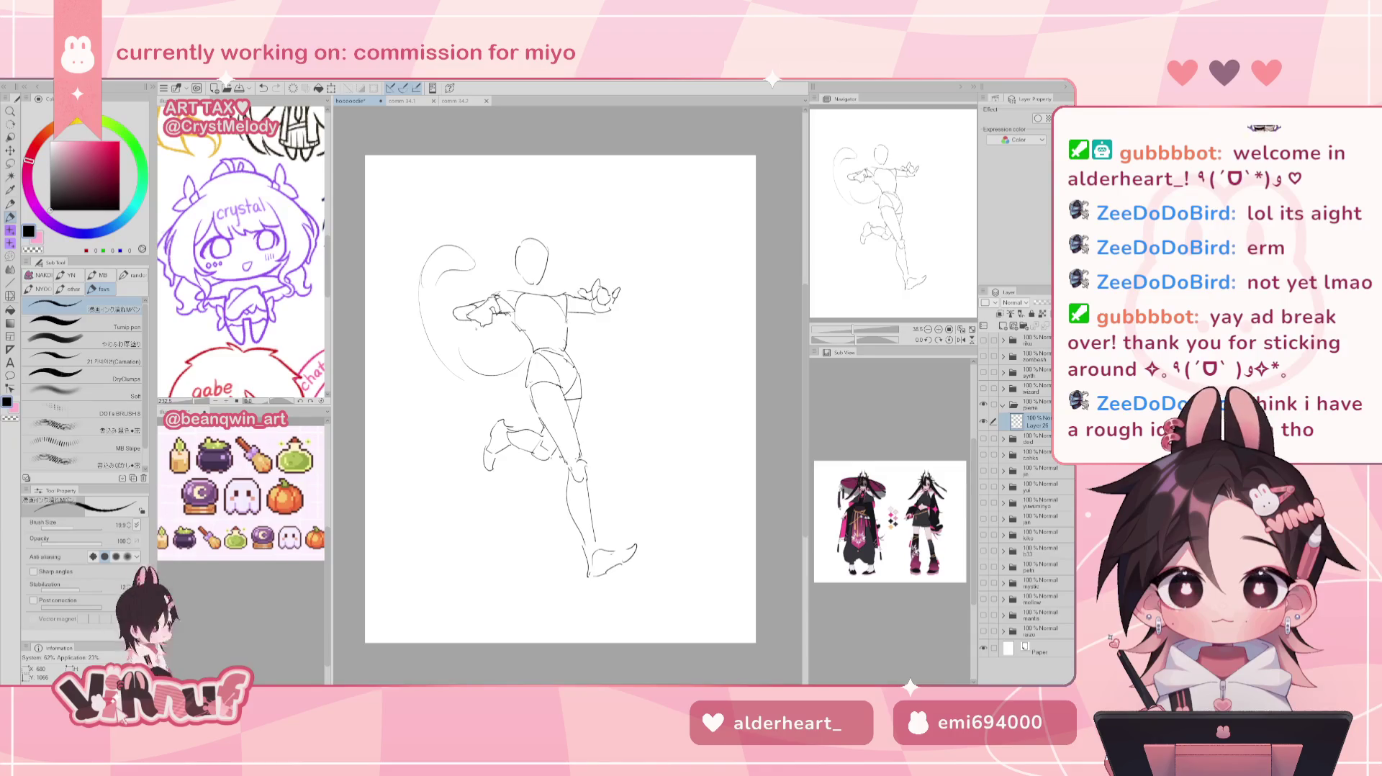
left_click_drag(447, 279, 436, 341)
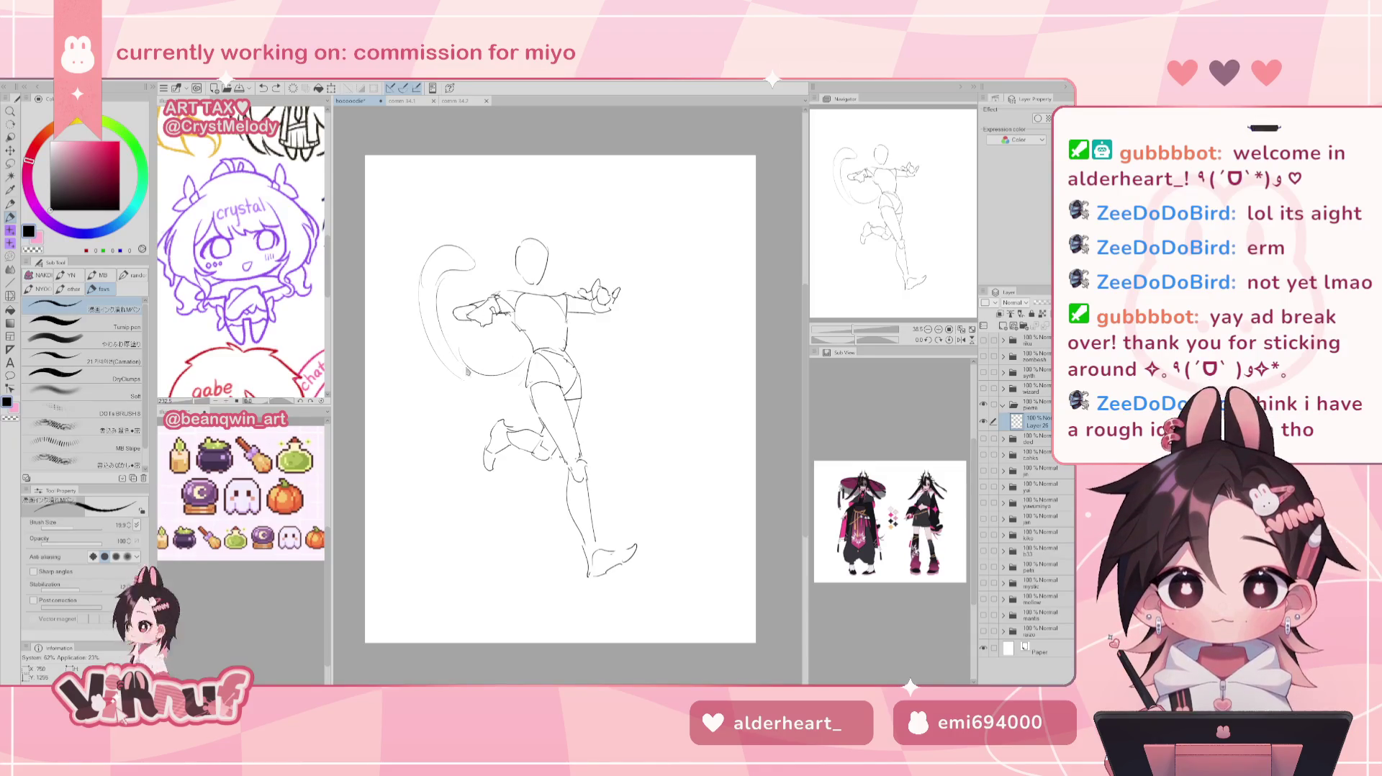
key("ctrl+z")
key("ctrl+z")
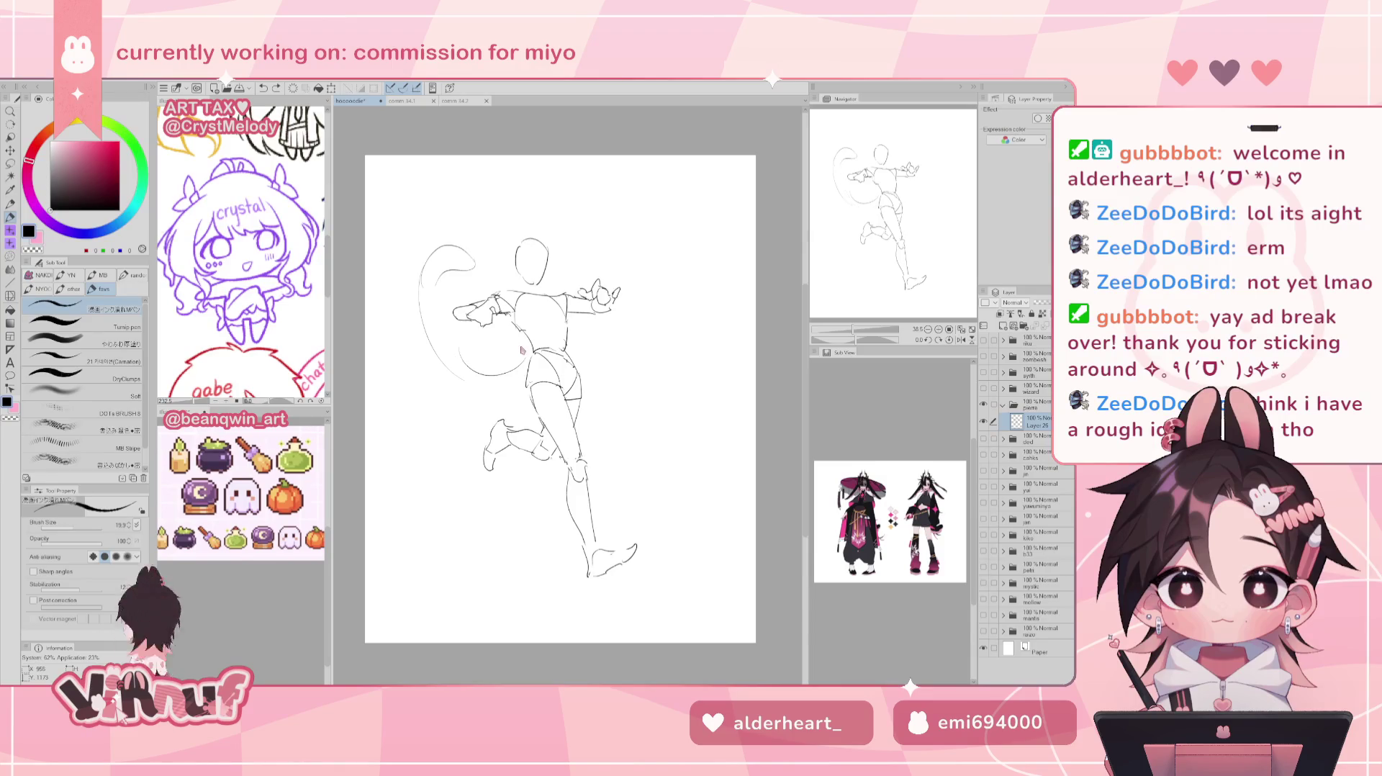
key("ctrl+z")
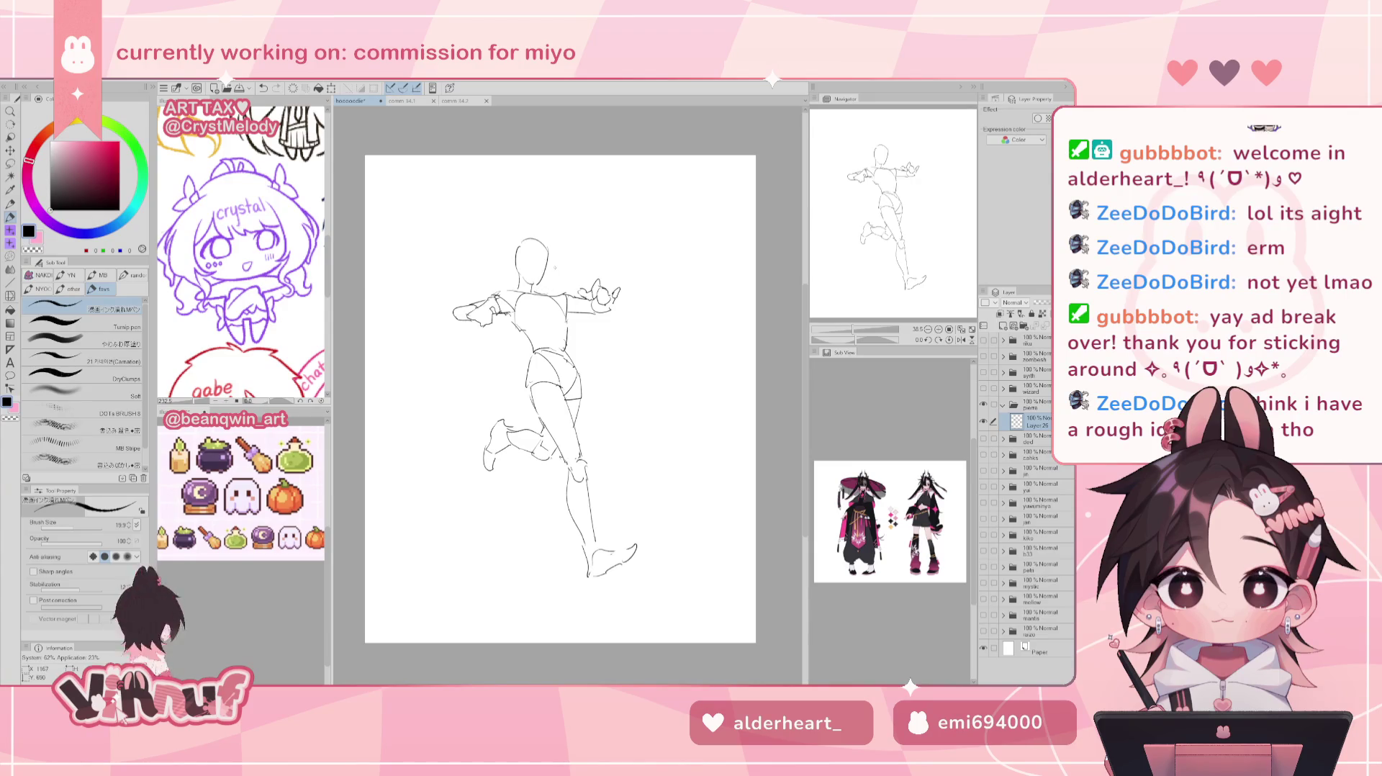
key("m")
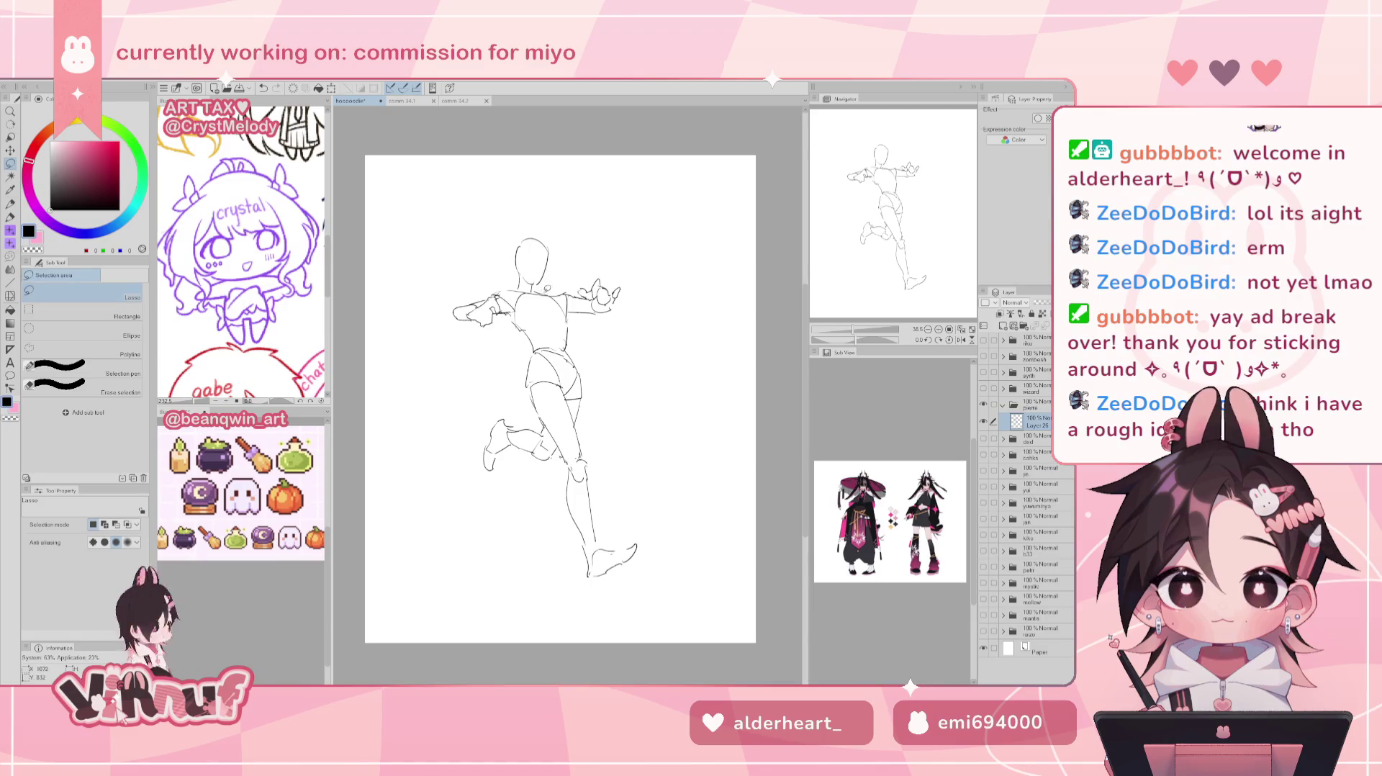
Nudge the selected head slightly right and check the pose in a mirrored view.
mouse_move(508, 288)
left_mouse_down()
mouse_move(554, 284)
mouse_move(551, 263)
left_mouse_up()
key("k")
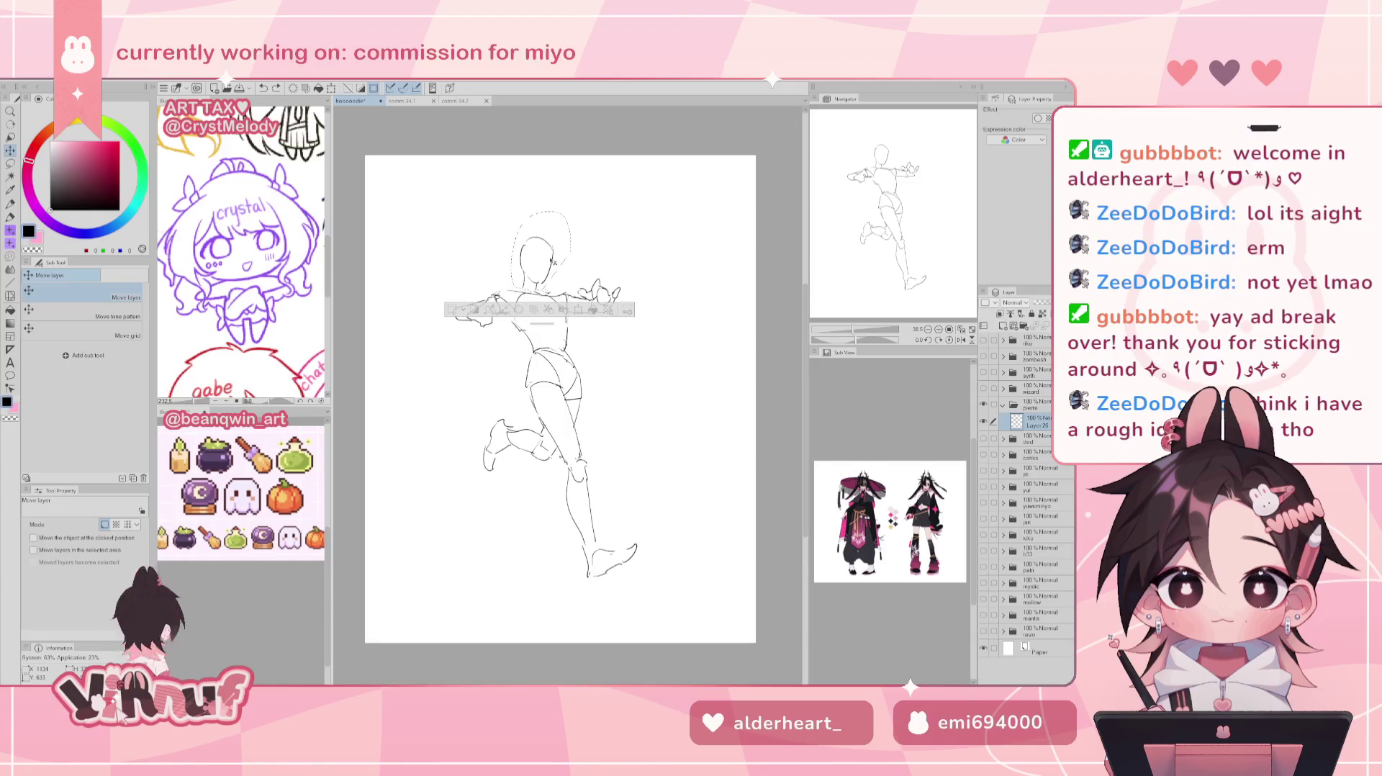
key("ctrl+d")
key("h")
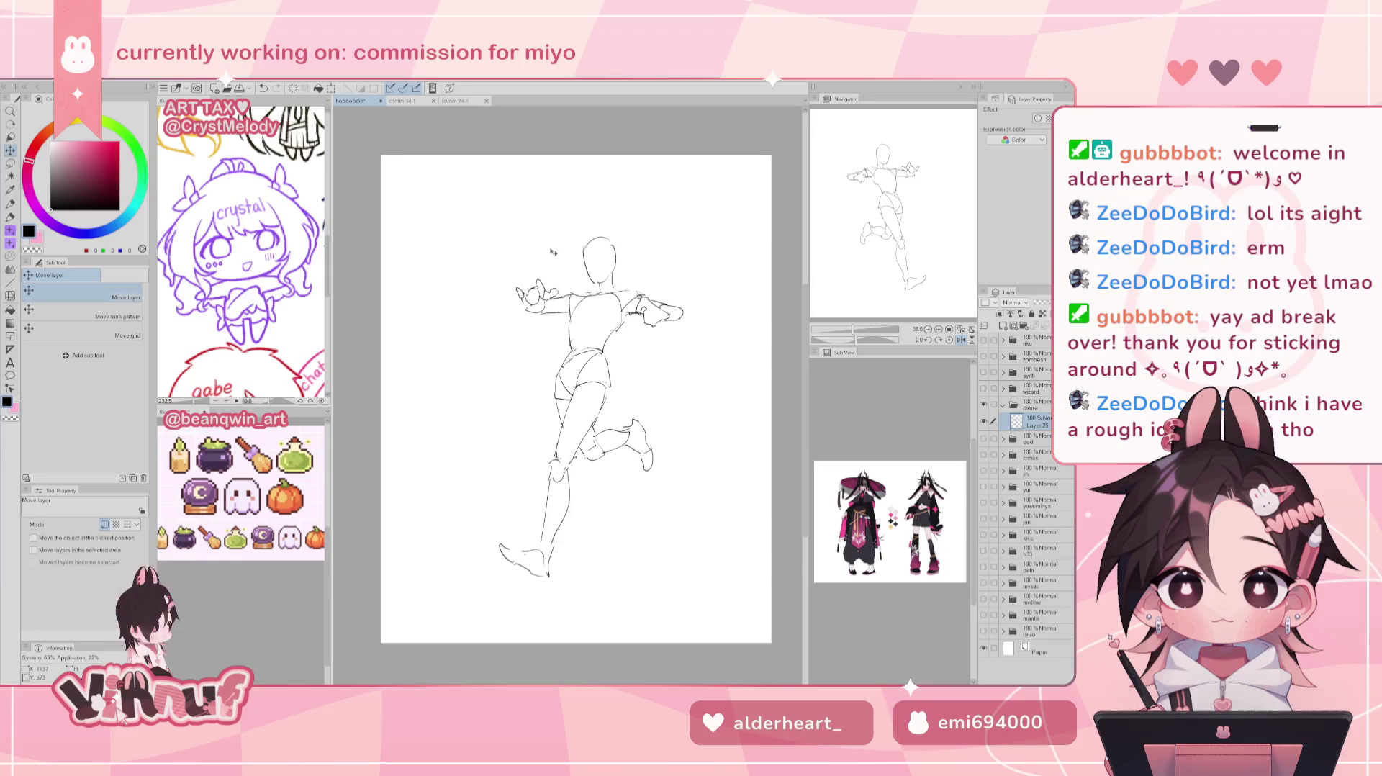
key("h")
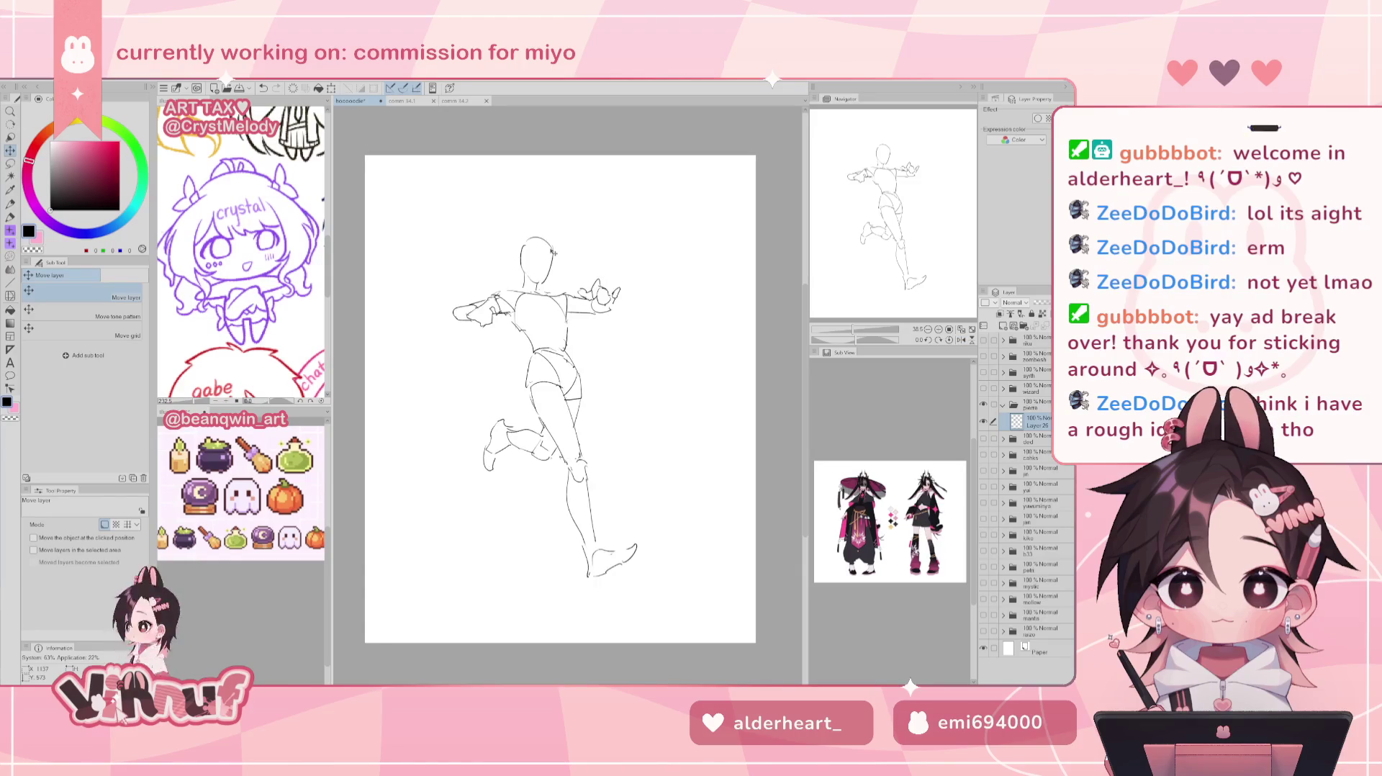
key("p")
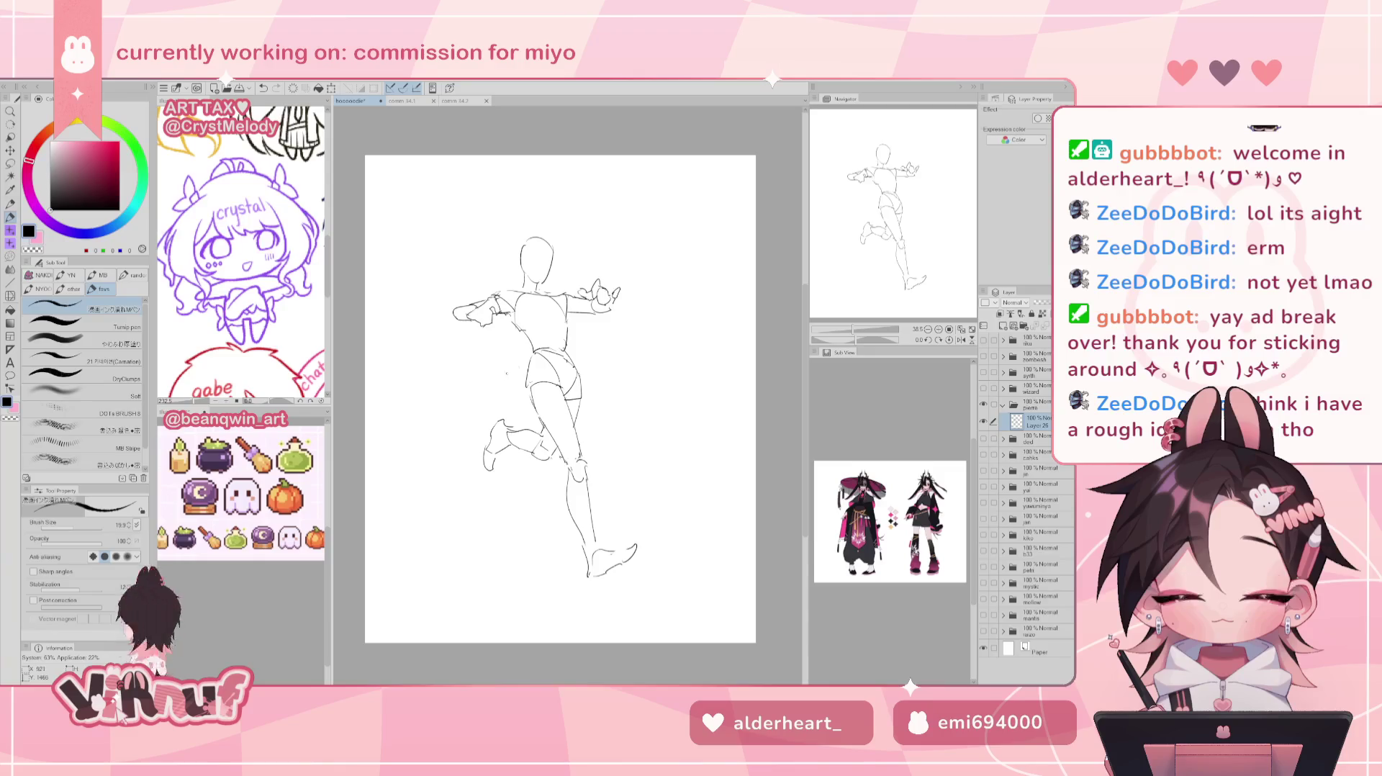
Try a looping tail curving down from the hip, then undo it.
left_click_drag(516, 364, 437, 418)
mouse_move(524, 369)
left_mouse_down()
mouse_move(446, 450)
mouse_move(537, 484)
left_mouse_up()
key("ctrl+z")
key("ctrl+z")
key("ctrl+z")
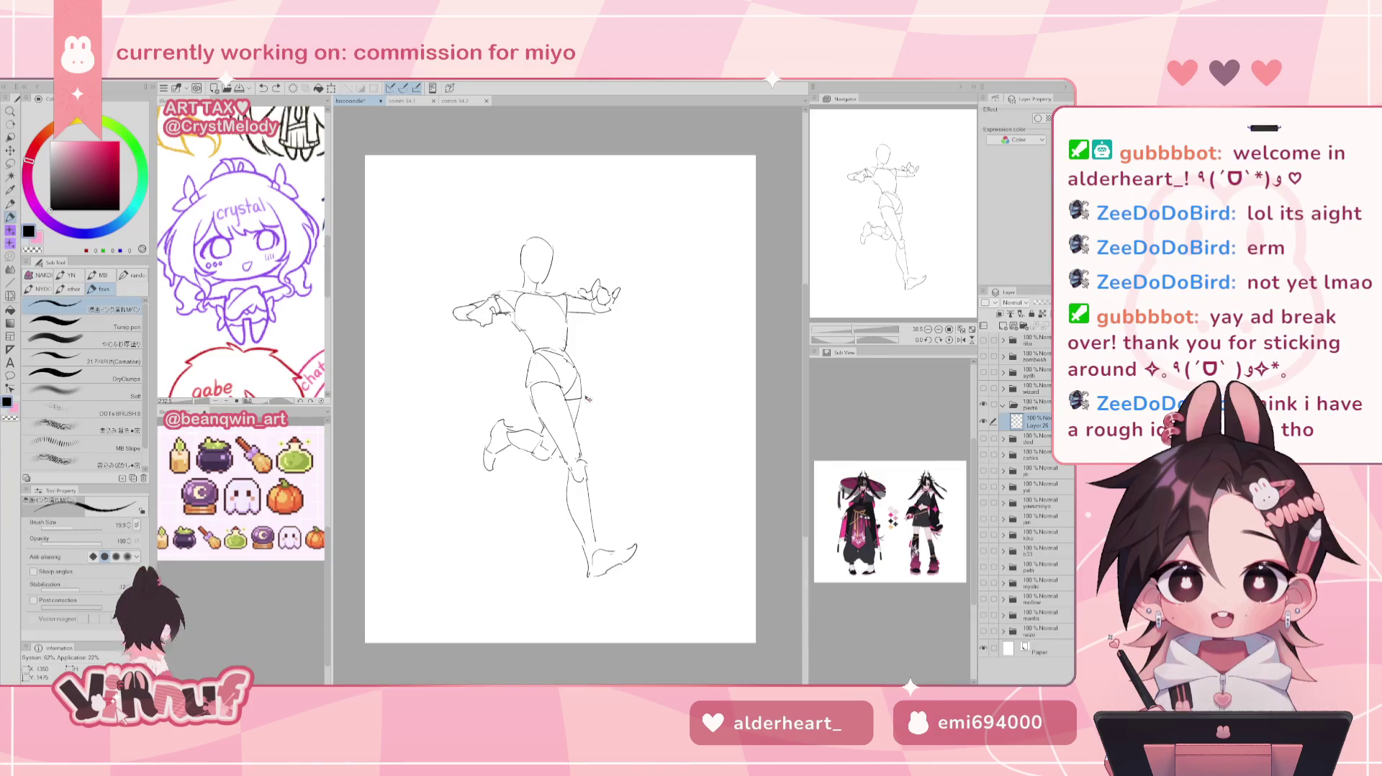
Rotate the whole figure sketch and shift it slightly left.
key("ctrl+t")
mouse_move(666, 216)
left_mouse_down()
mouse_move(660, 194)
mouse_move(636, 245)
mouse_move(637, 213)
left_mouse_up()
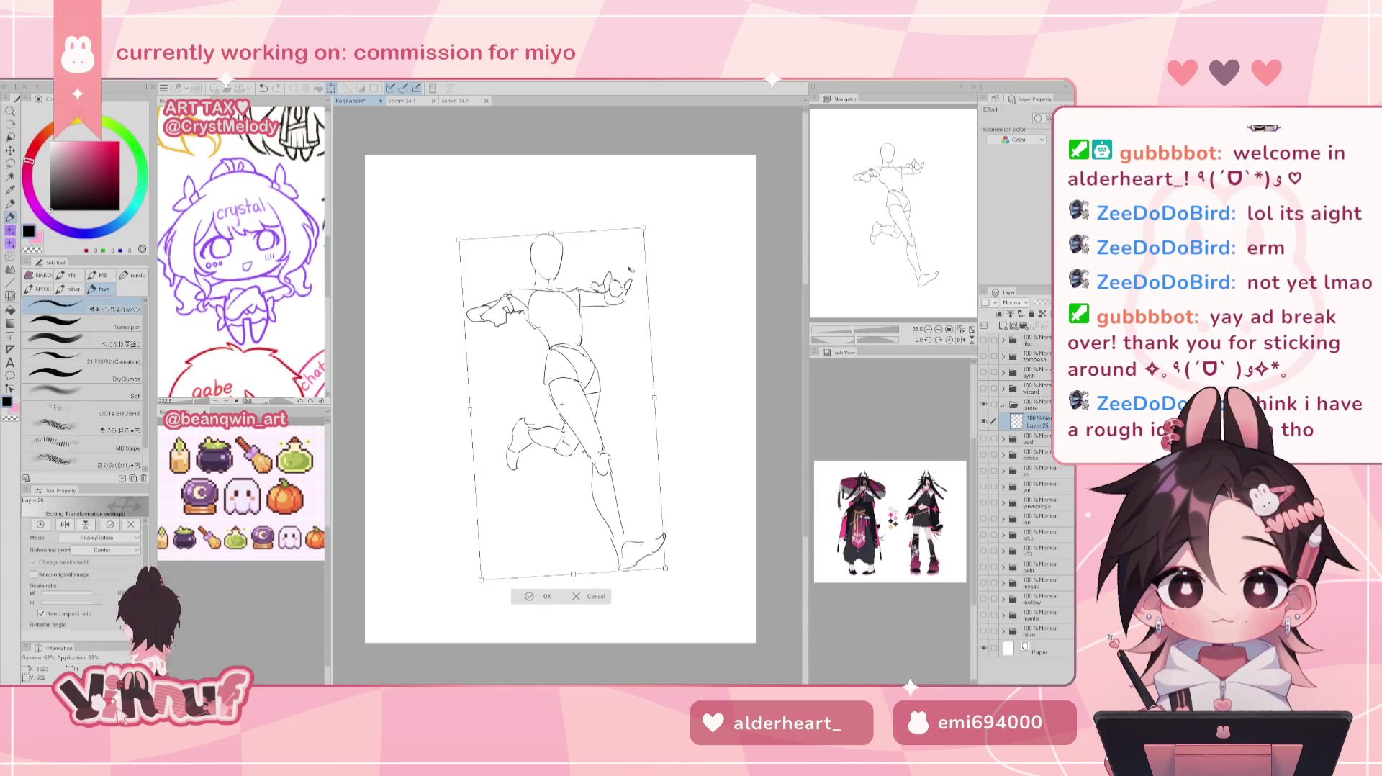
left_click_drag(641, 320, 635, 322)
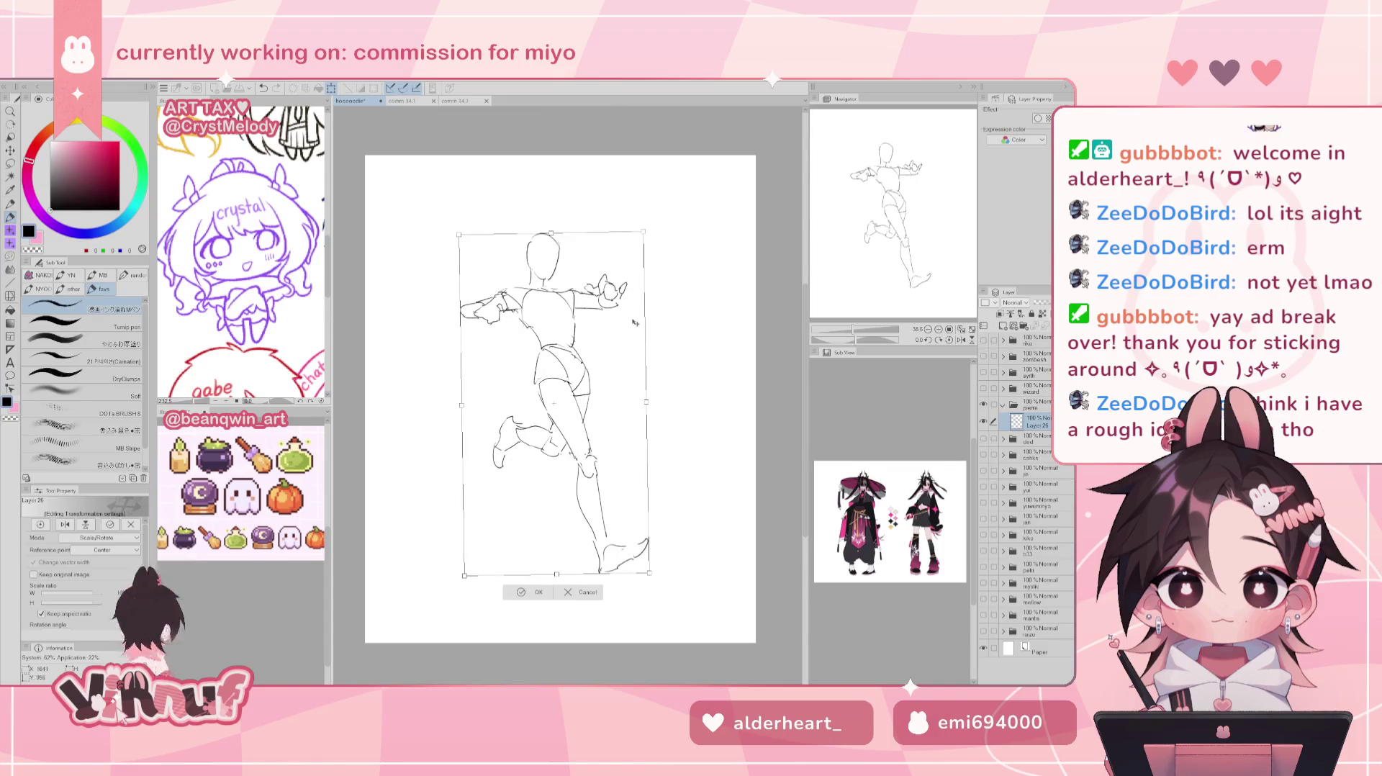
left_click(539, 593)
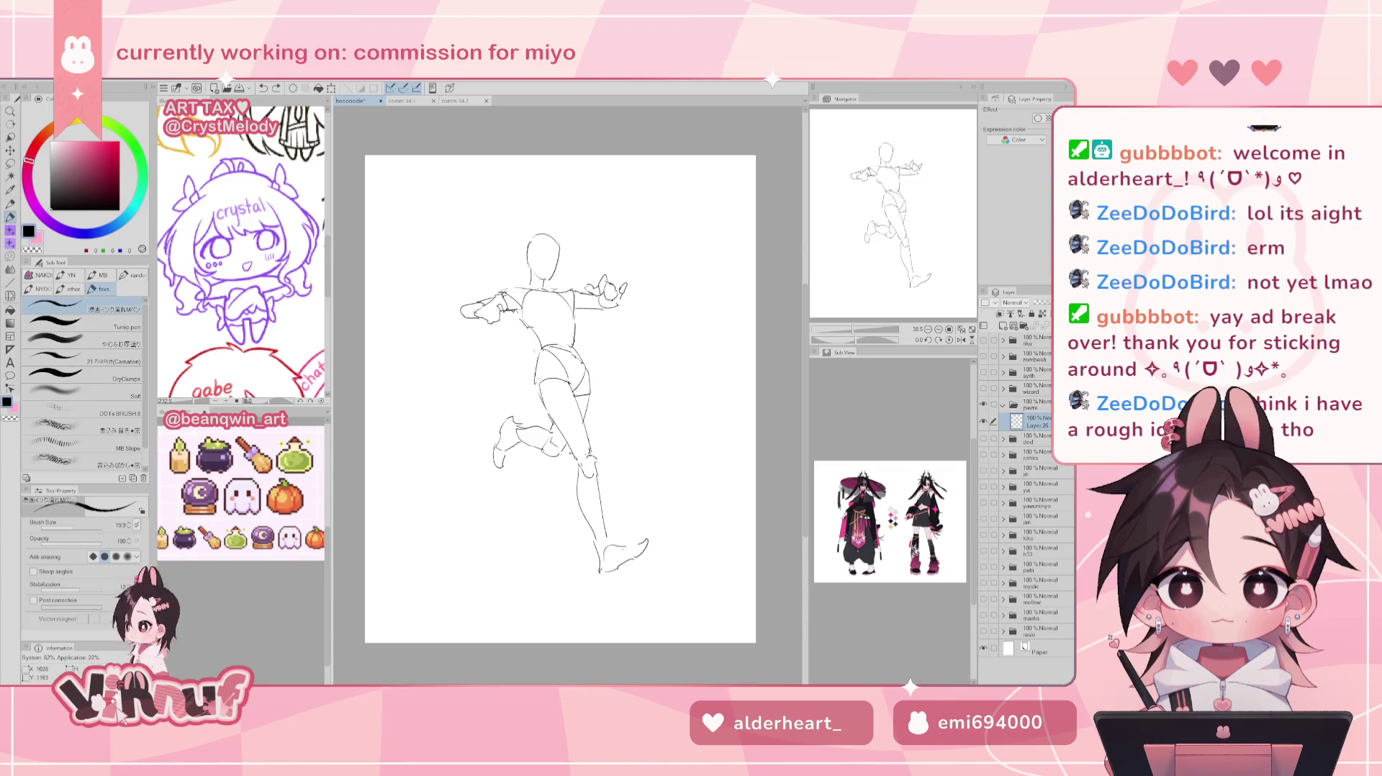
Sketch a curling tail loop from the hip, redrawing the strokes that missed.
left_click_drag(494, 330, 525, 364)
left_click_drag(504, 257, 496, 290)
left_click_drag(451, 239, 502, 279)
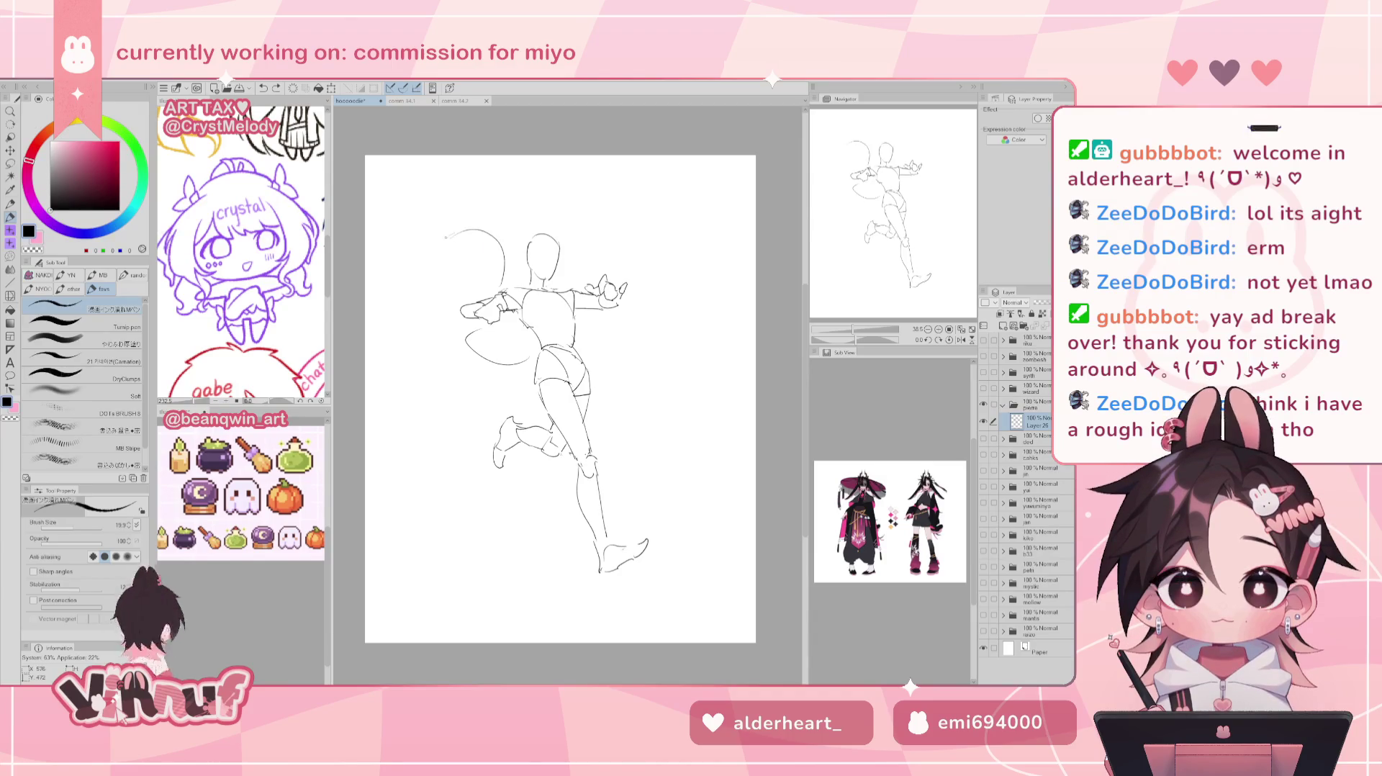
key("ctrl+z")
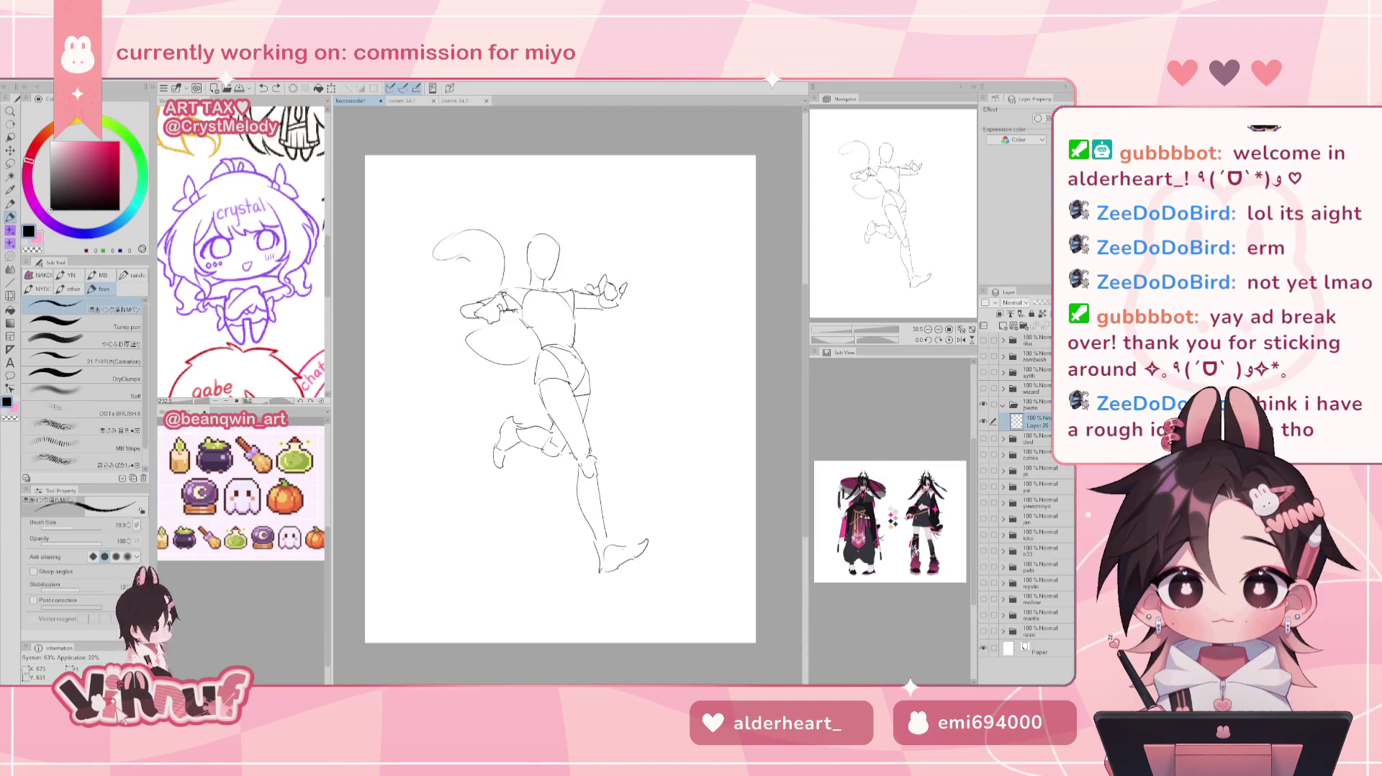
mouse_move(461, 320)
left_mouse_down()
mouse_move(450, 367)
mouse_move(531, 376)
left_mouse_up()
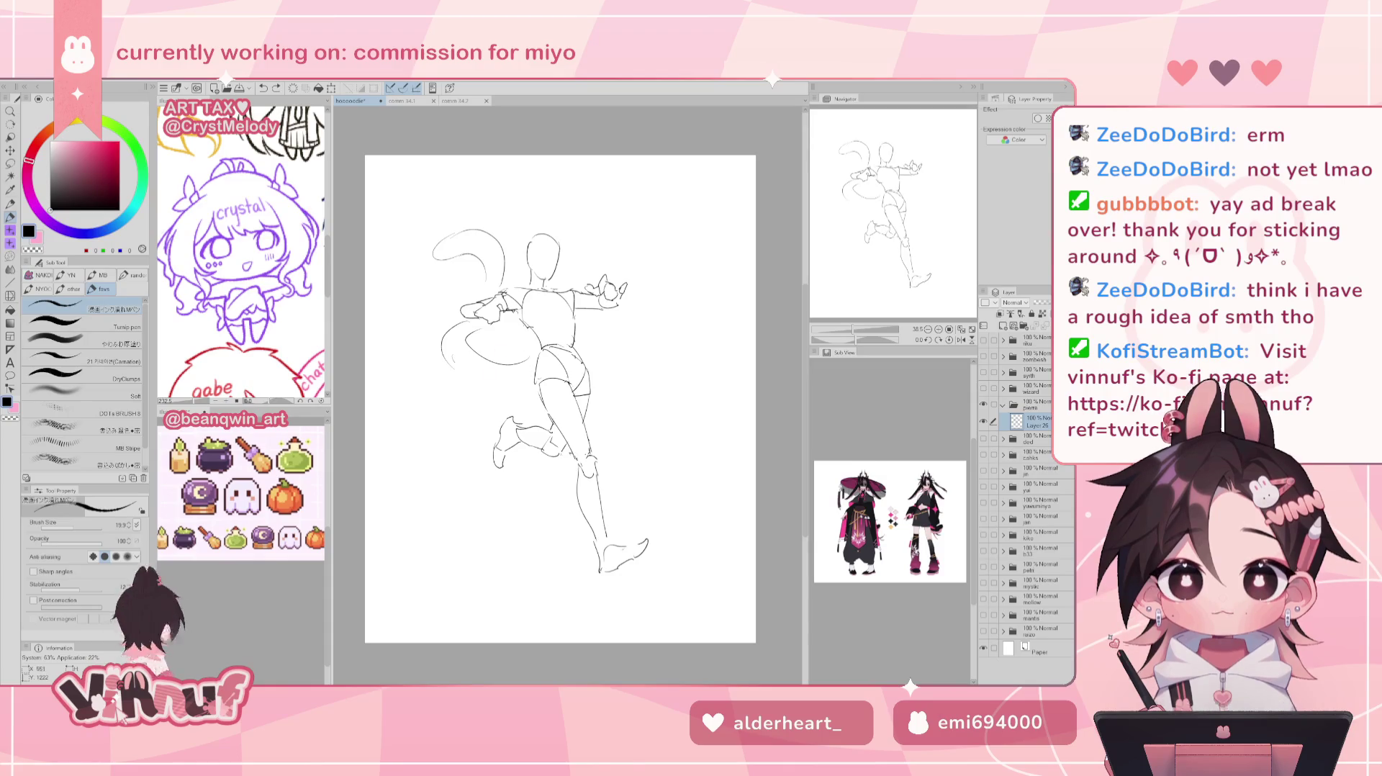
key("ctrl+z")
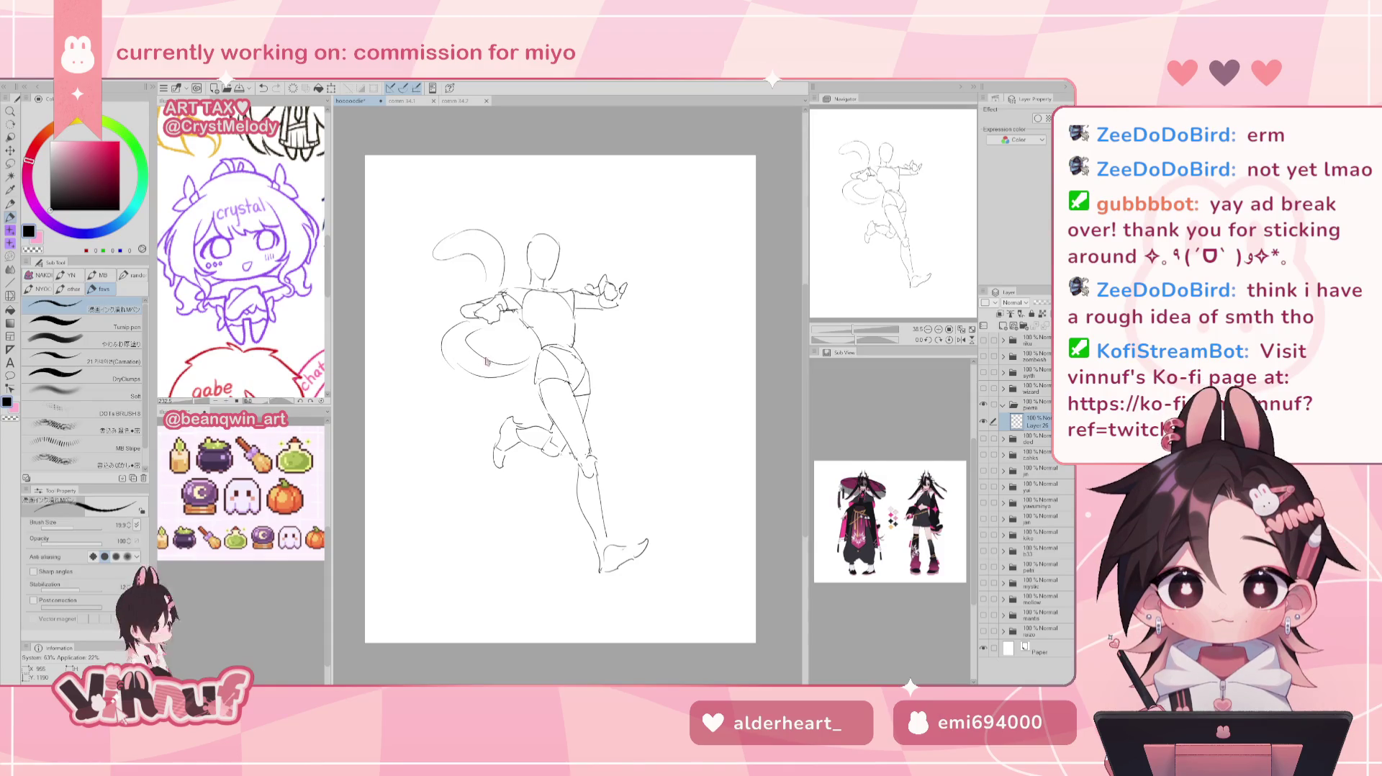
left_click_drag(458, 360, 525, 377)
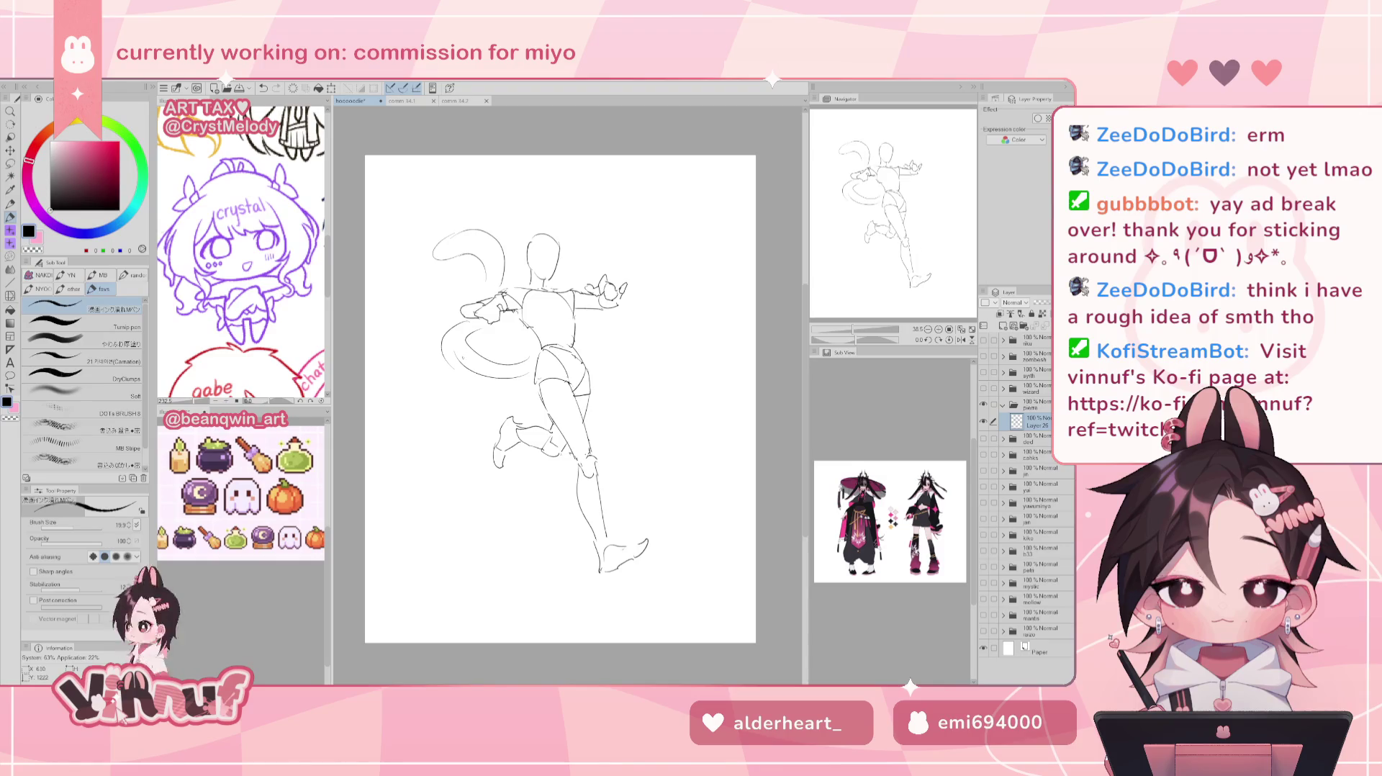
Erase the tail's loose end and sketch a cat ear on the head.
key("e")
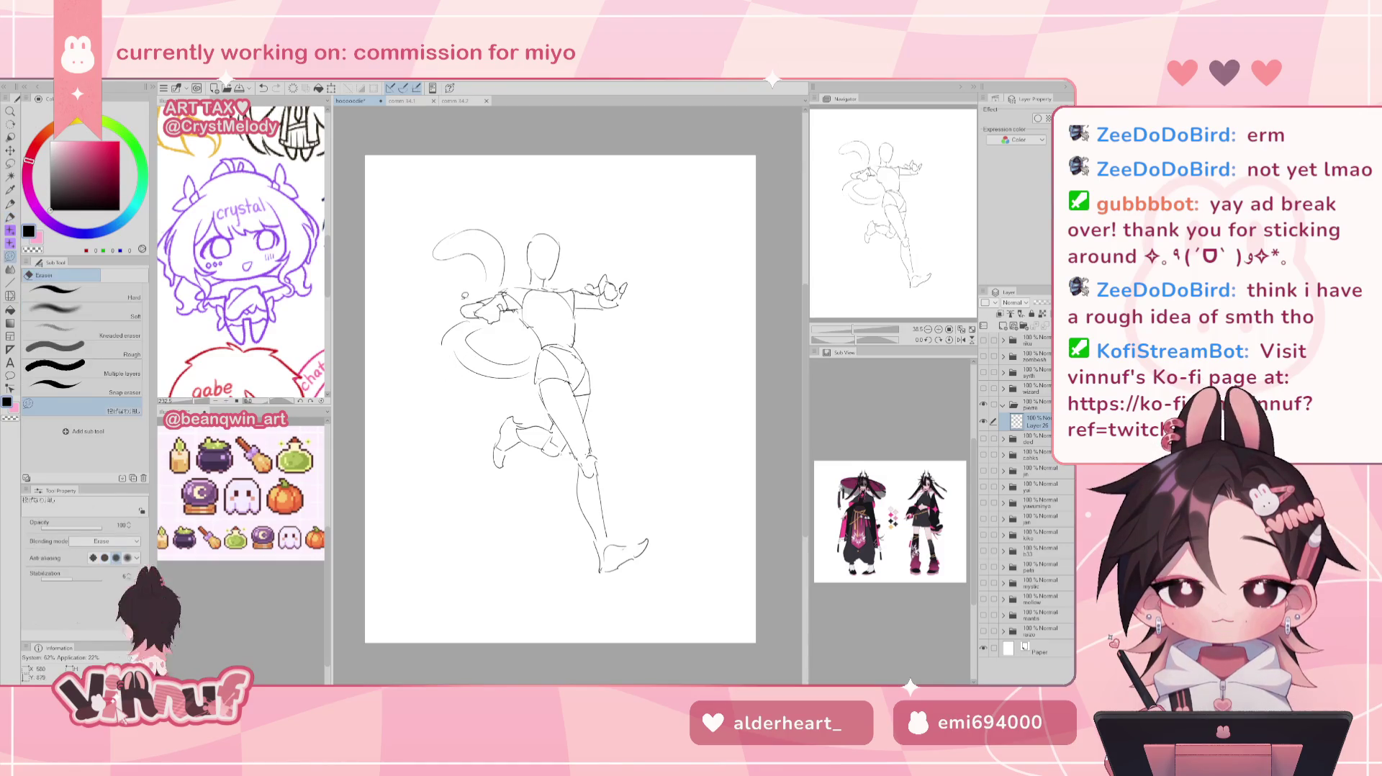
left_click_drag(455, 342, 441, 332)
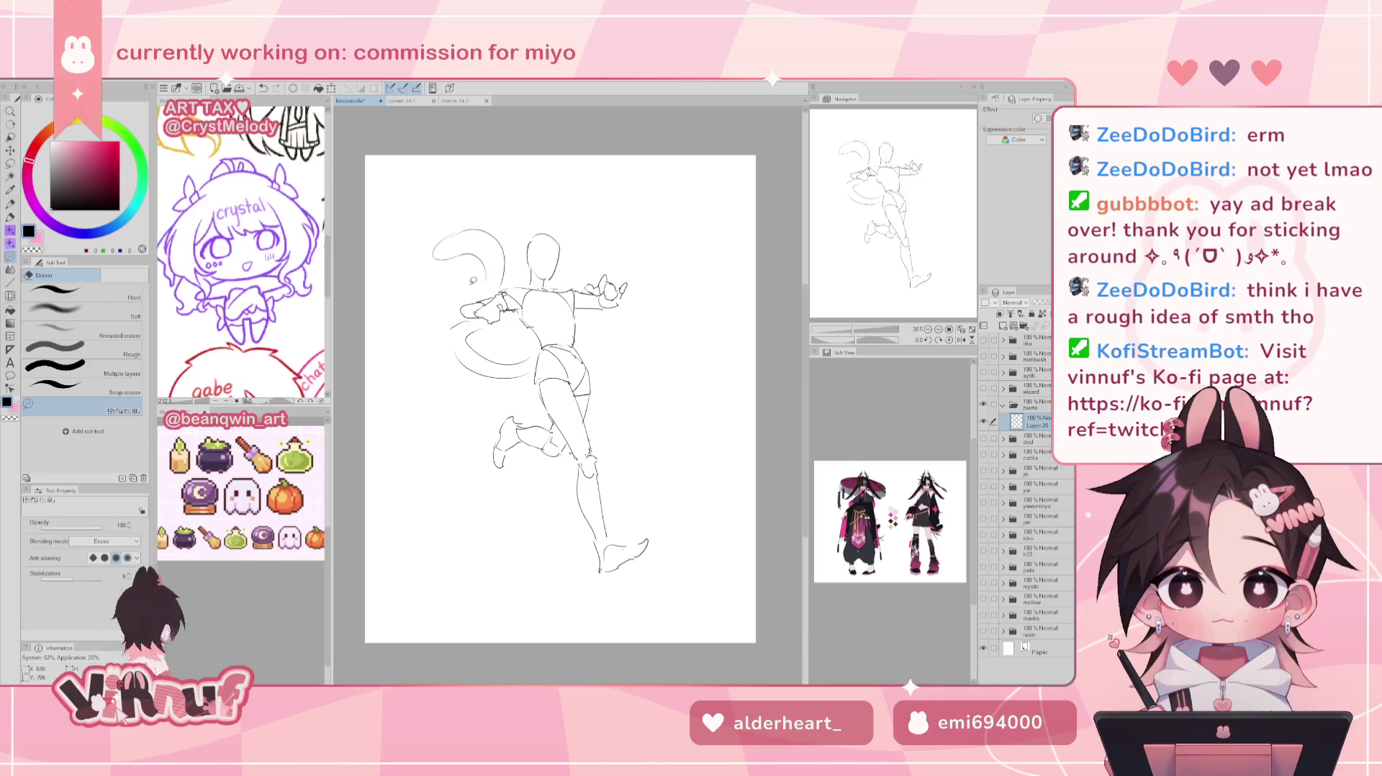
key("p")
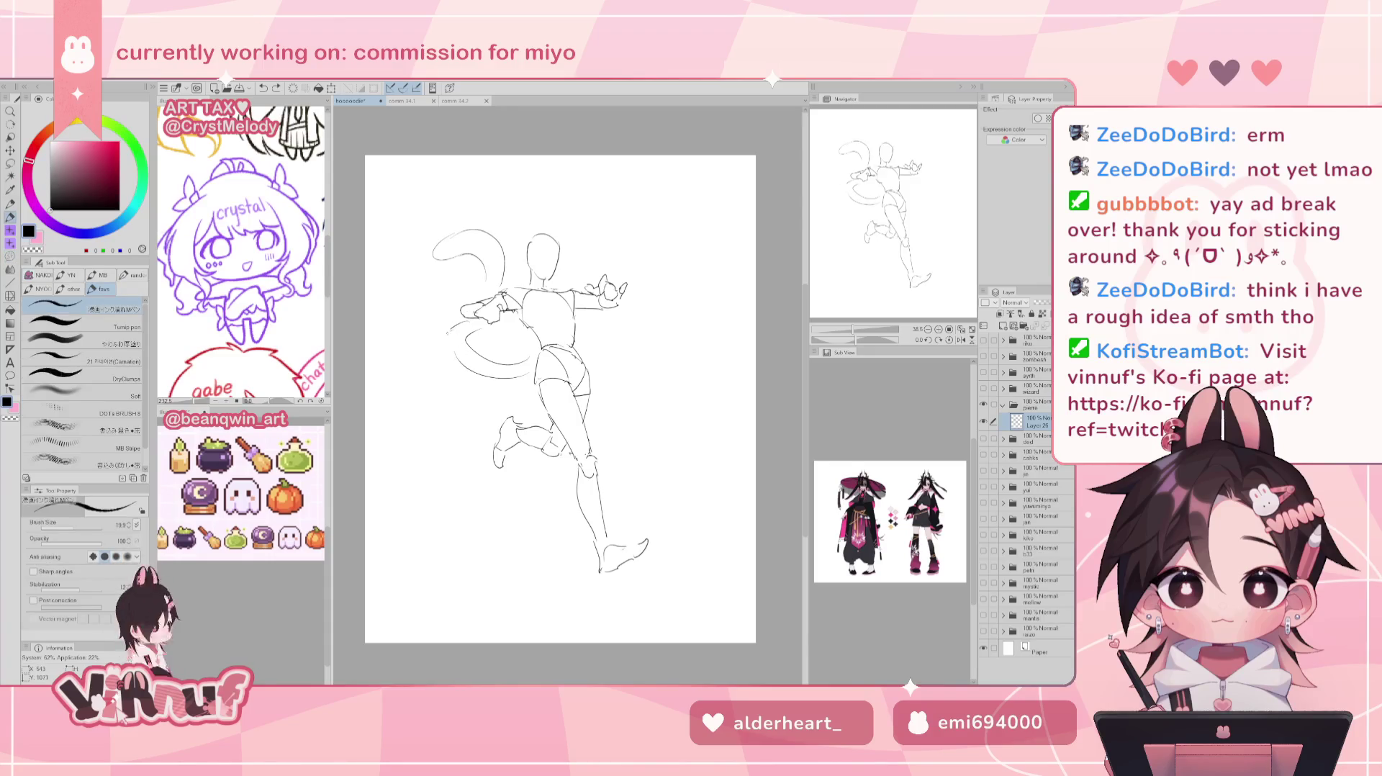
left_click_drag(452, 331, 461, 363)
key("ctrl+z")
left_click_drag(563, 229, 568, 249)
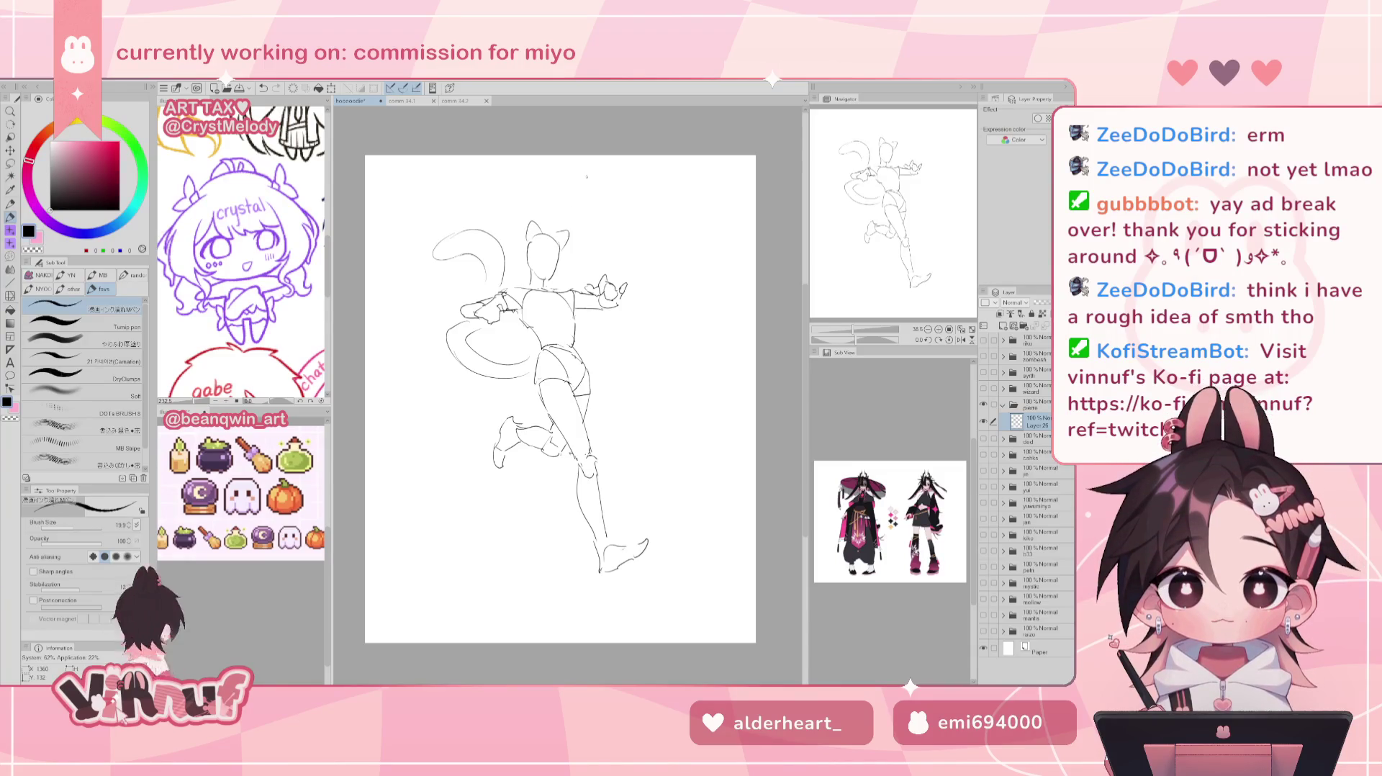
Move the whole sketch layer slightly lower on the page.
key("k")
left_click_drag(663, 317, 663, 337)
left_click_drag(680, 409, 695, 413)
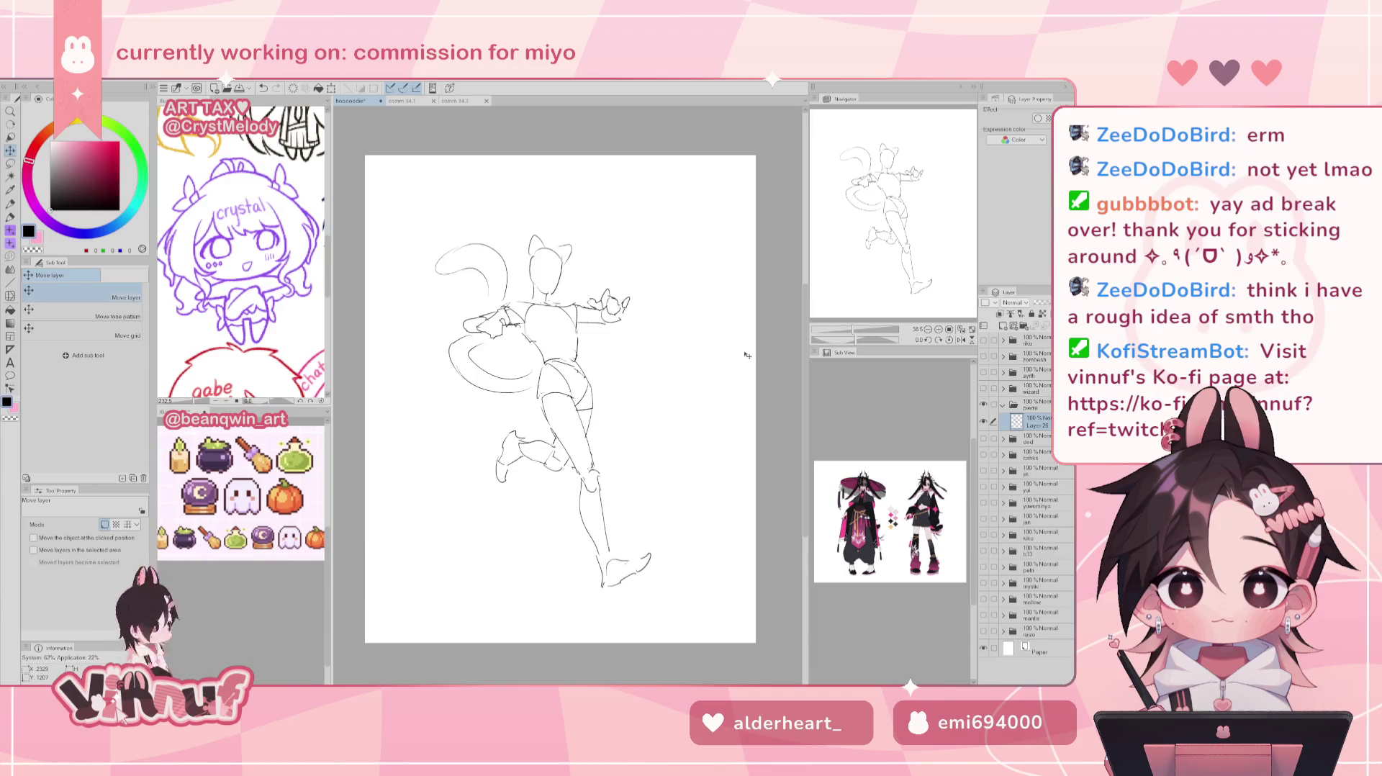
Erase the existing tail's upper curve near the head and its lower-left curve.
key("m")
mouse_move(489, 337)
left_mouse_down()
mouse_move(447, 344)
mouse_move(488, 356)
left_mouse_up()
key("ctrl+d")
key("e")
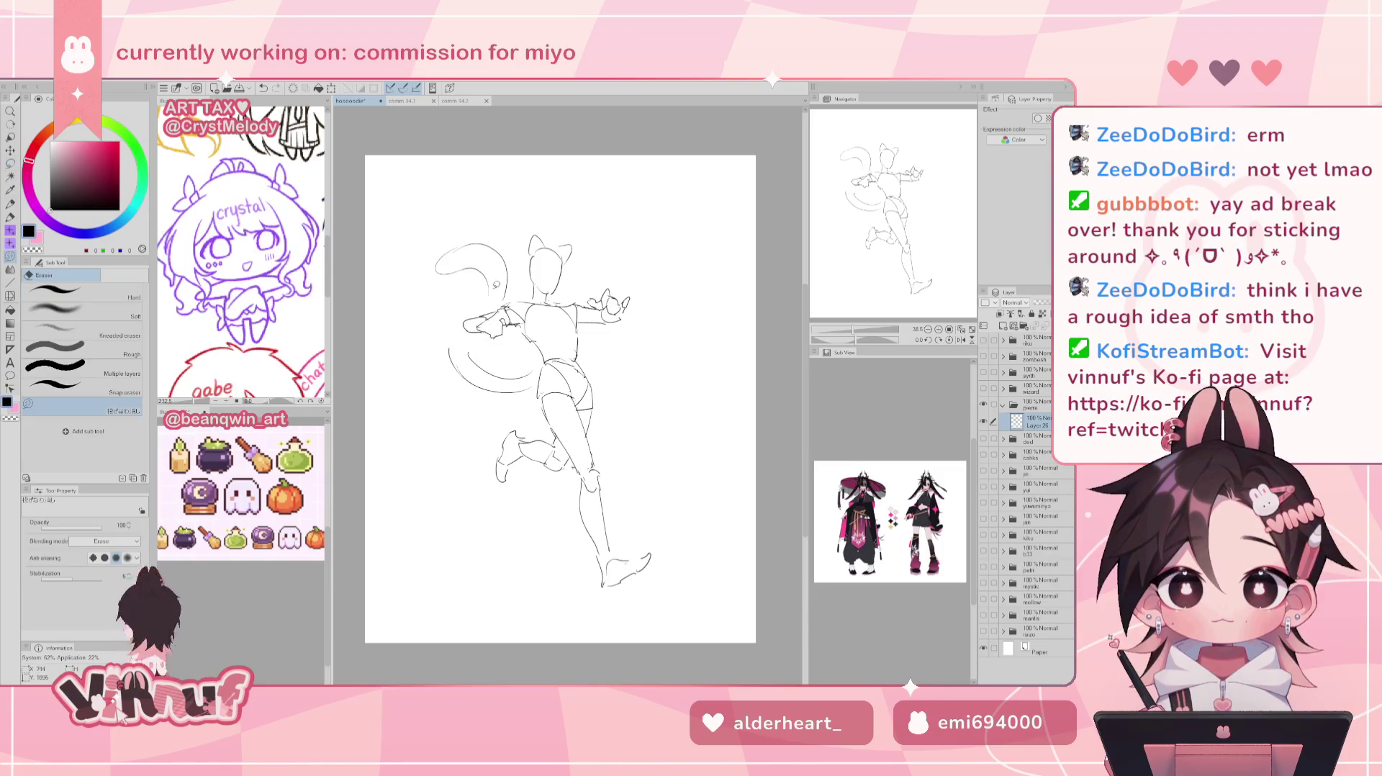
mouse_move(488, 299)
left_mouse_down()
mouse_move(514, 296)
mouse_move(460, 261)
left_mouse_up()
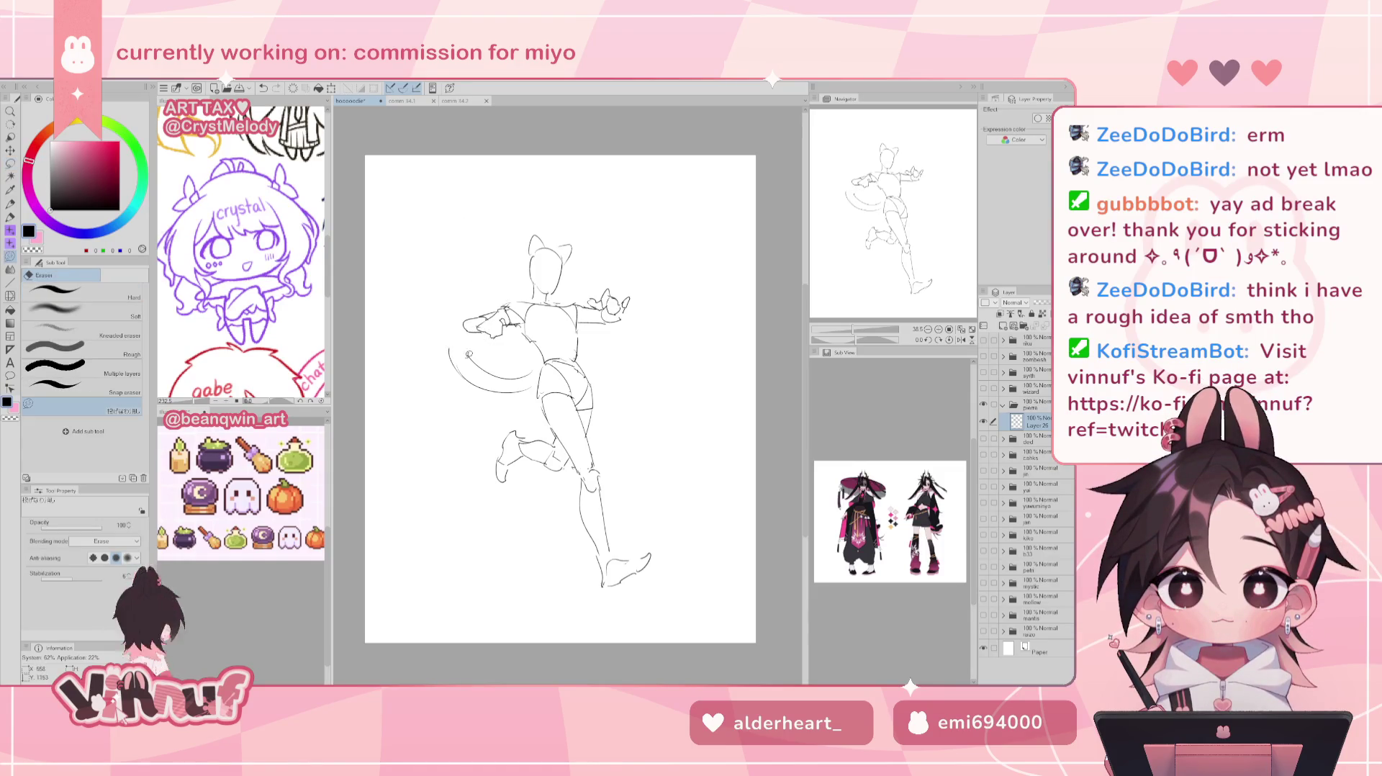
left_click_drag(468, 354, 532, 337)
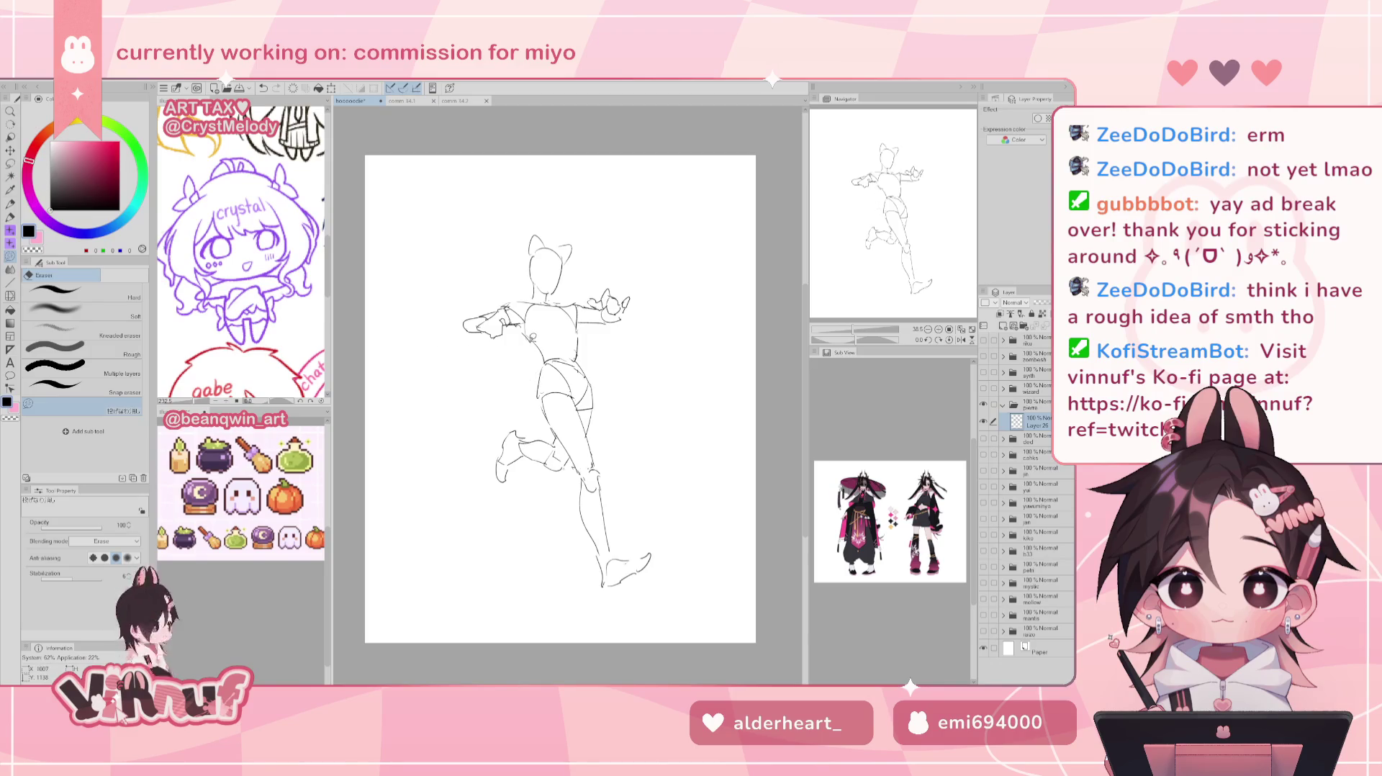
Try several tail strokes around the head and hip, undoing each attempt.
key("p")
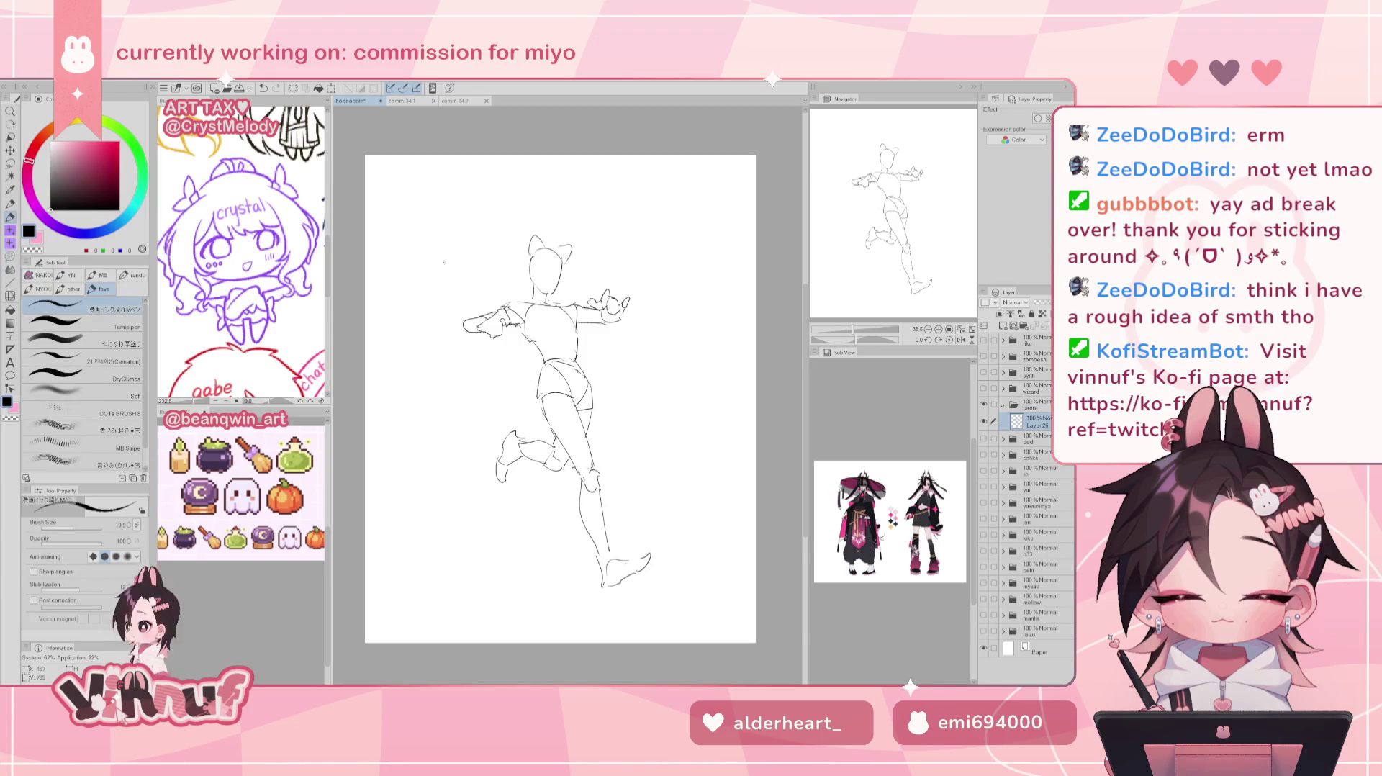
key("ctrl+z")
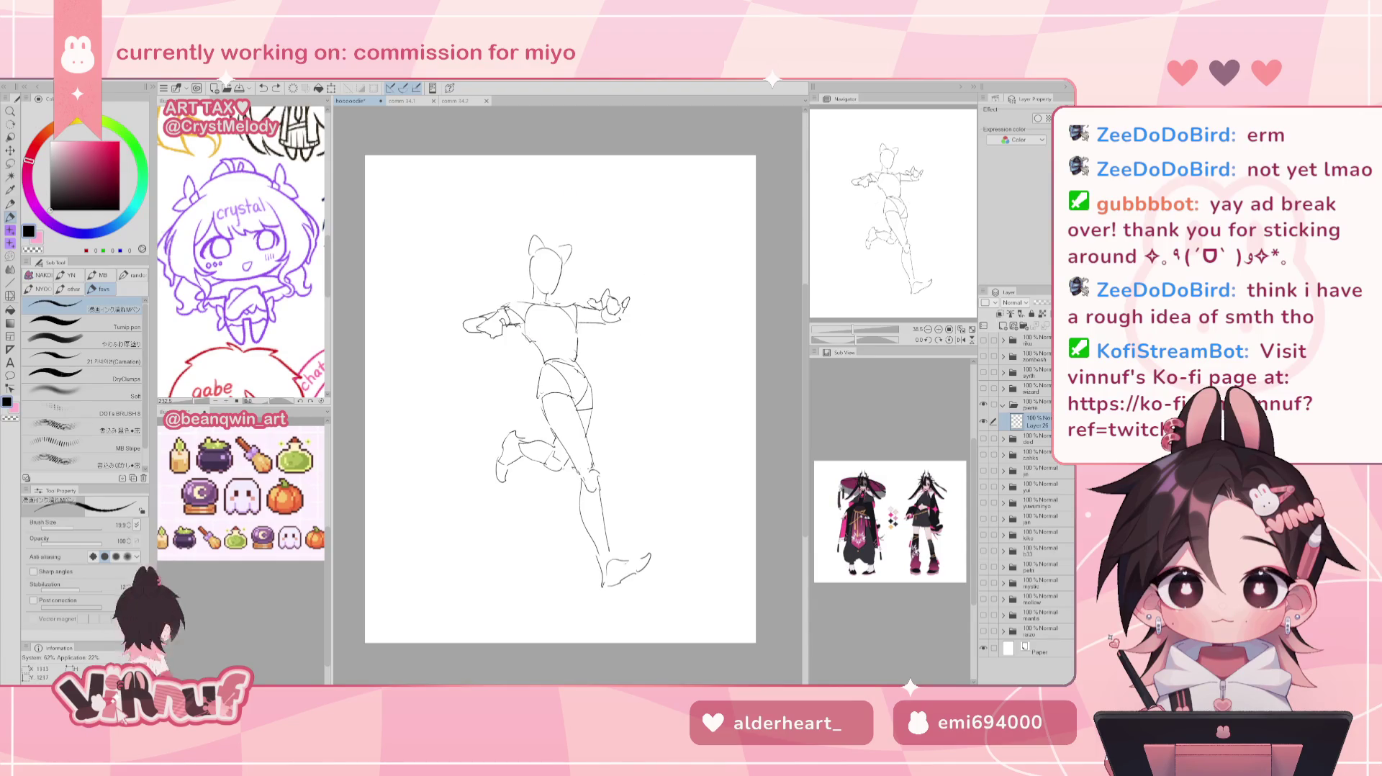
left_click_drag(422, 286, 489, 290)
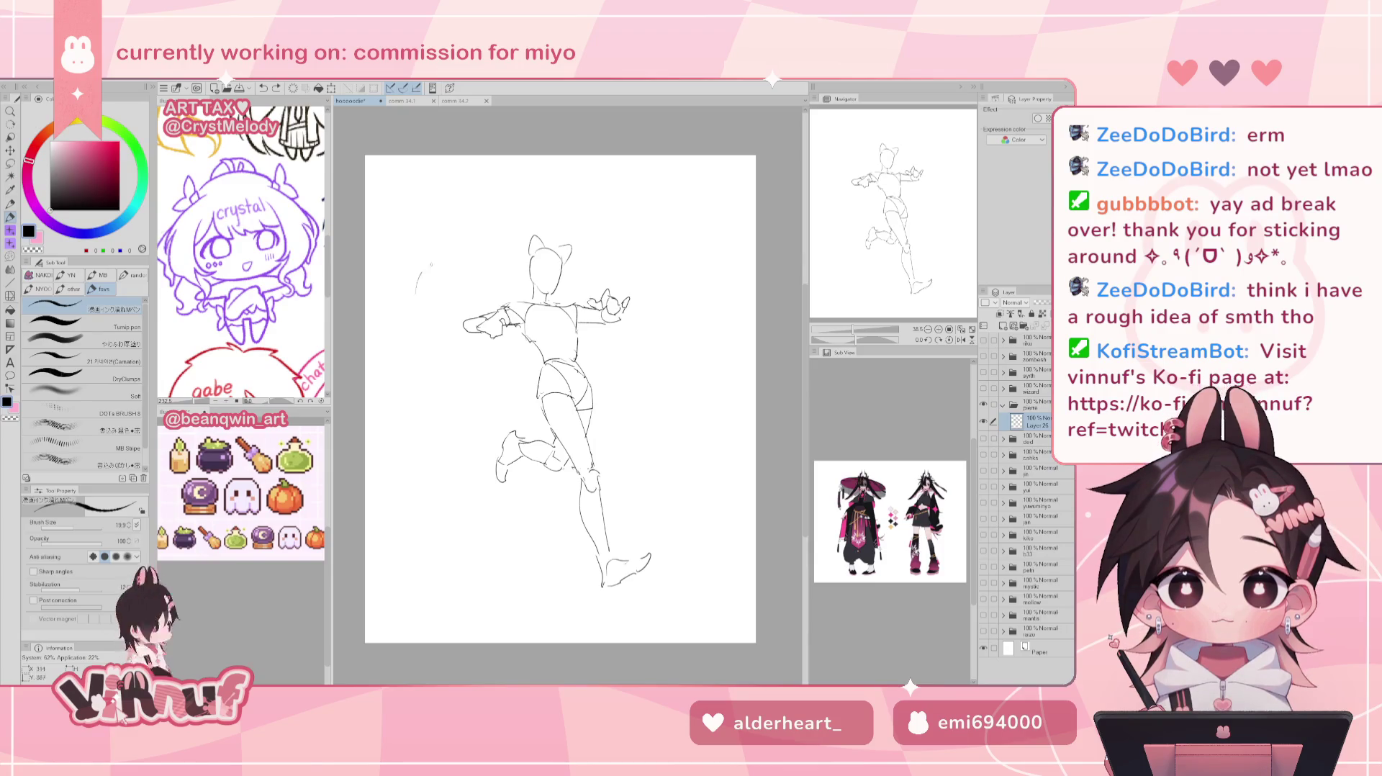
key("ctrl+z")
left_click_drag(394, 308, 482, 253)
key("ctrl+z")
key("ctrl+z")
mouse_move(394, 308)
left_mouse_down()
mouse_move(482, 252)
mouse_move(539, 362)
mouse_move(477, 424)
left_mouse_up()
key("ctrl+z")
mouse_move(537, 370)
left_mouse_down()
mouse_move(465, 449)
mouse_move(436, 523)
left_mouse_up()
Undo the remaining tail and hip strokes, then mirror the canvas view horizontally.
key("ctrl+z")
left_click_drag(472, 449, 438, 533)
key("ctrl+z")
key("ctrl+z")
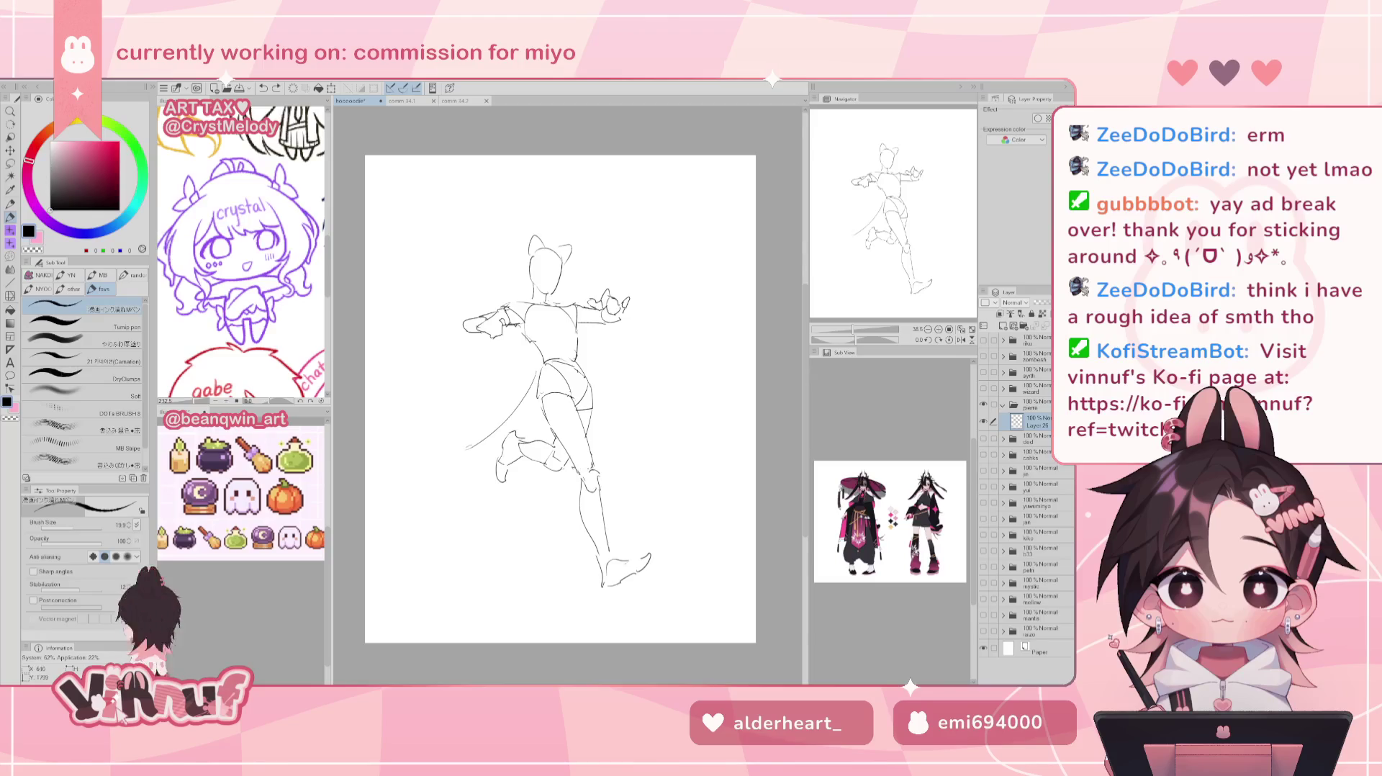
mouse_move(468, 448)
left_mouse_down()
mouse_move(422, 486)
mouse_move(450, 508)
left_mouse_up()
left_click_drag(488, 452, 452, 485)
key("ctrl+z")
left_click_drag(538, 389, 518, 431)
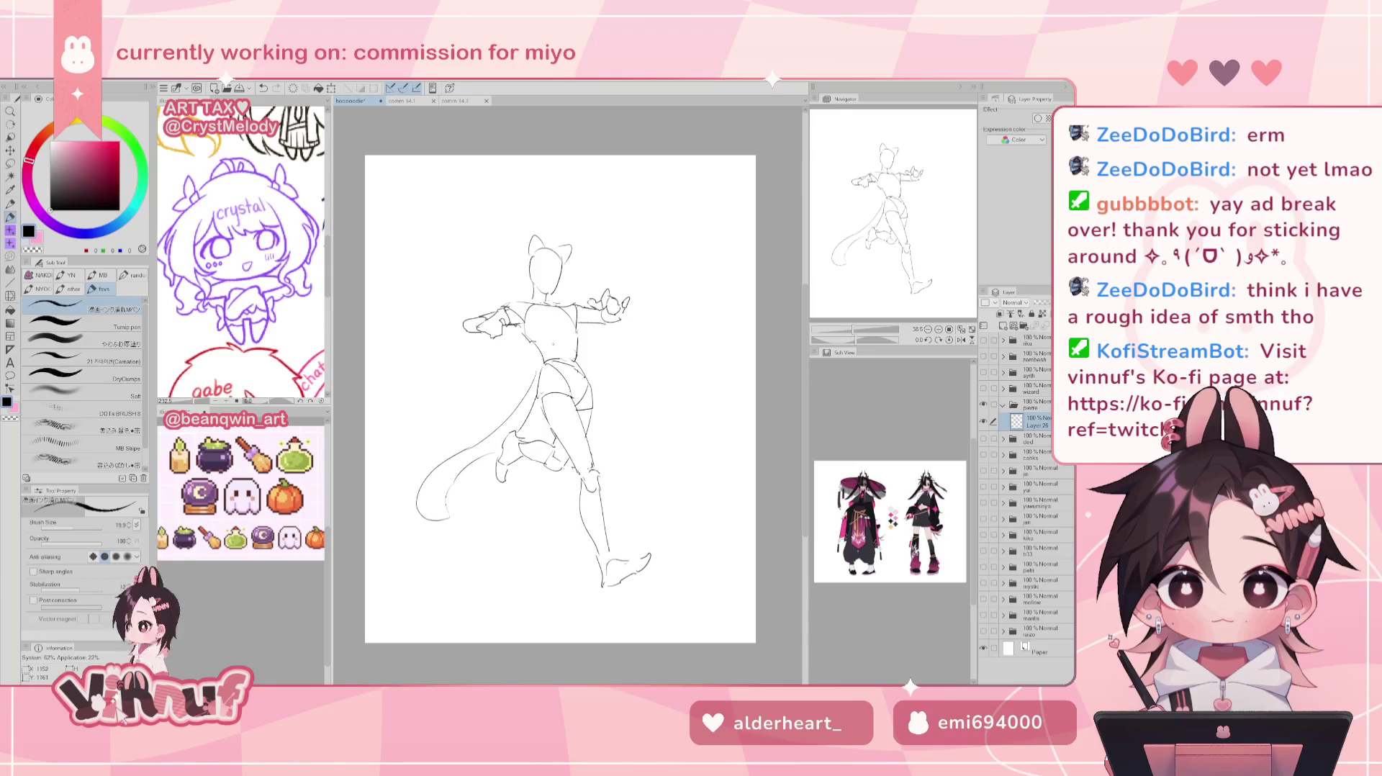
key("ctrl+z")
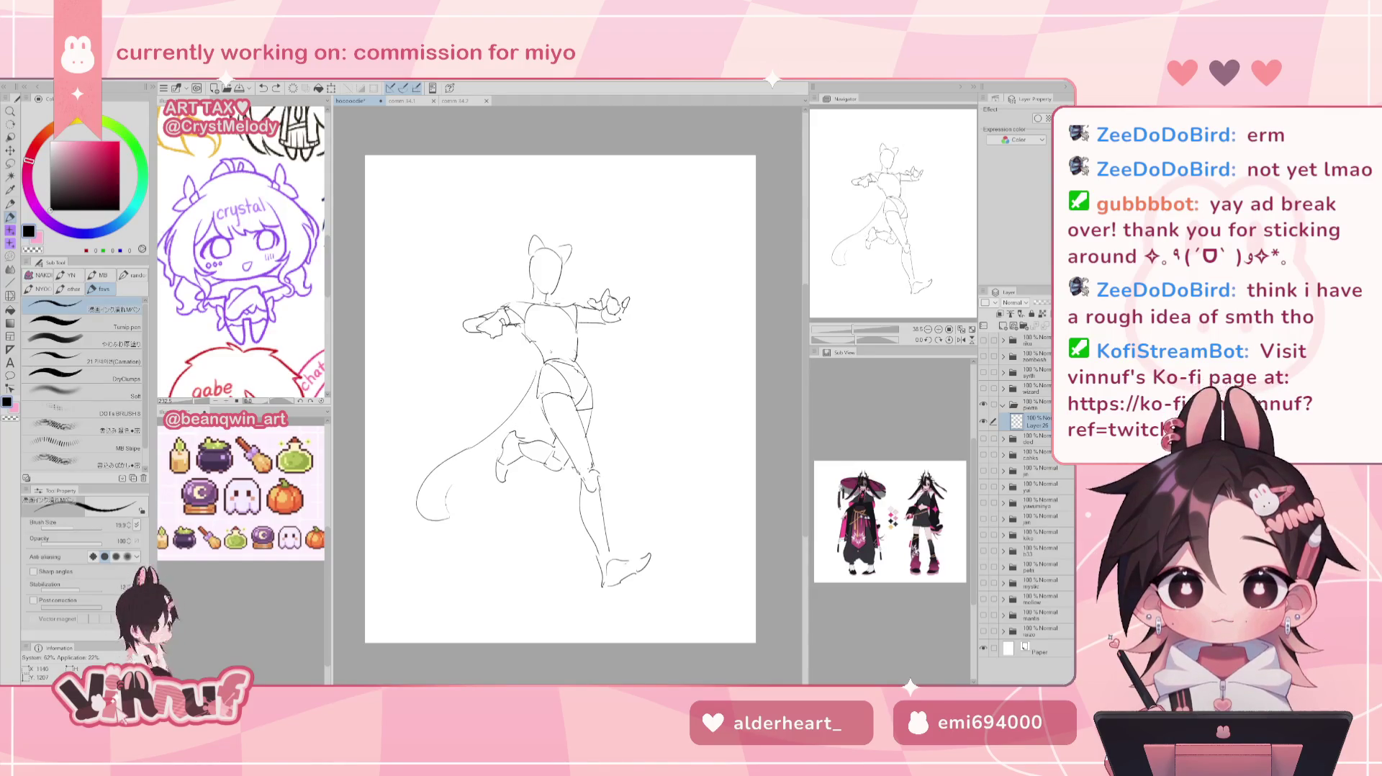
key("ctrl+z")
key("ctrl+z")
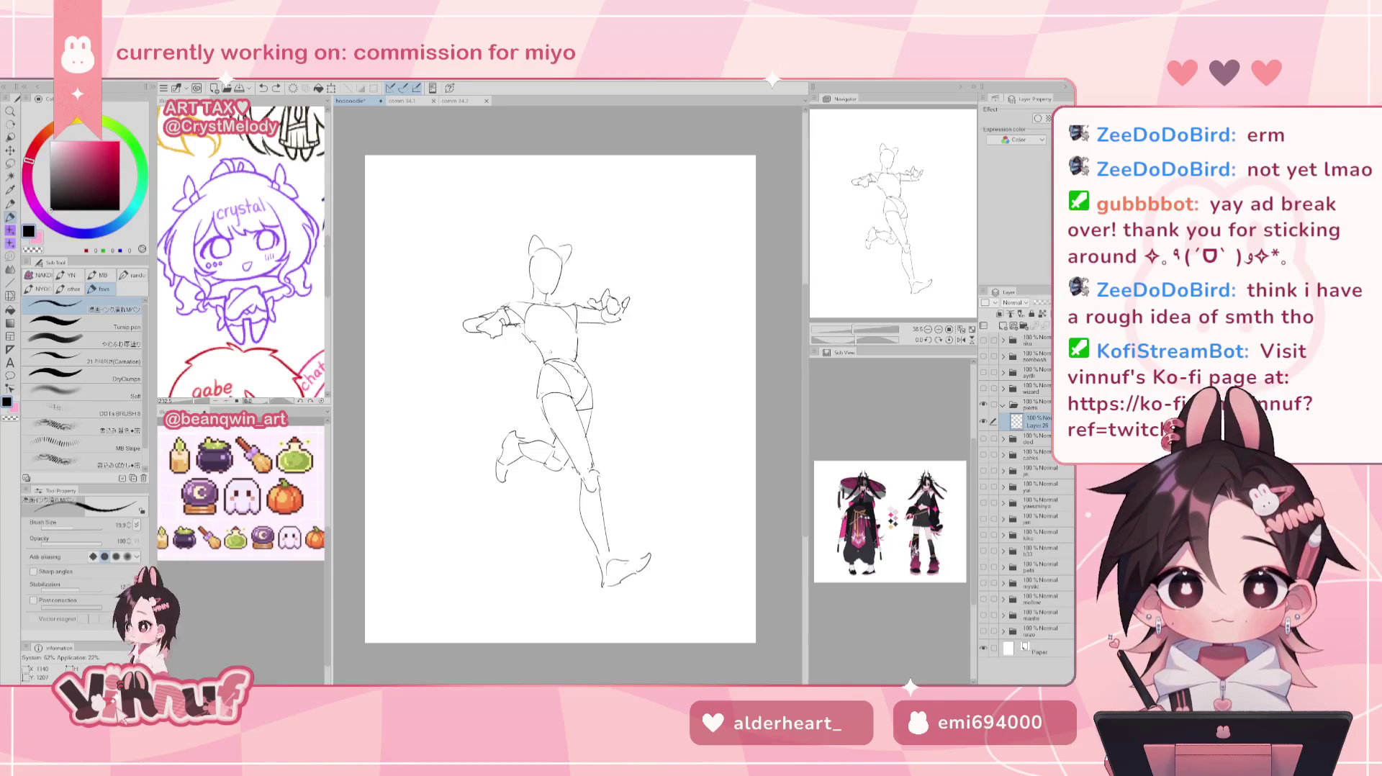
key("h")
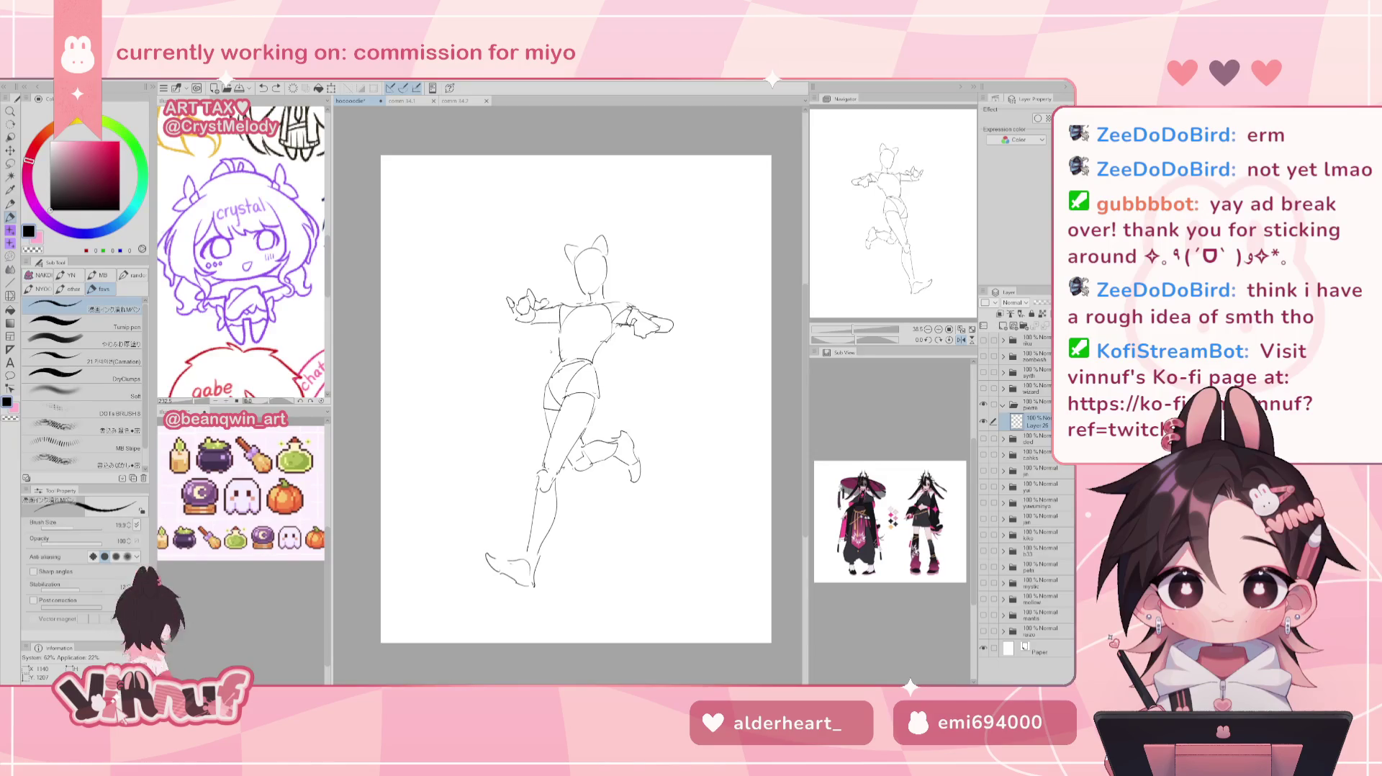
On the mirrored view, draw a long rising tail with its lower outline, then unflip.
mouse_move(612, 384)
left_mouse_down()
mouse_move(668, 395)
mouse_move(663, 382)
mouse_move(647, 403)
mouse_move(637, 394)
left_mouse_up()
key("ctrl+z")
key("ctrl+z")
key("ctrl+z")
key("ctrl+z")
key("ctrl+z")
key("ctrl+z")
mouse_move(603, 376)
left_mouse_down()
mouse_move(737, 321)
mouse_move(716, 338)
left_mouse_up()
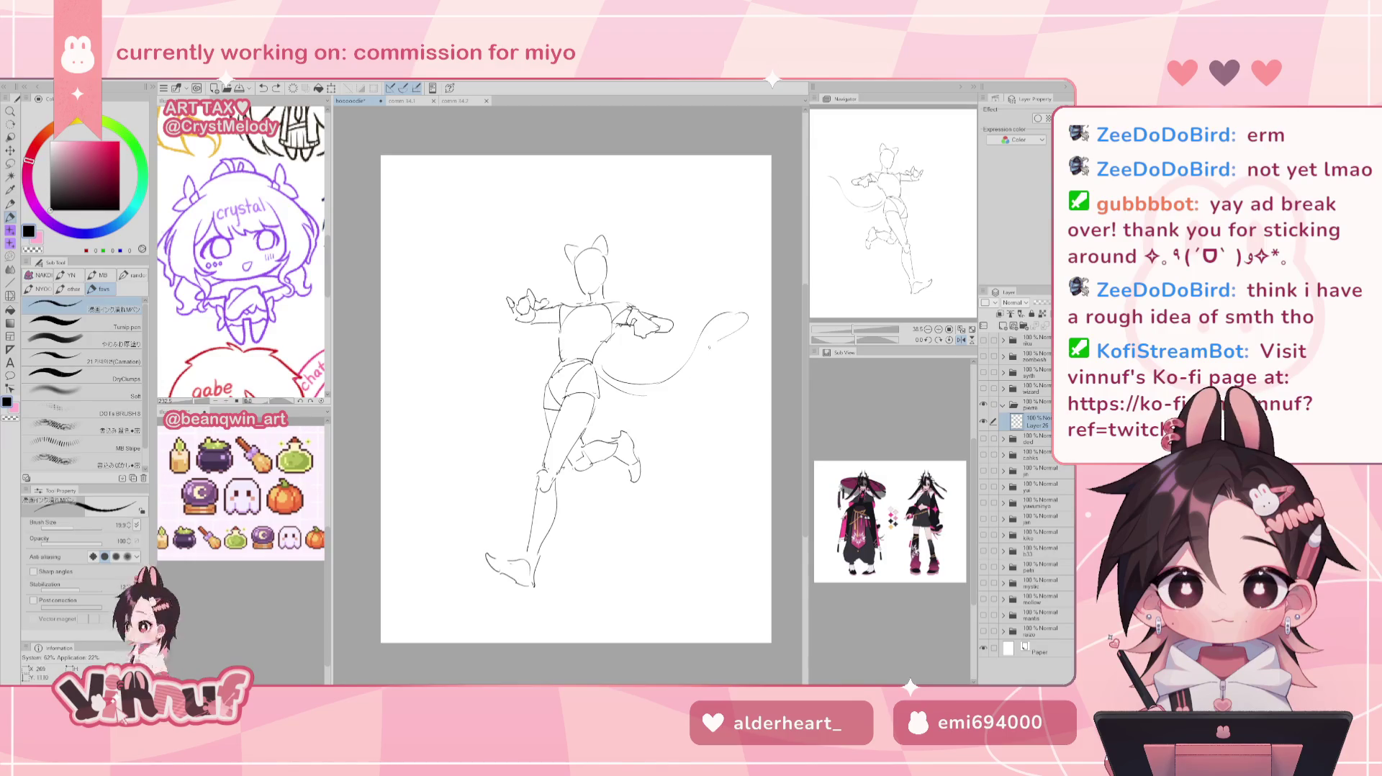
key("ctrl+z")
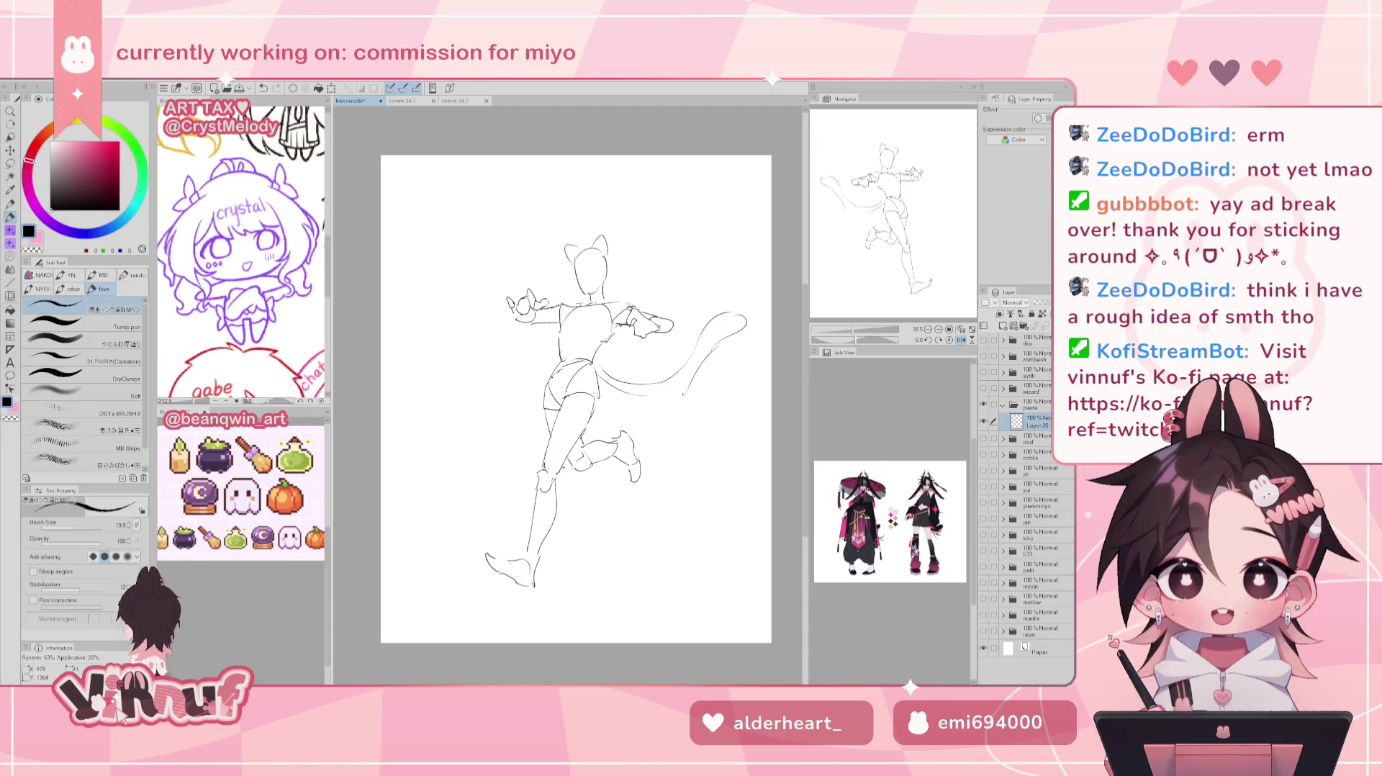
left_click_drag(720, 344, 668, 393)
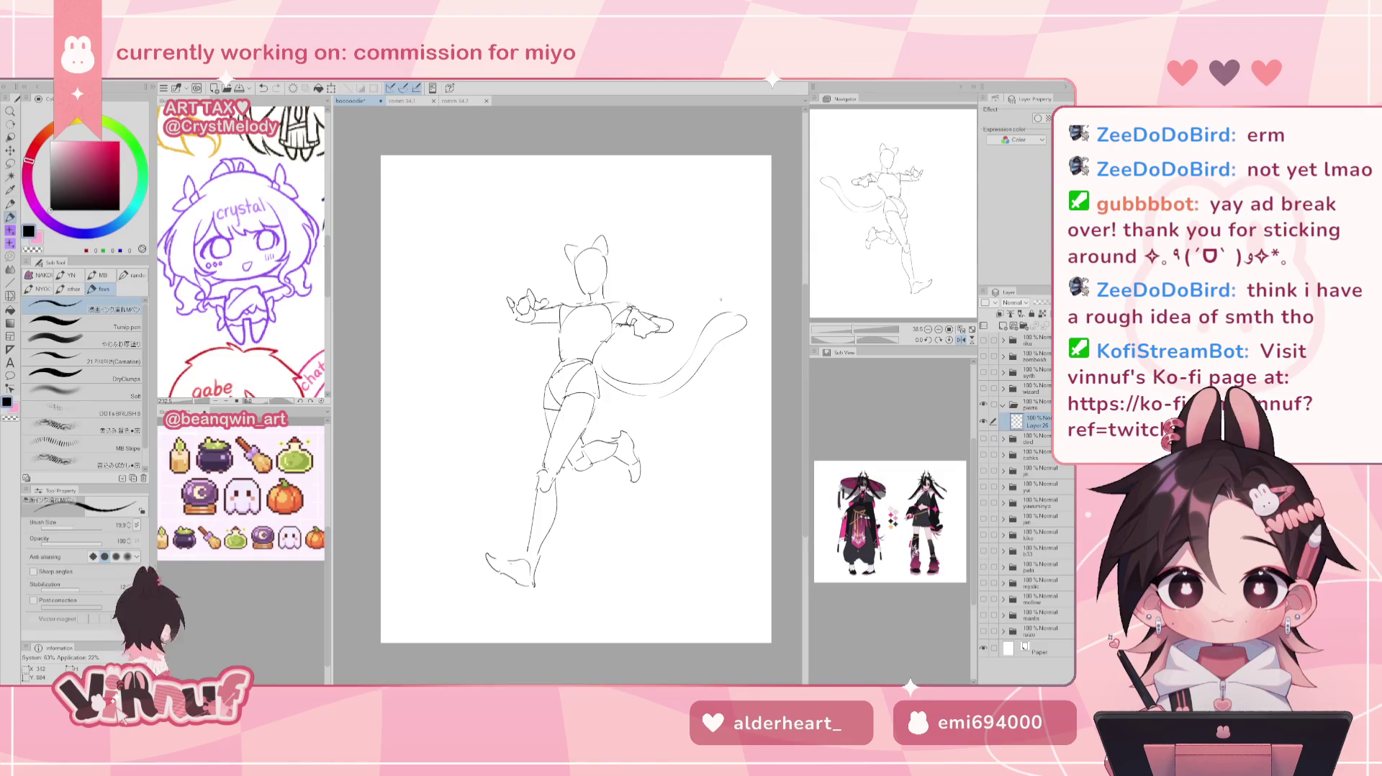
key("h")
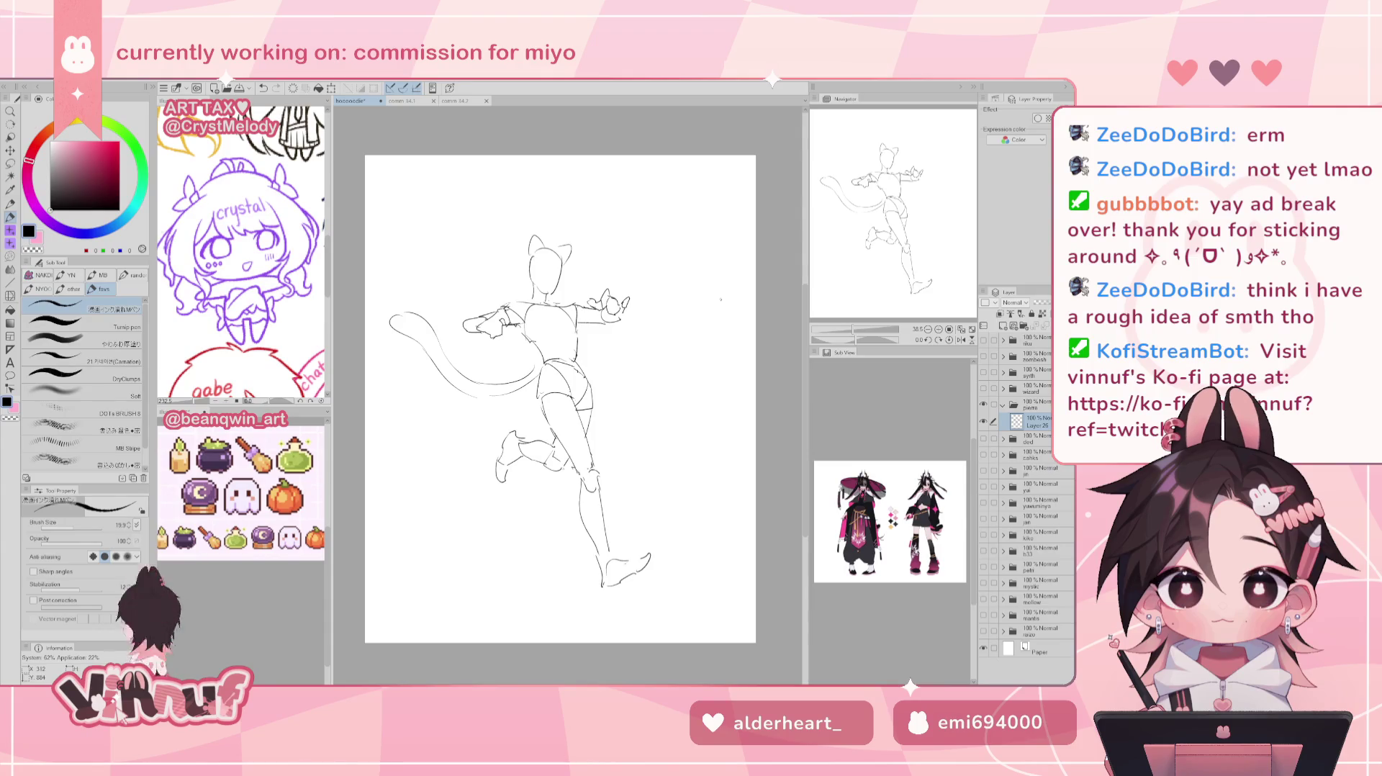
Lasso the tail, nudge it slightly down, and deselect.
key("m")
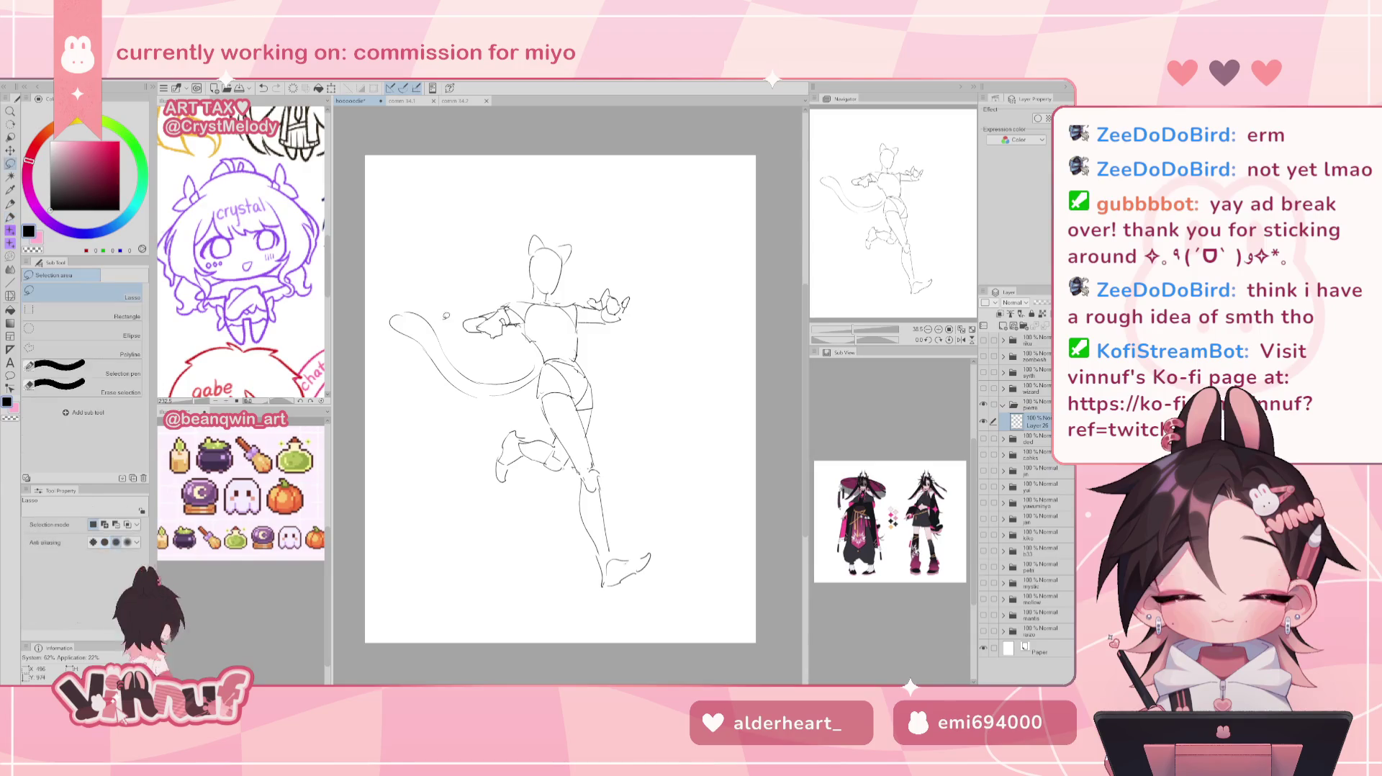
mouse_move(520, 425)
left_mouse_down()
mouse_move(389, 301)
mouse_move(534, 353)
mouse_move(547, 371)
mouse_move(523, 412)
left_mouse_up()
key("k")
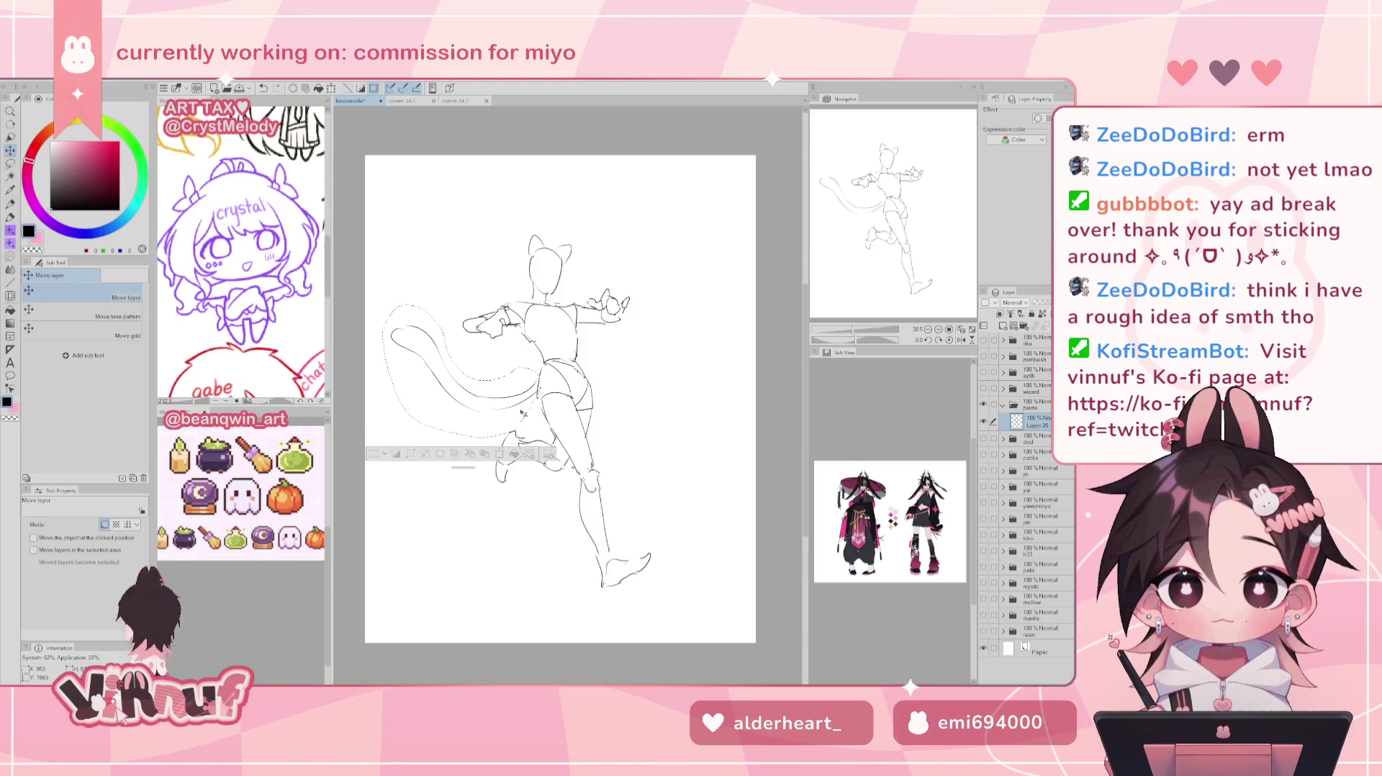
key("ctrl+d")
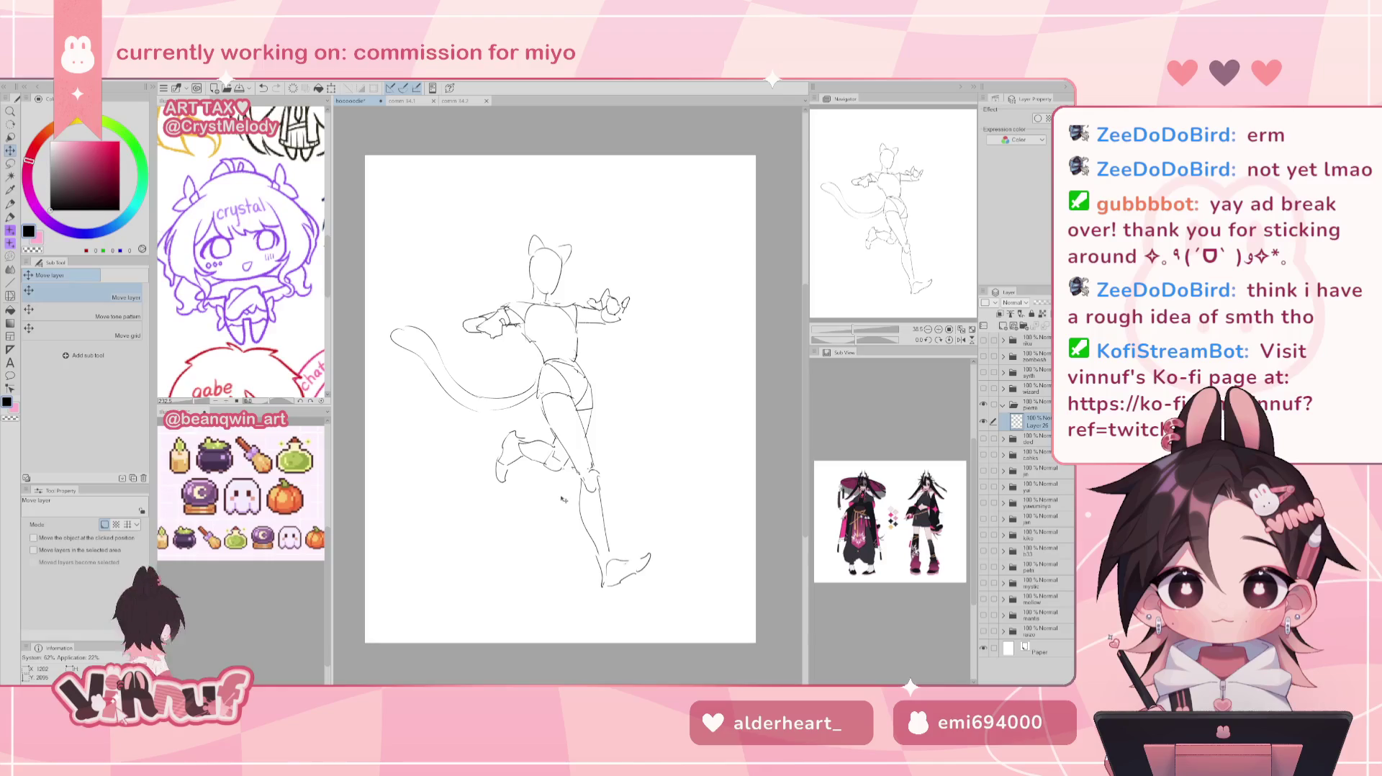
key("p")
Add a new layer and fade sketch Layer 26 to 13% opacity.
left_click(1004, 326)
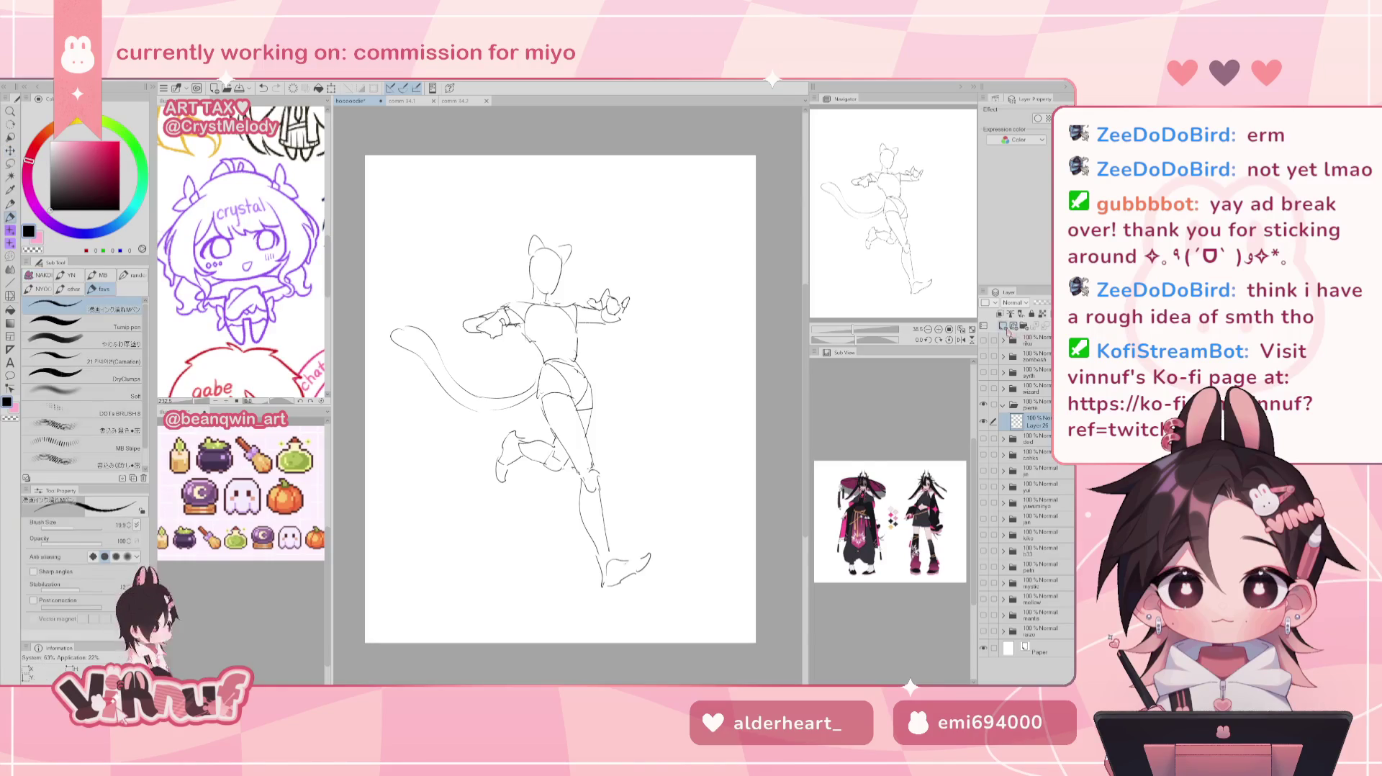
left_click(1037, 440)
left_click_drag(1049, 303, 1038, 303)
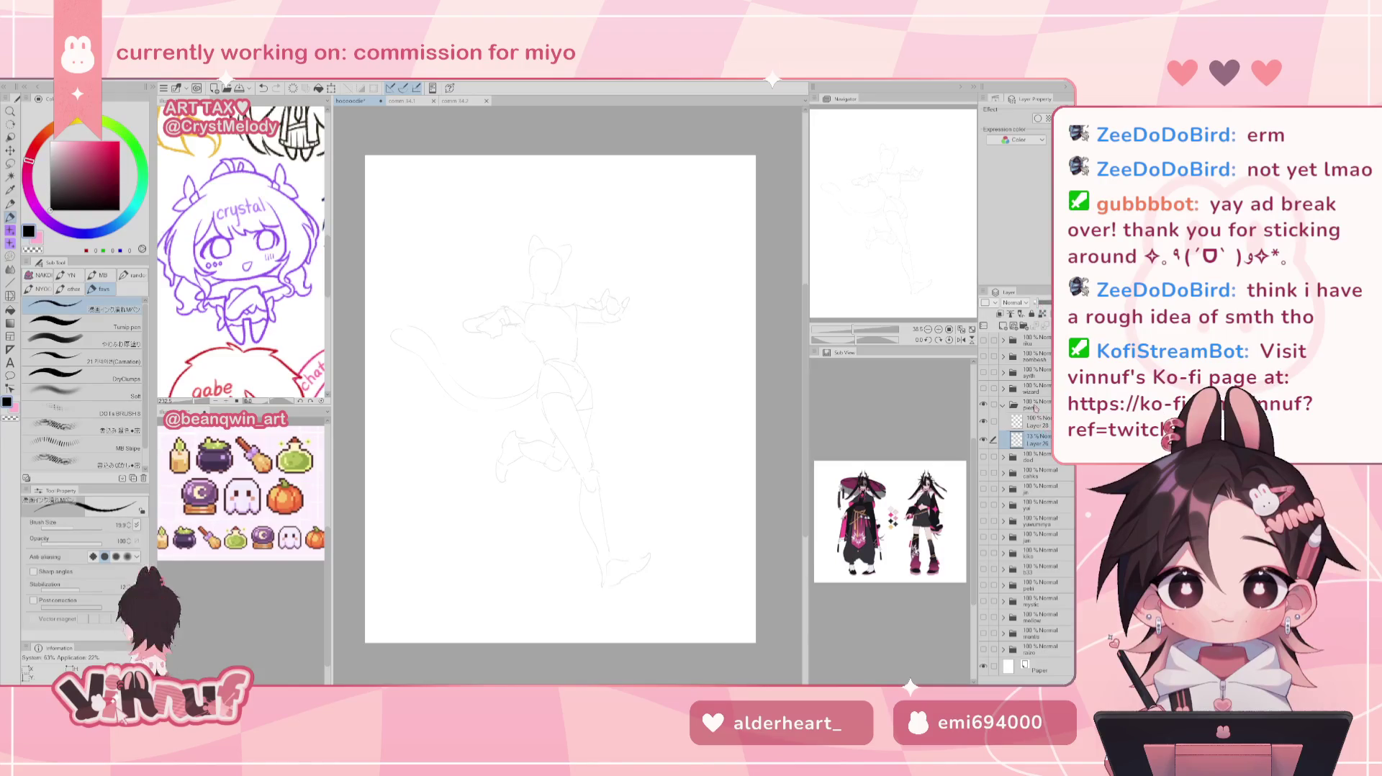
Enlarge and slightly rotate the faded sketch with Ctrl+T to fill more of the page, then select Layer 28.
key("ctrl+t")
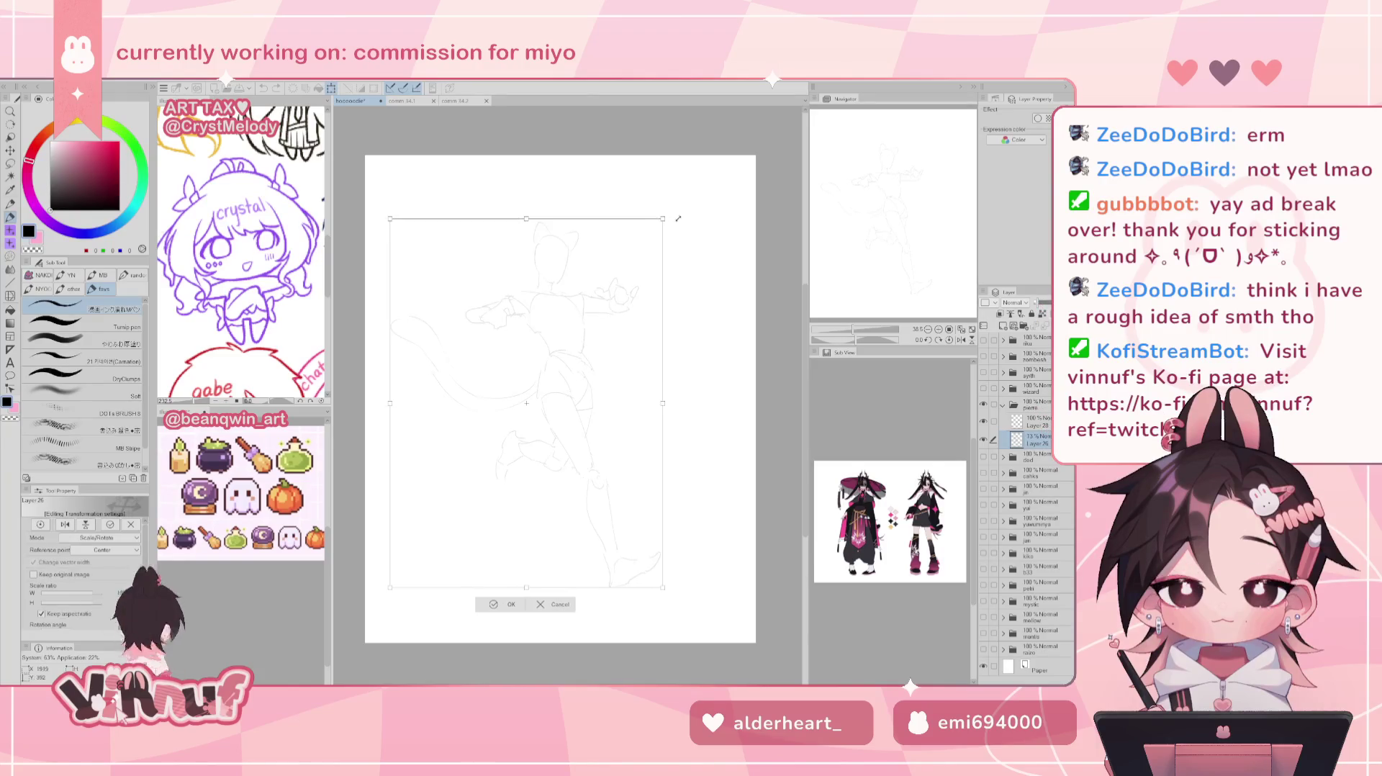
left_click_drag(614, 547, 616, 577)
left_click_drag(674, 617, 679, 623)
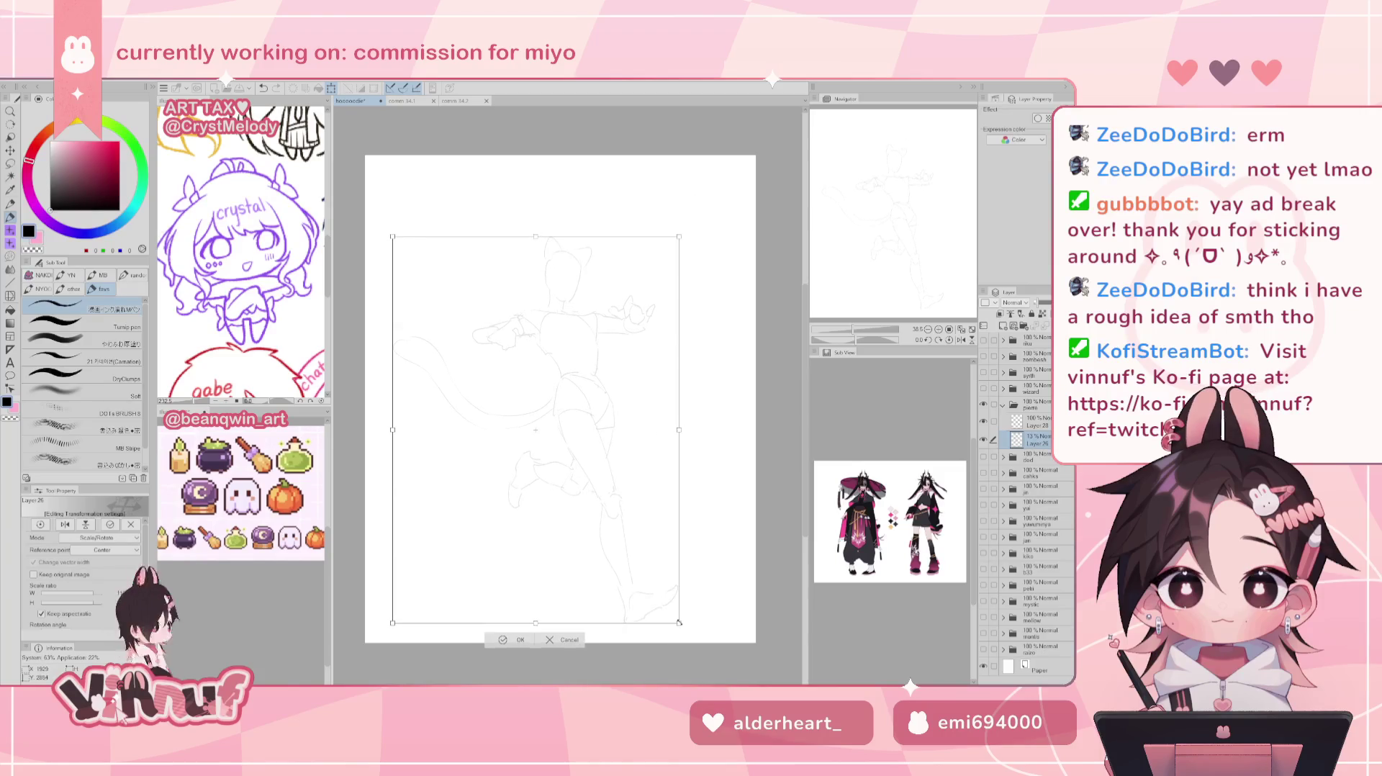
left_click_drag(536, 236, 536, 201)
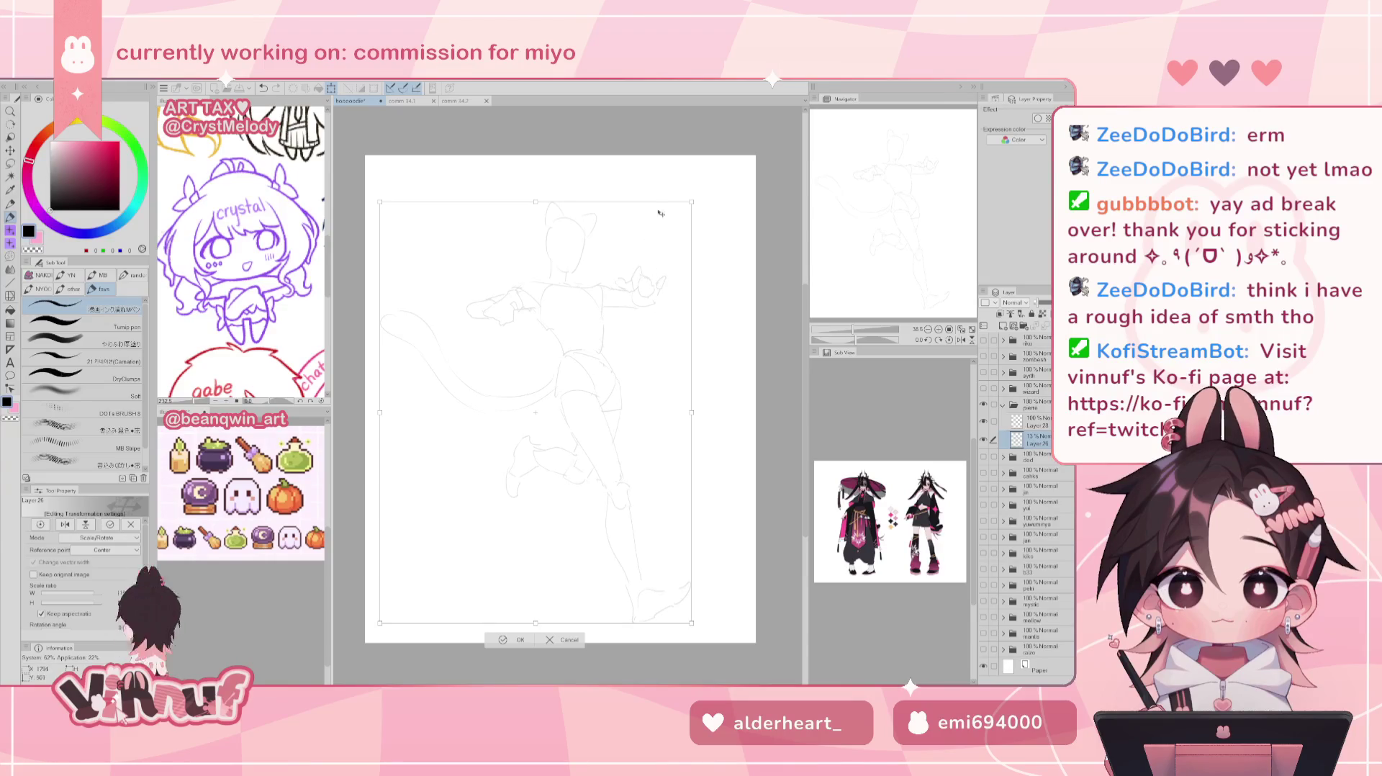
left_click_drag(697, 277, 693, 342)
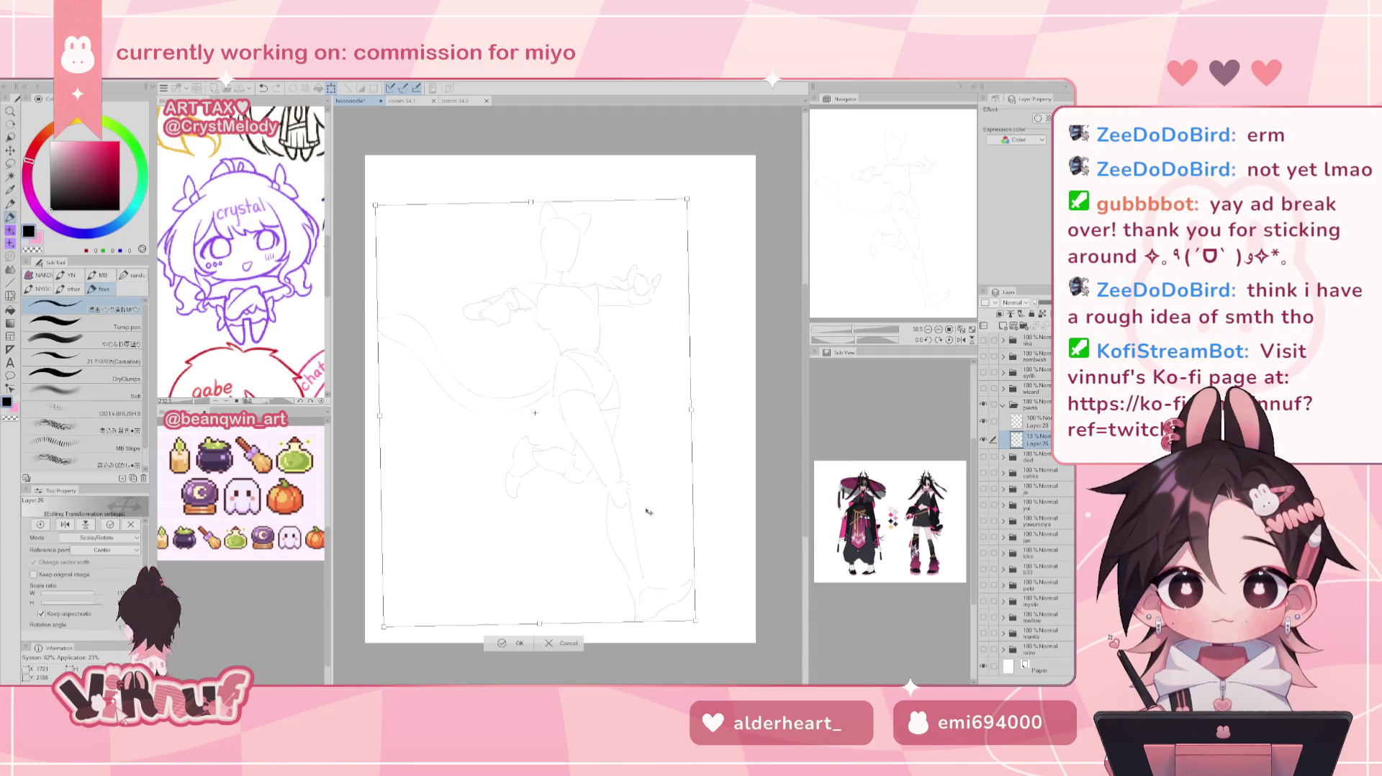
left_click_drag(647, 518, 655, 522)
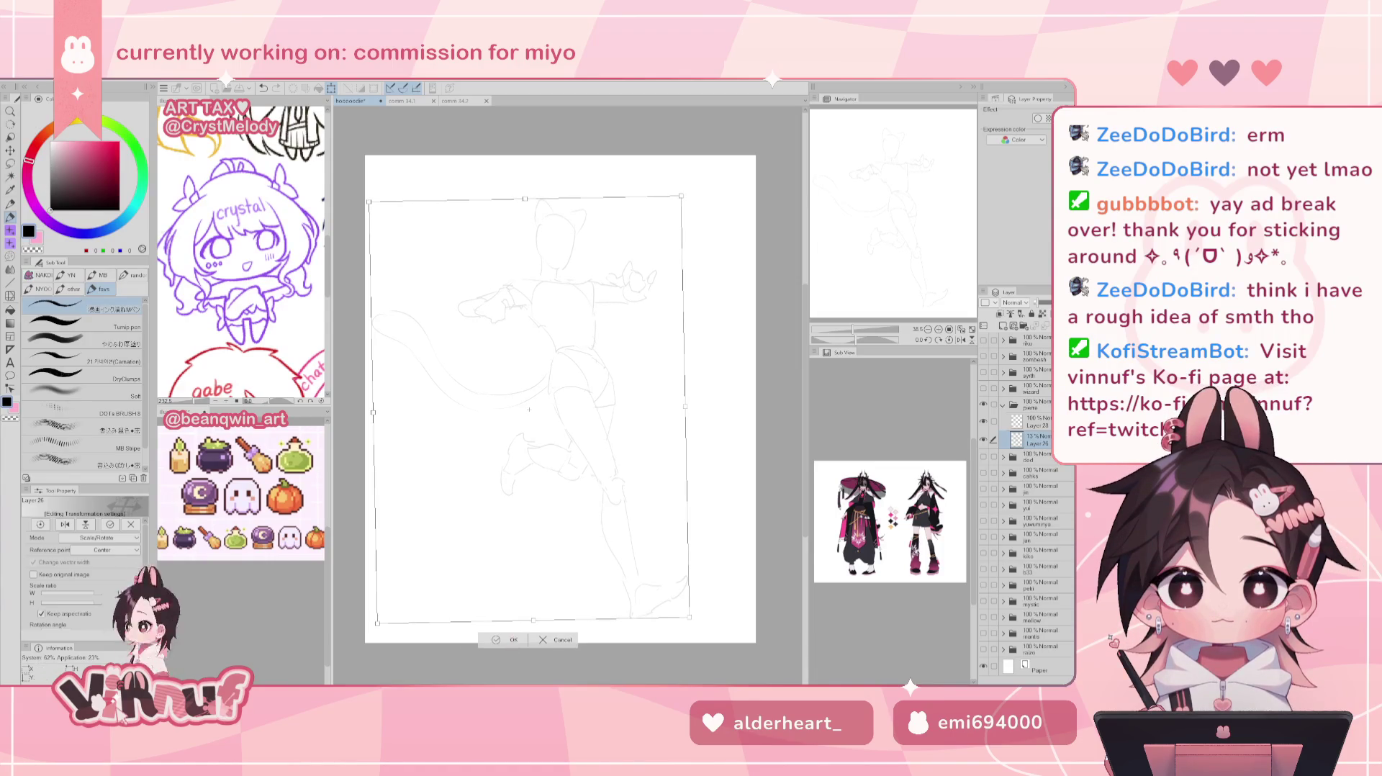
left_click(508, 639)
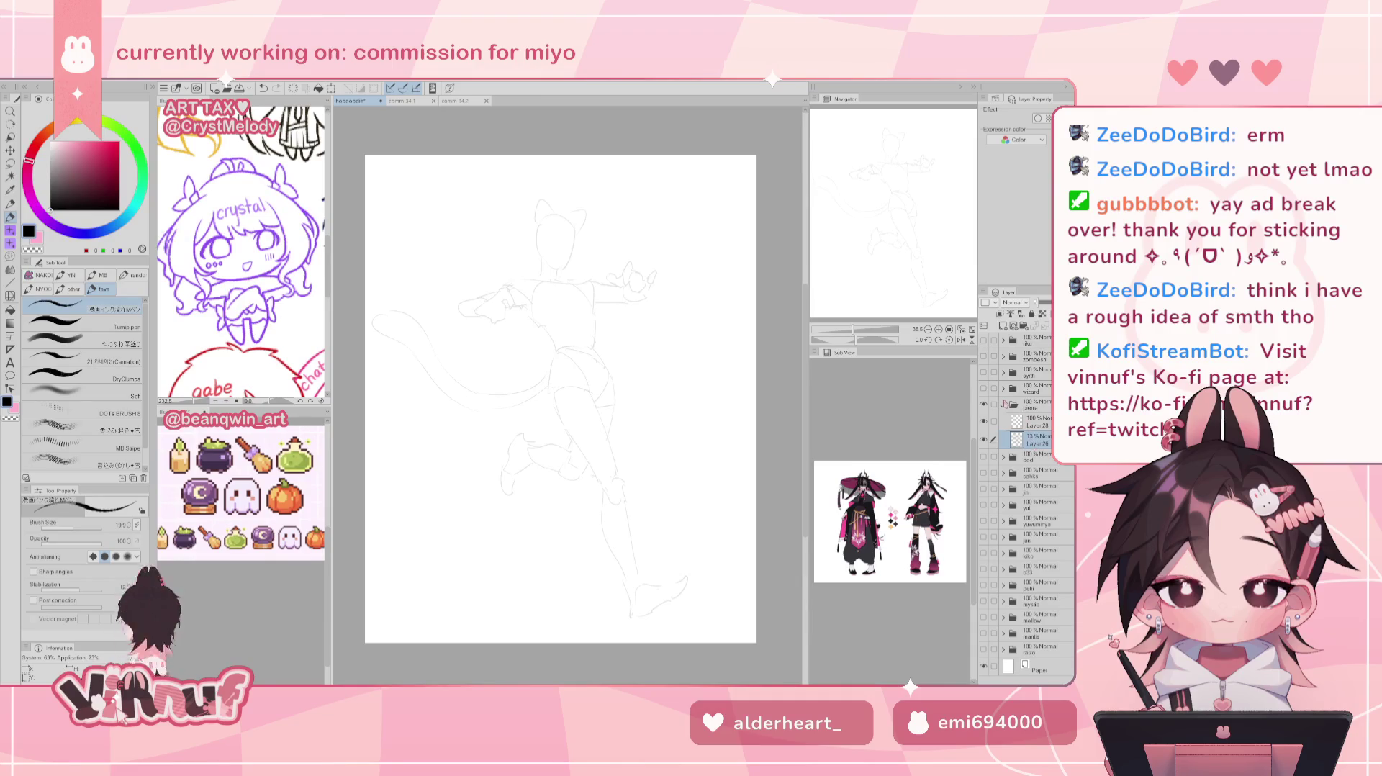
left_click(1037, 421)
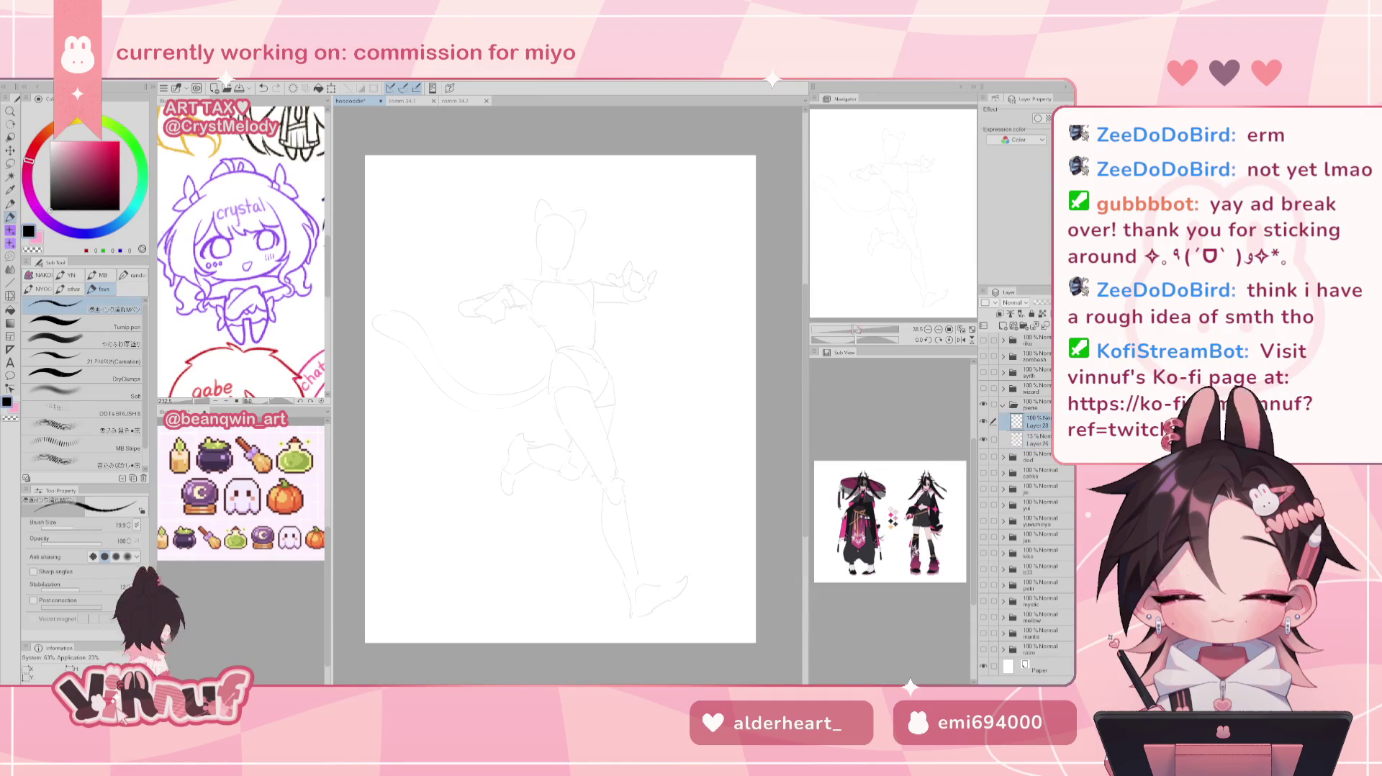
Zoom in on the upper body and try hood-line strokes beside the head.
scroll(885, 187, "up", 2)
left_click_drag(889, 180, 891, 186)
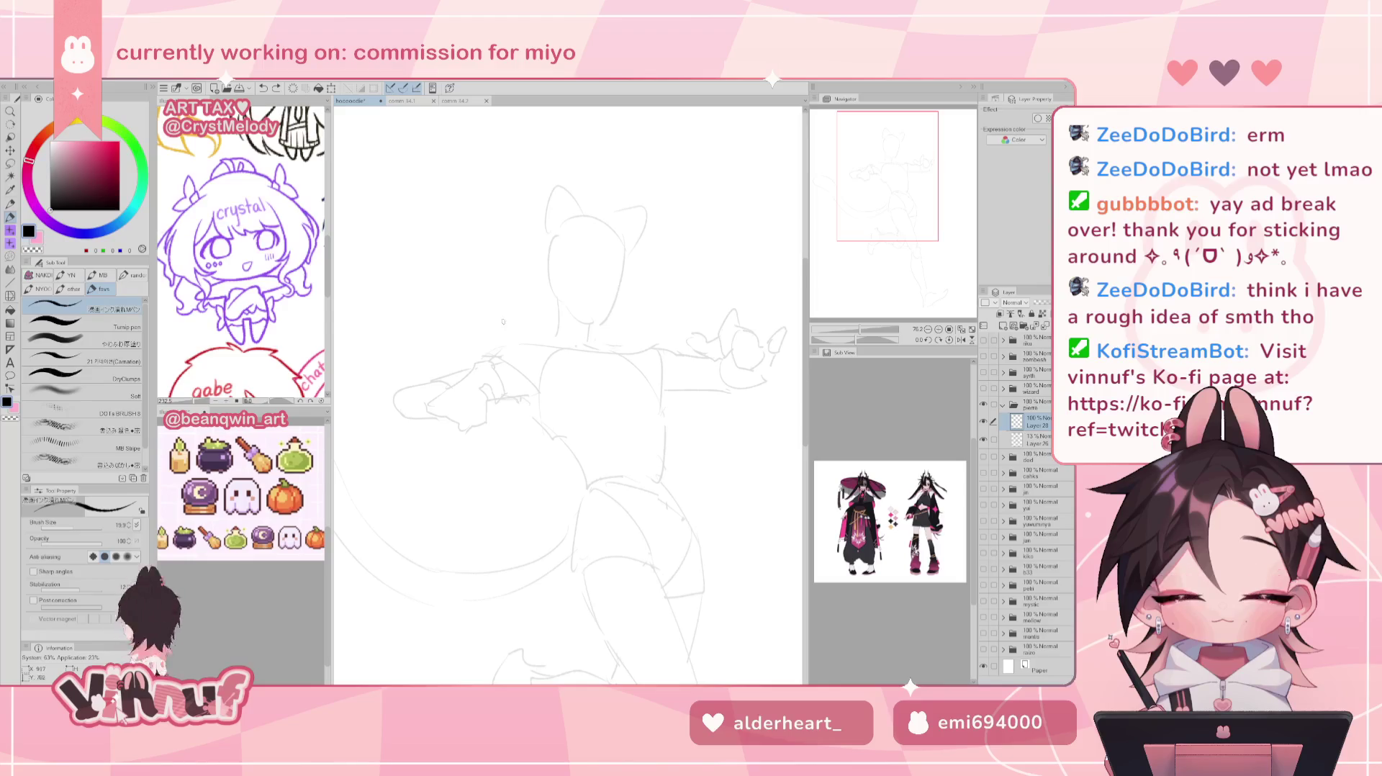
mouse_move(536, 273)
left_mouse_down()
mouse_move(475, 306)
mouse_move(513, 277)
mouse_move(482, 327)
left_mouse_up()
key("ctrl+z")
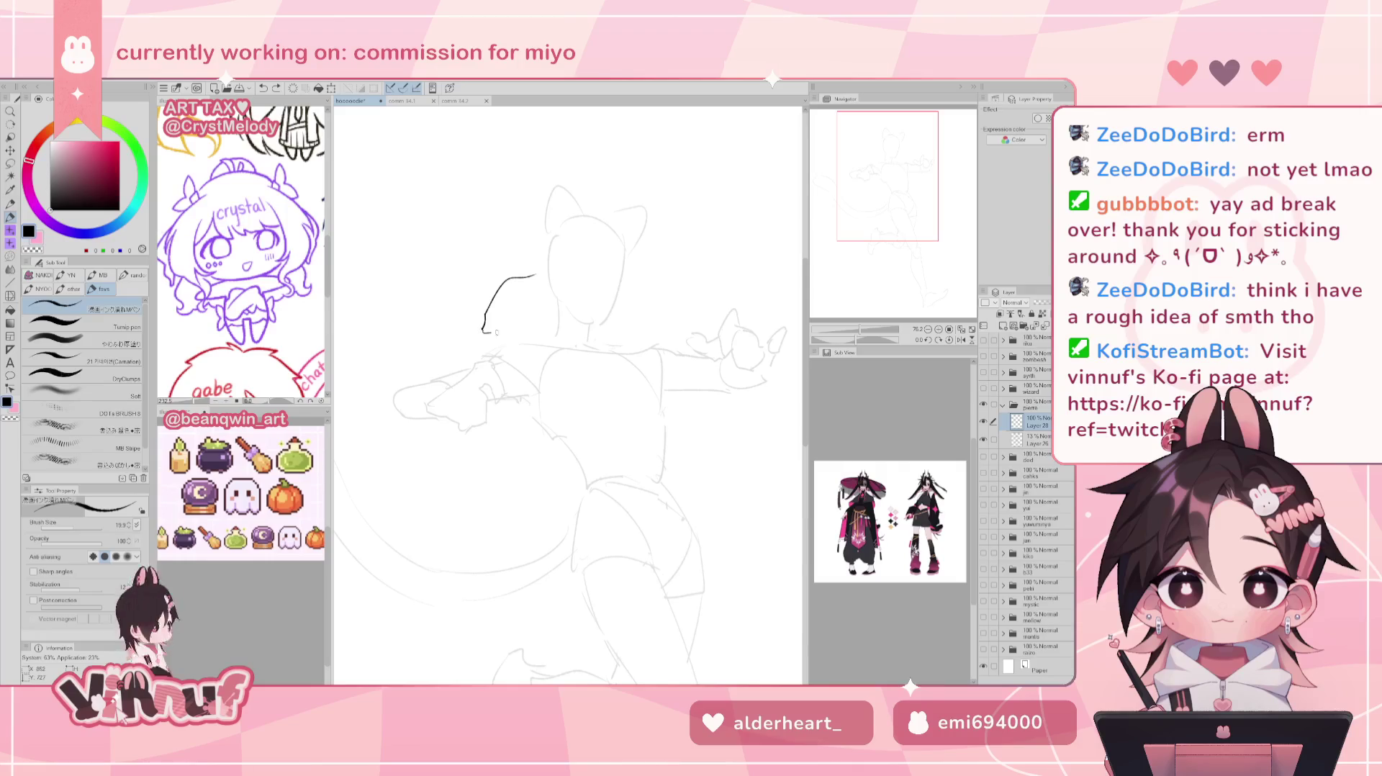
key("ctrl+z")
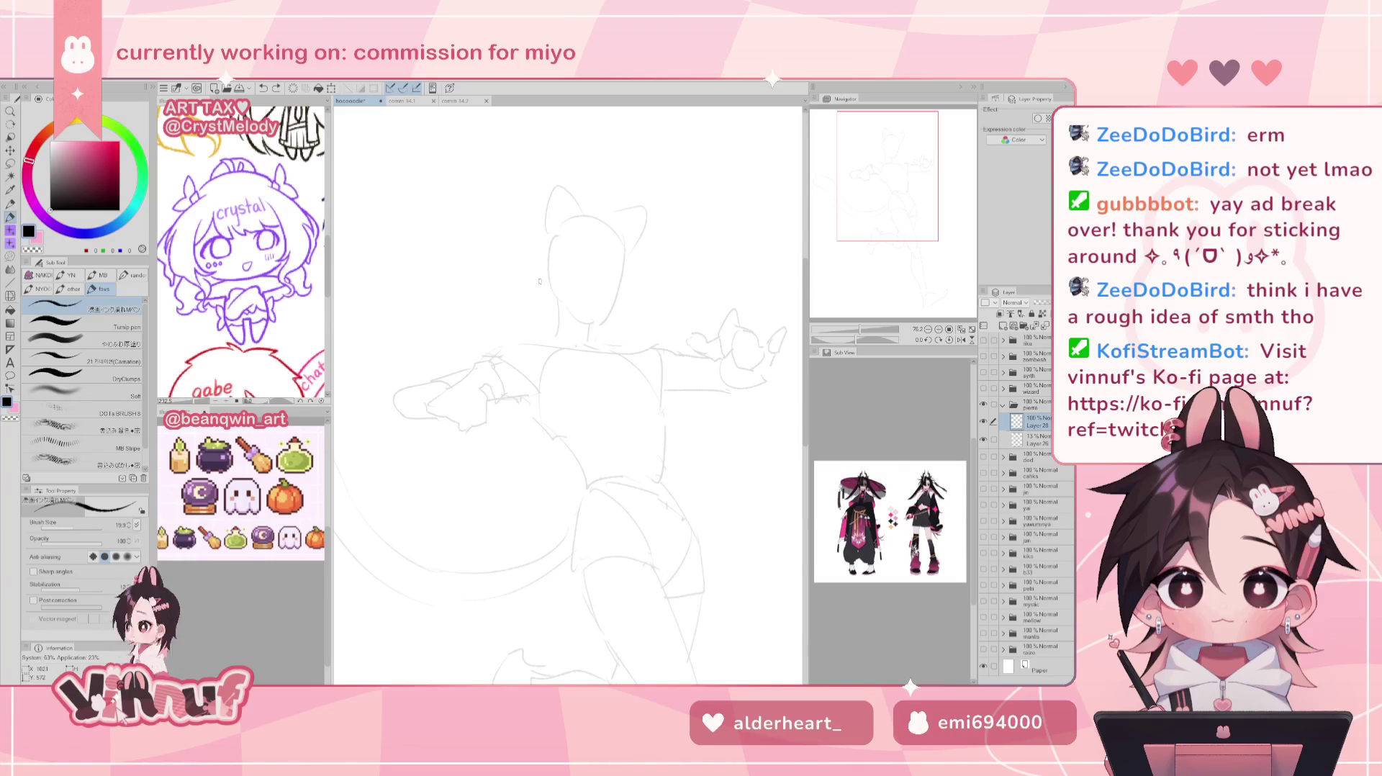
mouse_move(541, 280)
left_mouse_down()
mouse_move(502, 287)
mouse_move(570, 323)
left_mouse_up()
key("ctrl+z")
key("ctrl+z")
key("ctrl+z")
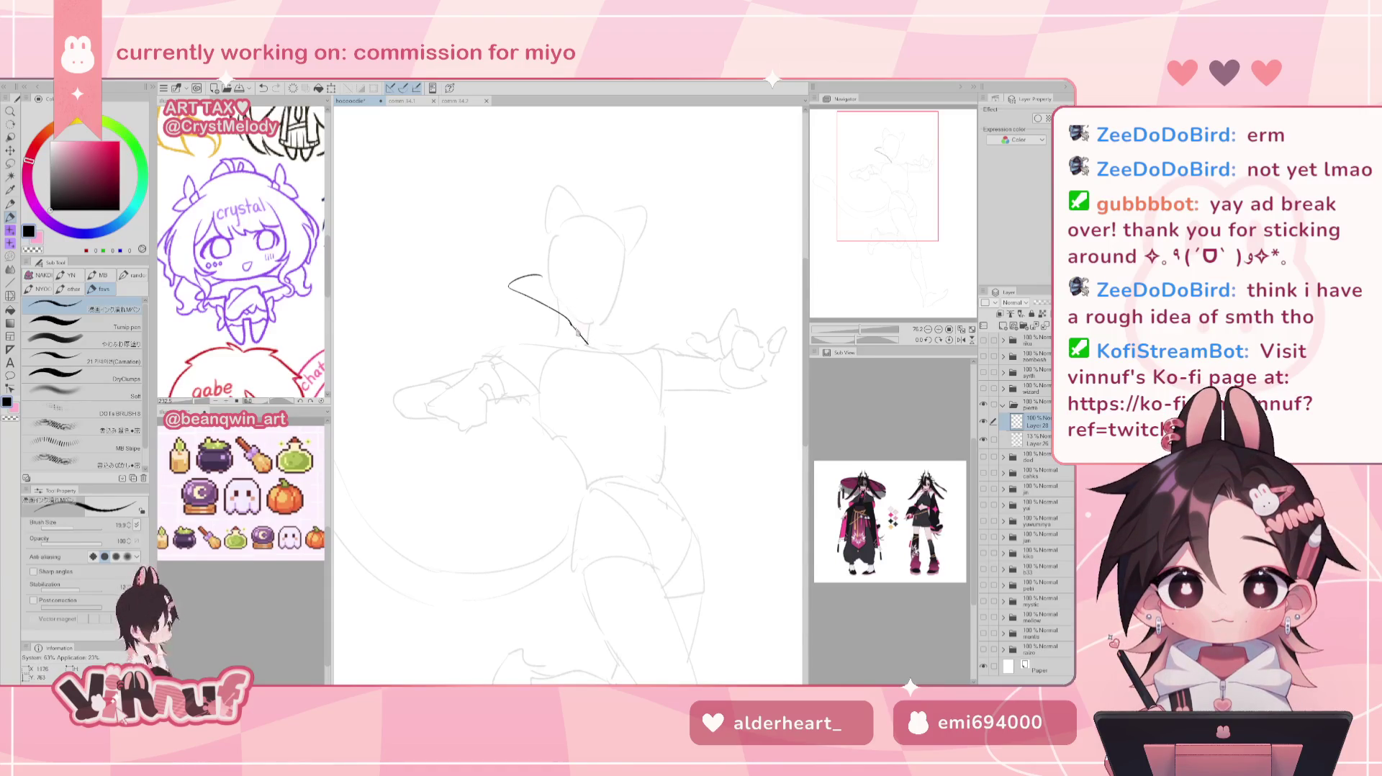
key("ctrl+z")
Ink the hood's V-shaped neckline down-right plus a stroke down from the hood edge.
key("e")
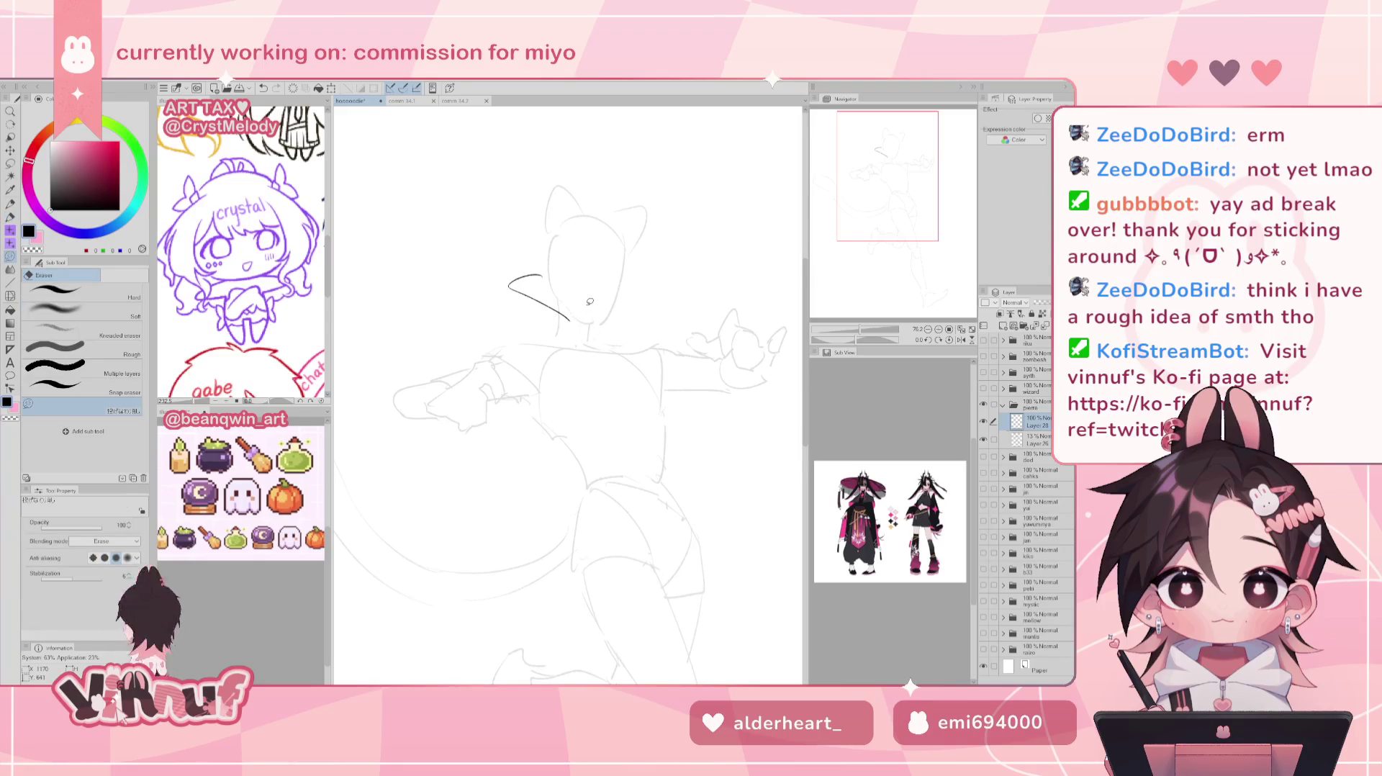
key("p")
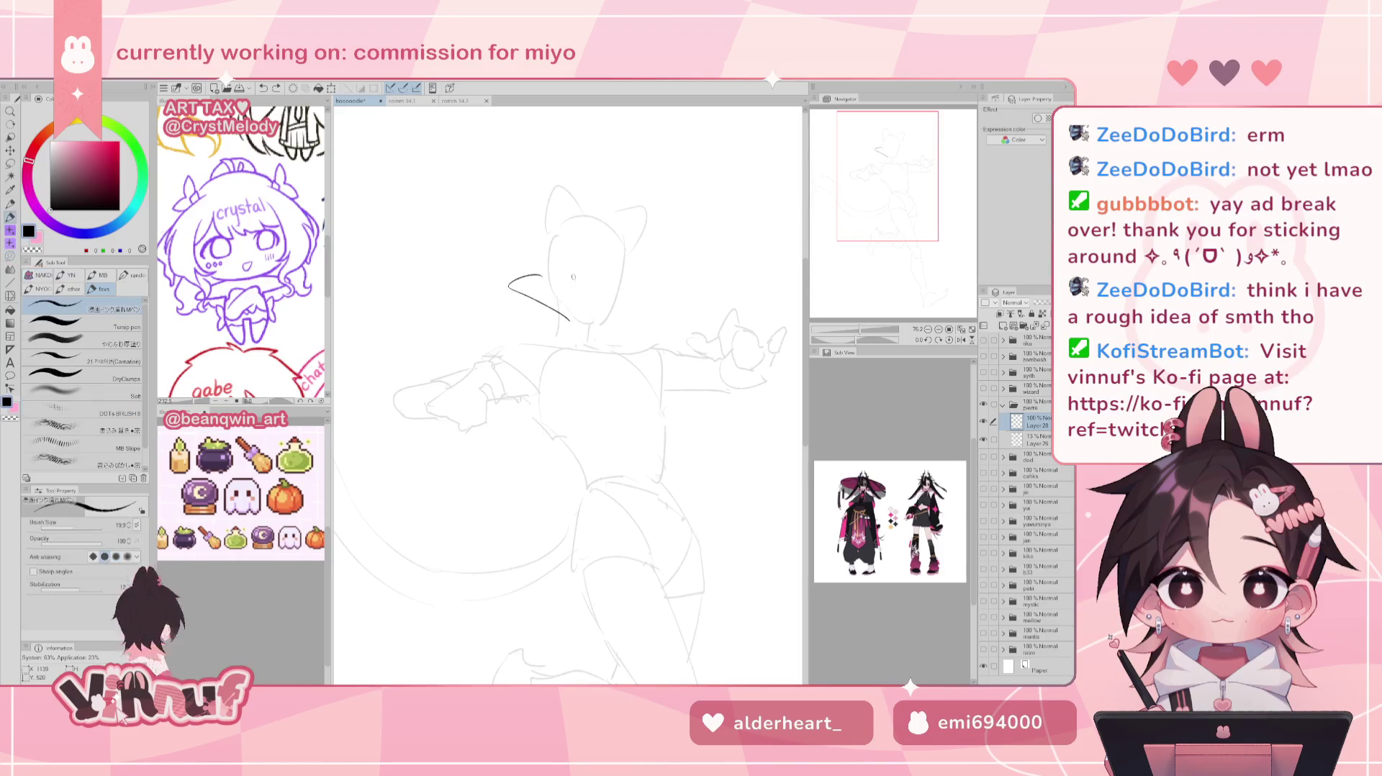
key("e")
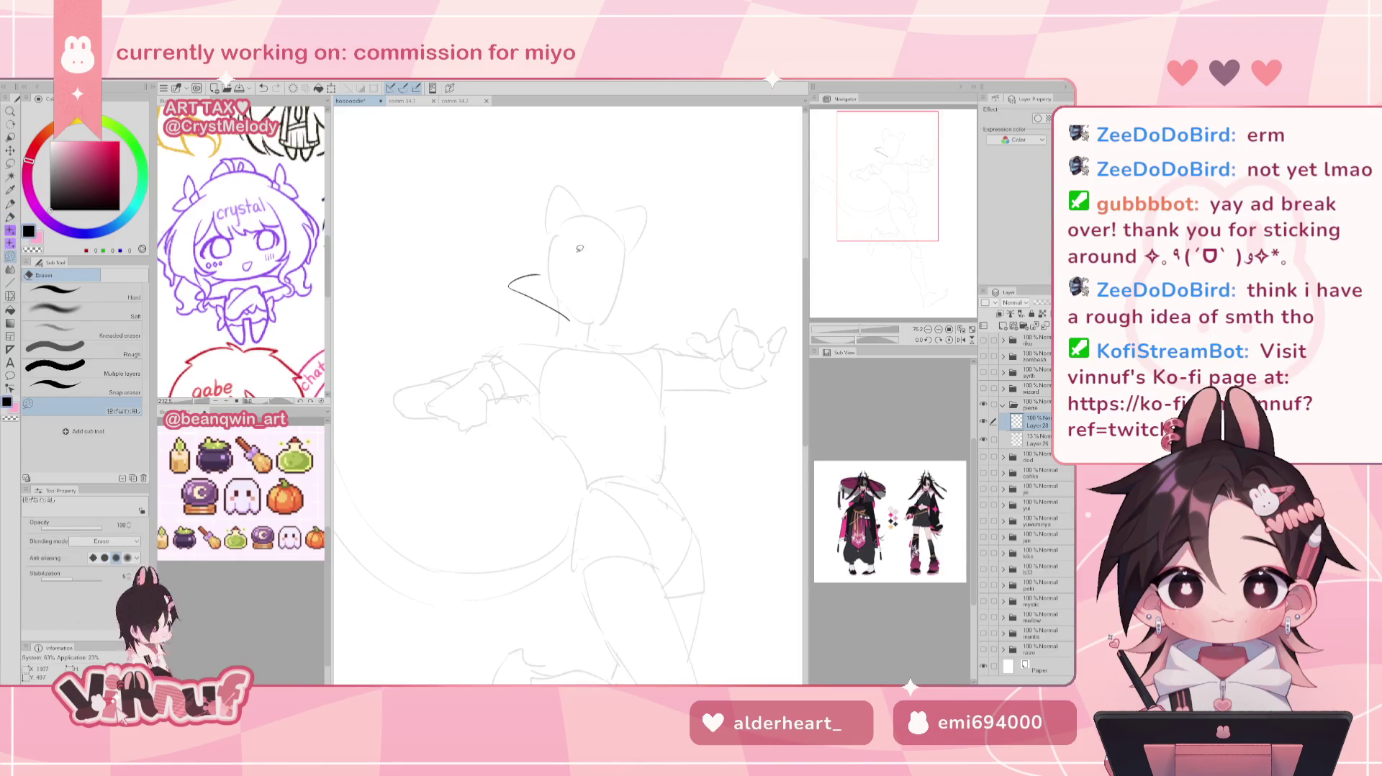
key("p")
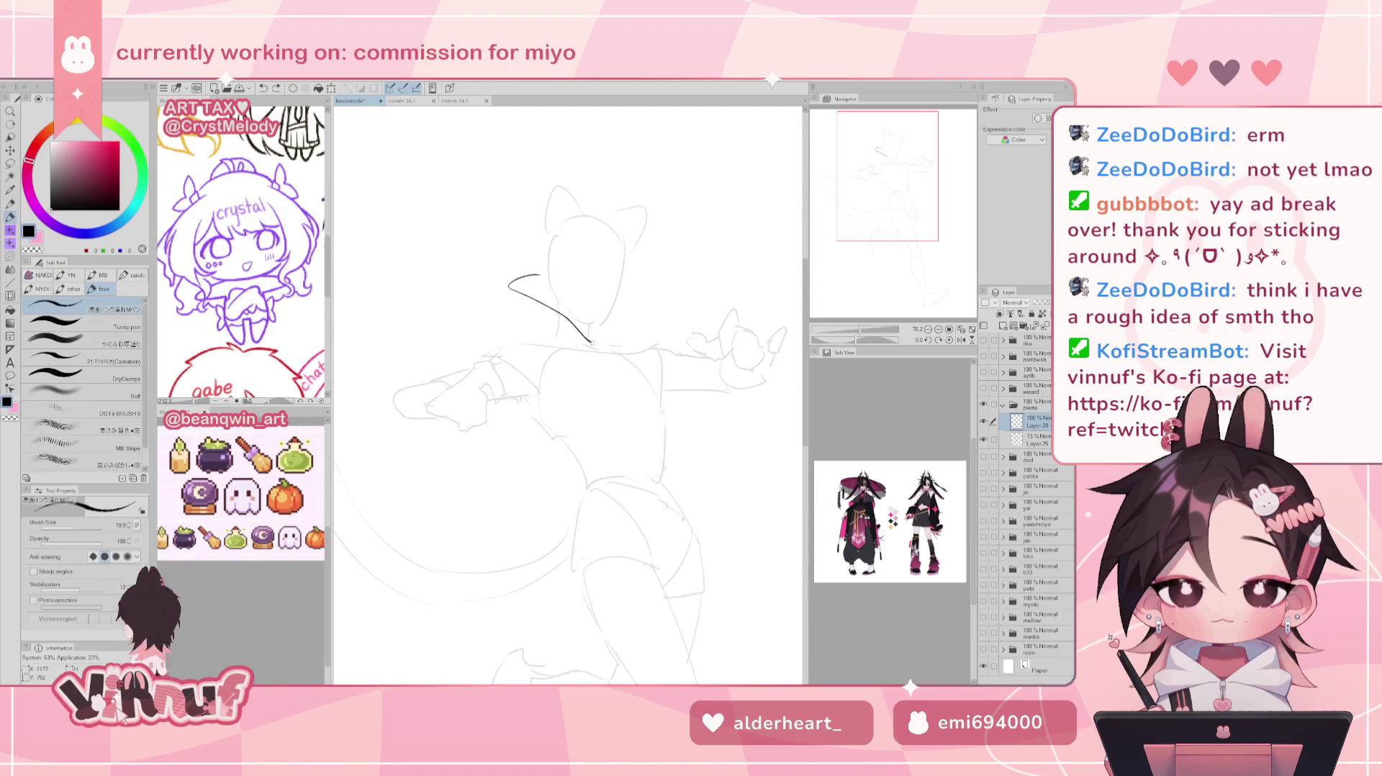
left_click_drag(568, 325, 589, 341)
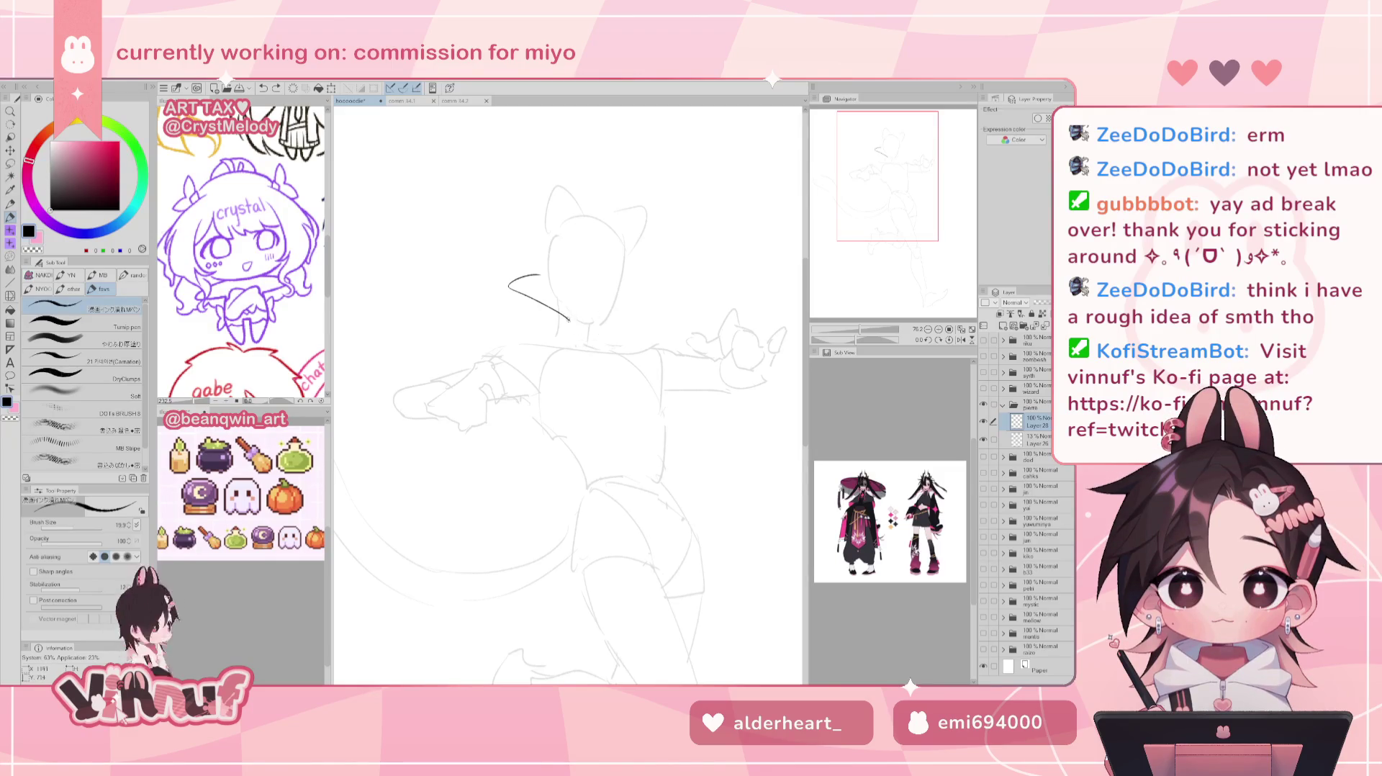
left_click_drag(591, 341, 622, 301)
key("ctrl+z")
key("e")
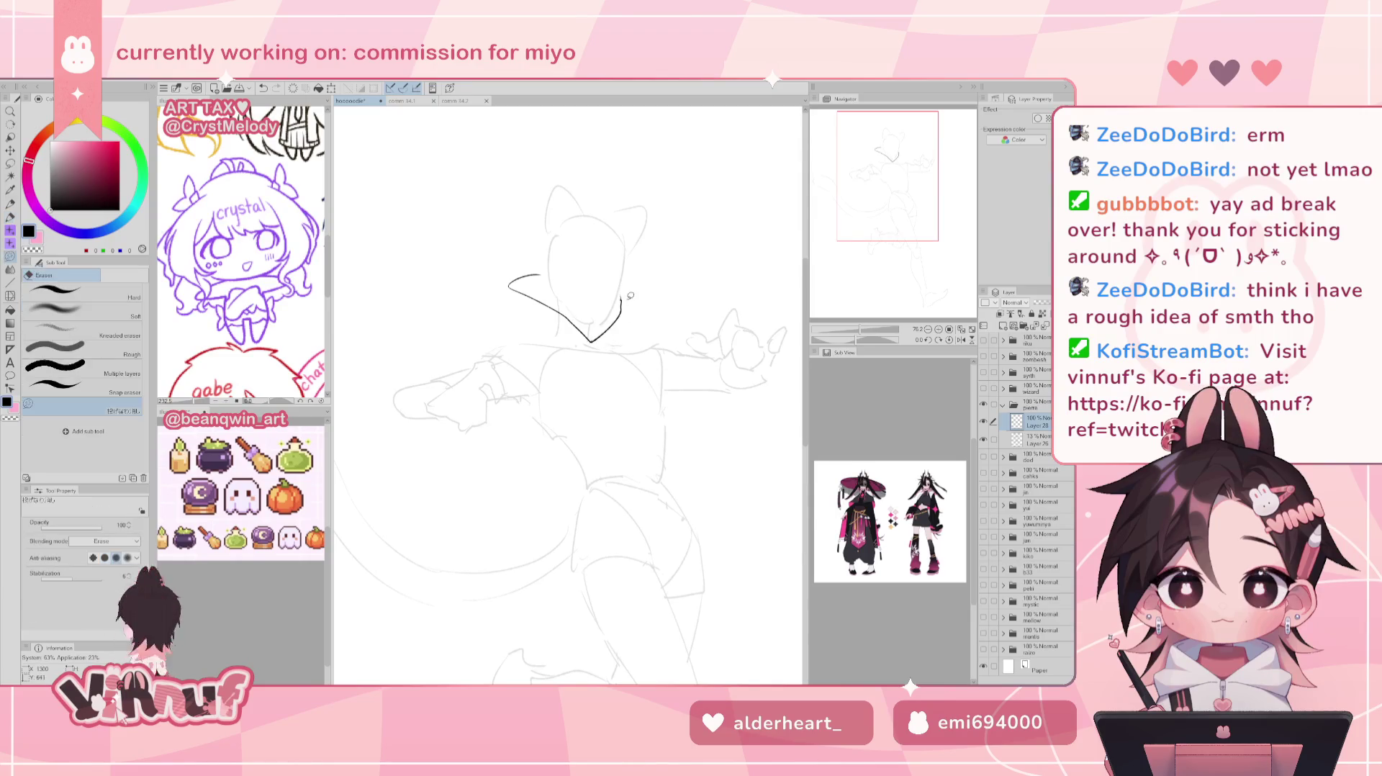
key("p")
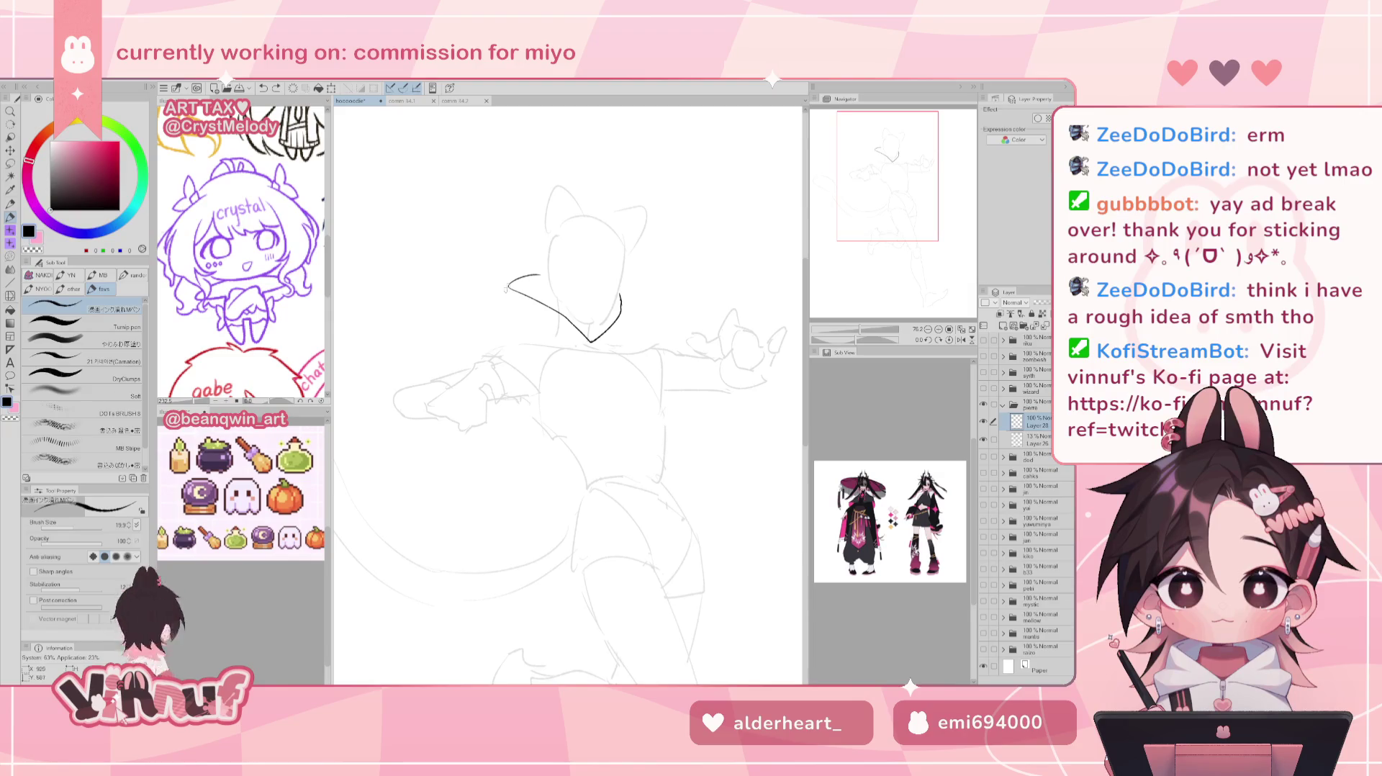
mouse_move(503, 288)
left_mouse_down()
mouse_move(496, 339)
mouse_move(519, 351)
mouse_move(498, 339)
mouse_move(419, 355)
mouse_move(373, 416)
left_mouse_up()
Remove the stray strokes left of the hood and along its bottom line.
key("ctrl+z")
key("ctrl+z")
key("ctrl+z")
key("ctrl+z")
key("ctrl+z")
key("ctrl+z")
key("ctrl+z")
key("ctrl+z")
key("ctrl+z")
key("ctrl+z")
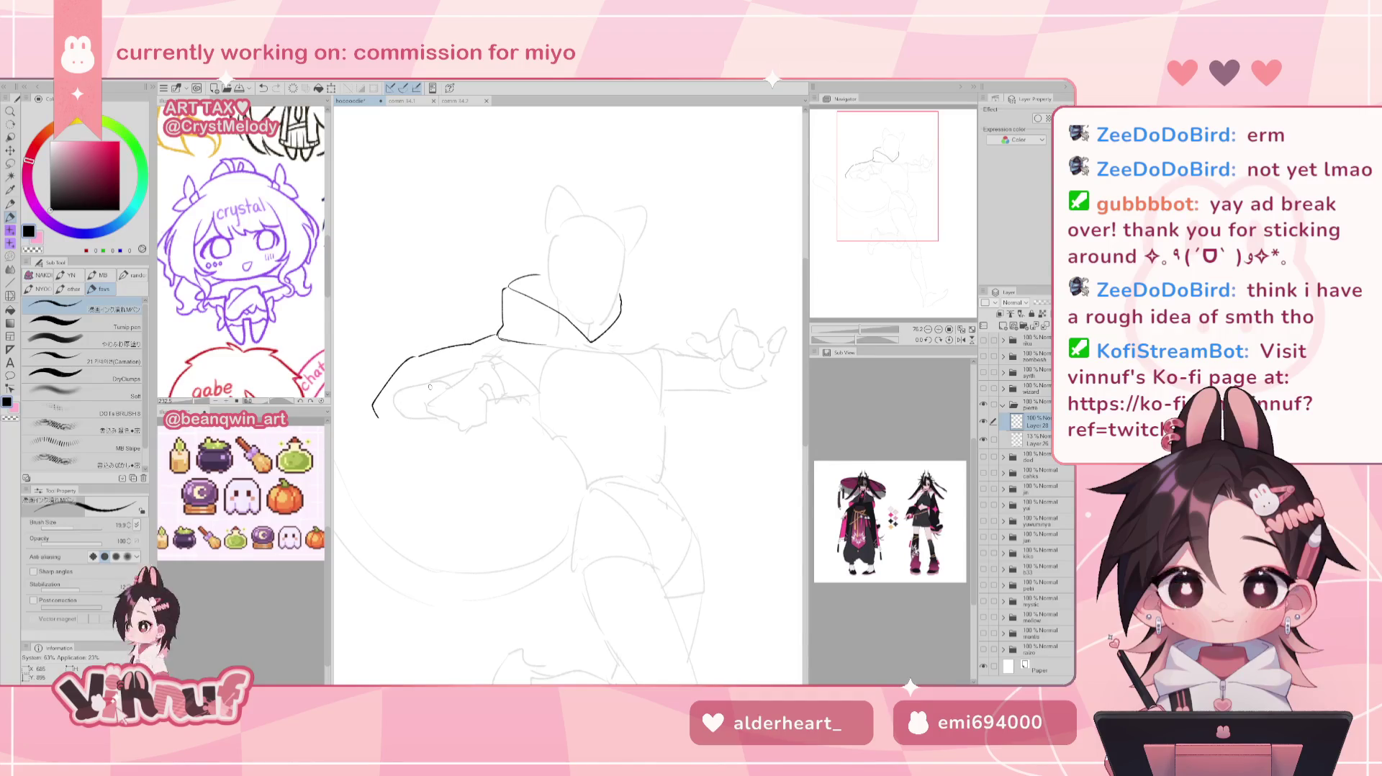
key("ctrl+z")
key("ctrl+z")
key("ctrl+z")
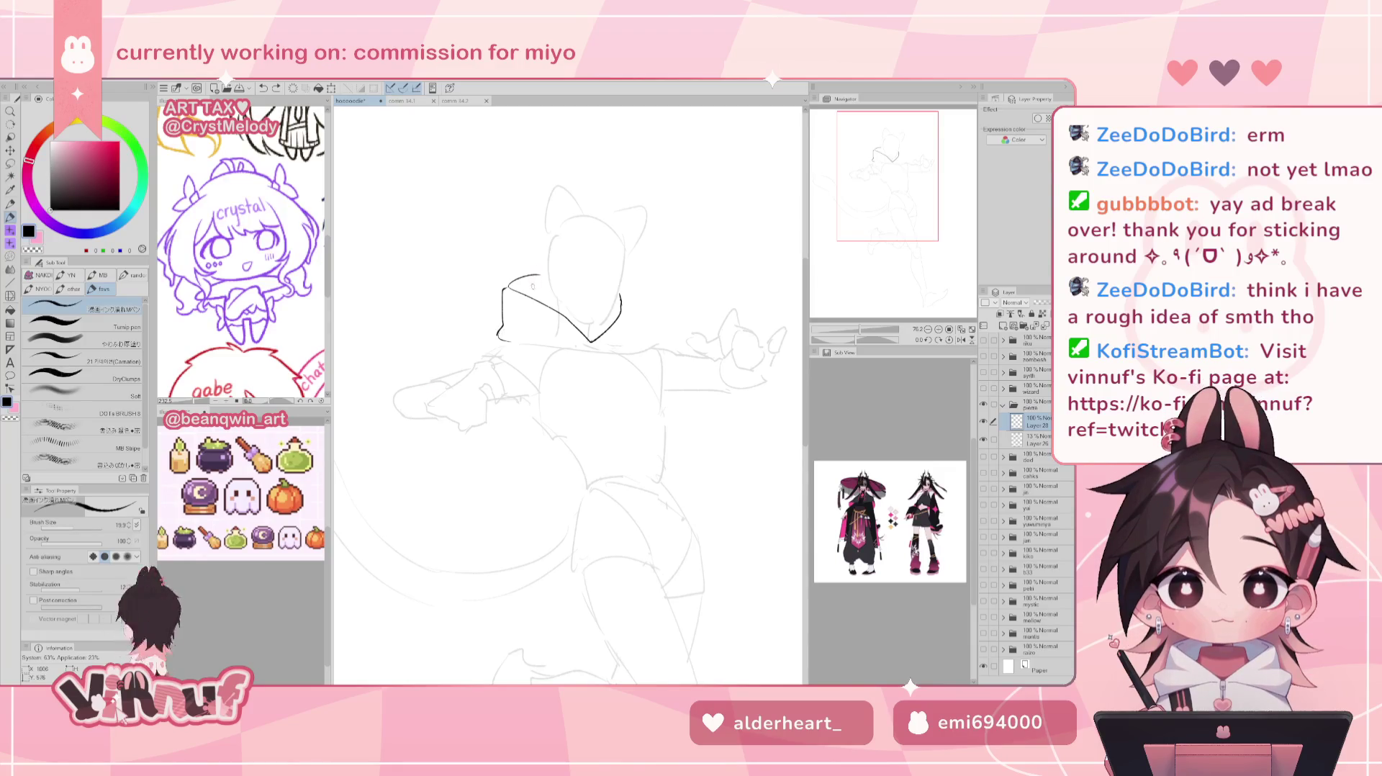
key("ctrl+z")
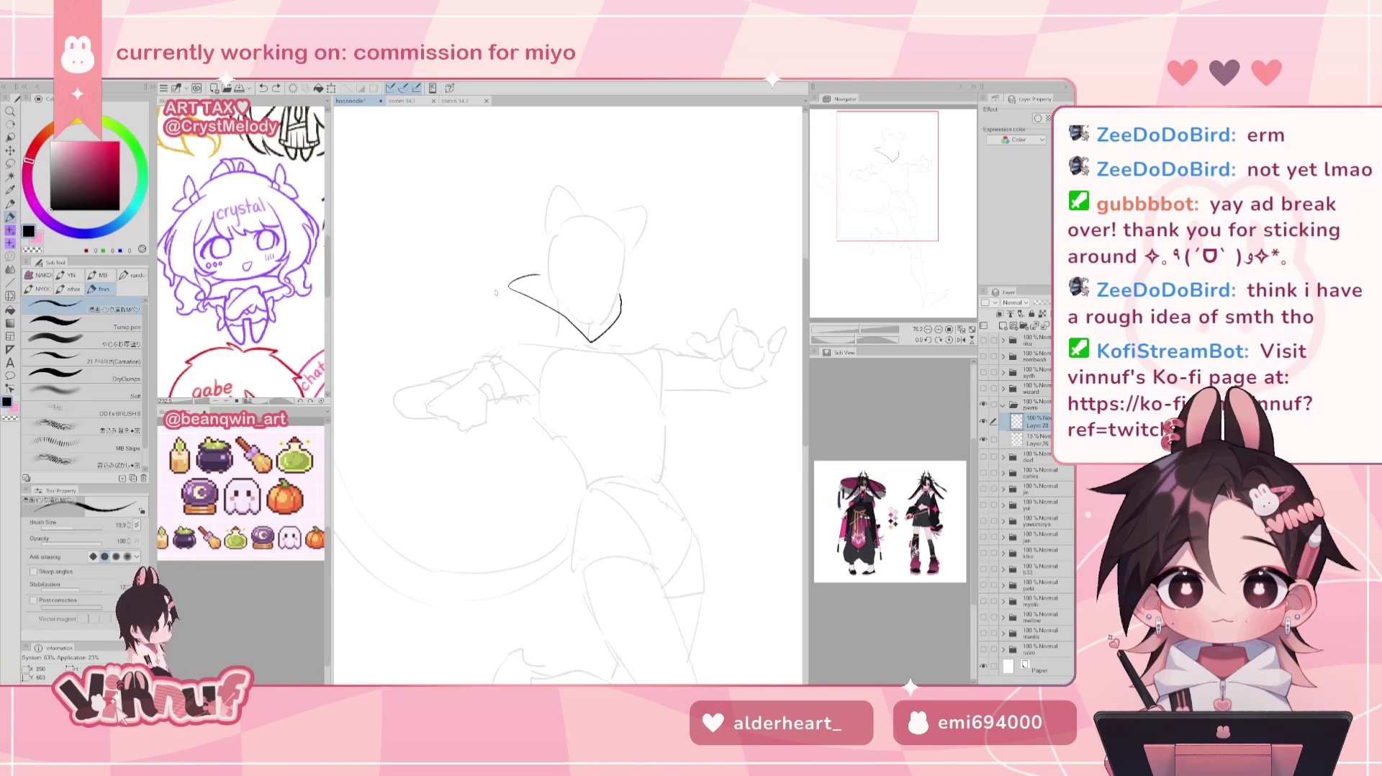
Draw curved sleeve-cuff lines beside and under the outstretched left hand.
left_click_drag(451, 387, 429, 409)
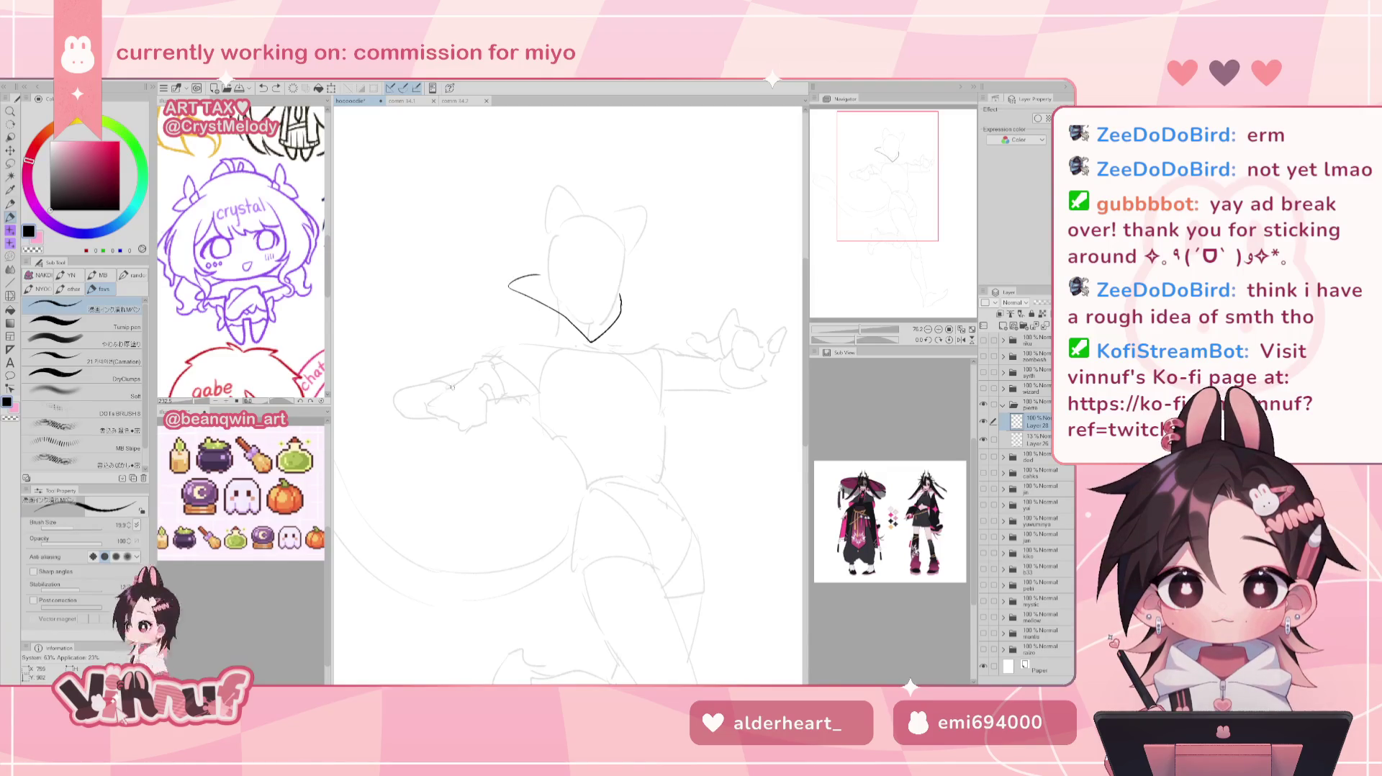
left_click_drag(429, 410, 438, 417)
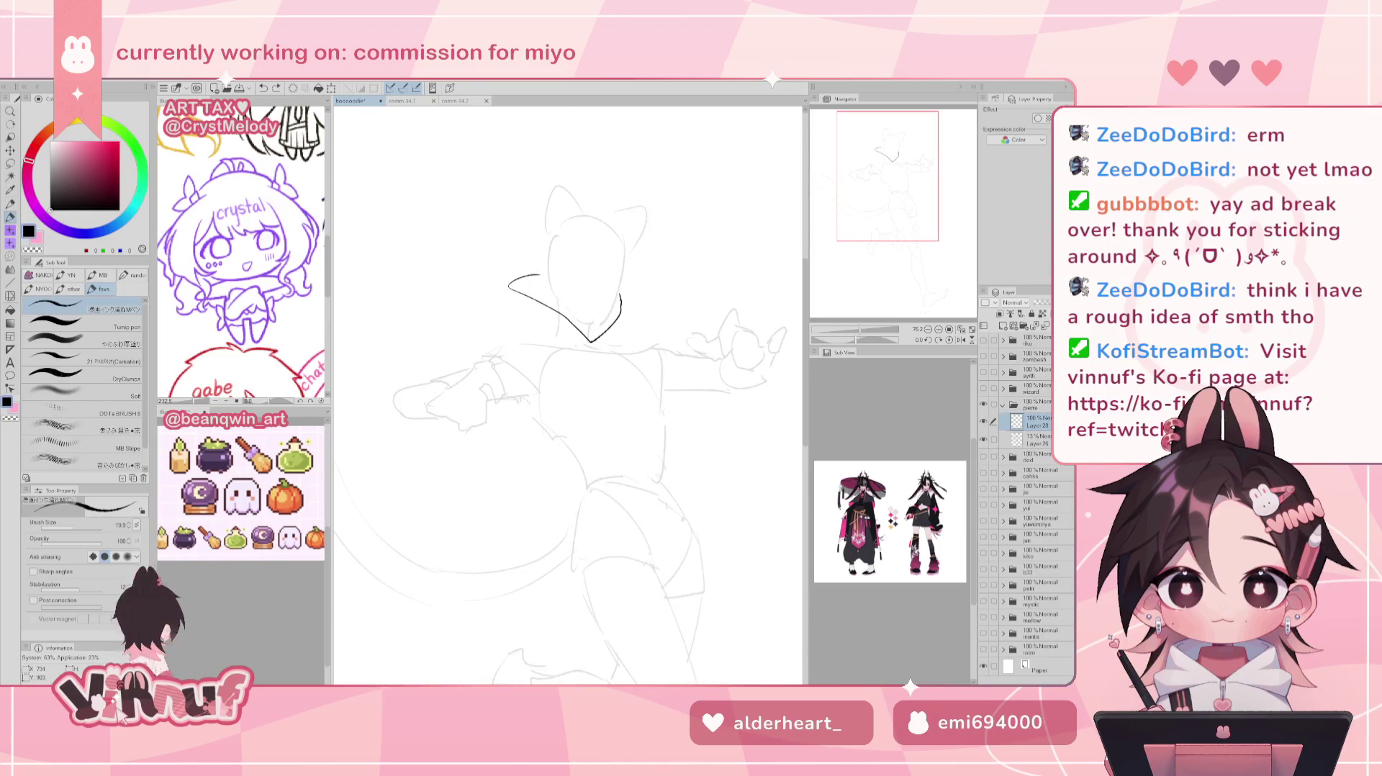
key("ctrl+z")
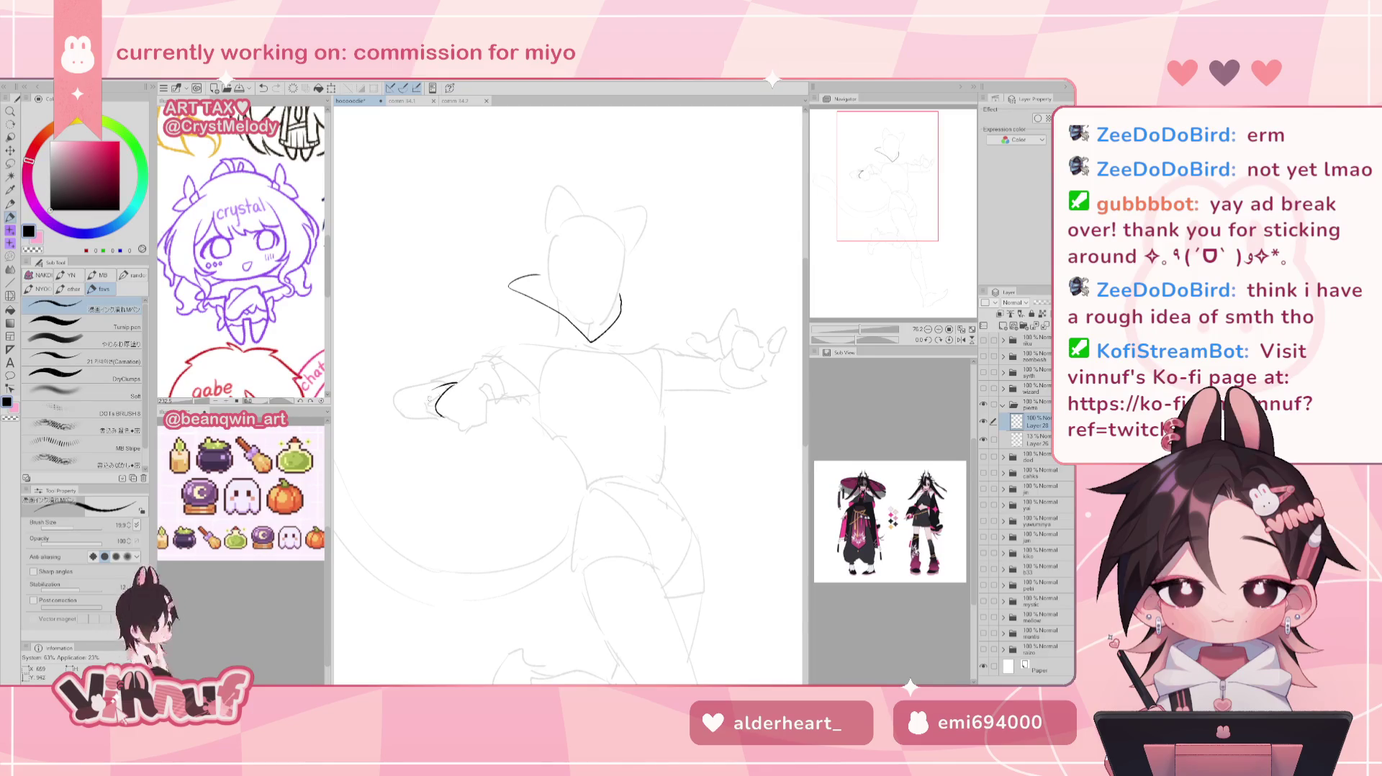
left_click_drag(461, 380, 431, 404)
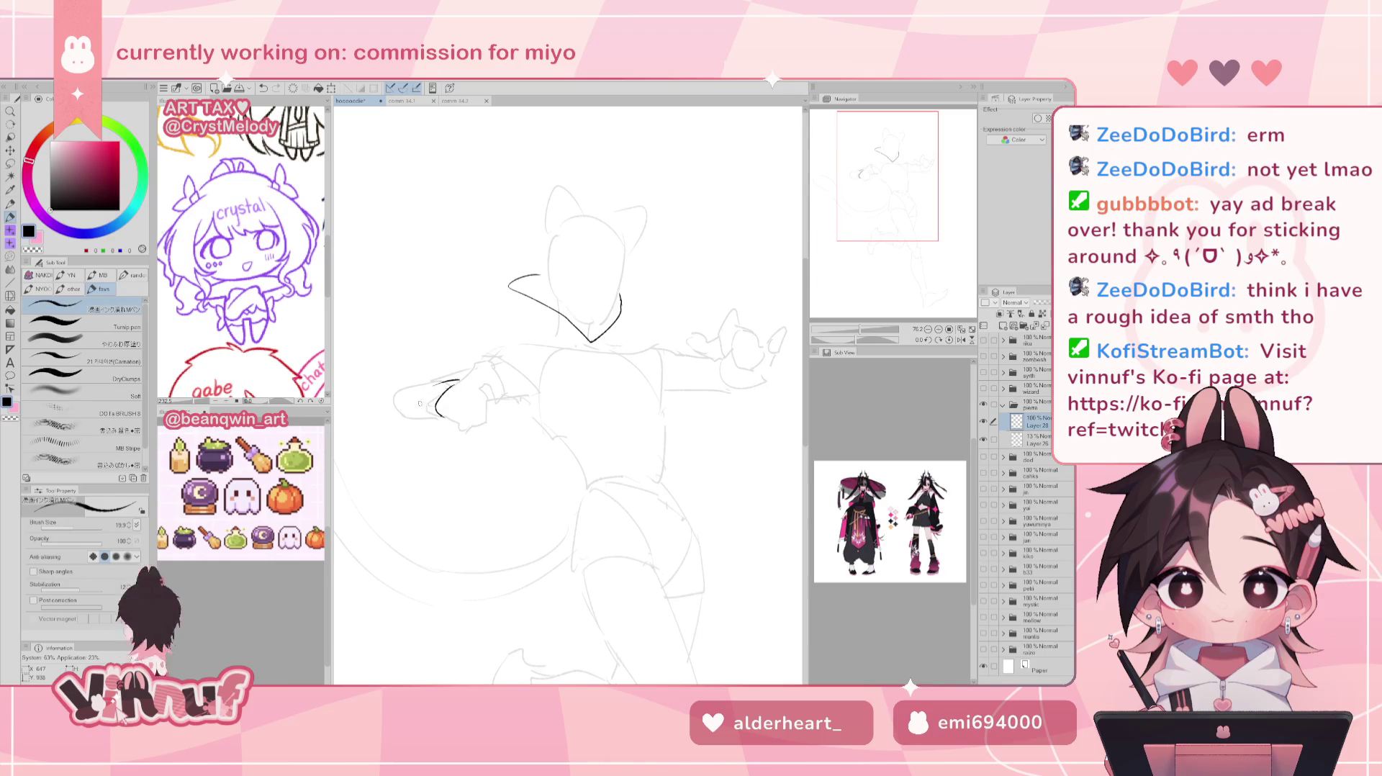
left_click_drag(423, 400, 458, 380)
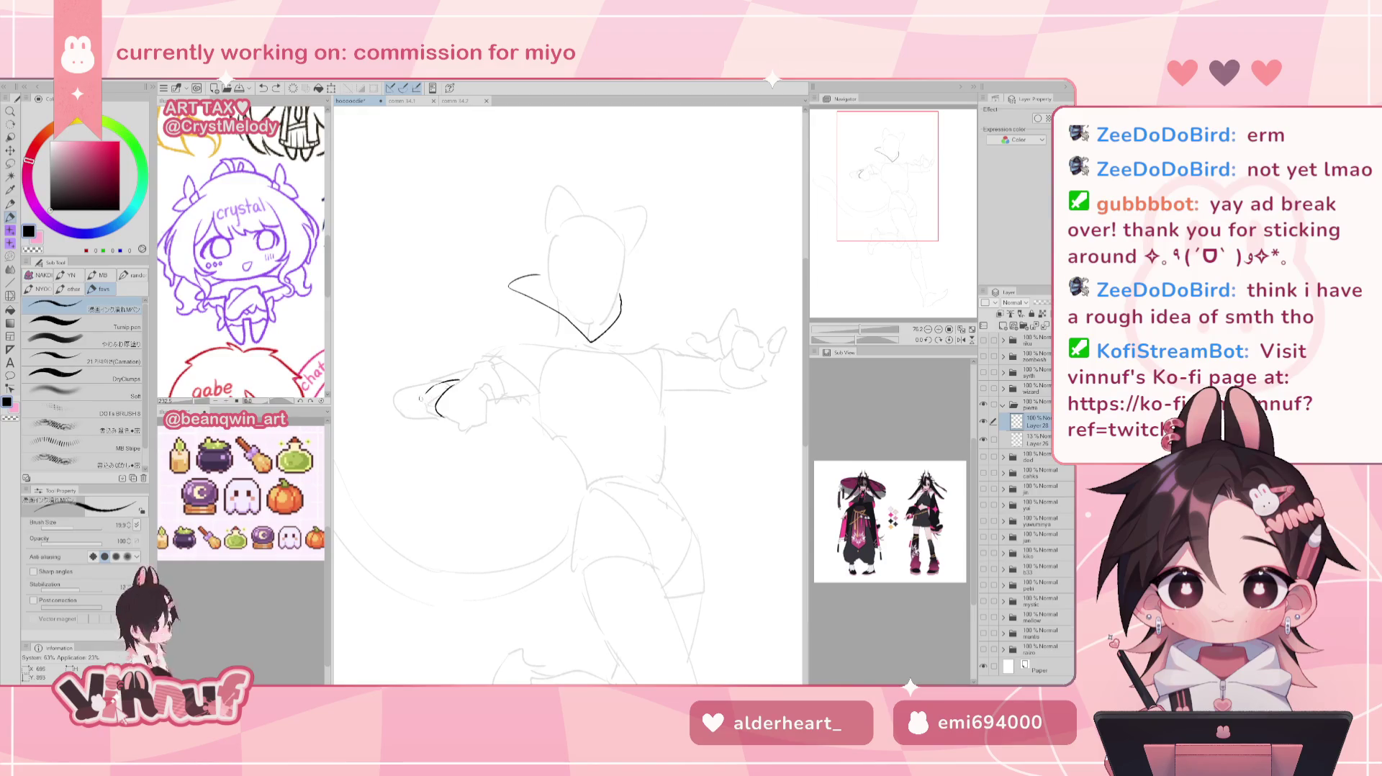
left_click_drag(489, 307, 530, 301)
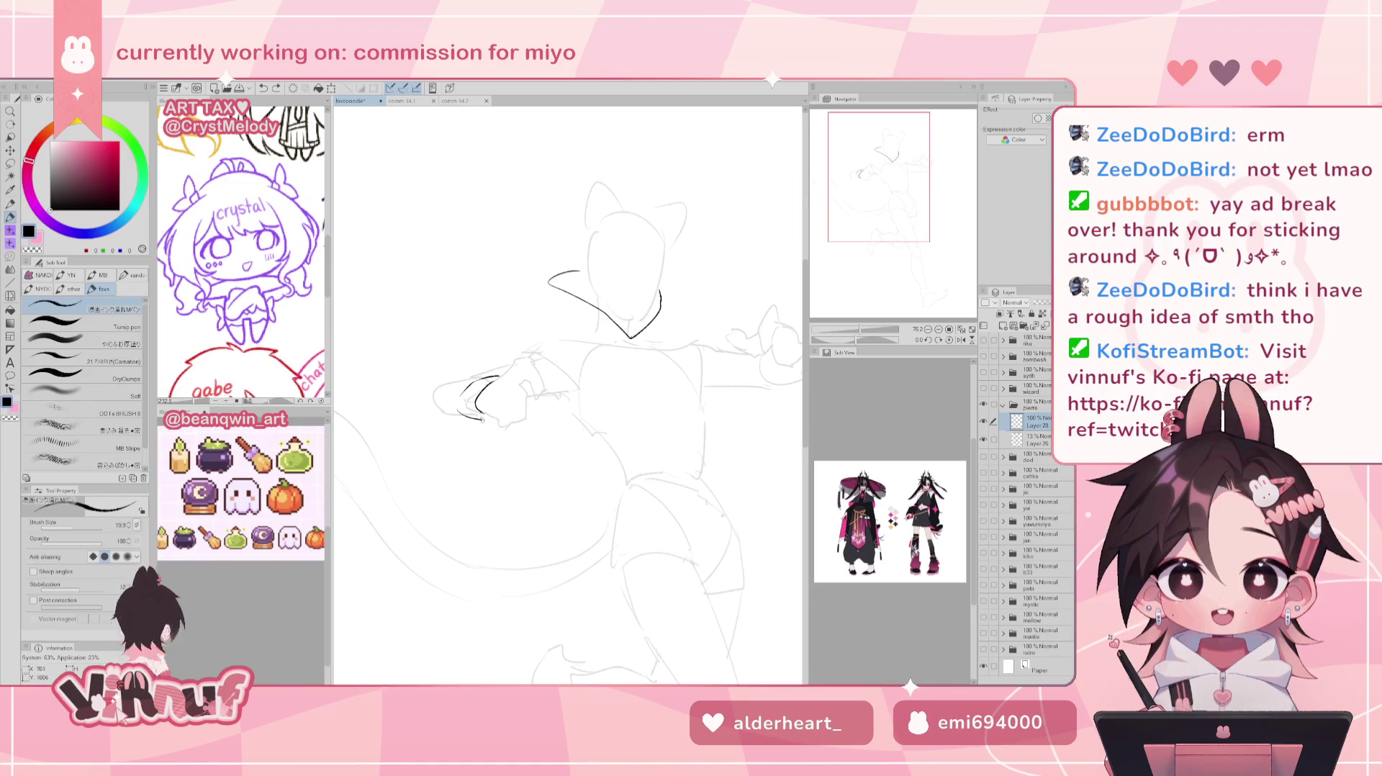
mouse_move(454, 409)
left_mouse_down()
mouse_move(481, 428)
mouse_move(488, 416)
left_mouse_up()
key("ctrl+z")
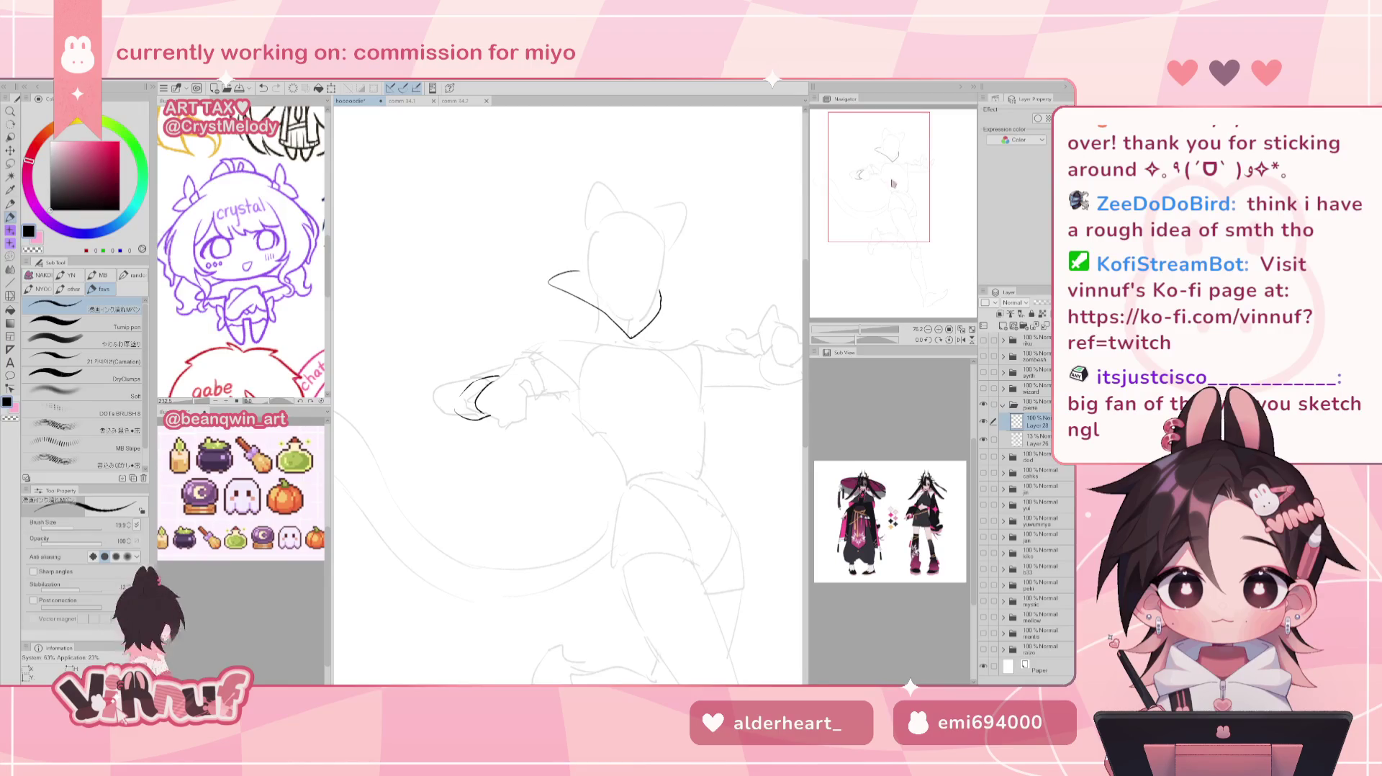
Recentre the view and add a short stroke beside the left sleeve cuff.
left_click_drag(892, 183, 896, 191)
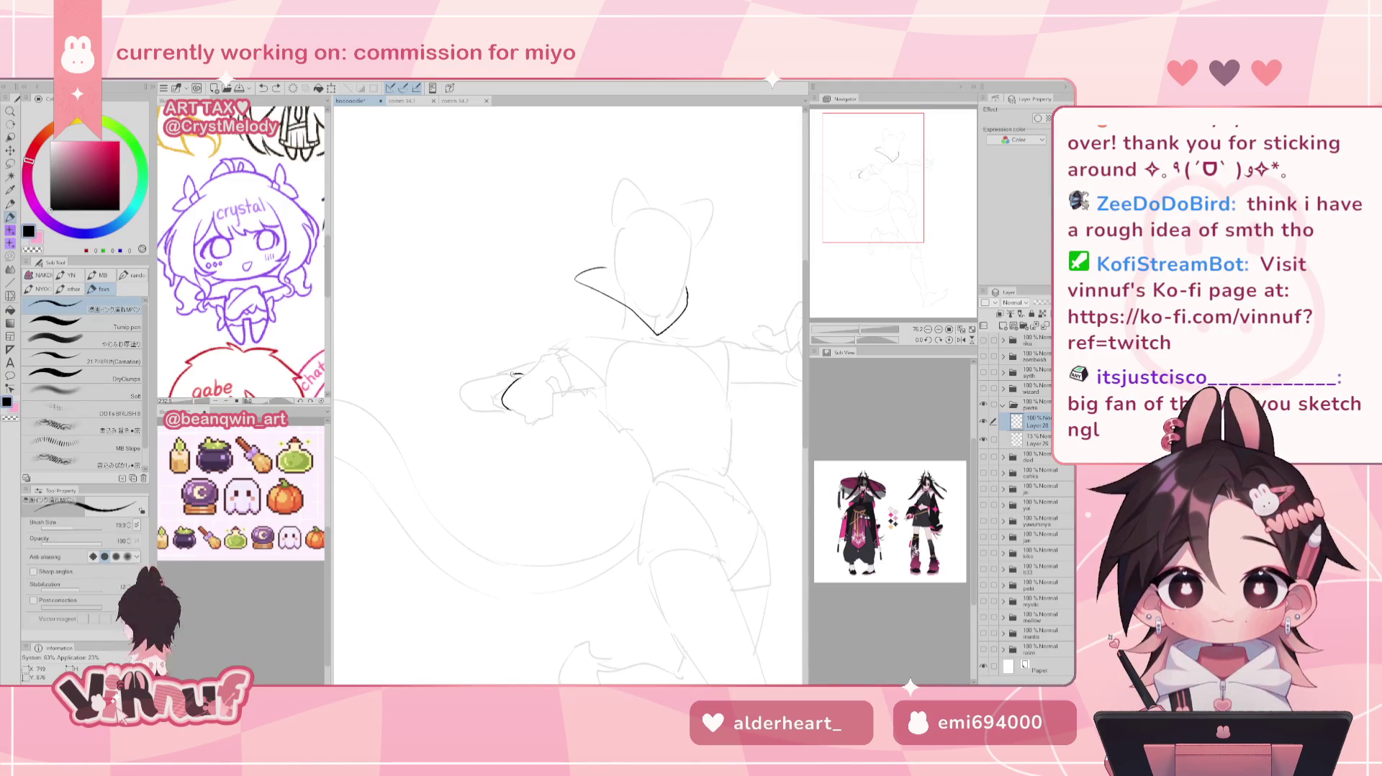
mouse_move(521, 374)
left_mouse_down()
mouse_move(481, 394)
mouse_move(516, 413)
left_mouse_up()
key("ctrl+z")
key("ctrl+z")
key("ctrl+z")
key("j")
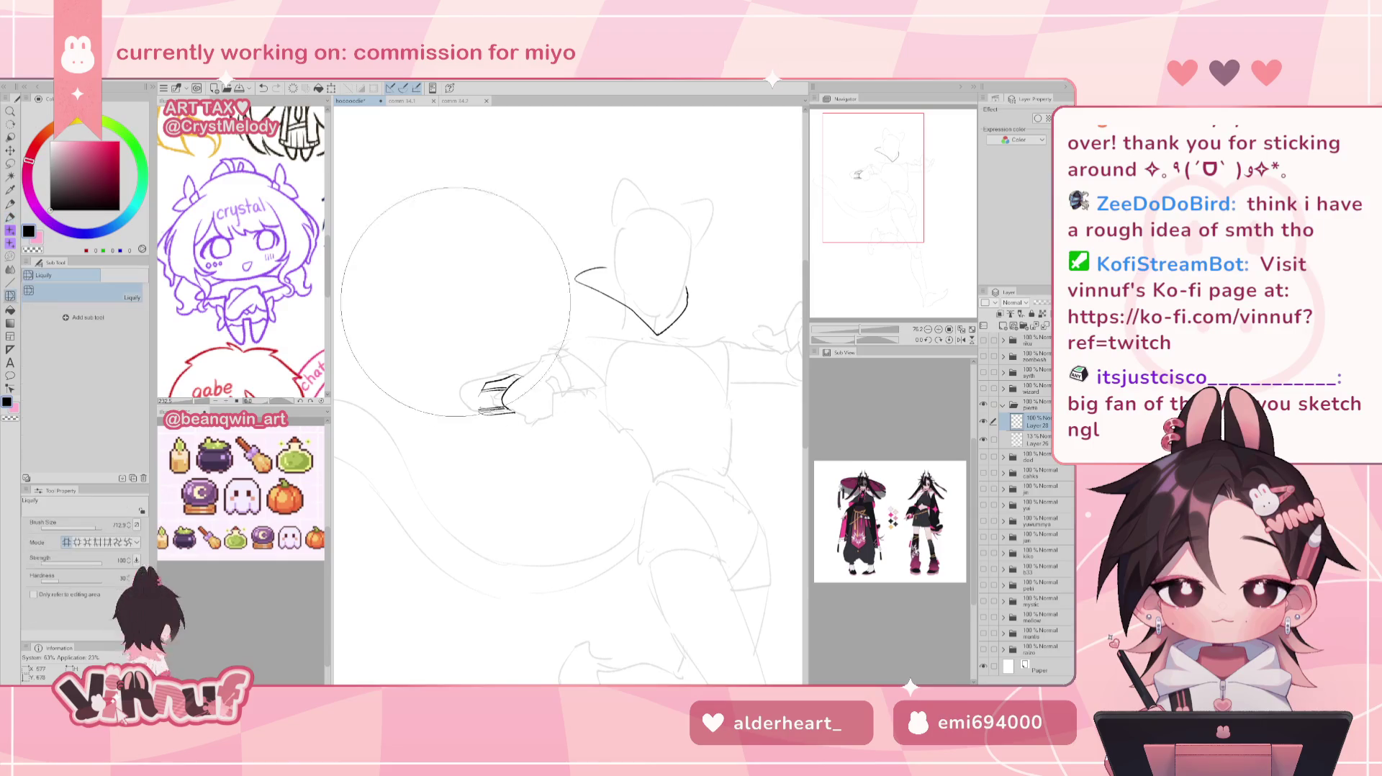
Push the sketched hand slightly left and ink the sleeve's outer edge downward.
left_click_drag(568, 407, 465, 364)
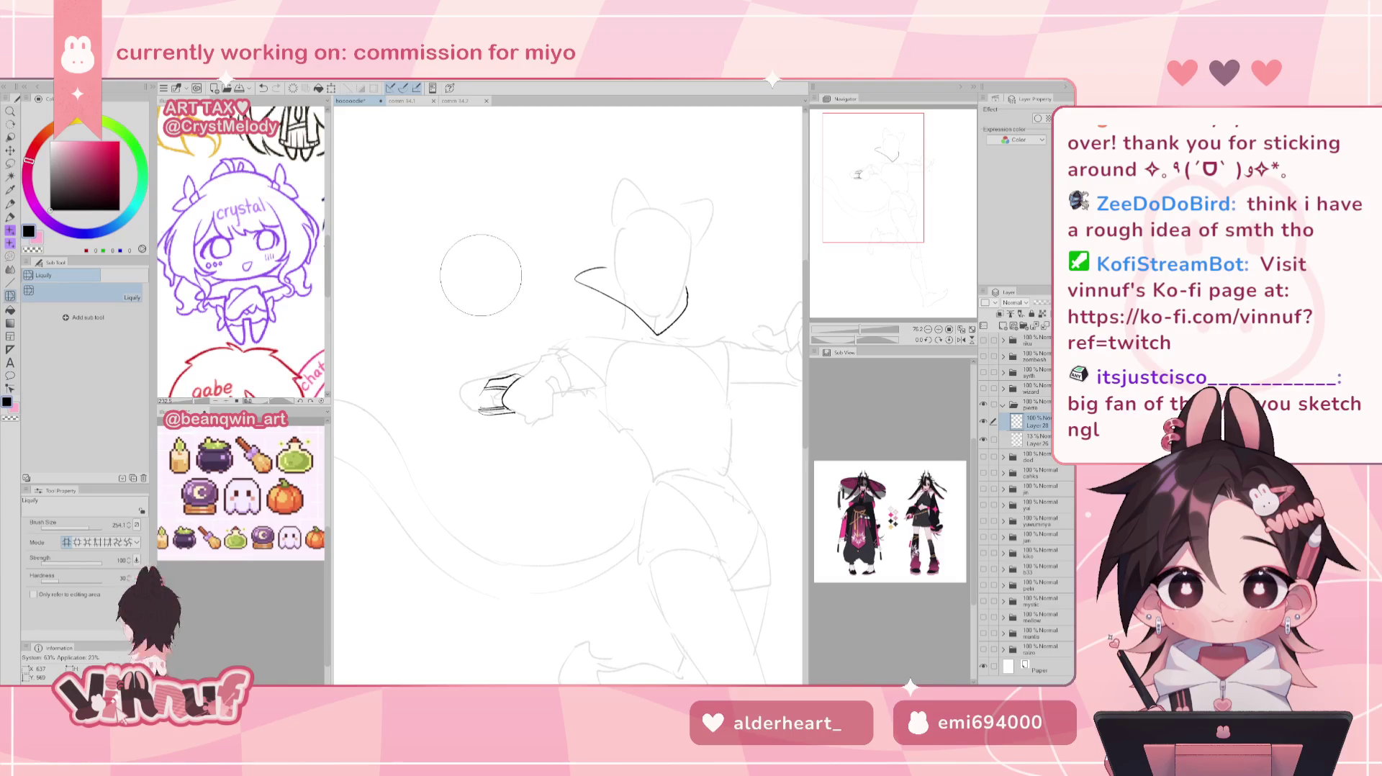
key("p")
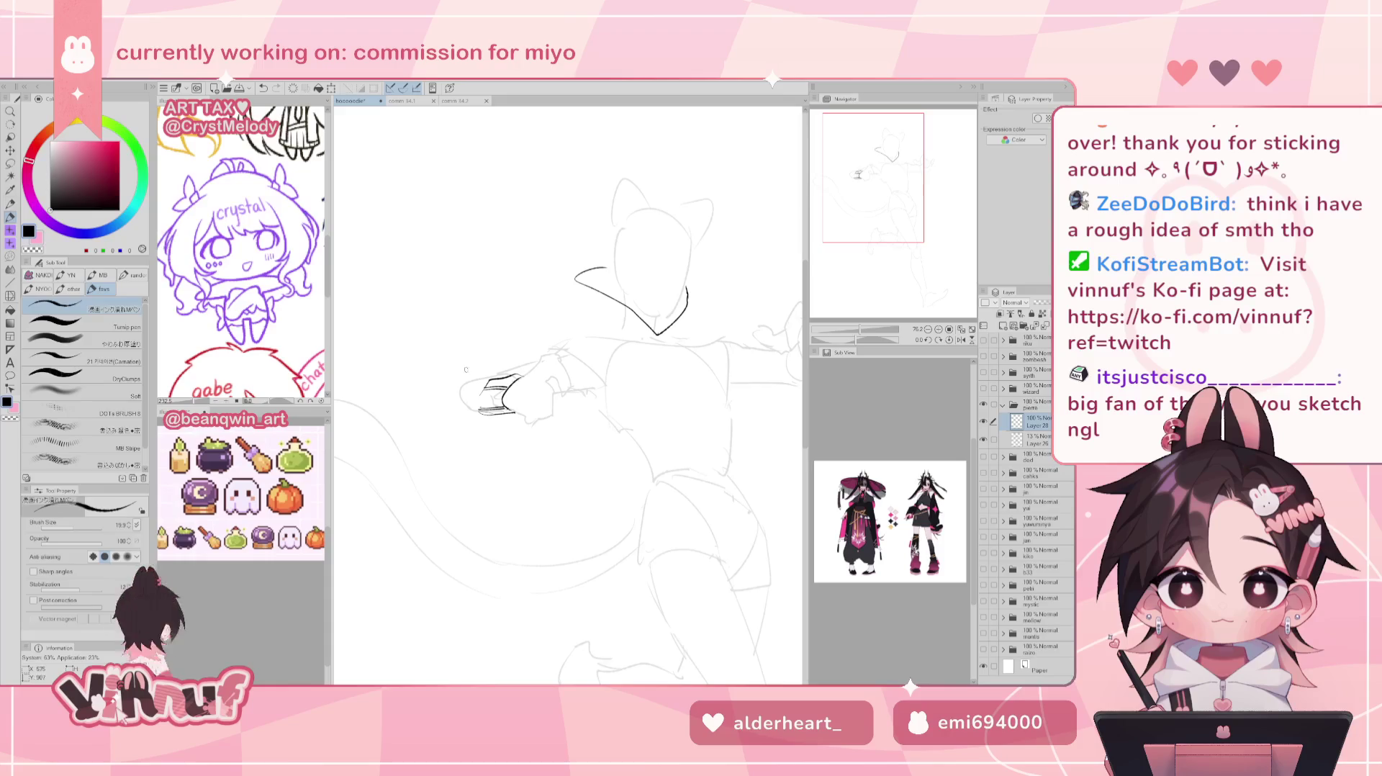
key("ctrl+z")
left_click_drag(458, 358, 439, 429)
key("ctrl+z")
mouse_move(465, 353)
left_mouse_down()
mouse_move(436, 409)
mouse_move(468, 442)
left_mouse_up()
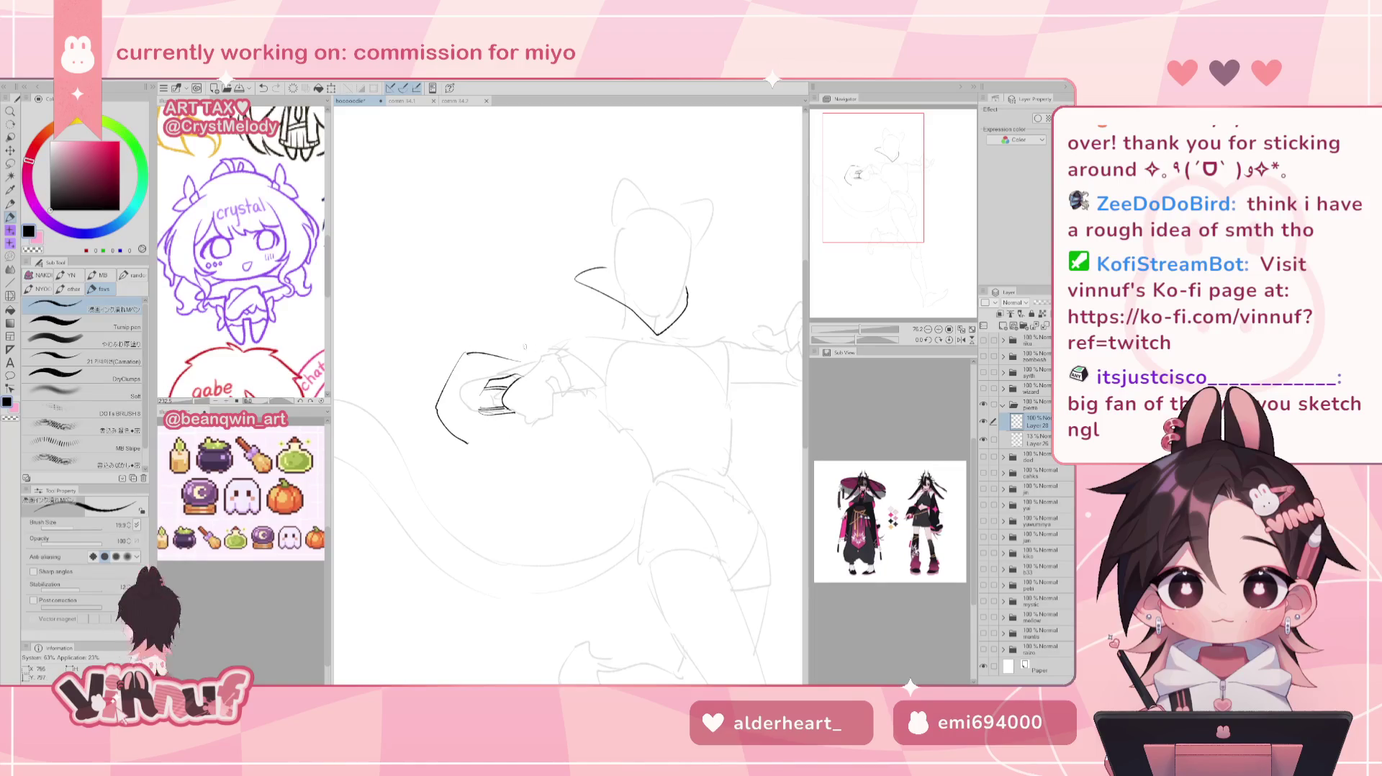
key("ctrl+z")
left_click_drag(465, 347, 546, 322)
key("ctrl+z")
key("ctrl+z")
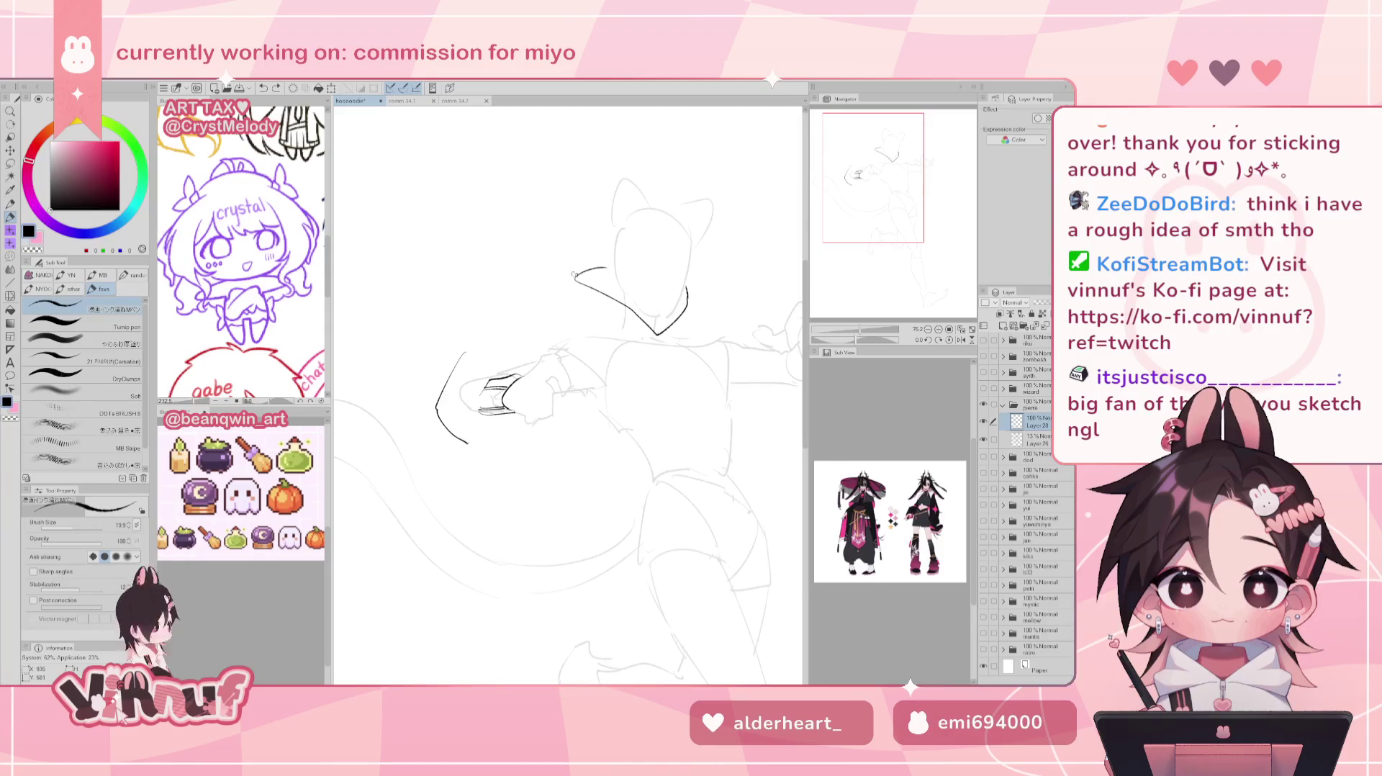
Ink the hood's side and top curve and the upper sleeve edge toward the shoulder.
key("ctrl+z")
key("ctrl+z")
left_click_drag(574, 277, 557, 324)
key("ctrl+z")
left_click_drag(574, 276, 560, 325)
key("ctrl+z")
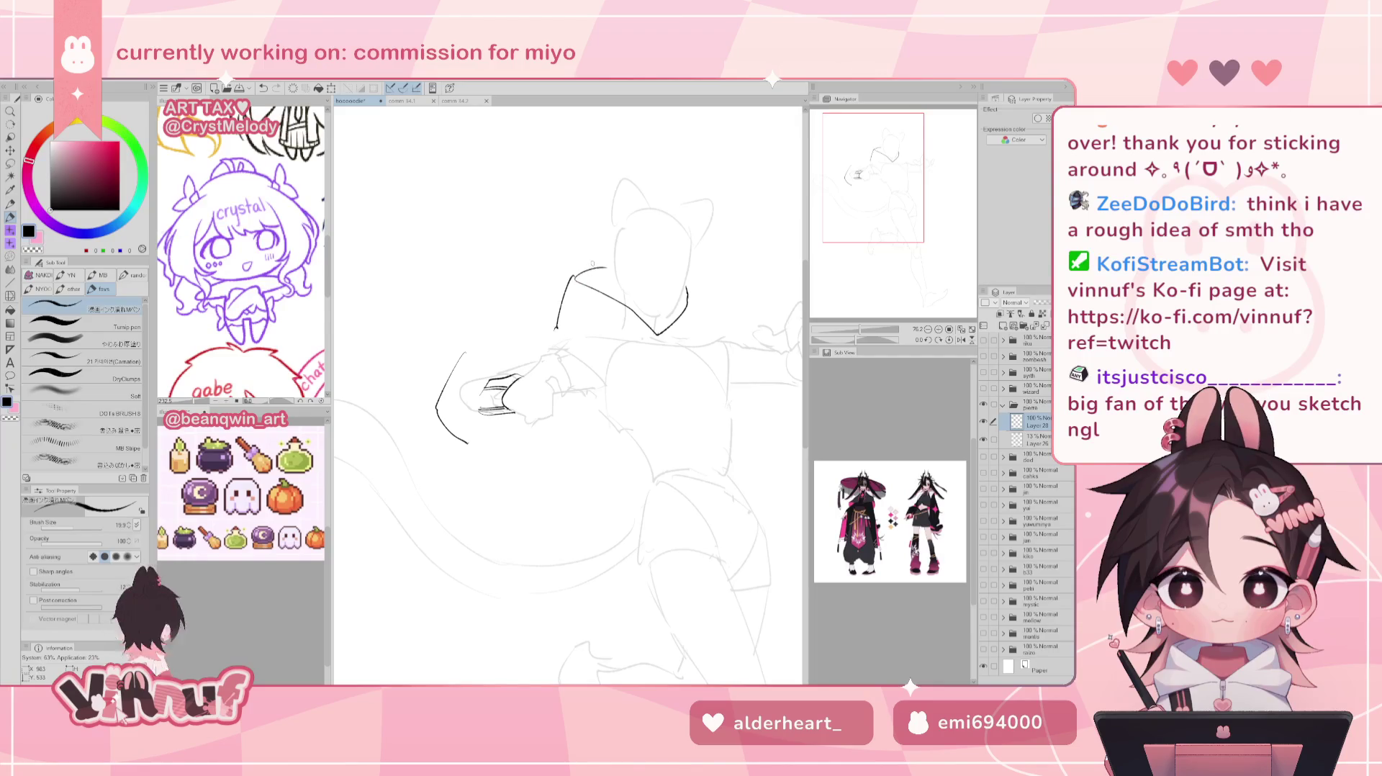
left_click_drag(574, 276, 607, 267)
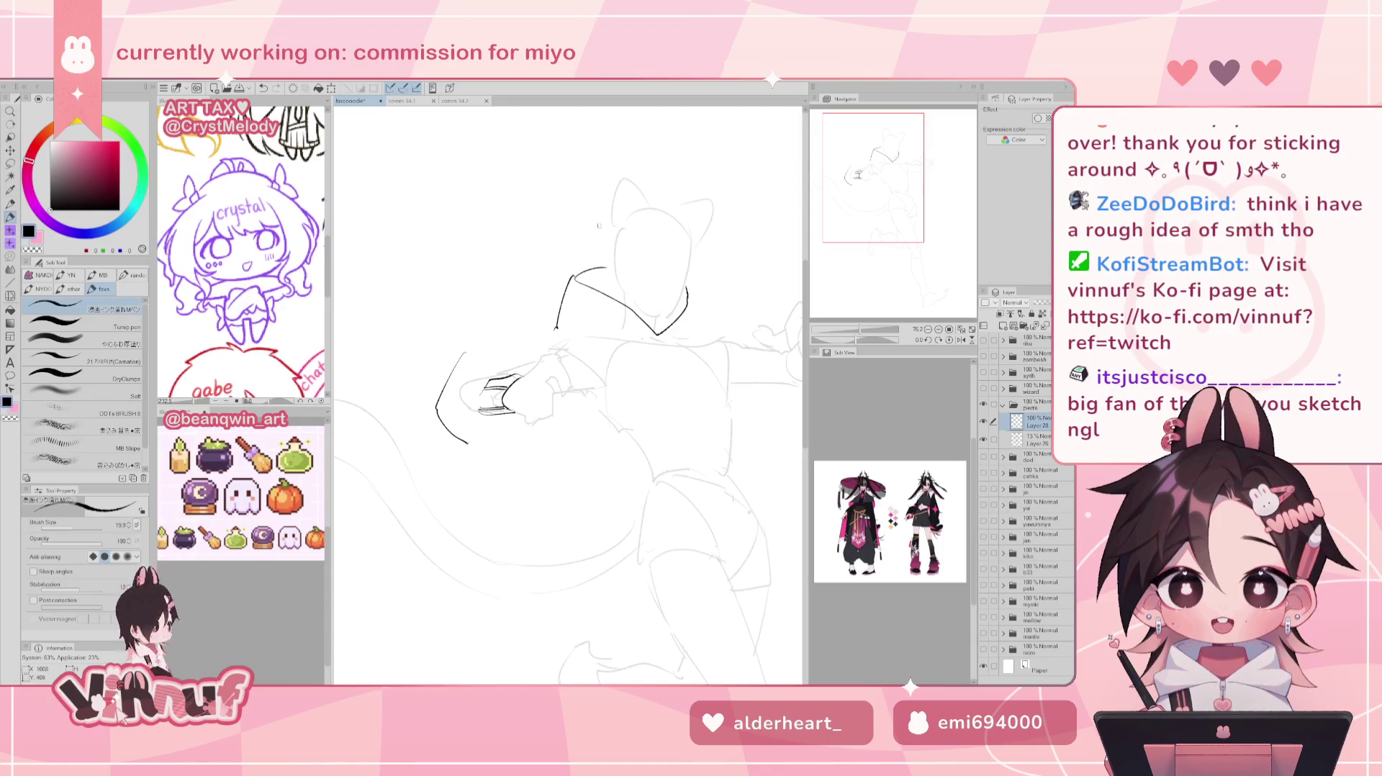
left_click_drag(464, 353, 556, 329)
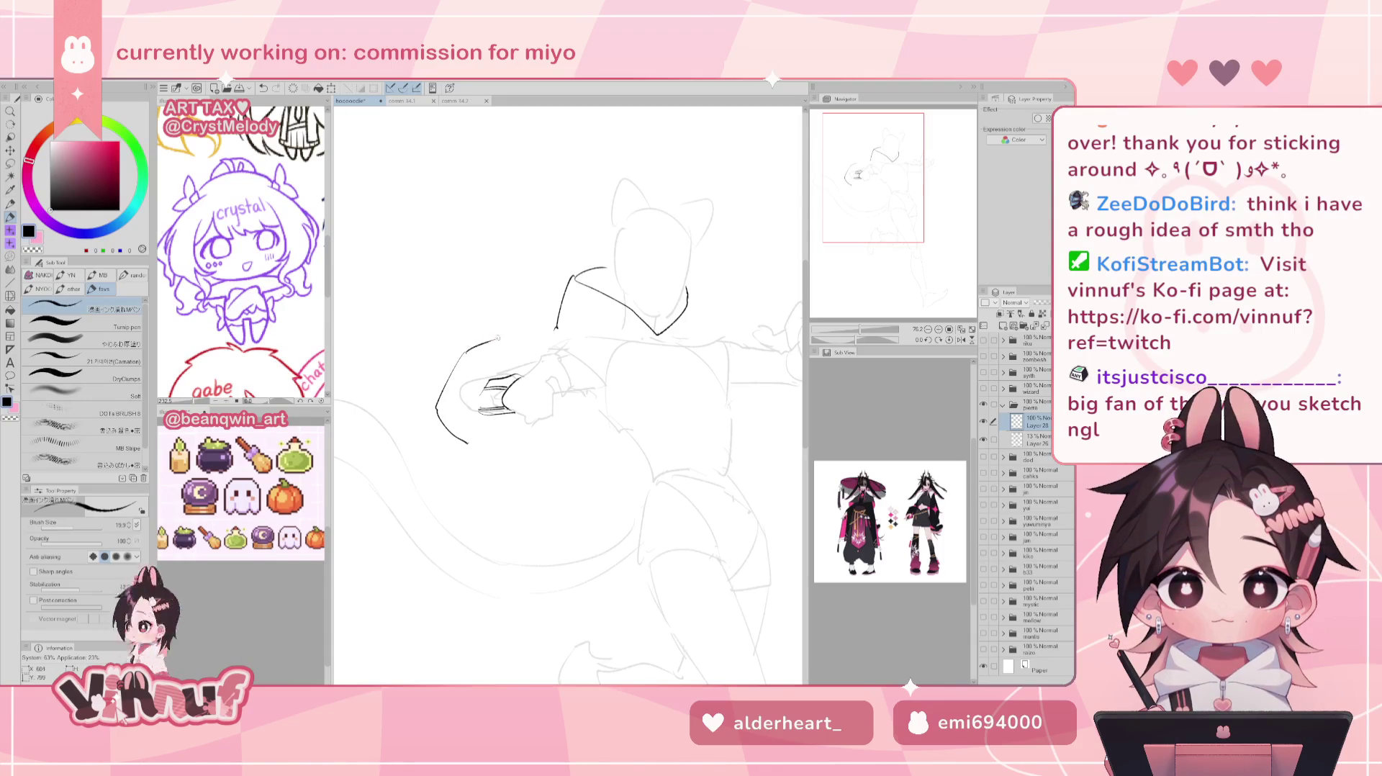
key("ctrl+z")
left_click_drag(464, 353, 558, 329)
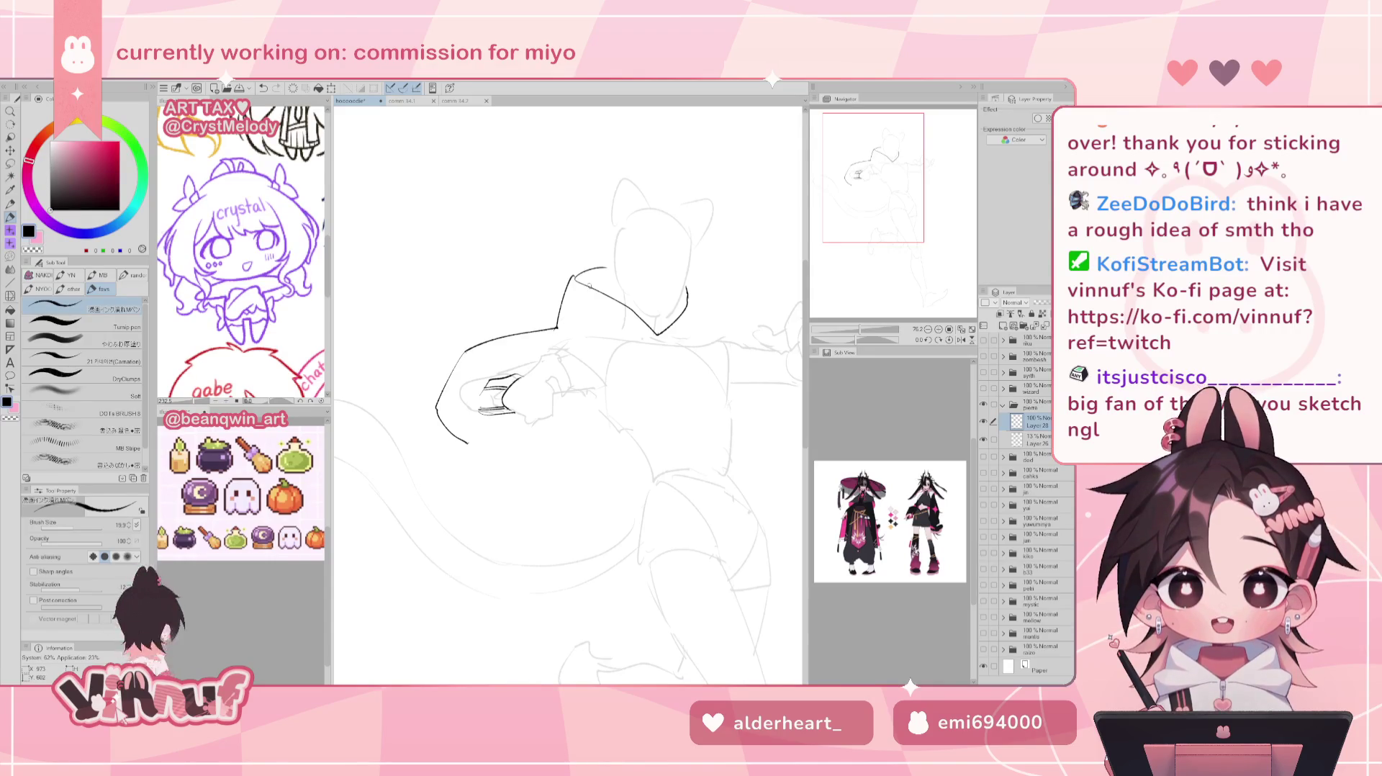
mouse_move(456, 370)
left_mouse_down()
mouse_move(497, 357)
mouse_move(526, 374)
left_mouse_up()
key("ctrl+z")
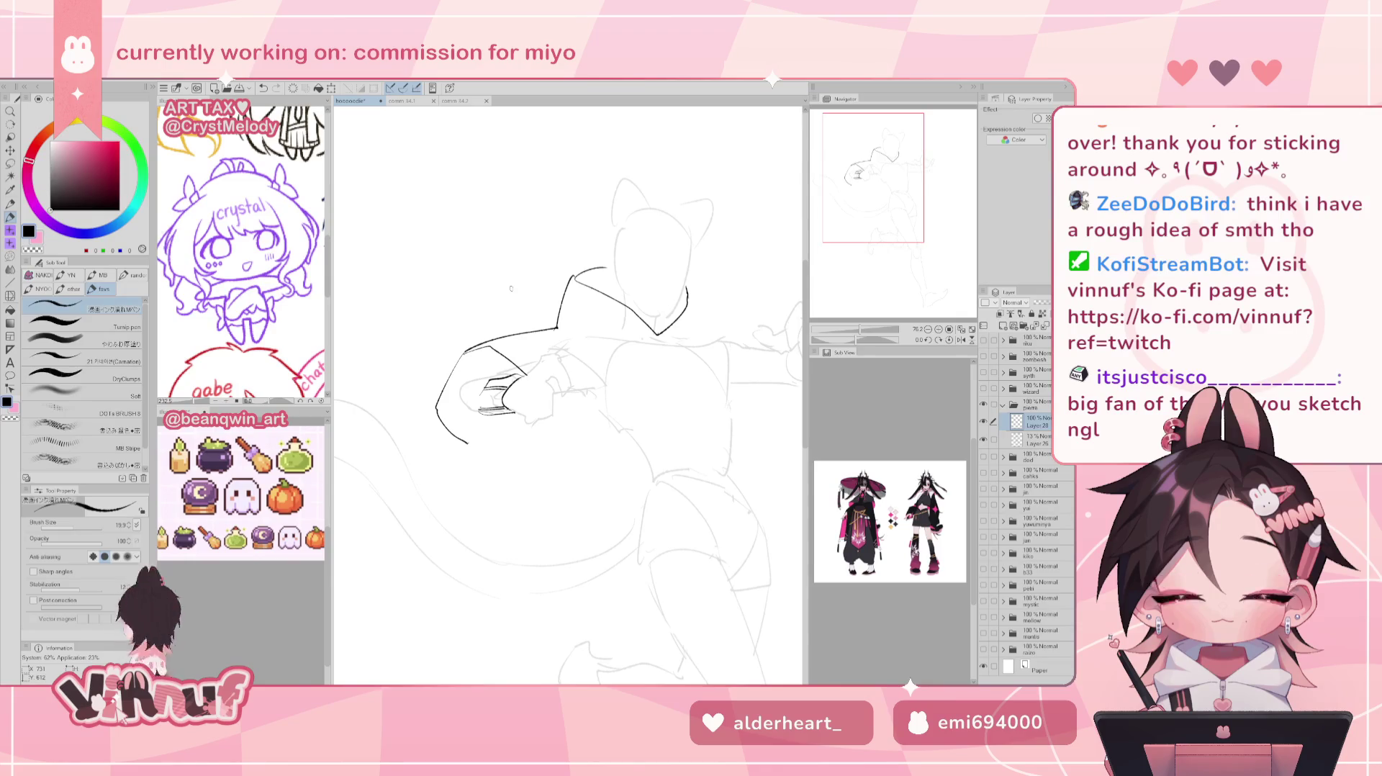
key("ctrl+z")
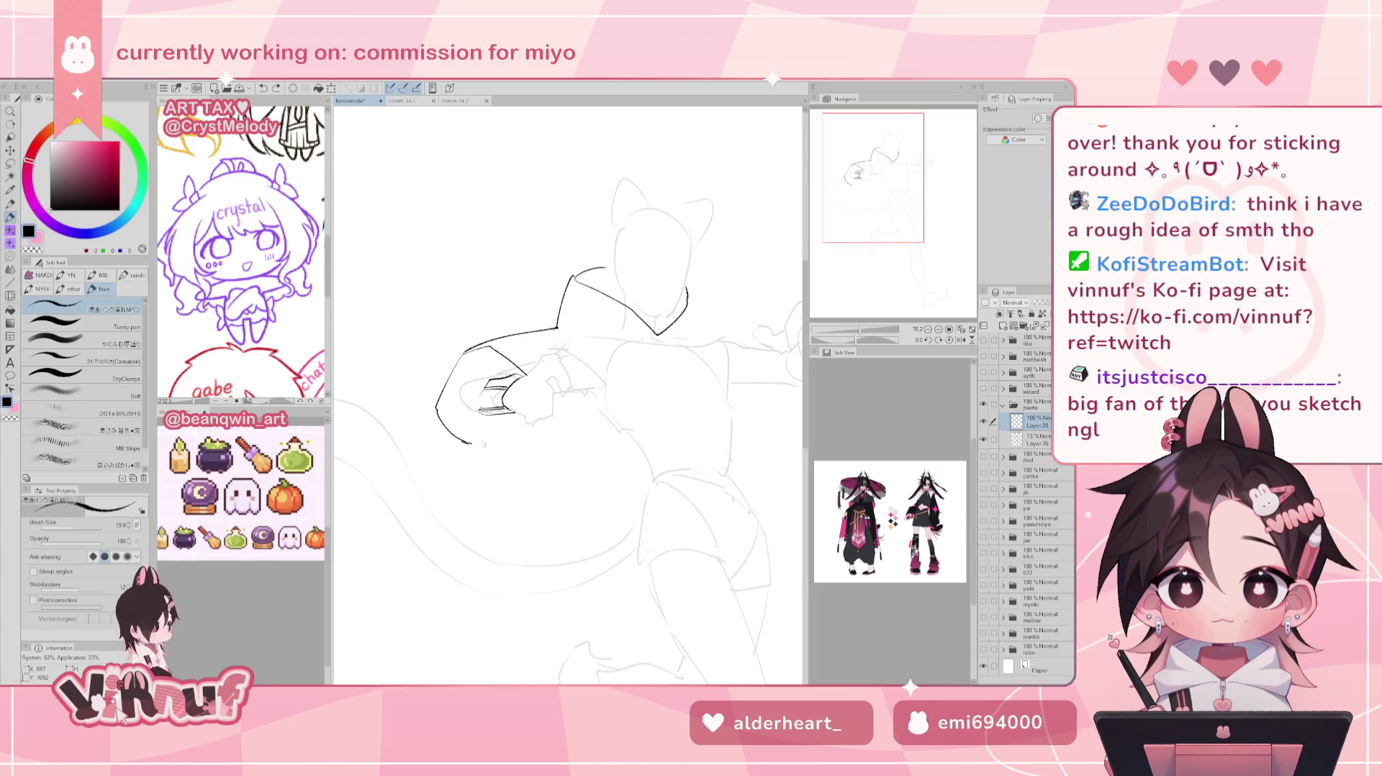
Ink the near arm's long lower sleeve line toward the body.
left_click_drag(502, 449, 597, 465)
key("ctrl+z")
key("ctrl+z")
left_click_drag(468, 442, 581, 472)
key("ctrl+z")
left_click_drag(472, 444, 603, 474)
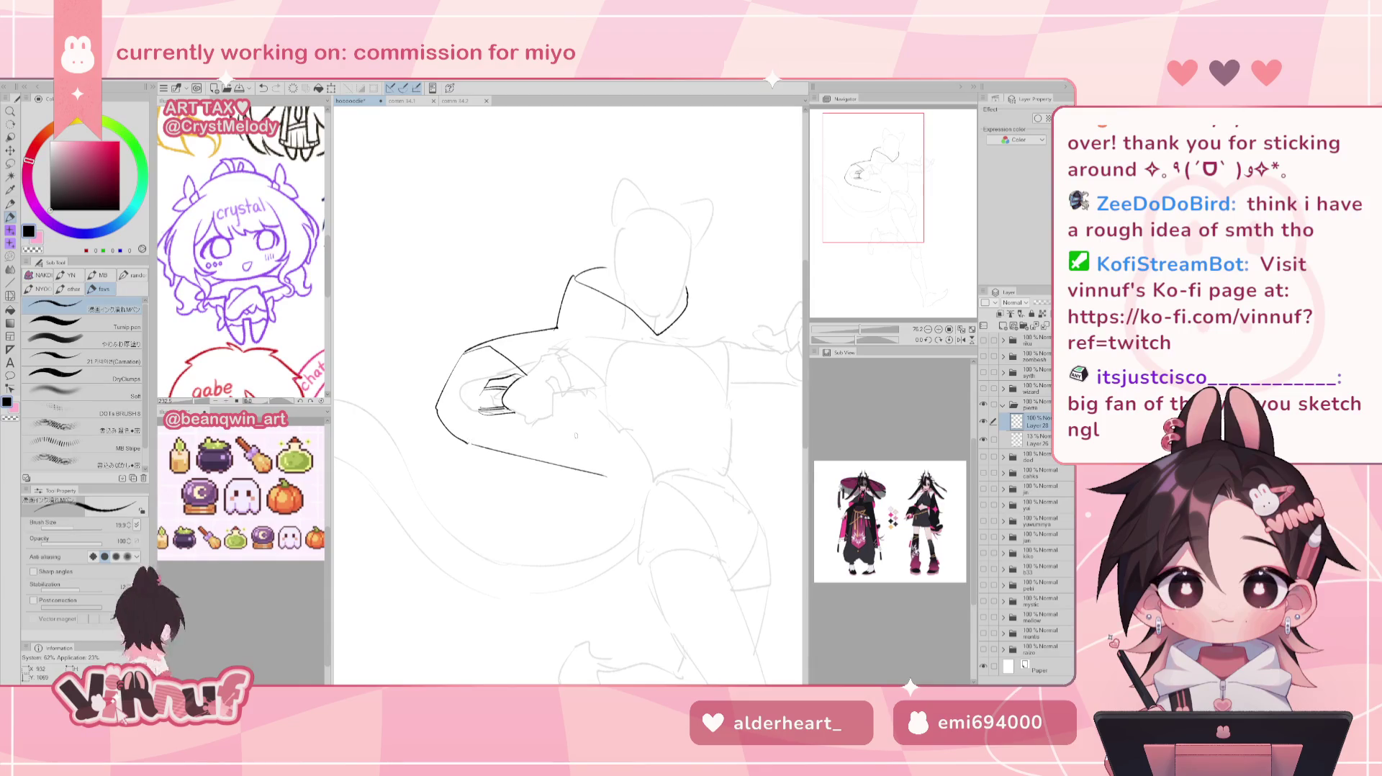
key("ctrl+z")
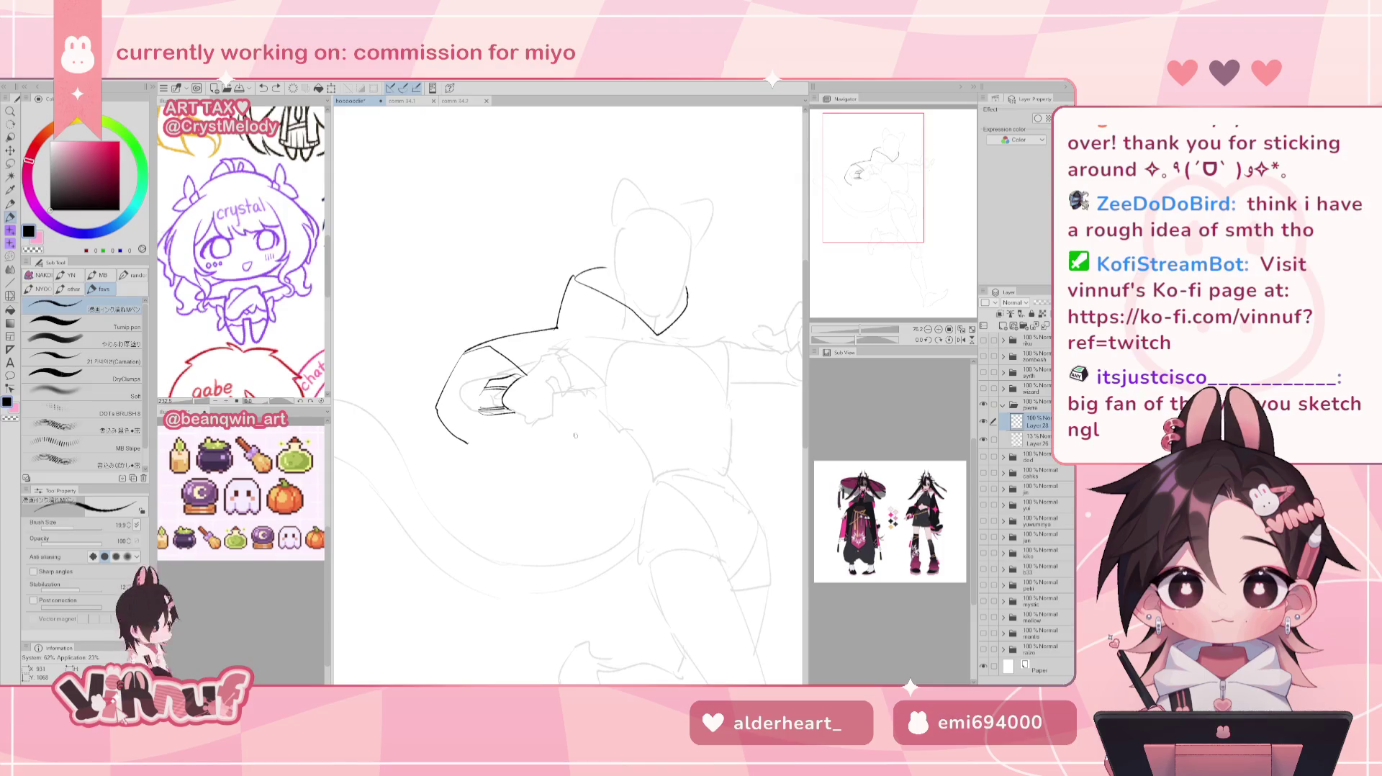
key("e")
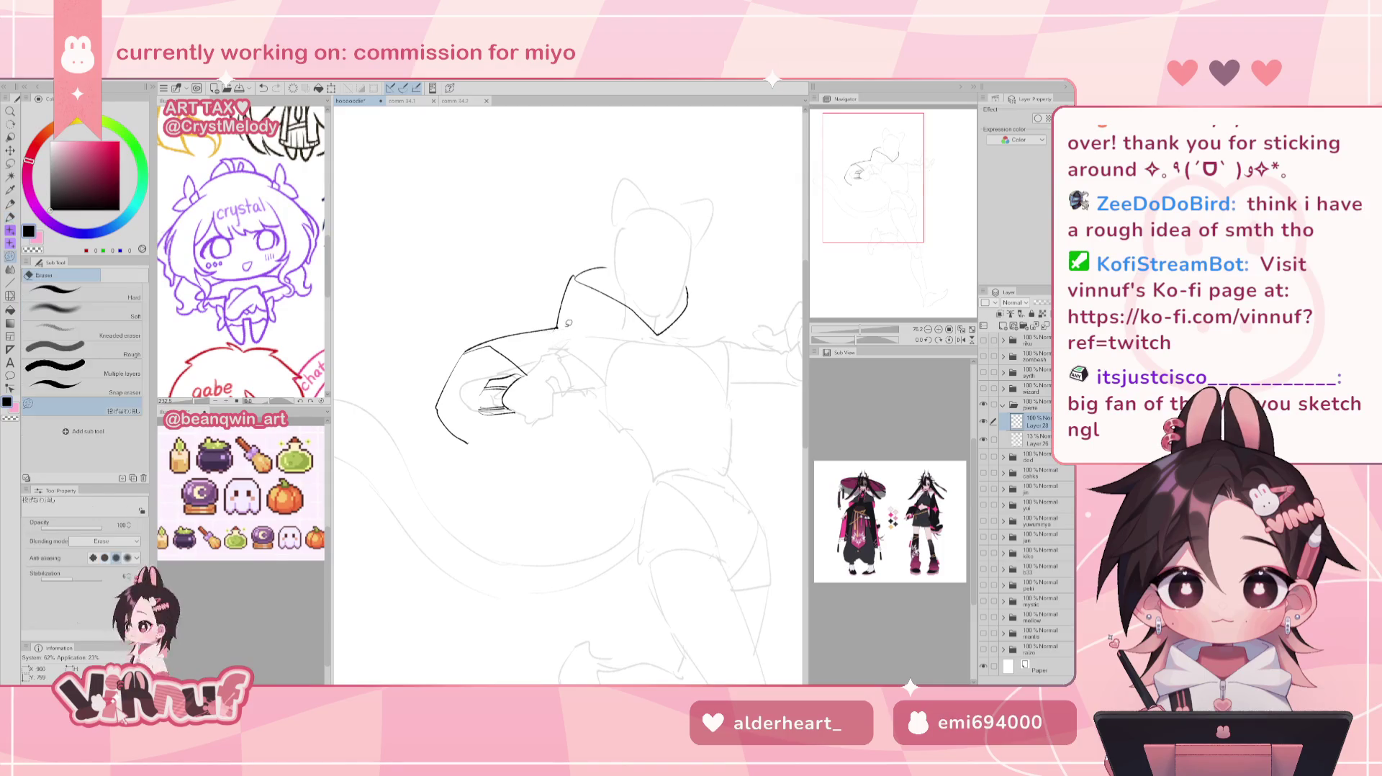
key("p")
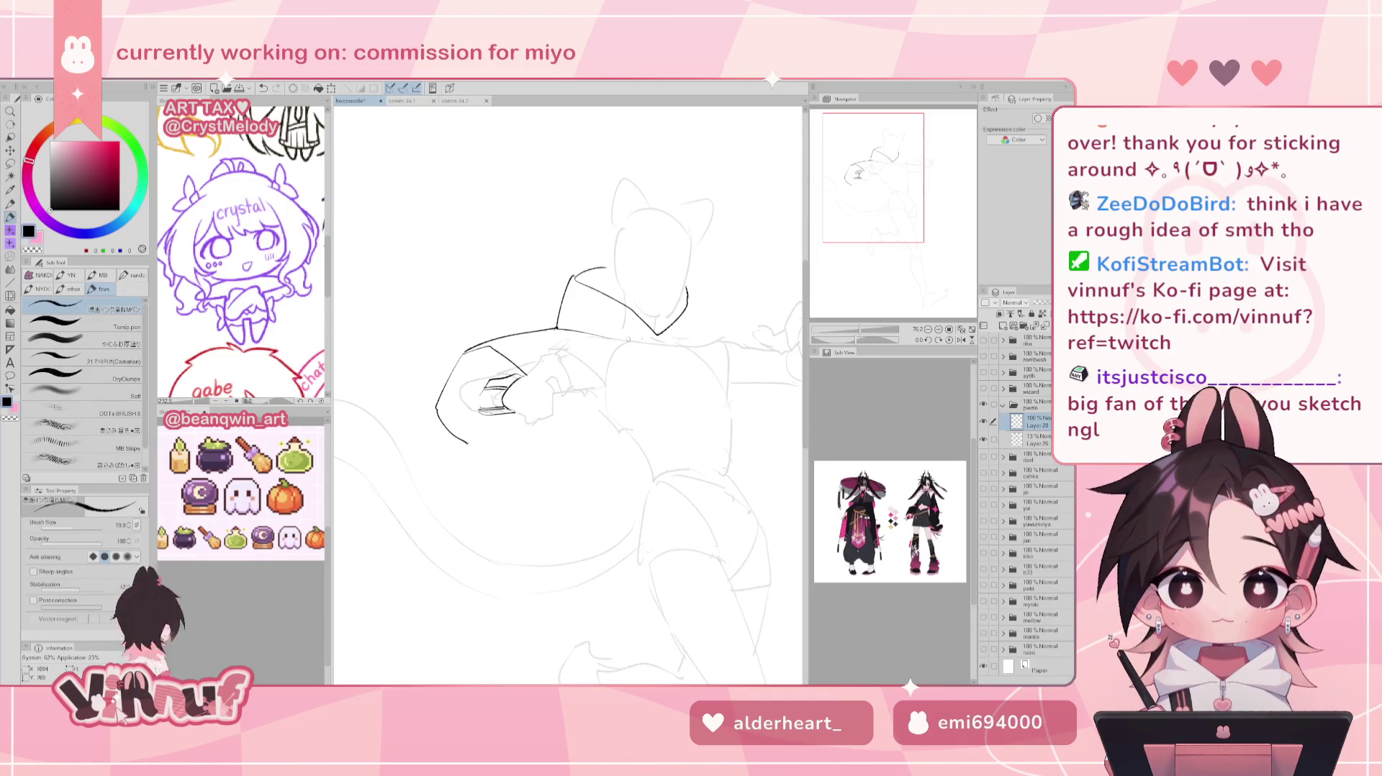
Centre the character in view and extend the hood's right edge line downward.
scroll(568, 395, "down", 3)
scroll(691, 367, "up", 3)
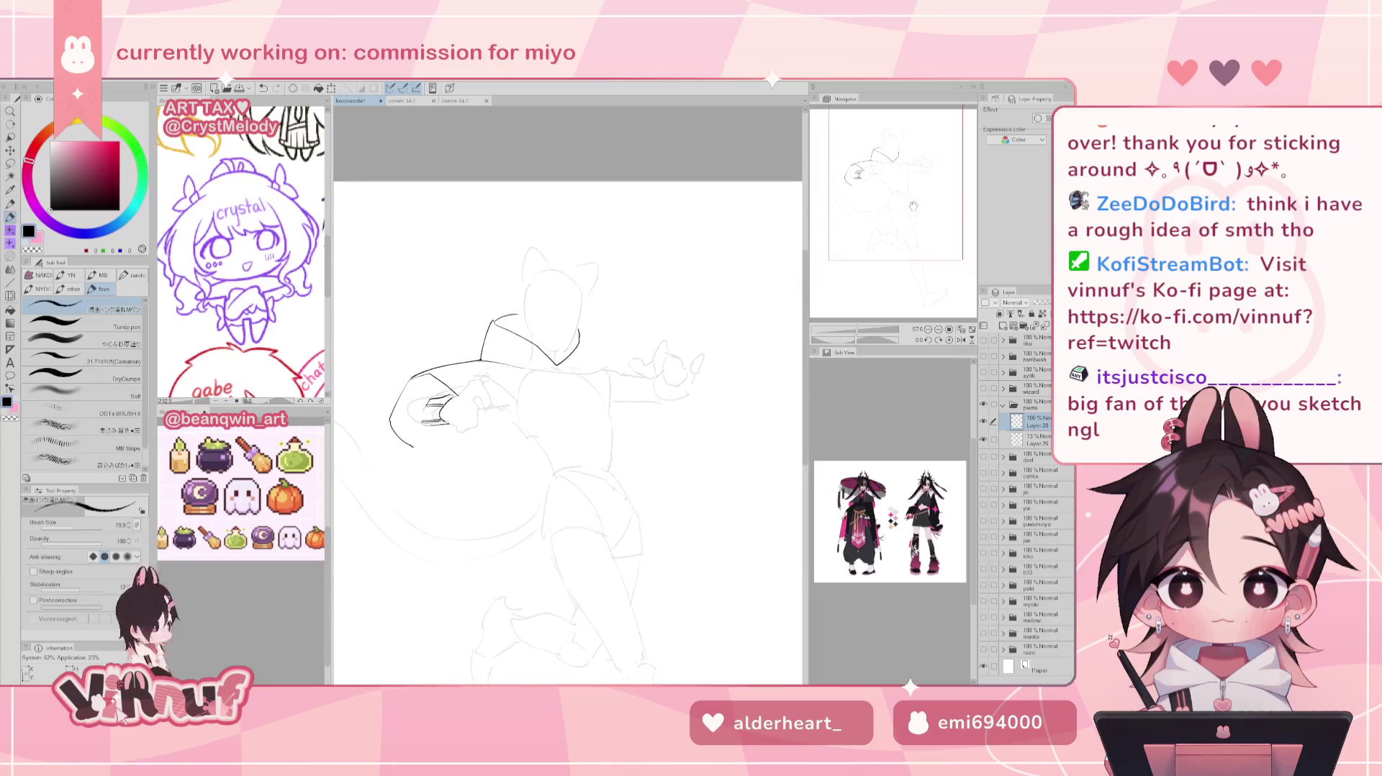
left_click_drag(949, 144, 912, 167)
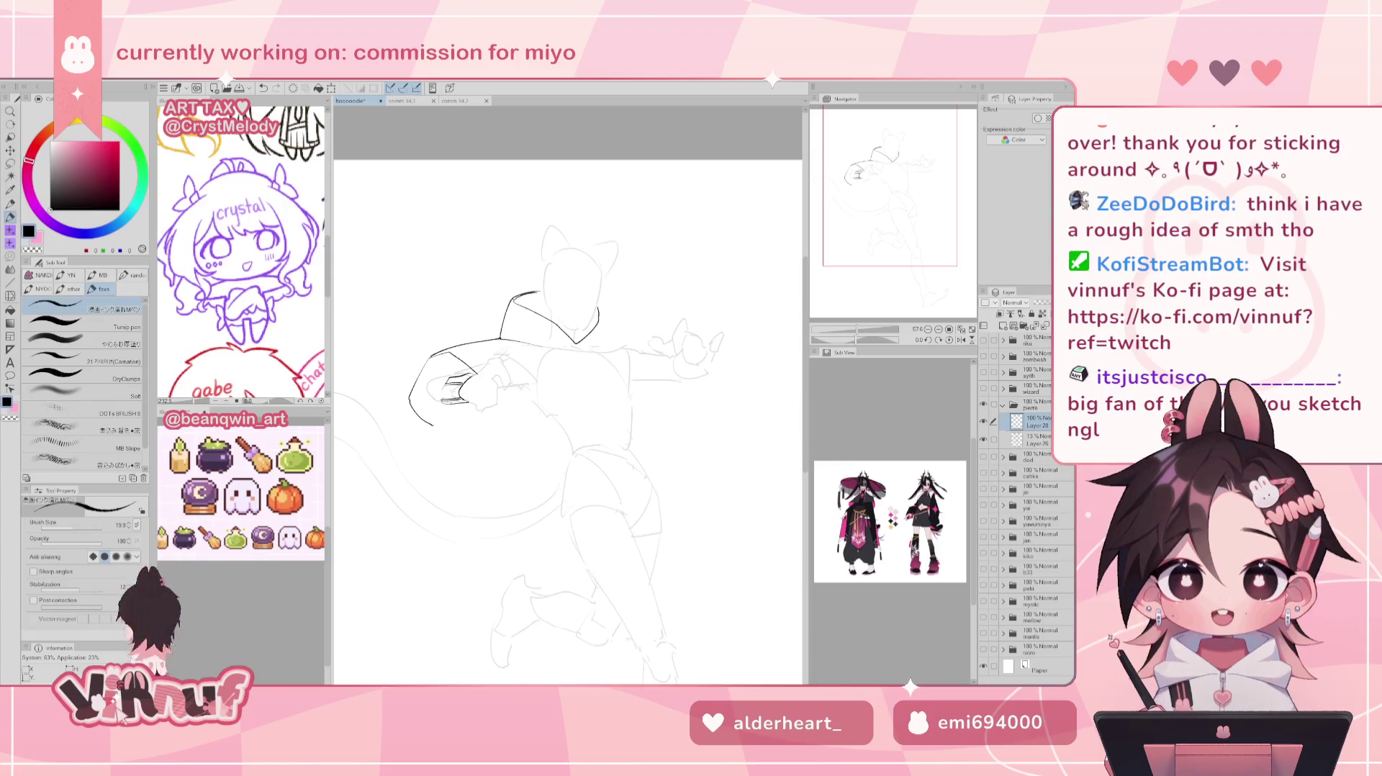
scroll(921, 156, "up", 1)
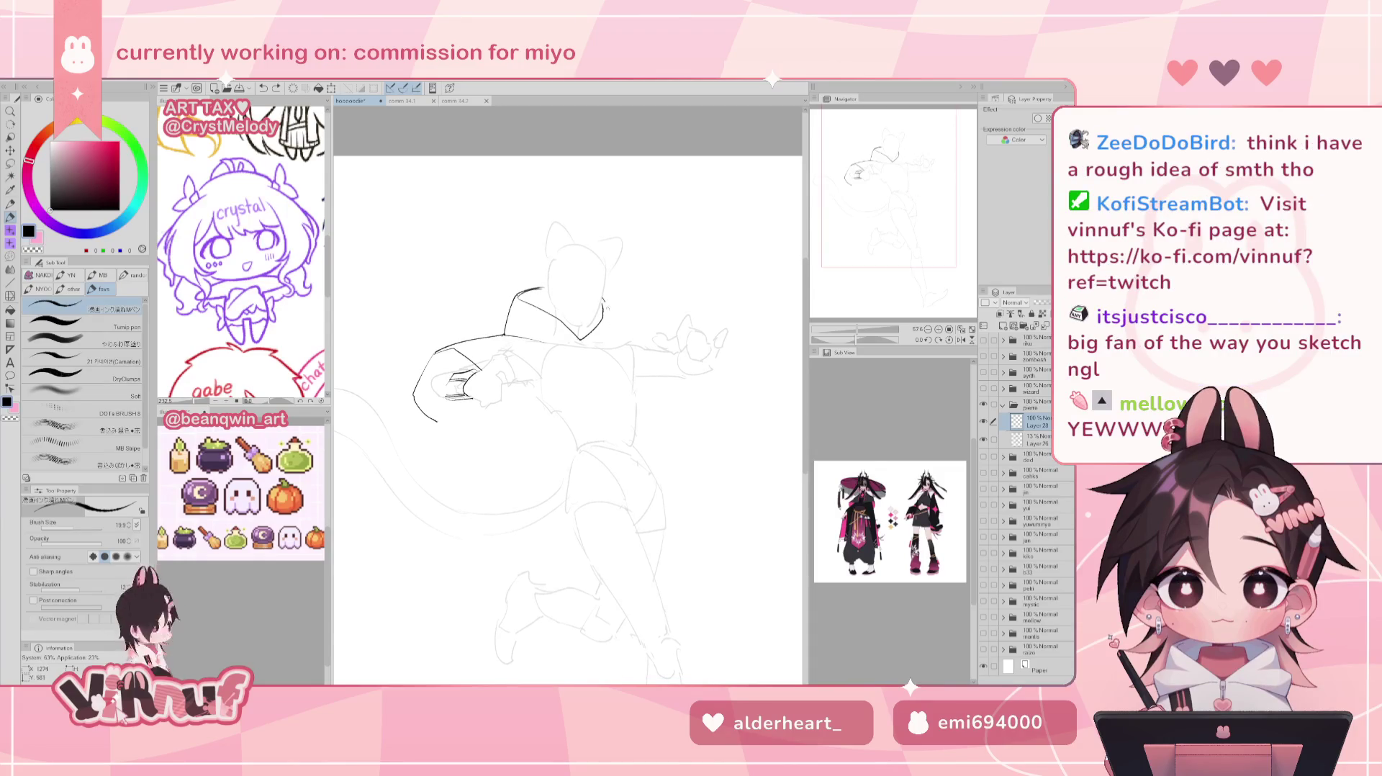
key("ctrl+z")
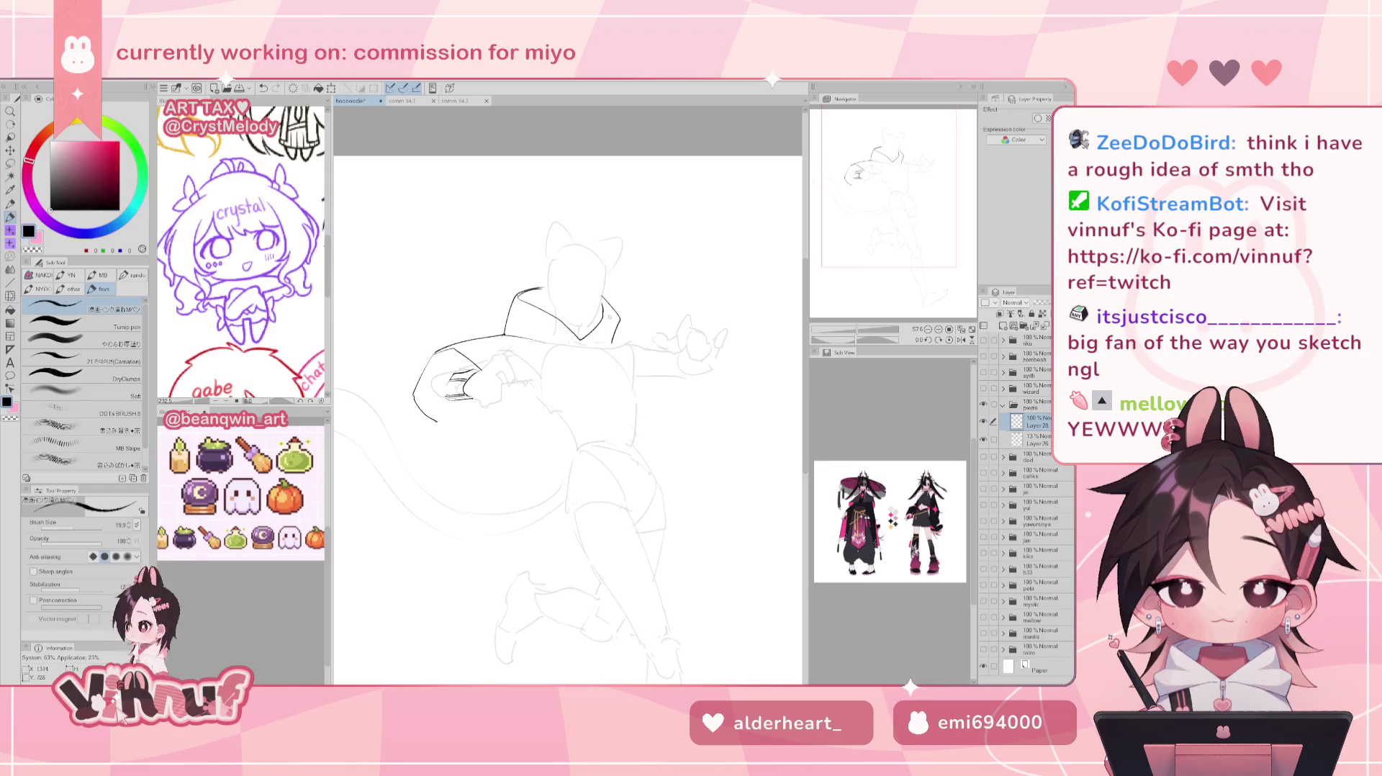
left_click_drag(621, 318, 619, 342)
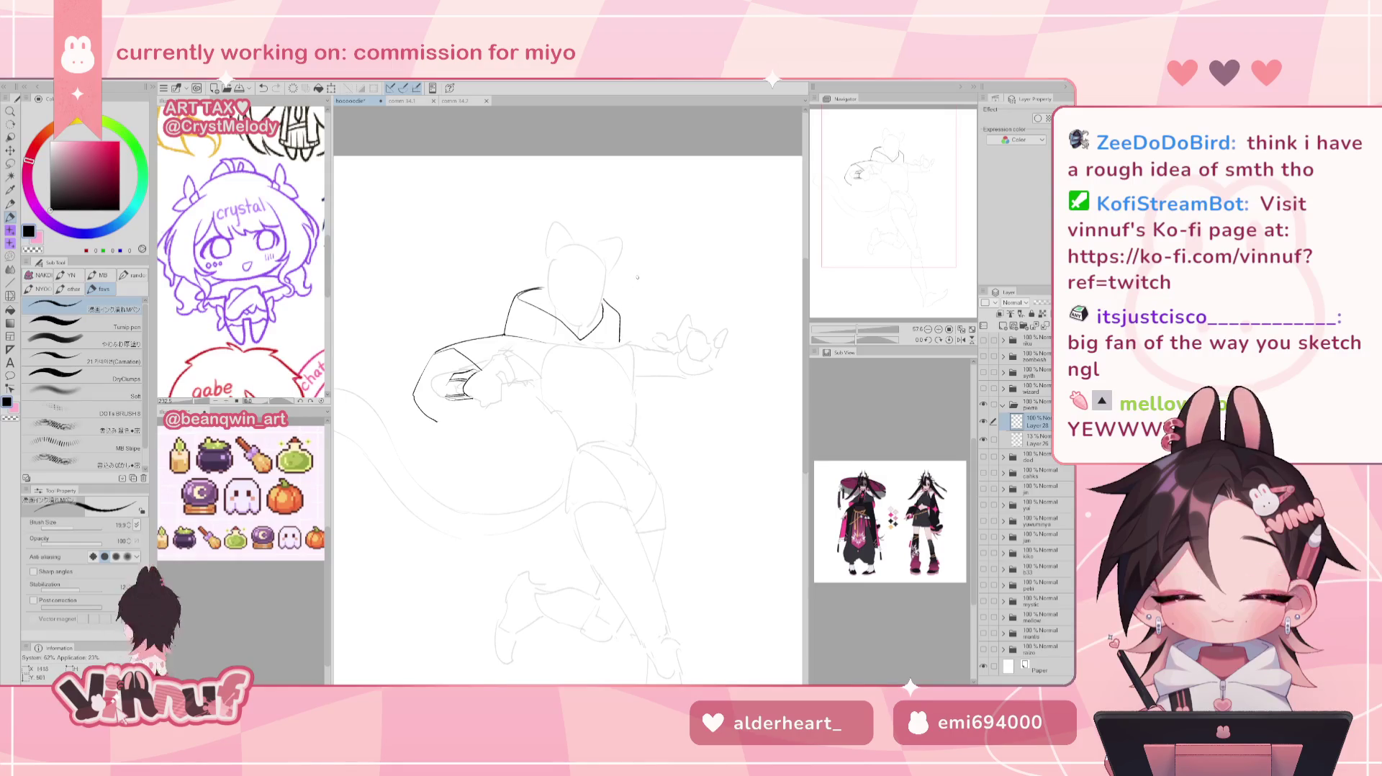
Ink a curved jacket hem line across the hips, retrying the stroke several times.
left_click_drag(911, 220, 876, 176)
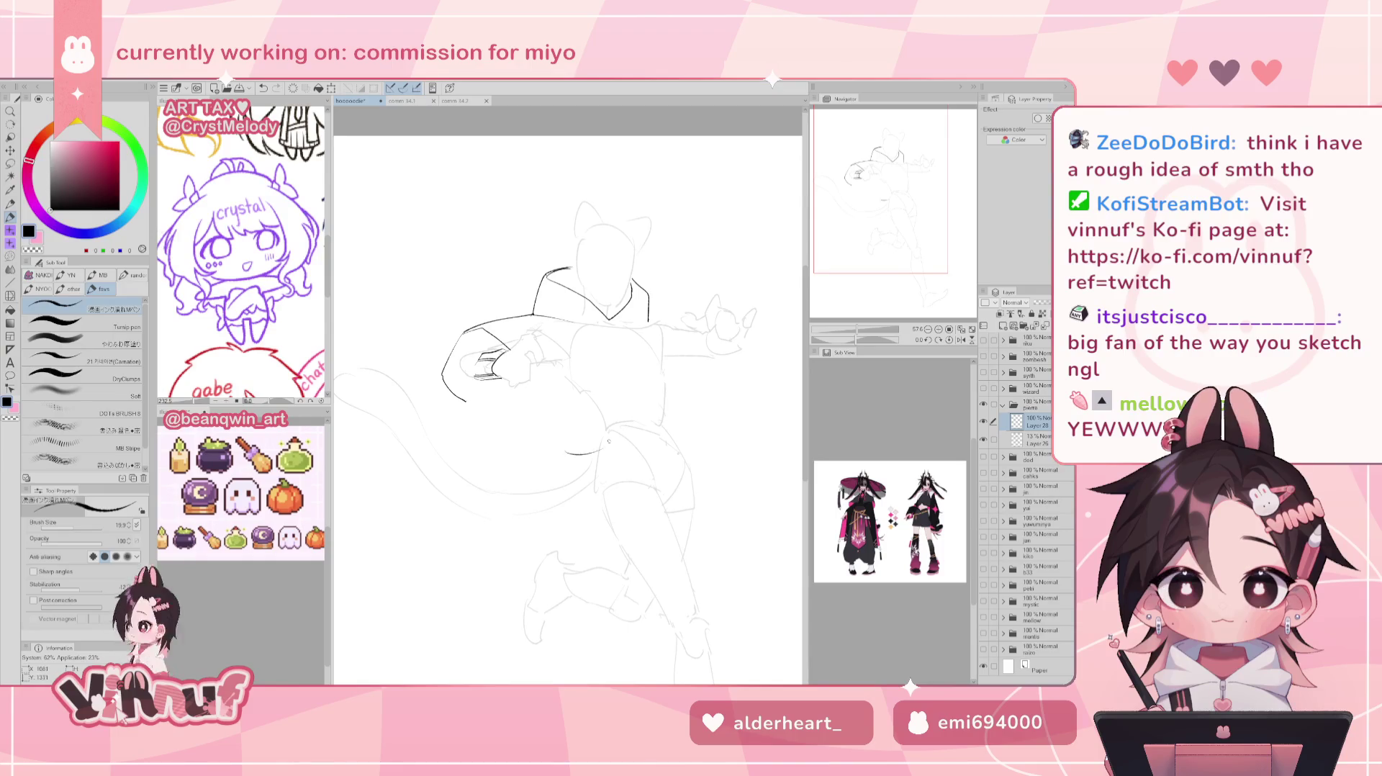
left_click_drag(580, 453, 666, 426)
key("ctrl+z")
left_click_drag(580, 452, 698, 426)
key("ctrl+z")
left_click_drag(584, 447, 696, 437)
key("ctrl+z")
key("ctrl+y")
key("ctrl+z")
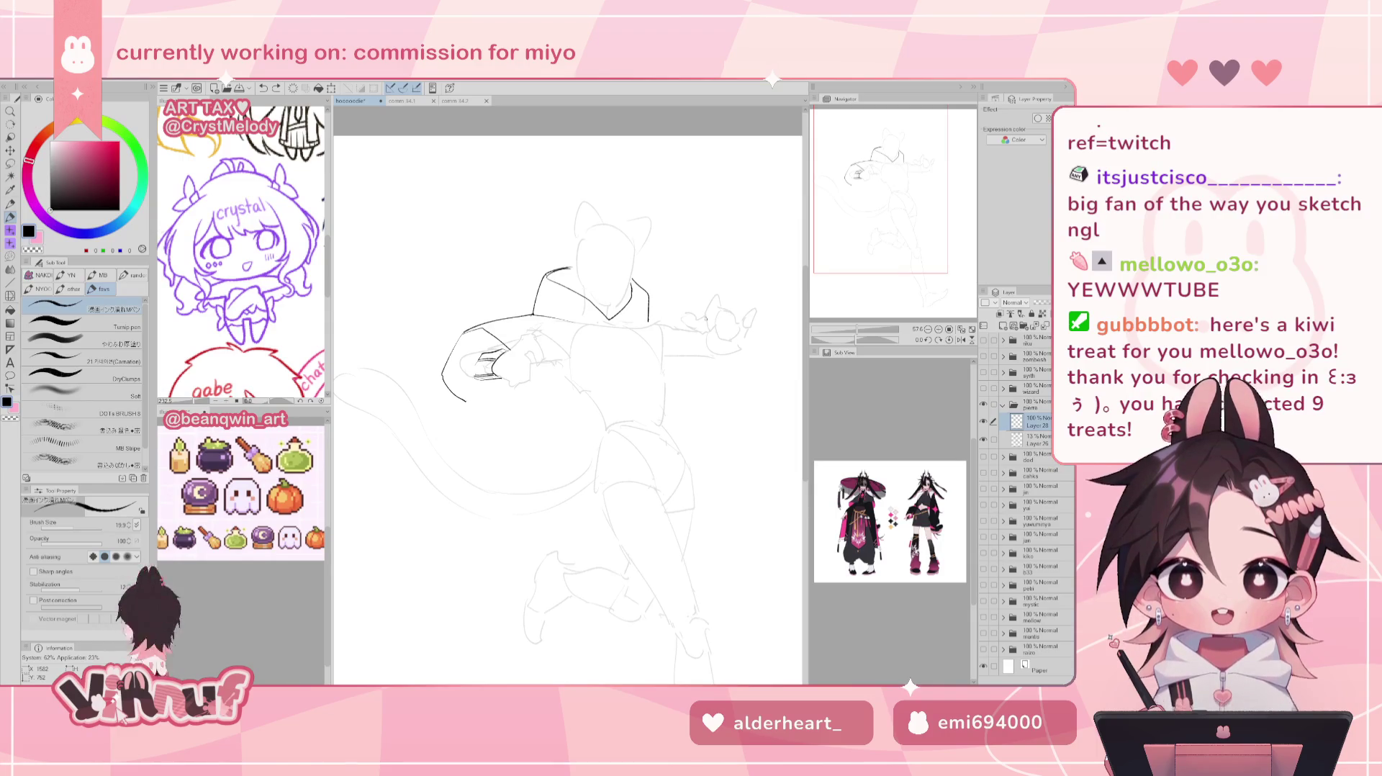
left_click_drag(573, 442, 665, 414)
key("ctrl+z")
key("ctrl+z")
left_click_drag(594, 447, 704, 410)
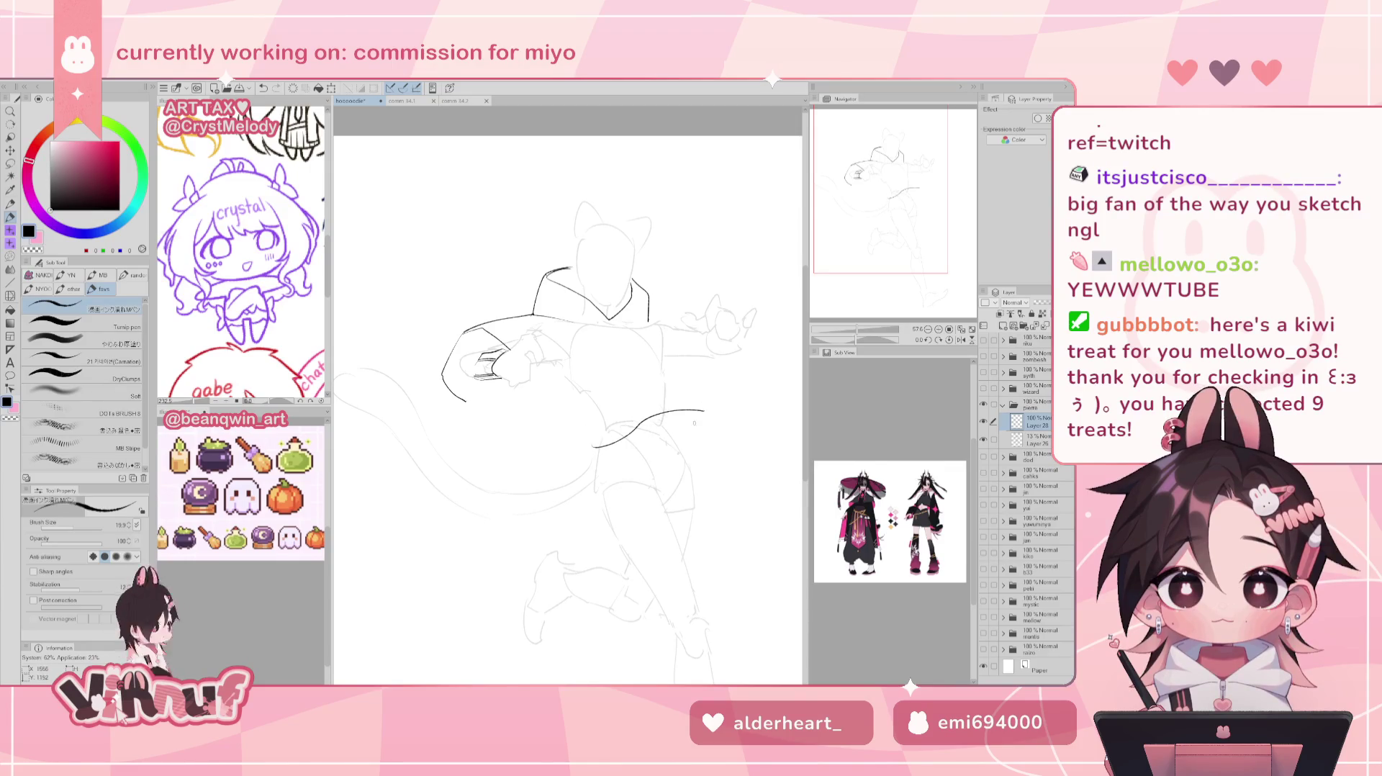
key("ctrl+z")
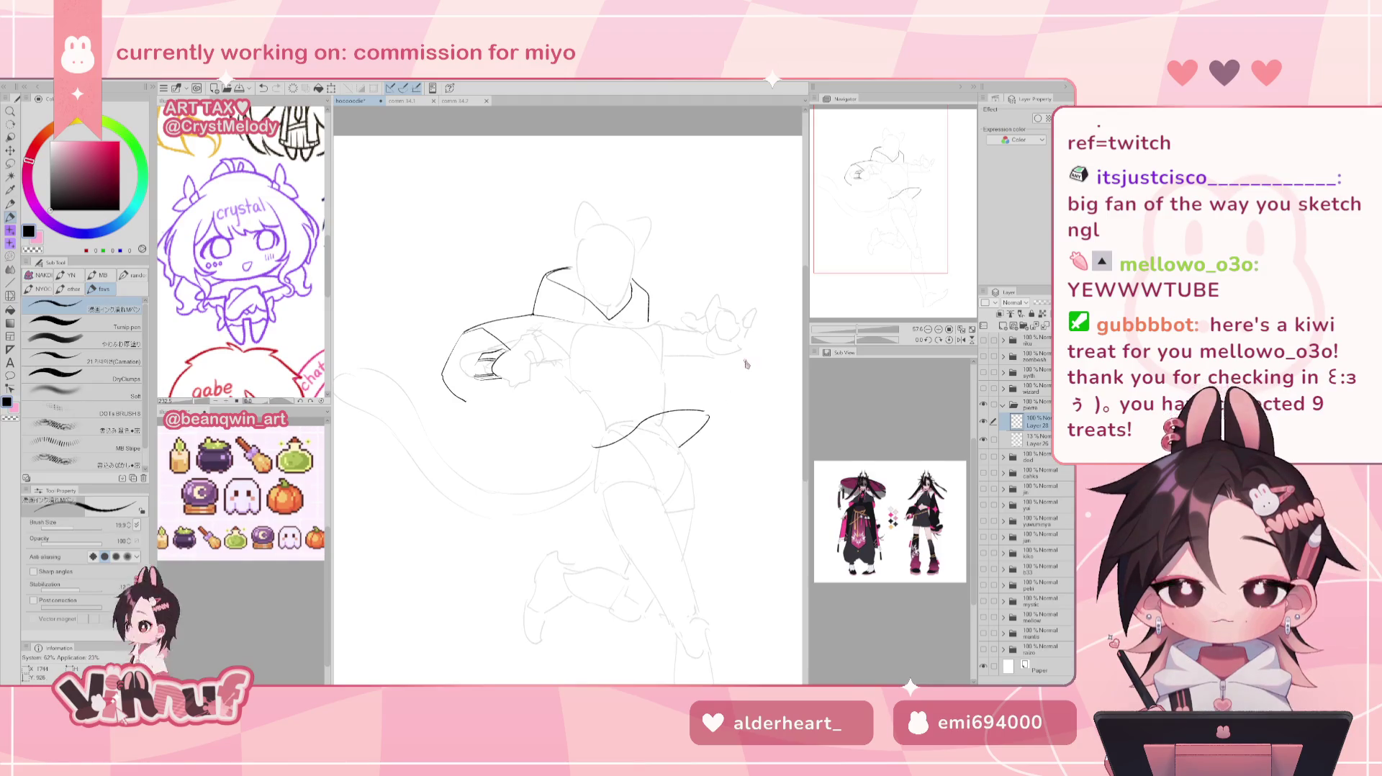
Mirror the canvas to check proportions, trying and discarding a hook at the hem's end.
key("h")
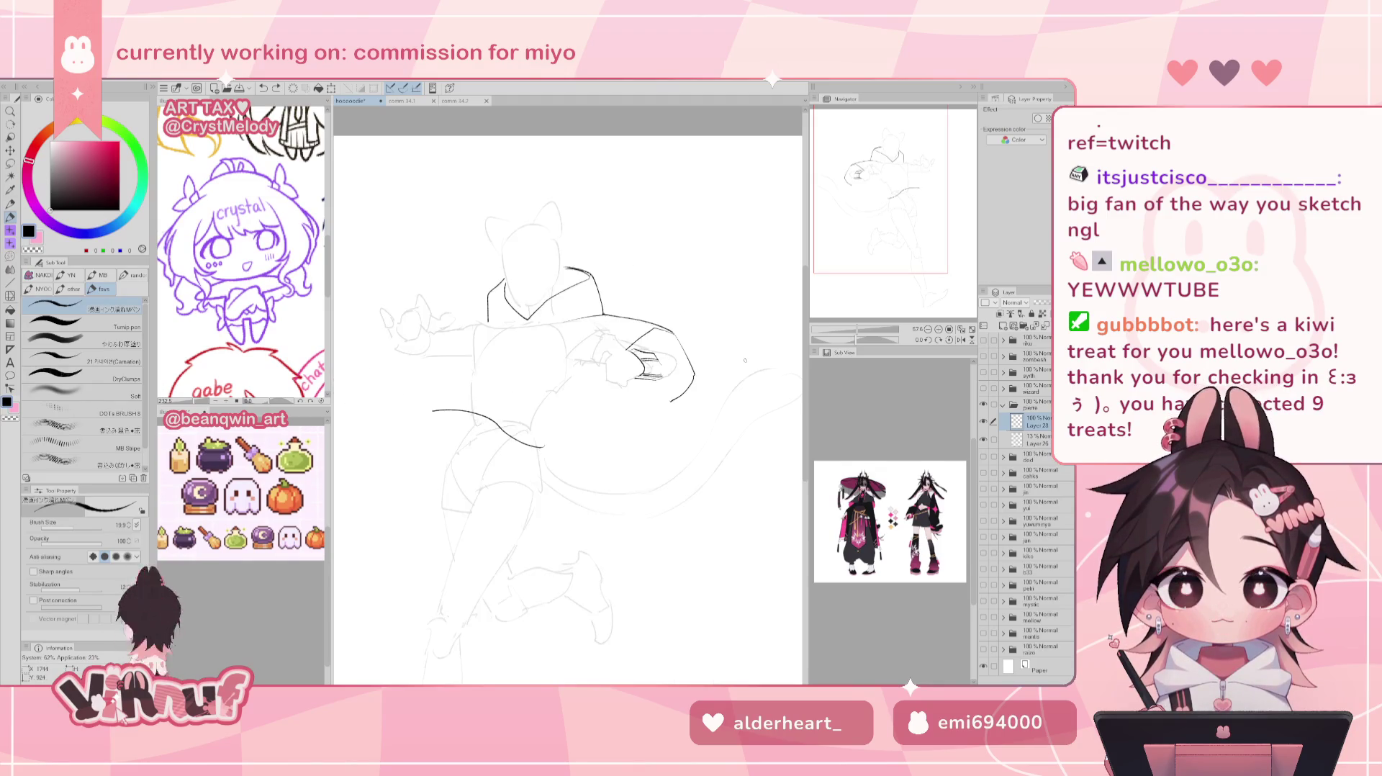
left_click_drag(425, 420, 450, 447)
key("h")
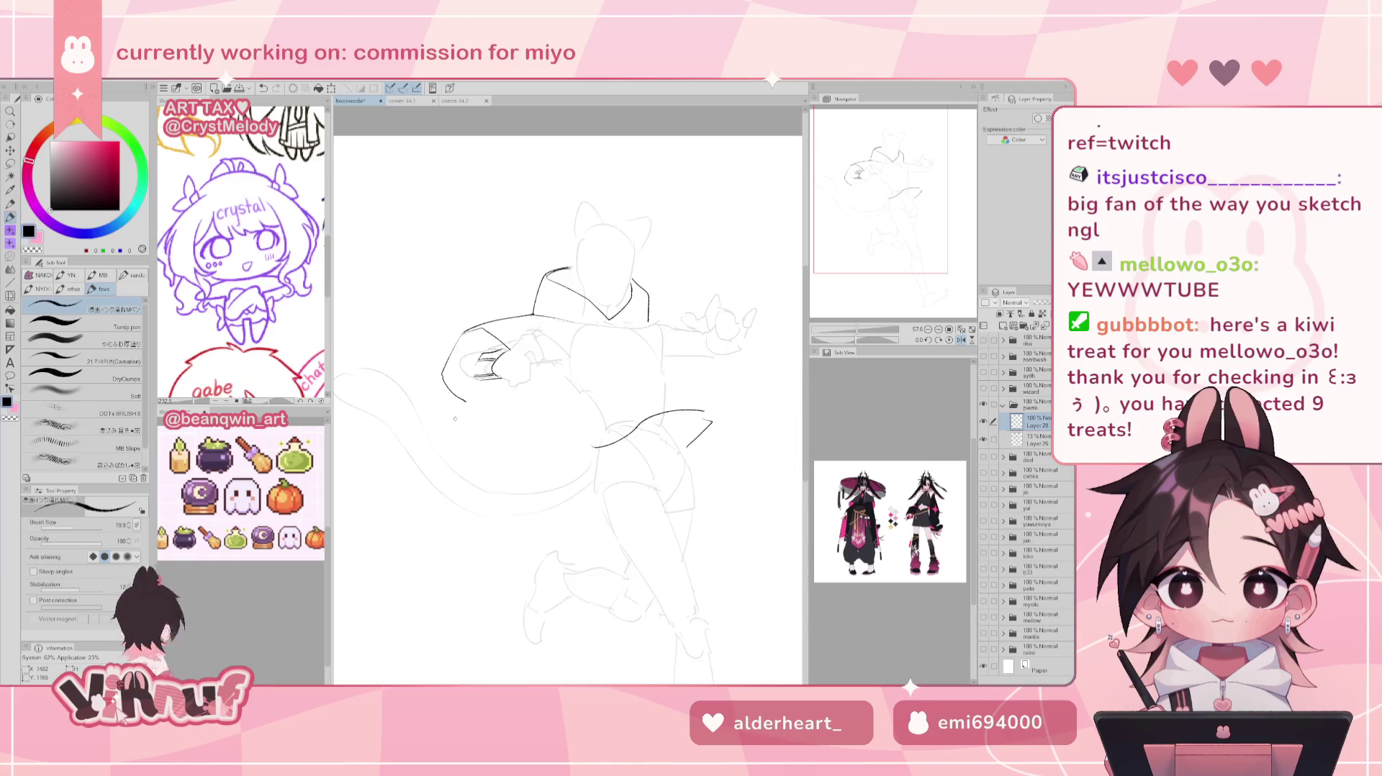
key("ctrl+z")
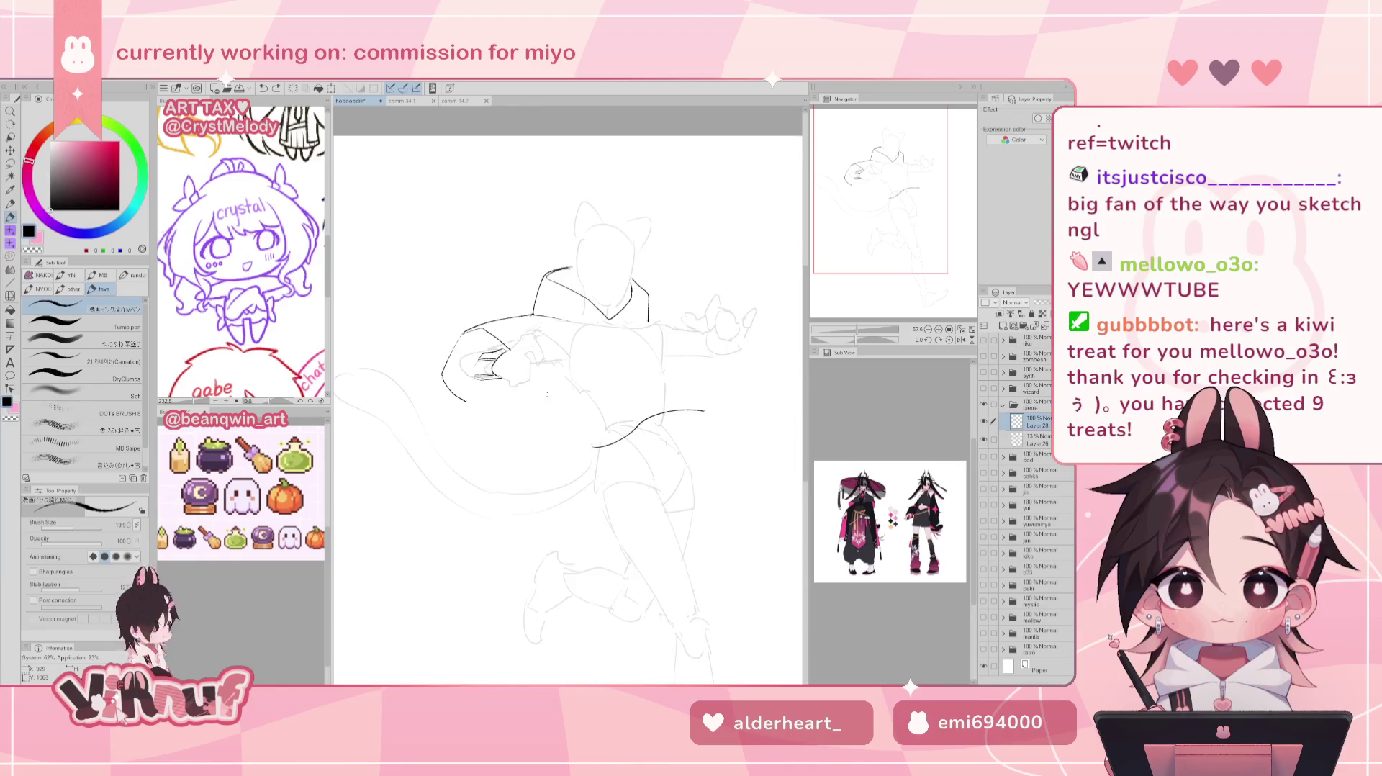
Try and discard a lower sleeve line extension, then lasso-select the hem curve stroke.
mouse_move(491, 403)
left_mouse_down()
mouse_move(472, 404)
mouse_move(551, 407)
left_mouse_up()
key("ctrl+z")
key("ctrl+z")
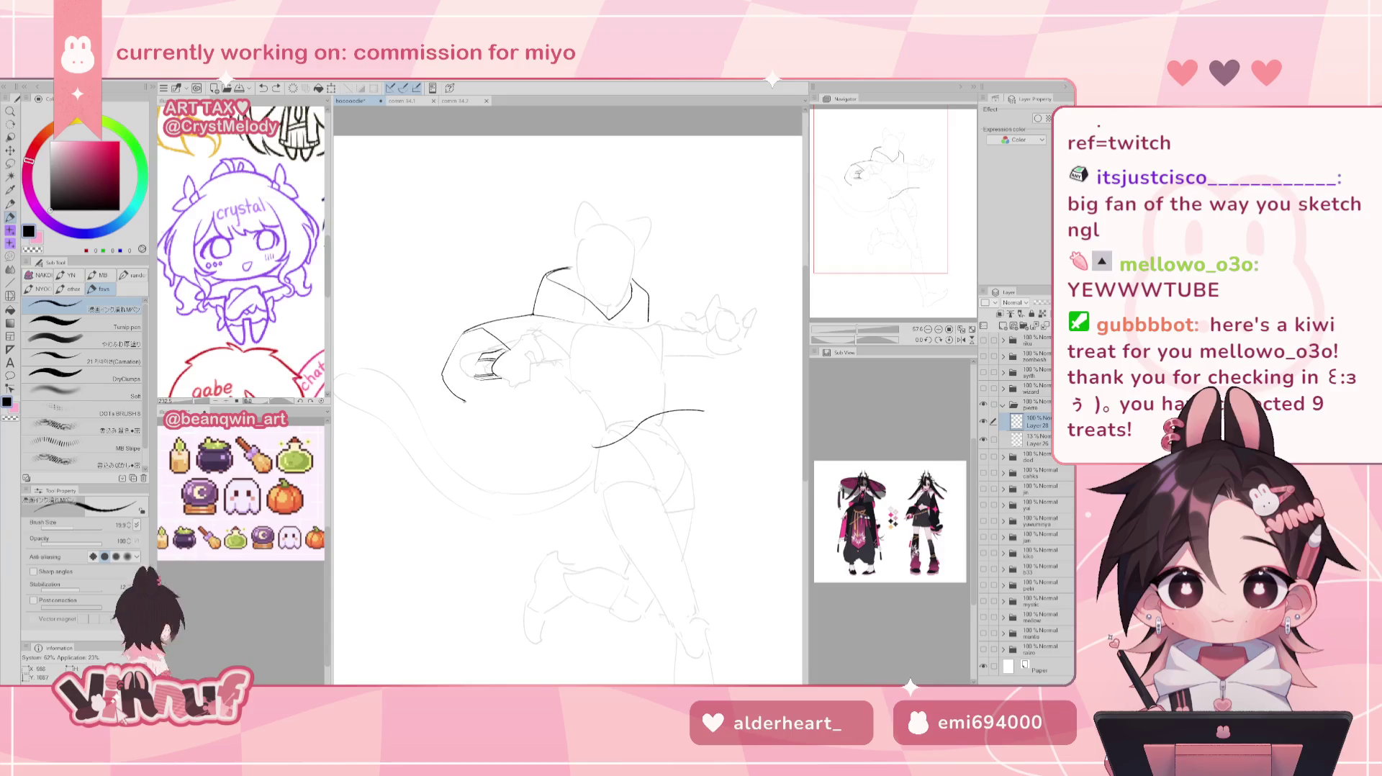
key("ctrl+z")
left_click_drag(492, 401, 555, 415)
key("ctrl+z")
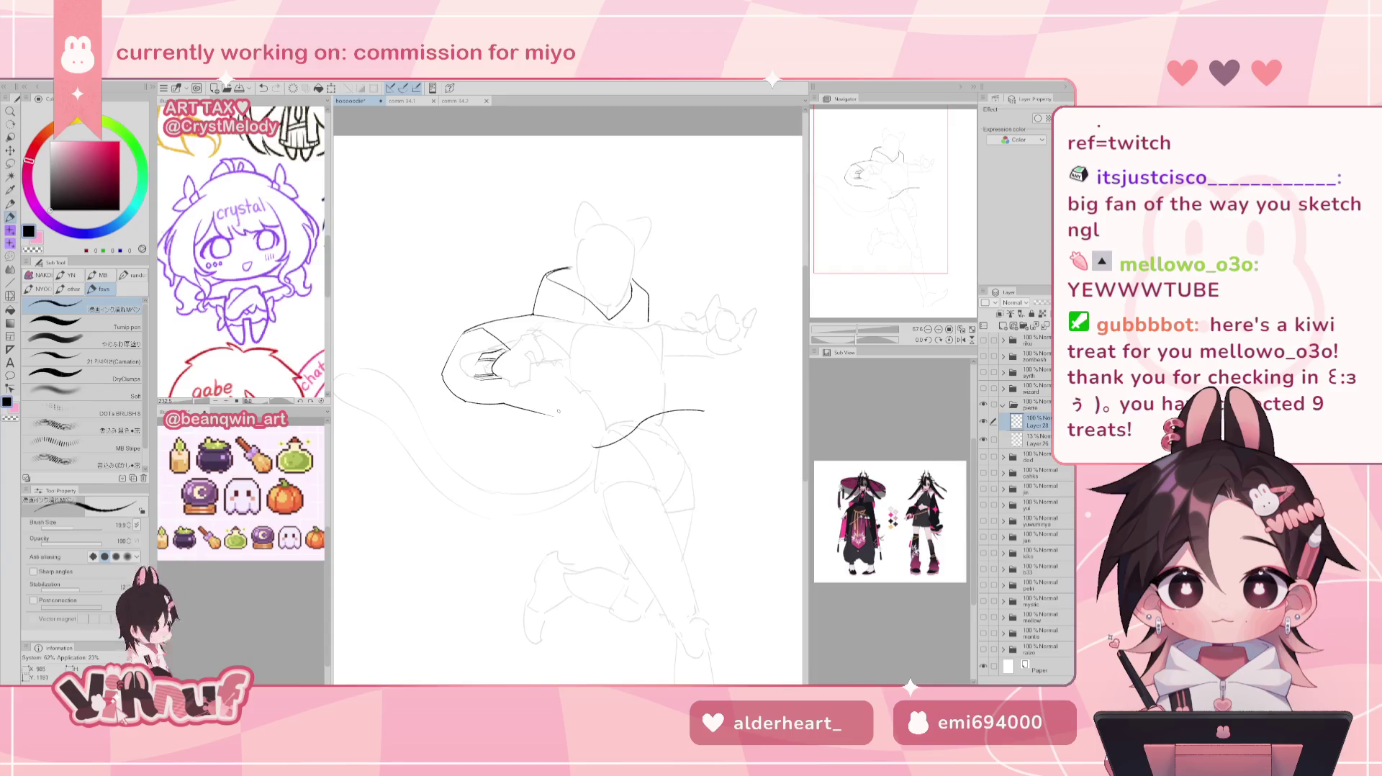
key("ctrl+z")
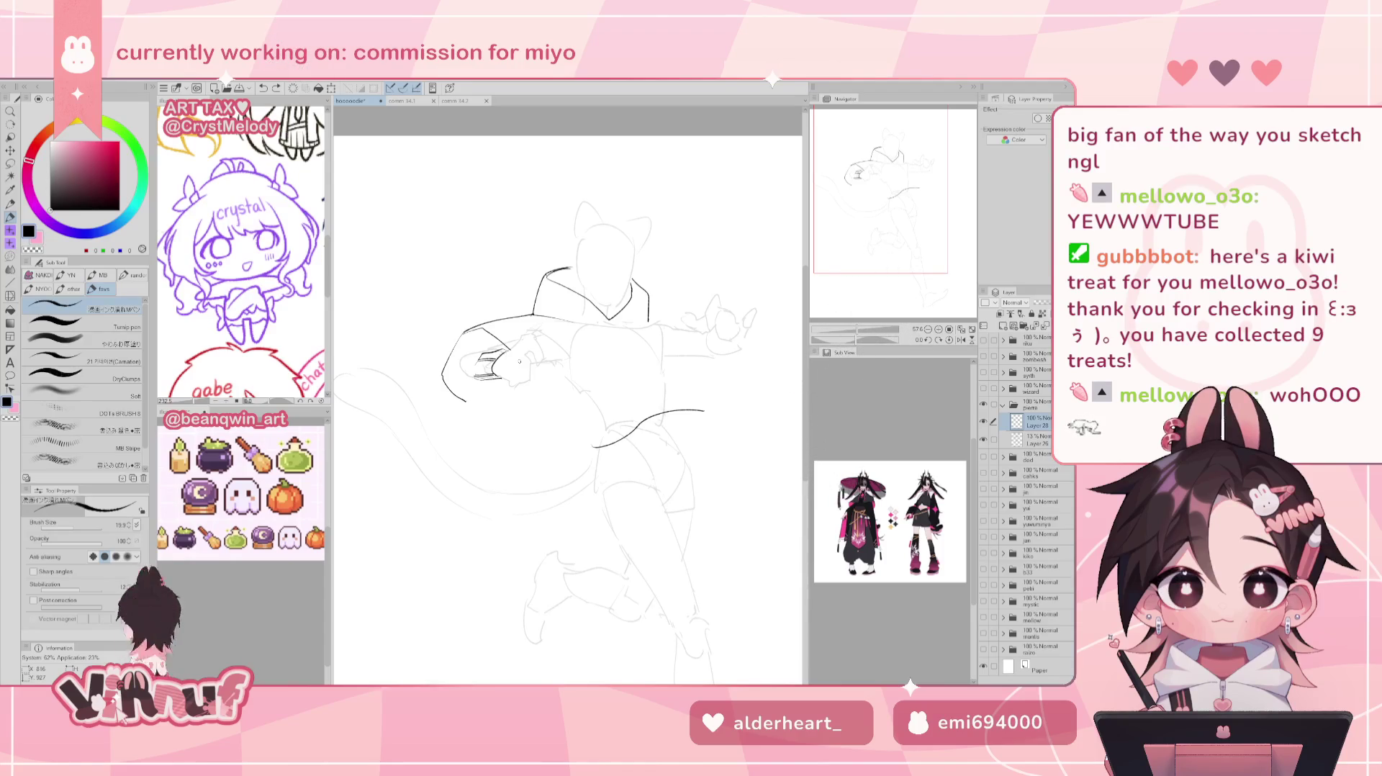
key("m")
left_click_drag(711, 393, 657, 412)
Nudge the selected hem curve slightly down and right, then deselect it.
key("k")
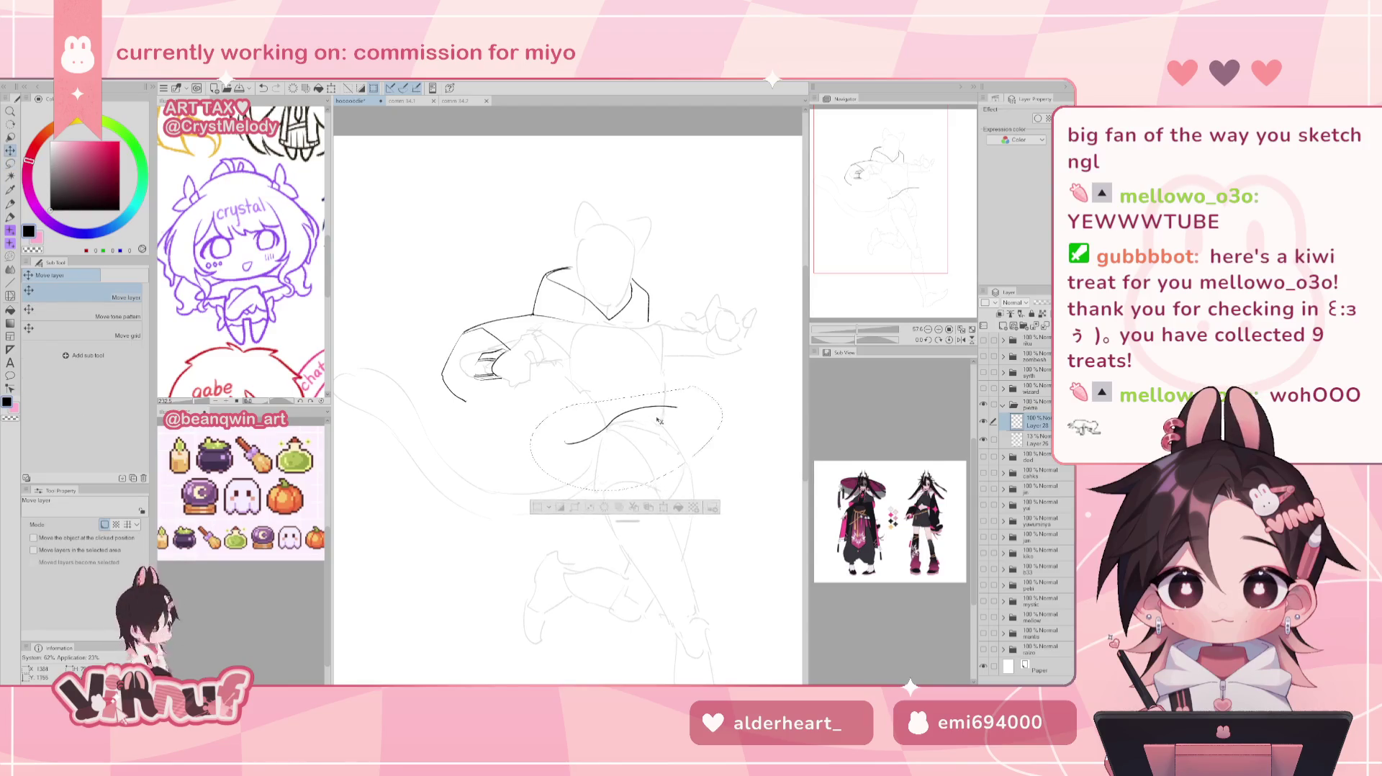
left_click_drag(657, 412, 694, 432)
key("ctrl+d")
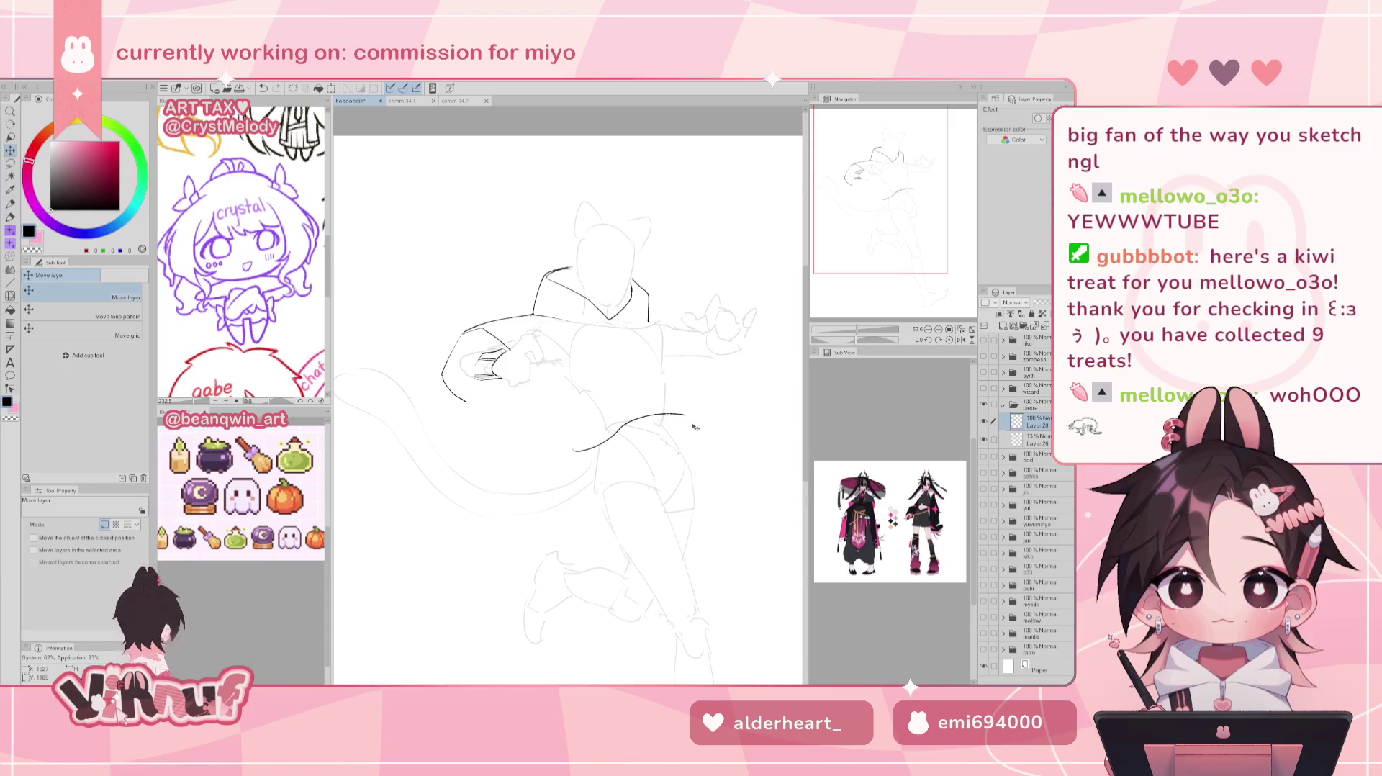
Add a short ink stroke near the hip.
key("p")
key("e")
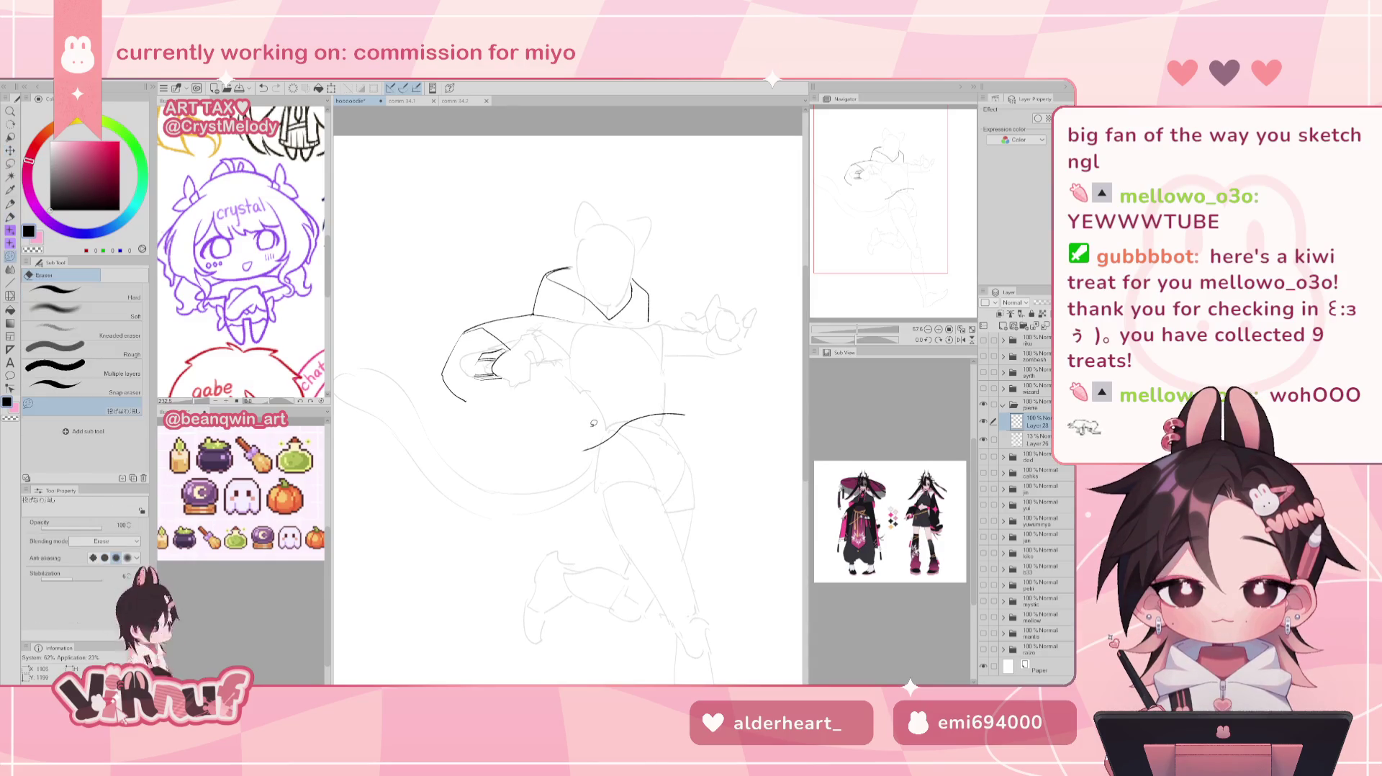
key("p")
mouse_move(681, 419)
left_mouse_down()
mouse_move(687, 443)
mouse_move(689, 425)
left_mouse_up()
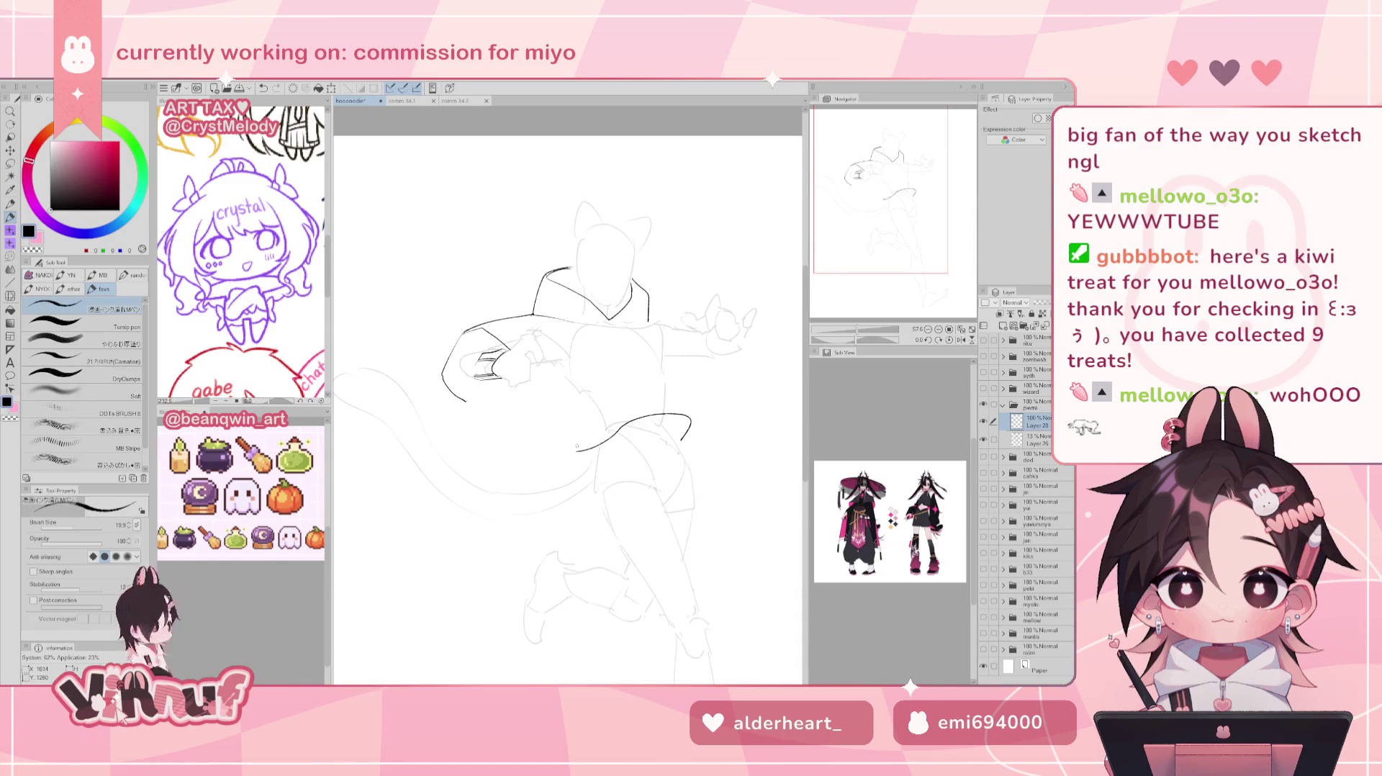
Add a hook and curve at the hem's left end and draw the lower sleeve line into the body.
left_click_drag(588, 450, 571, 453)
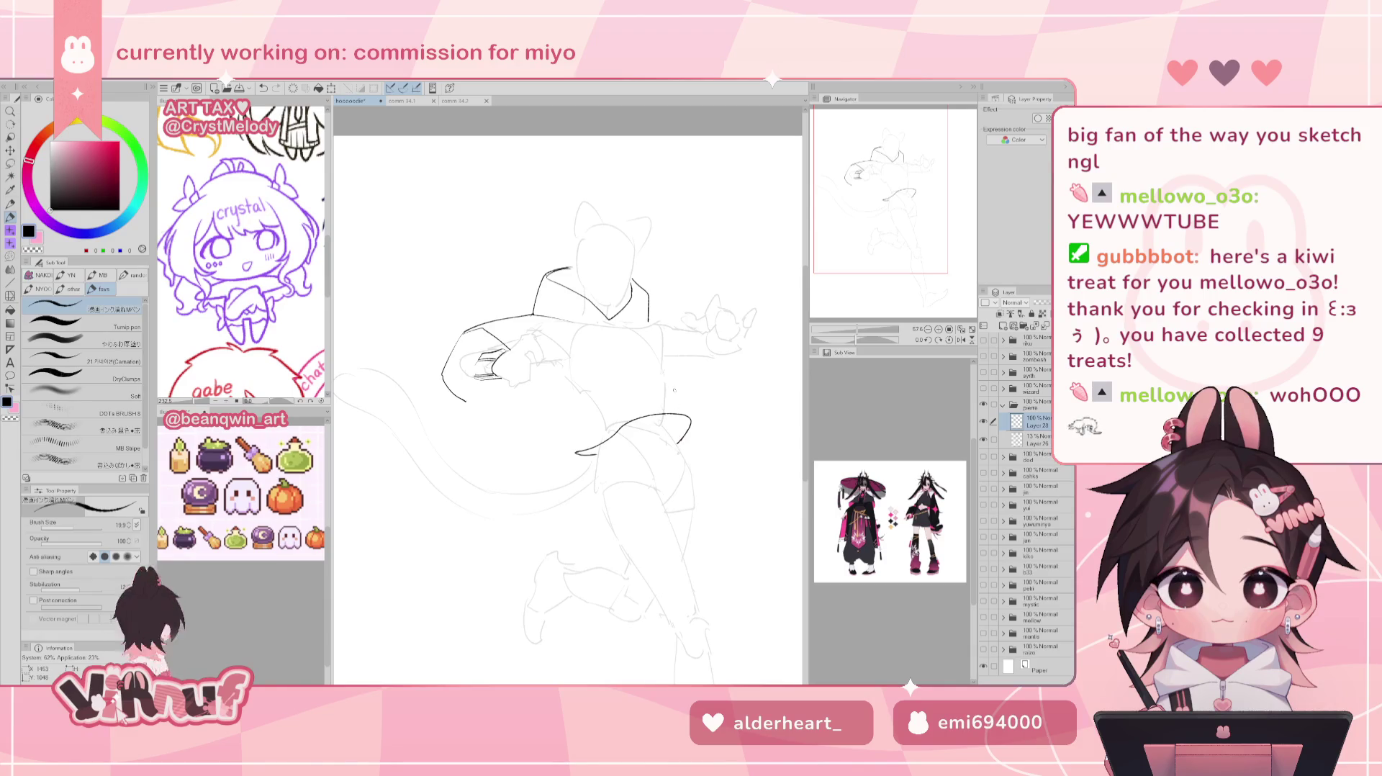
key("ctrl+z")
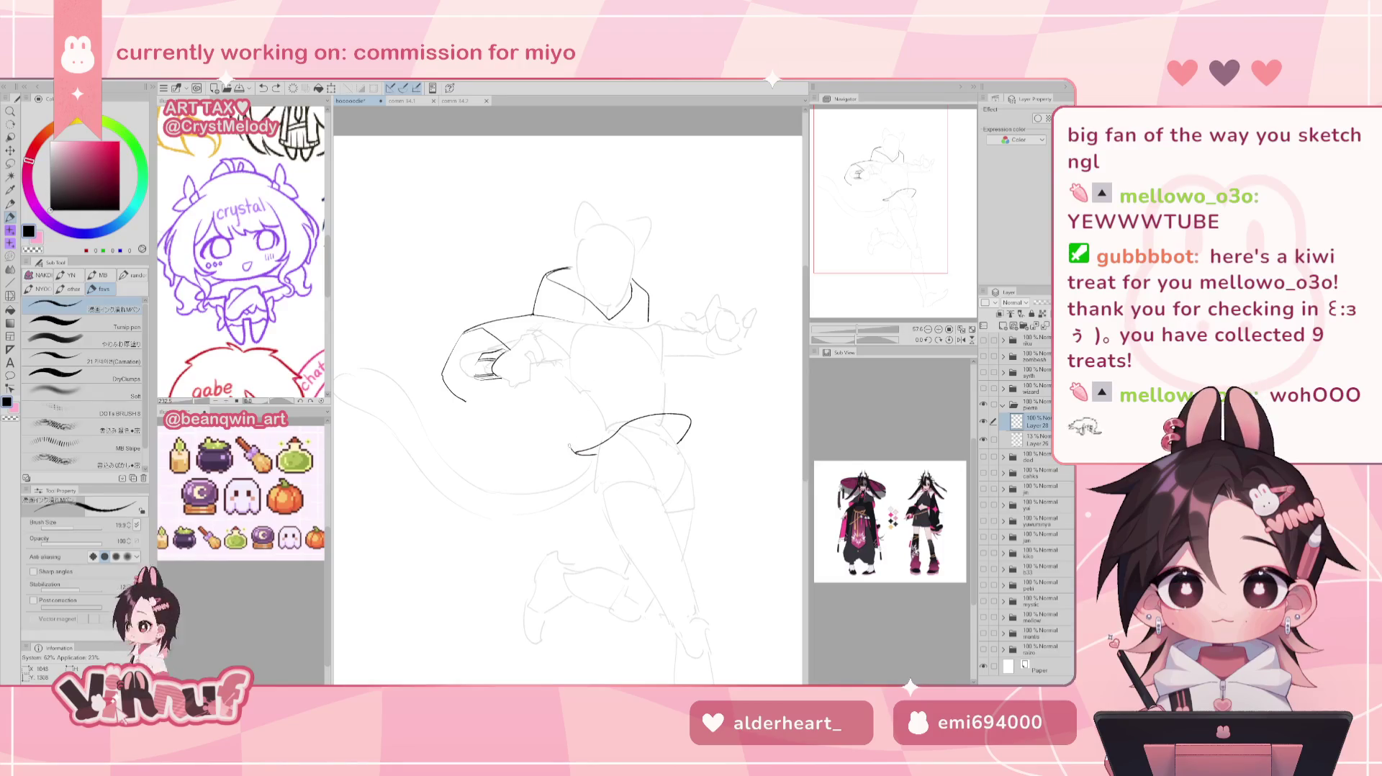
key("ctrl+y")
key("ctrl+z")
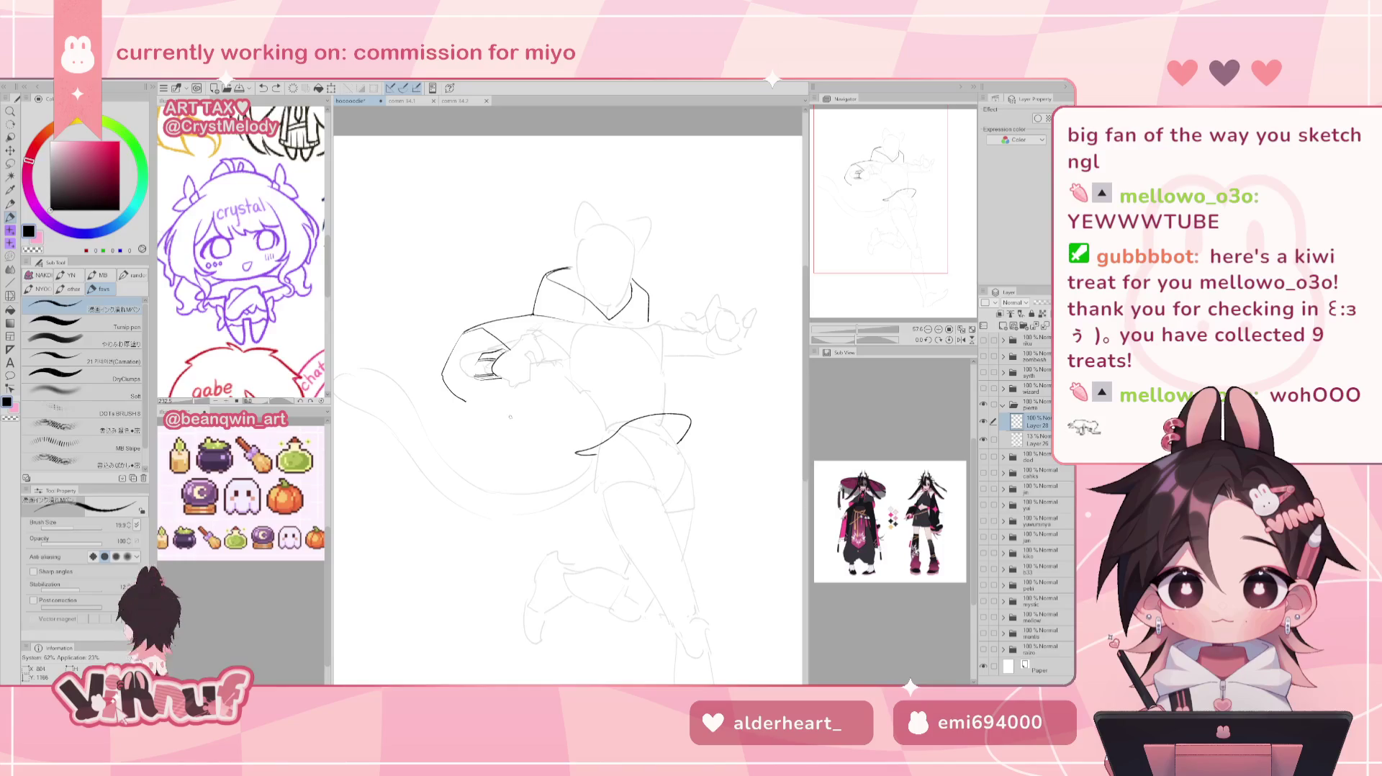
key("ctrl+y")
left_click_drag(553, 416, 575, 452)
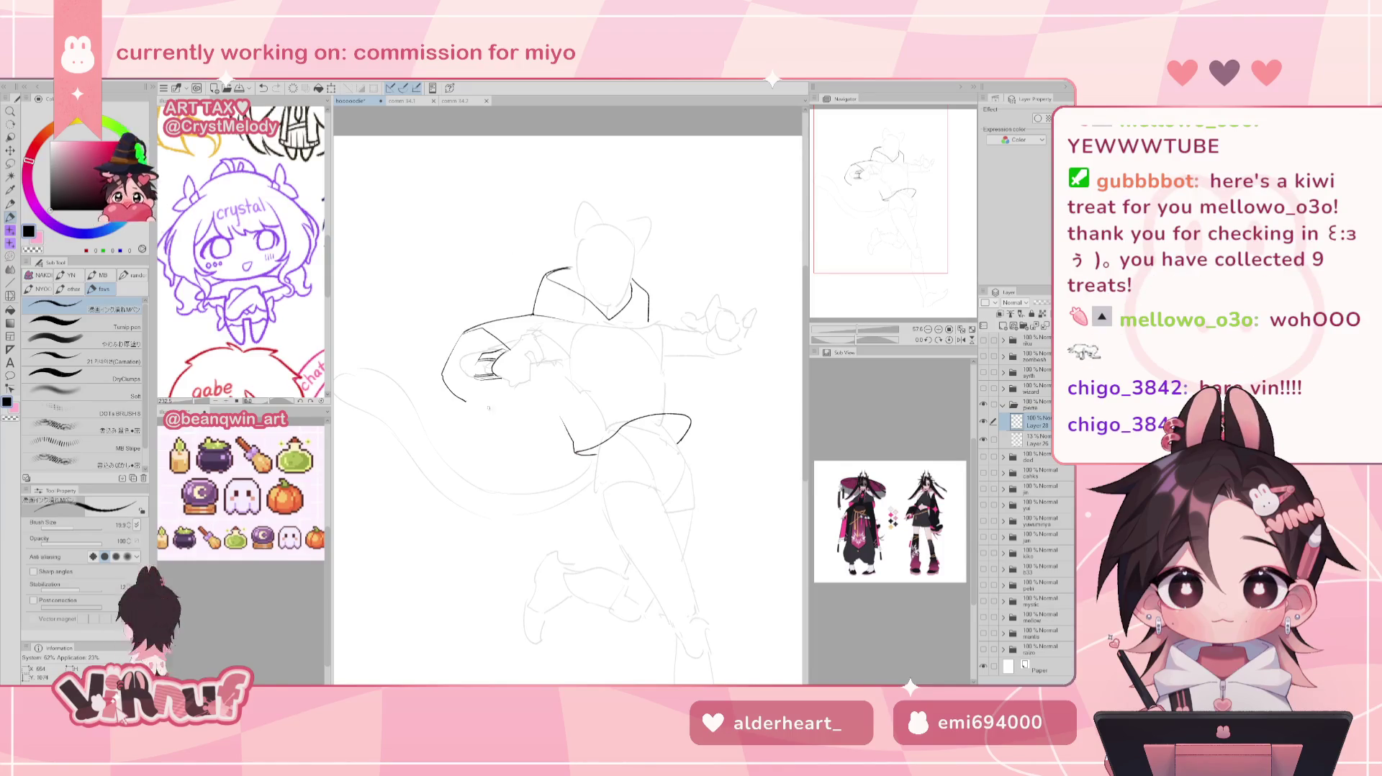
left_click_drag(467, 401, 558, 418)
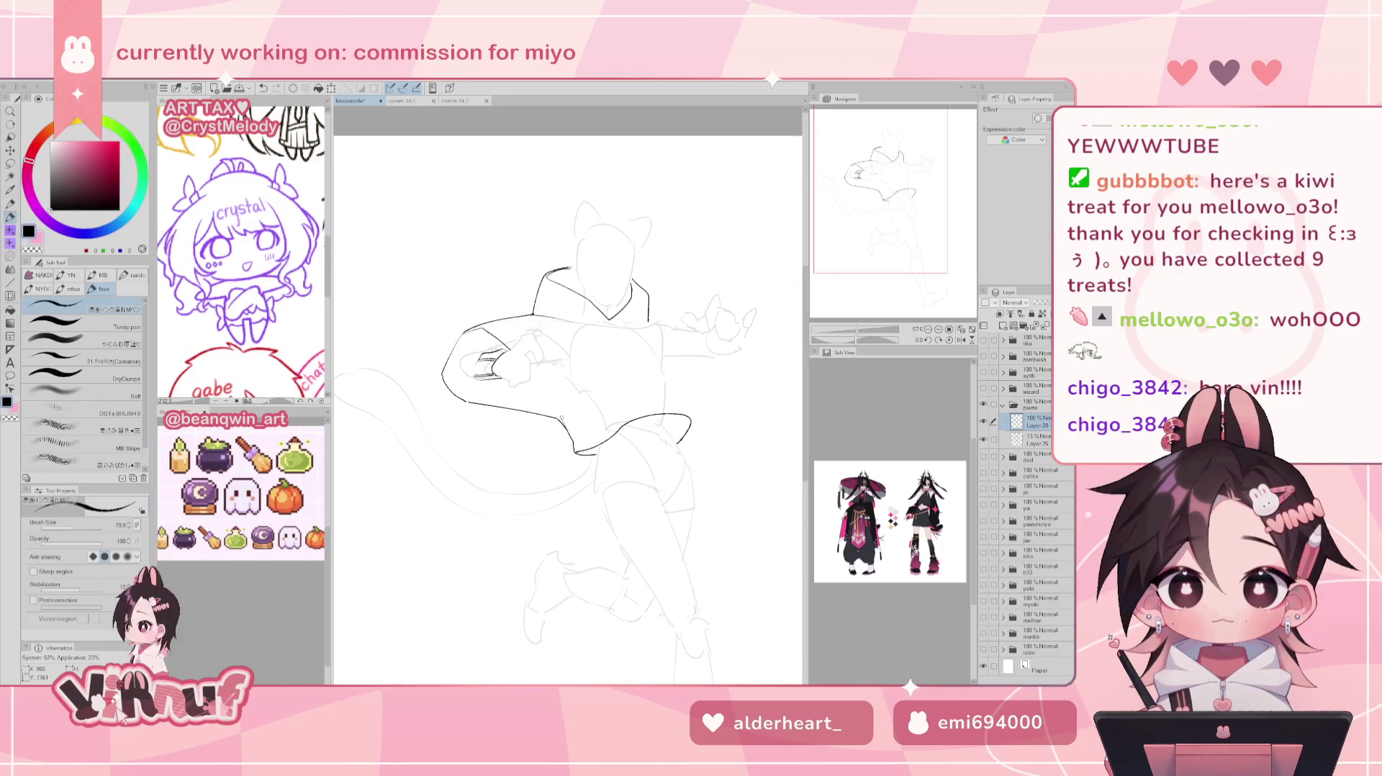
Ink the left sleeve cuff beside the hand with two short strokes.
key("e")
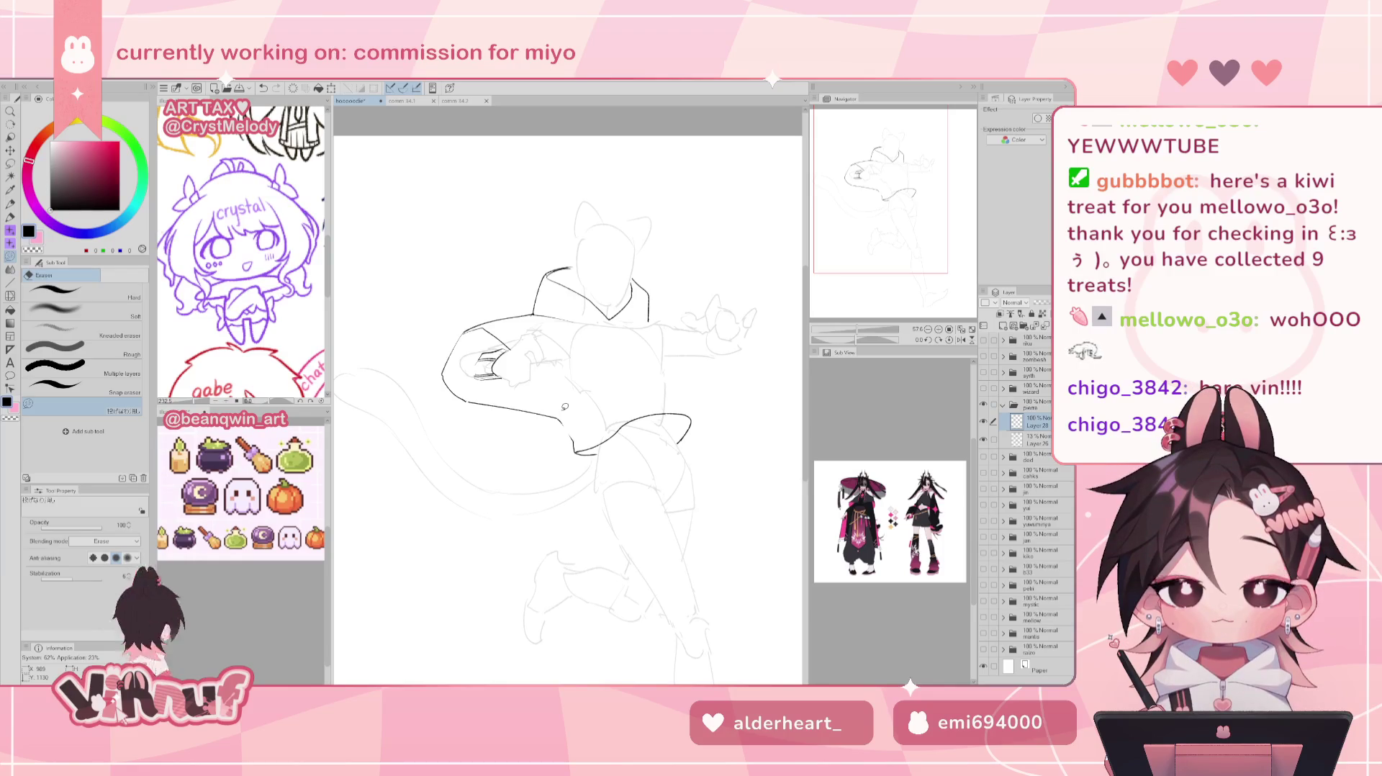
key("p")
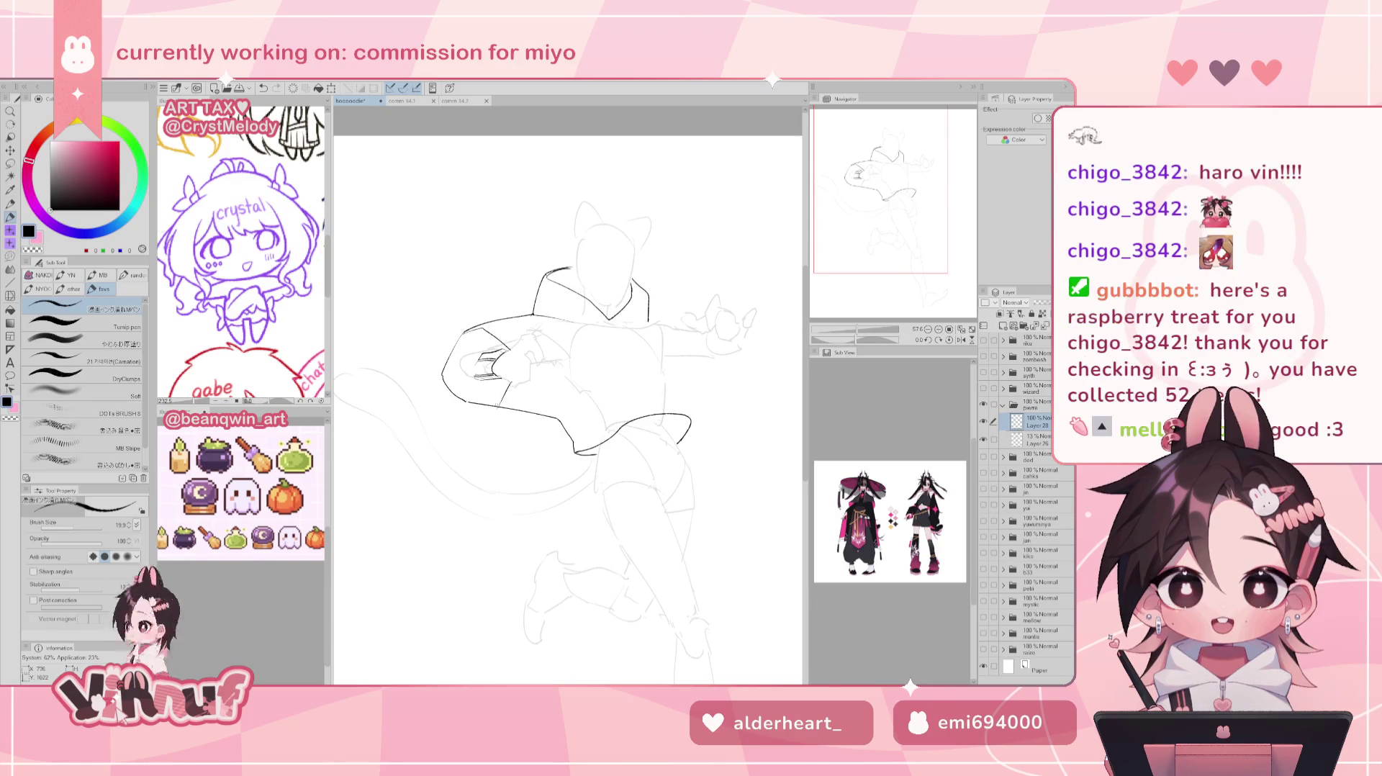
left_click_drag(502, 395, 511, 383)
left_click_drag(508, 386, 498, 402)
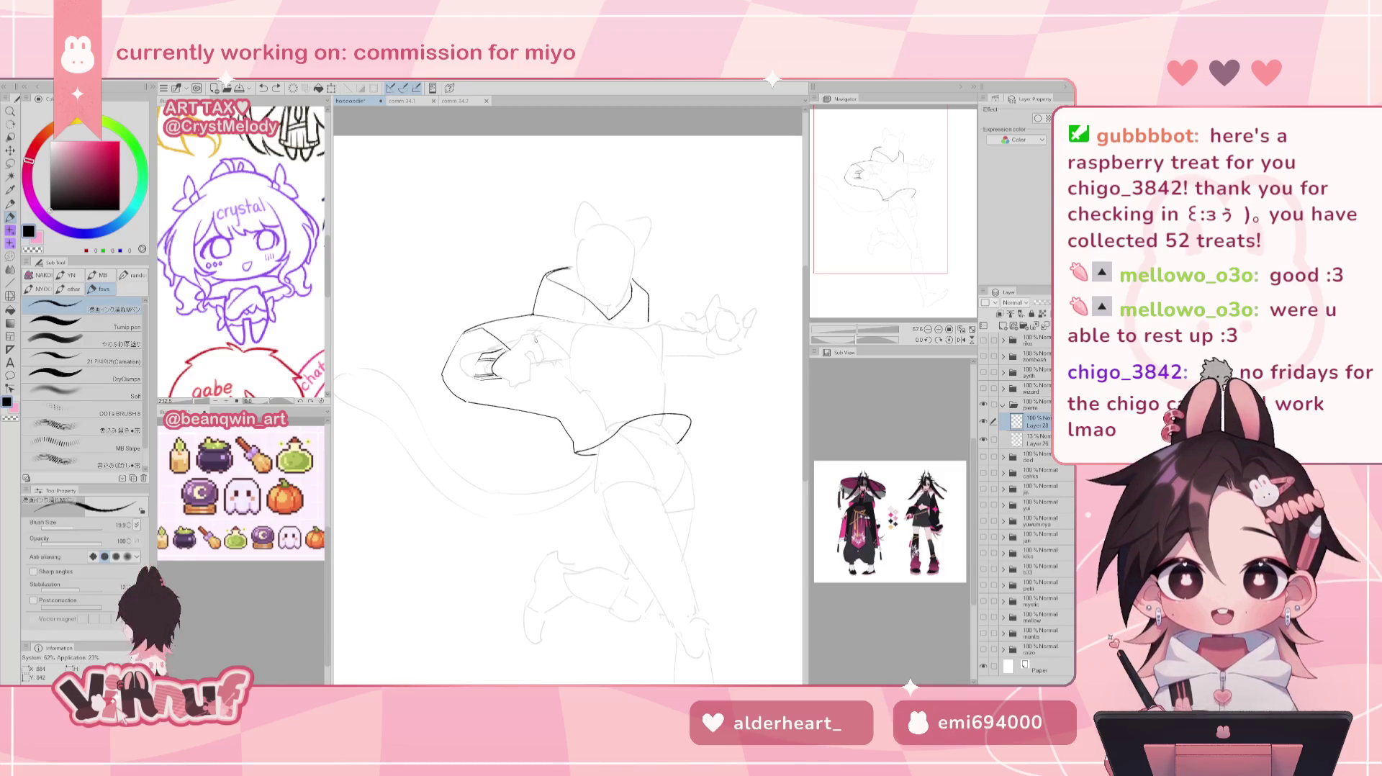
left_click_drag(536, 338, 514, 344)
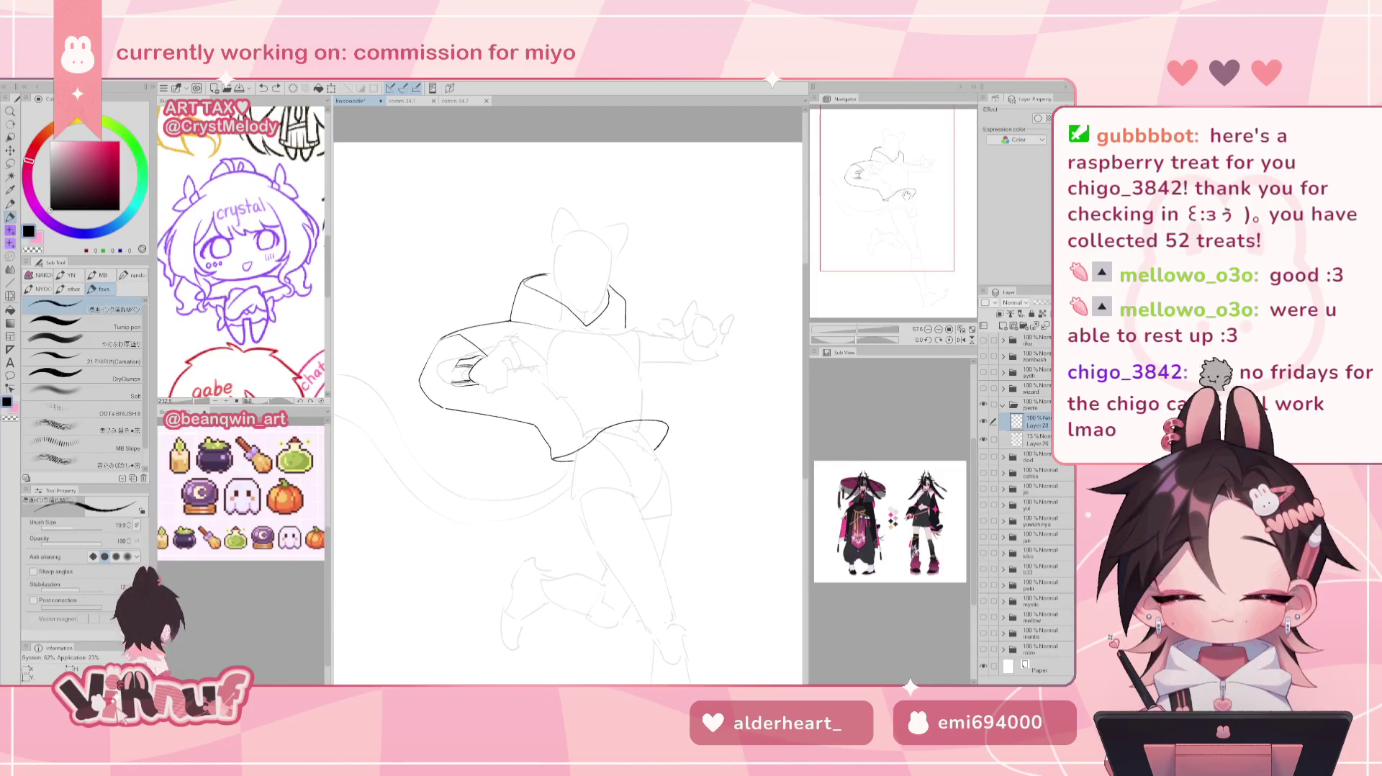
Trace the right sleeve's outer edge and redraw the jacket's right side line.
key("e")
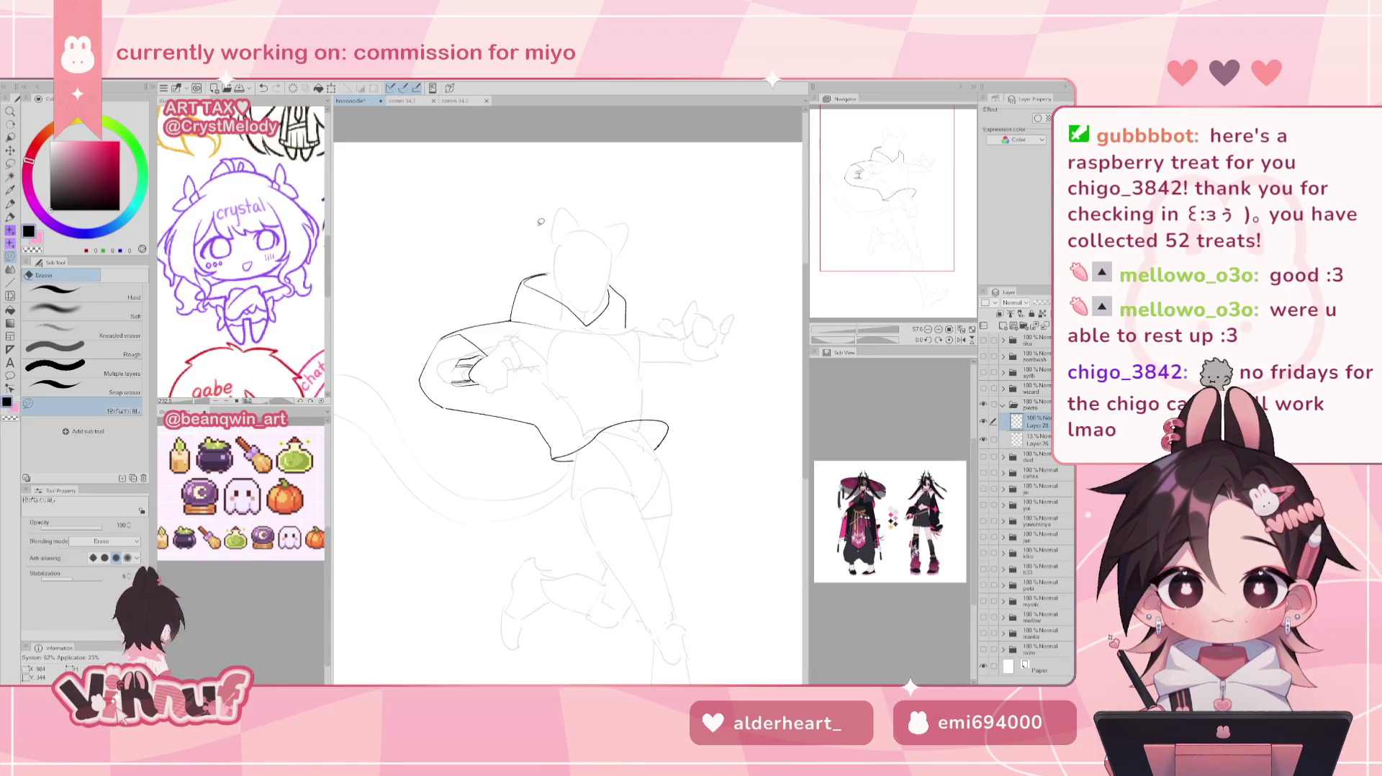
key("p")
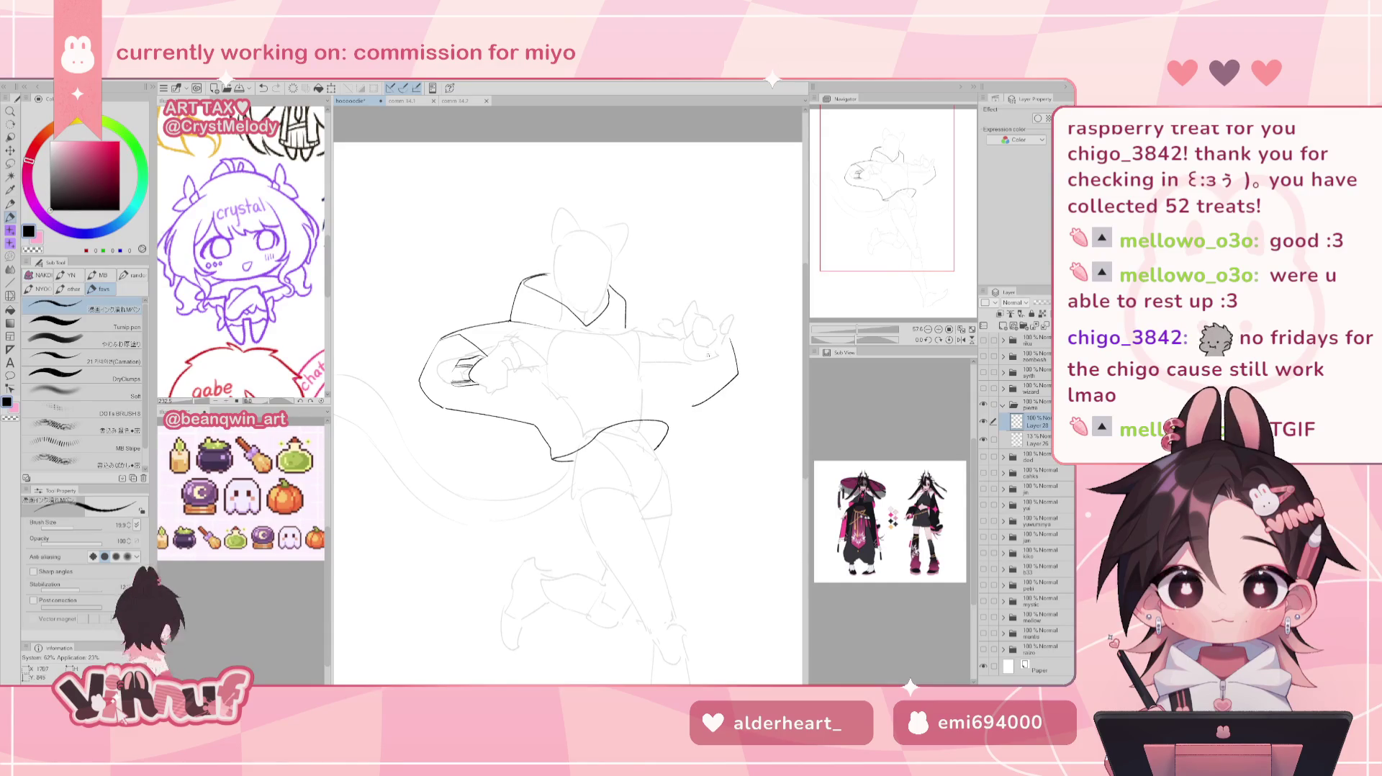
mouse_move(728, 336)
left_mouse_down()
mouse_move(734, 375)
mouse_move(678, 416)
left_mouse_up()
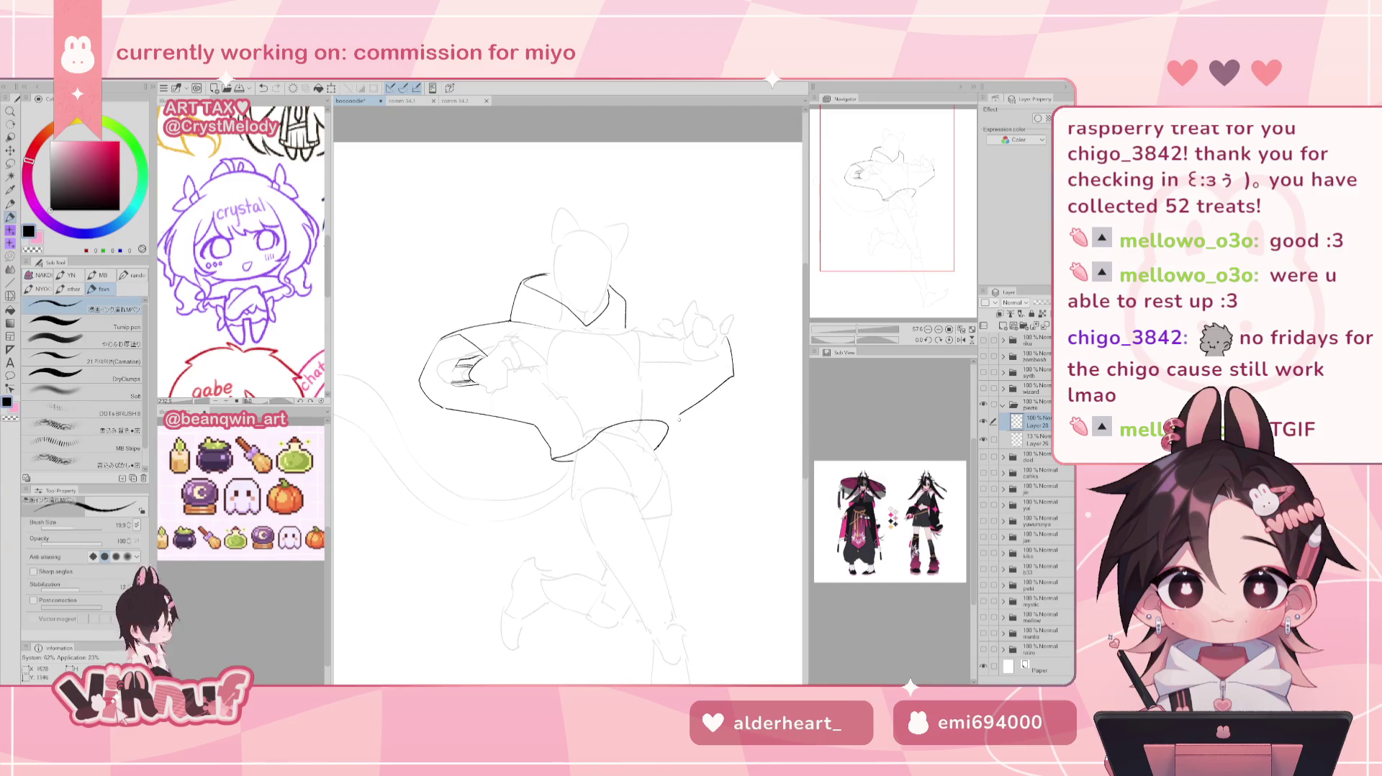
left_click_drag(660, 351, 665, 403)
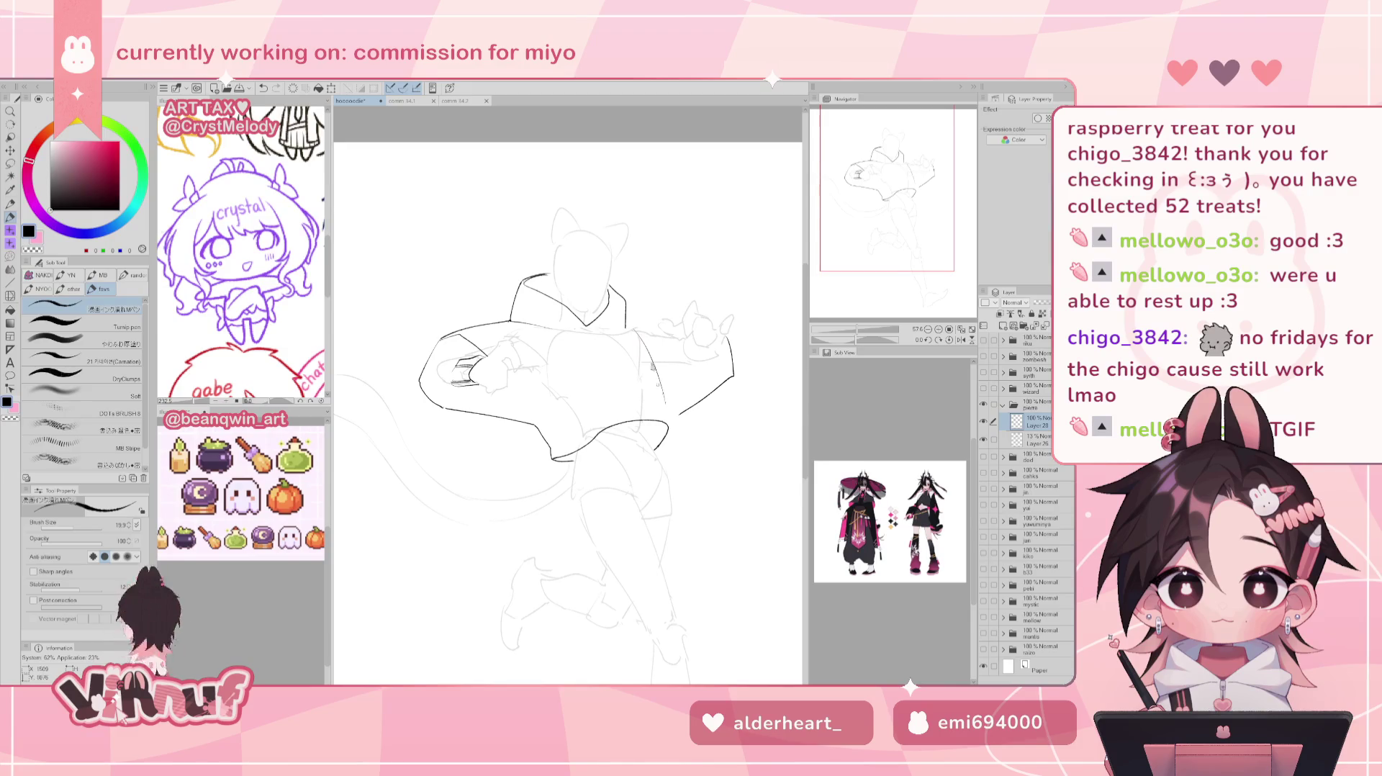
key("ctrl+z")
key("ctrl+z")
key("ctrl+z")
left_click_drag(637, 332, 669, 424)
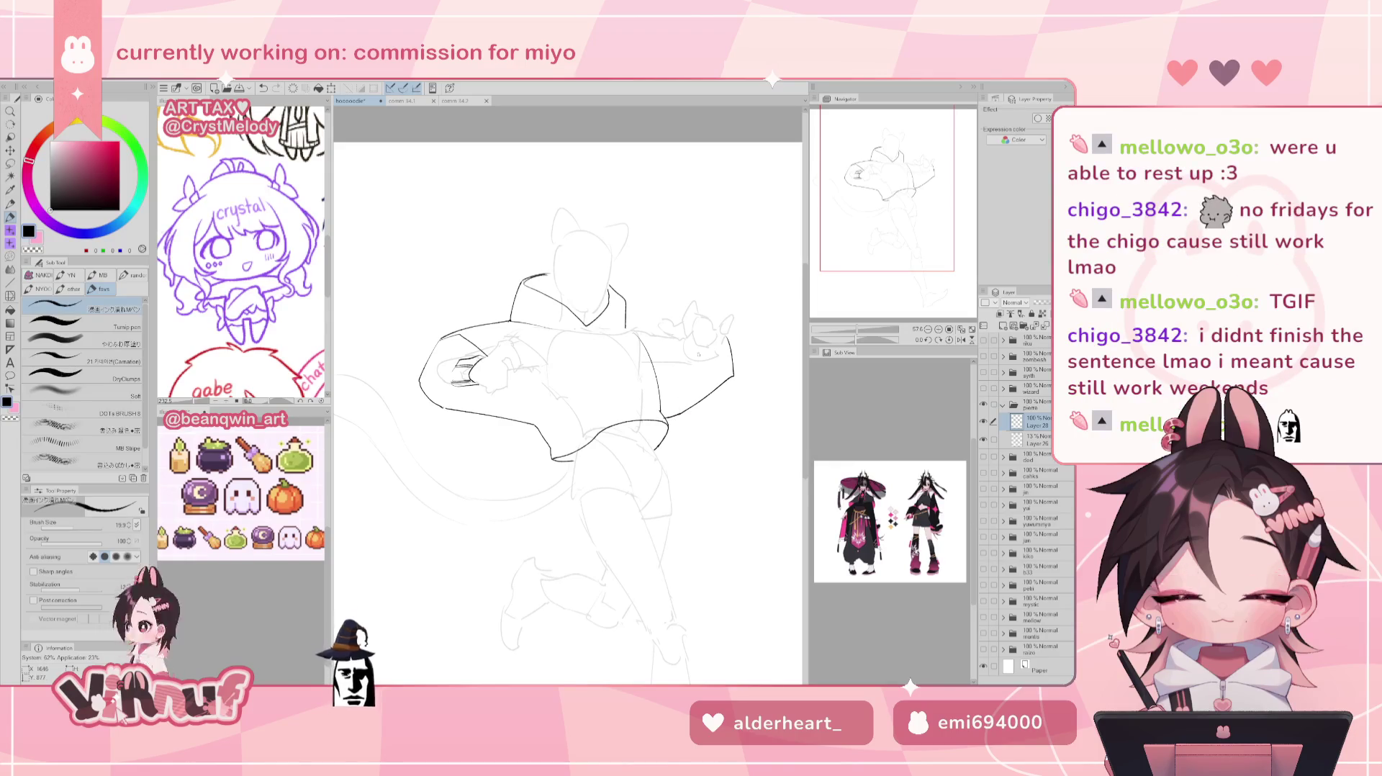
Mirror the canvas to check, extend the lower left sleeve line, and undo a stray stroke.
key("h")
left_click_drag(461, 416, 467, 411)
key("h")
key("e")
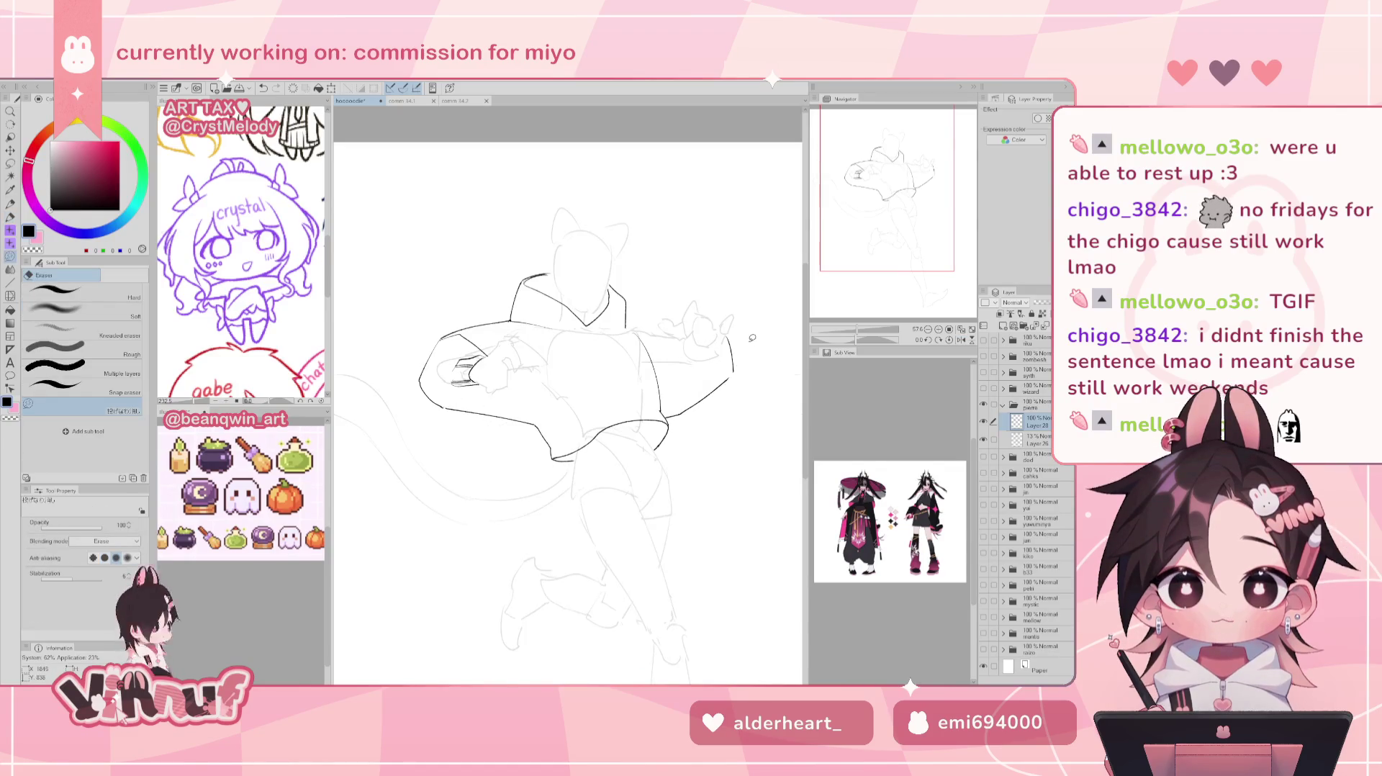
key("p")
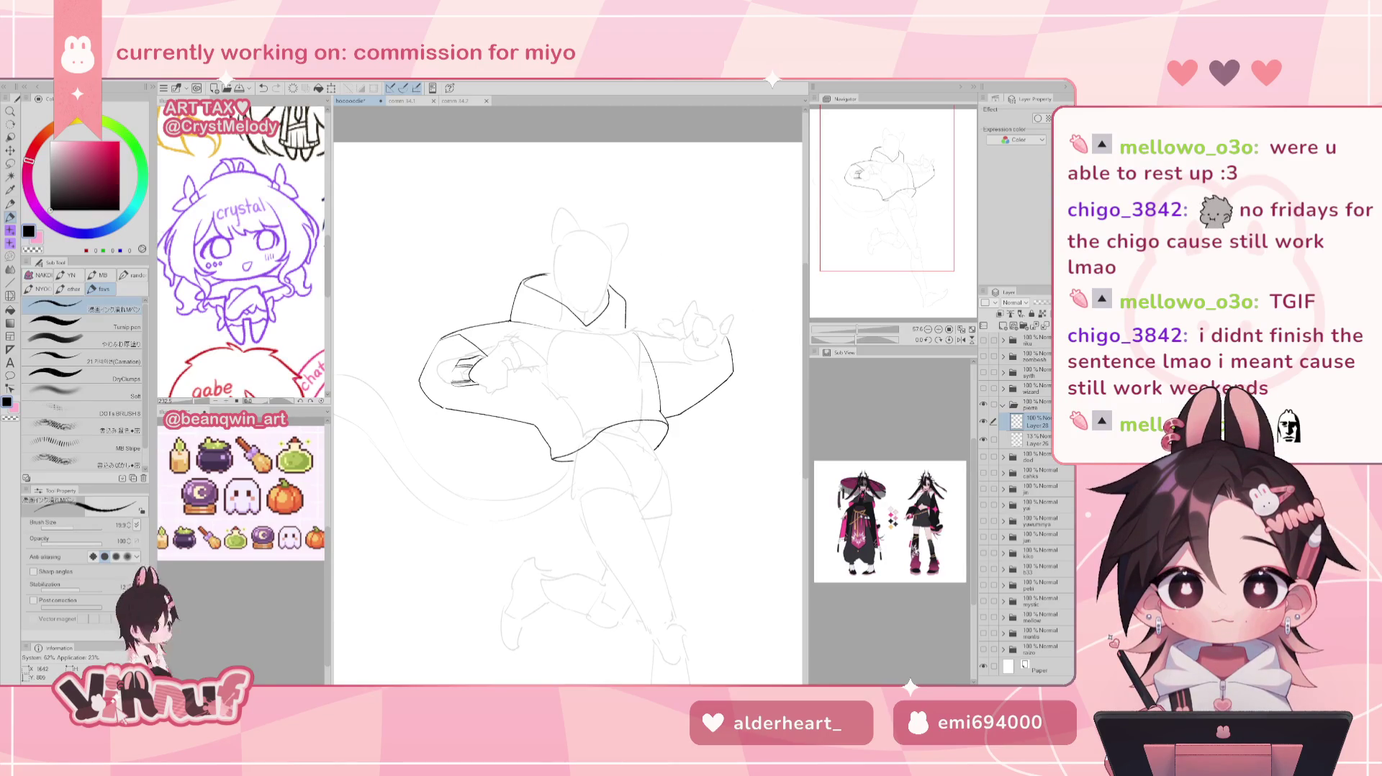
key("ctrl+z")
Draw cuff lines around the raised right wrist and remove stray shoulder strokes.
left_click_drag(693, 352, 723, 357)
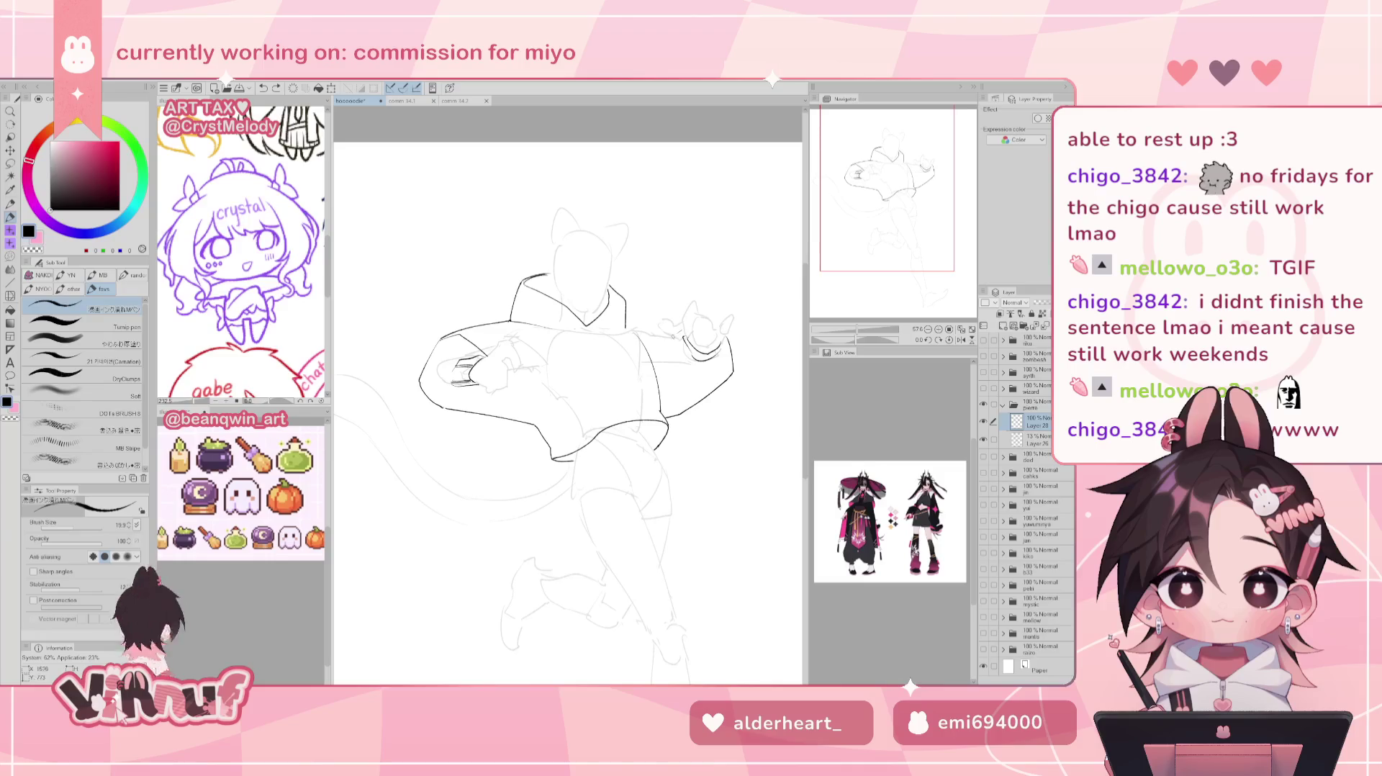
left_click_drag(676, 330, 668, 364)
key("ctrl+z")
key("ctrl+z")
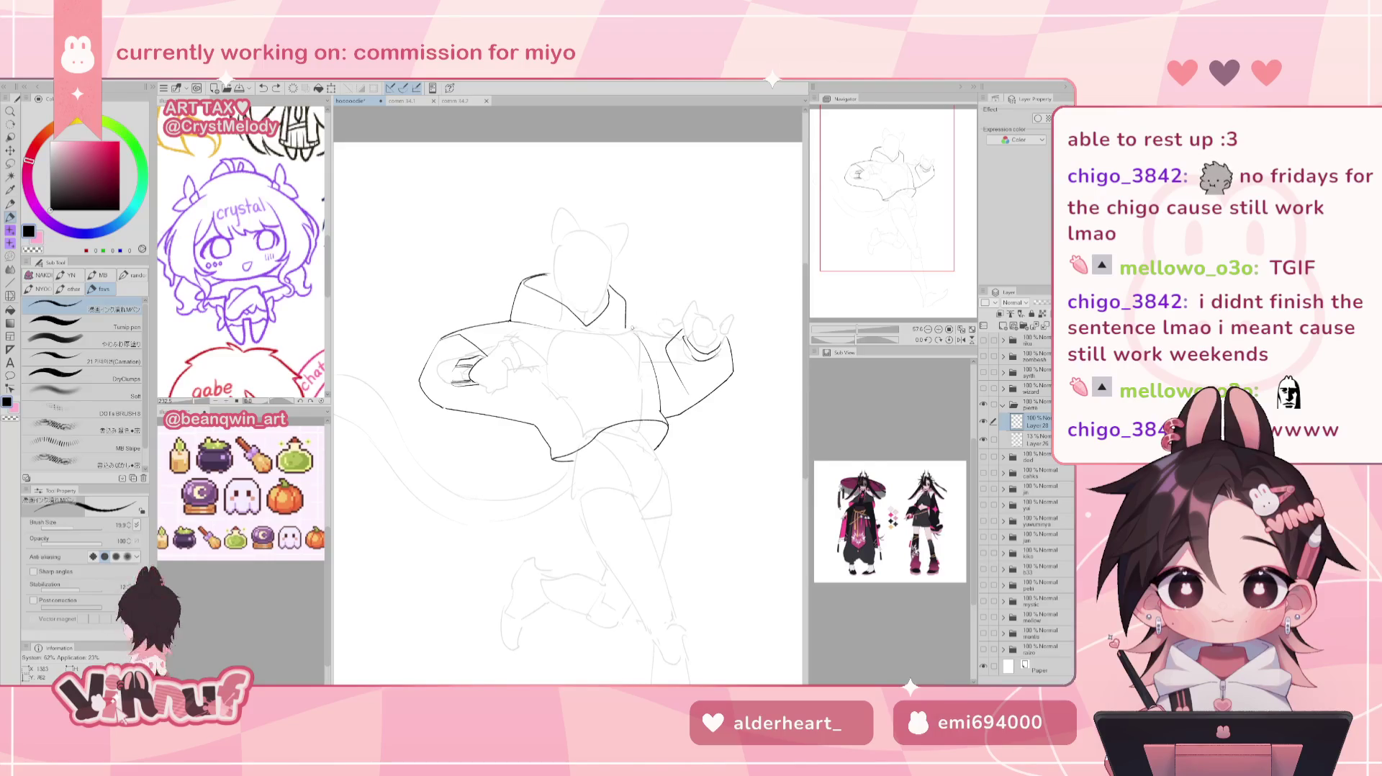
key("ctrl+z")
key("ctrl+z")
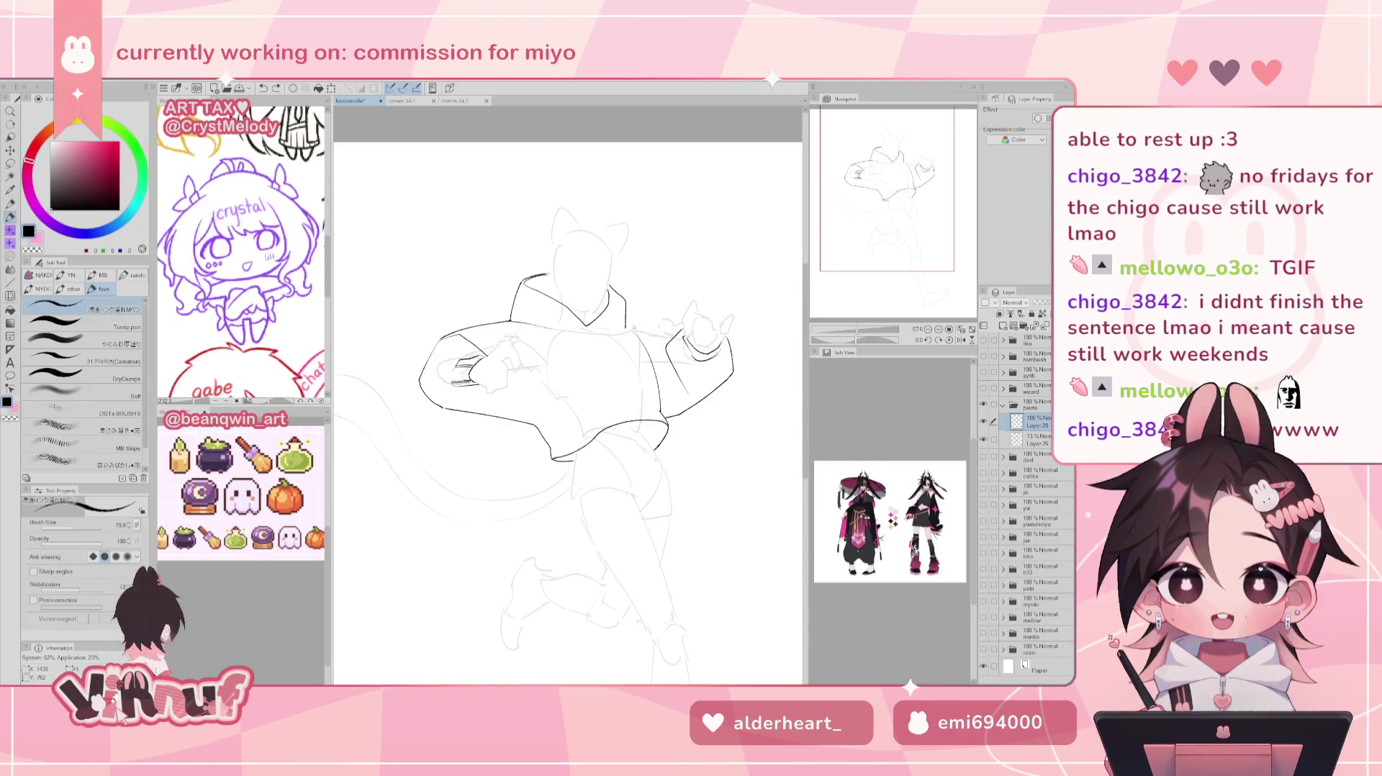
key("ctrl+z")
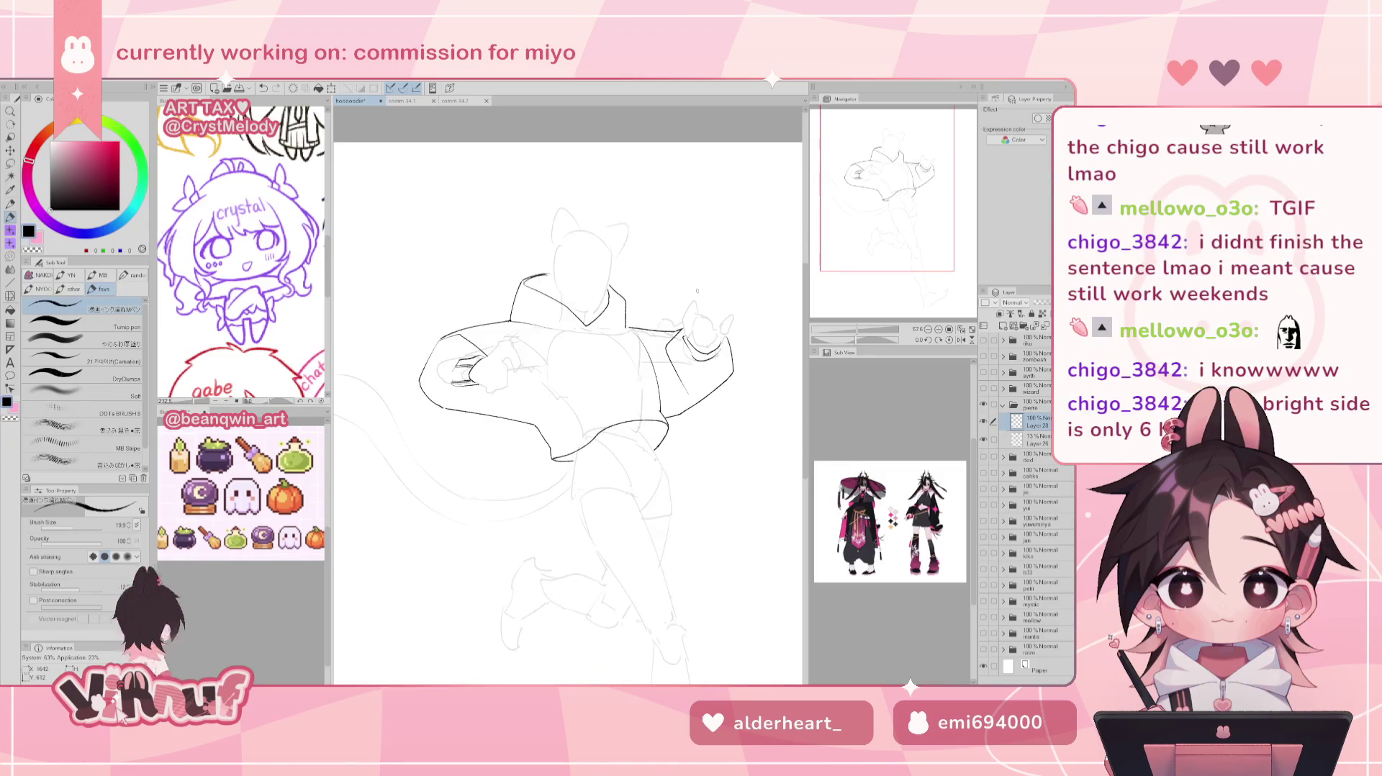
Re-ink the torso's right side line, retrying the stroke.
key("e")
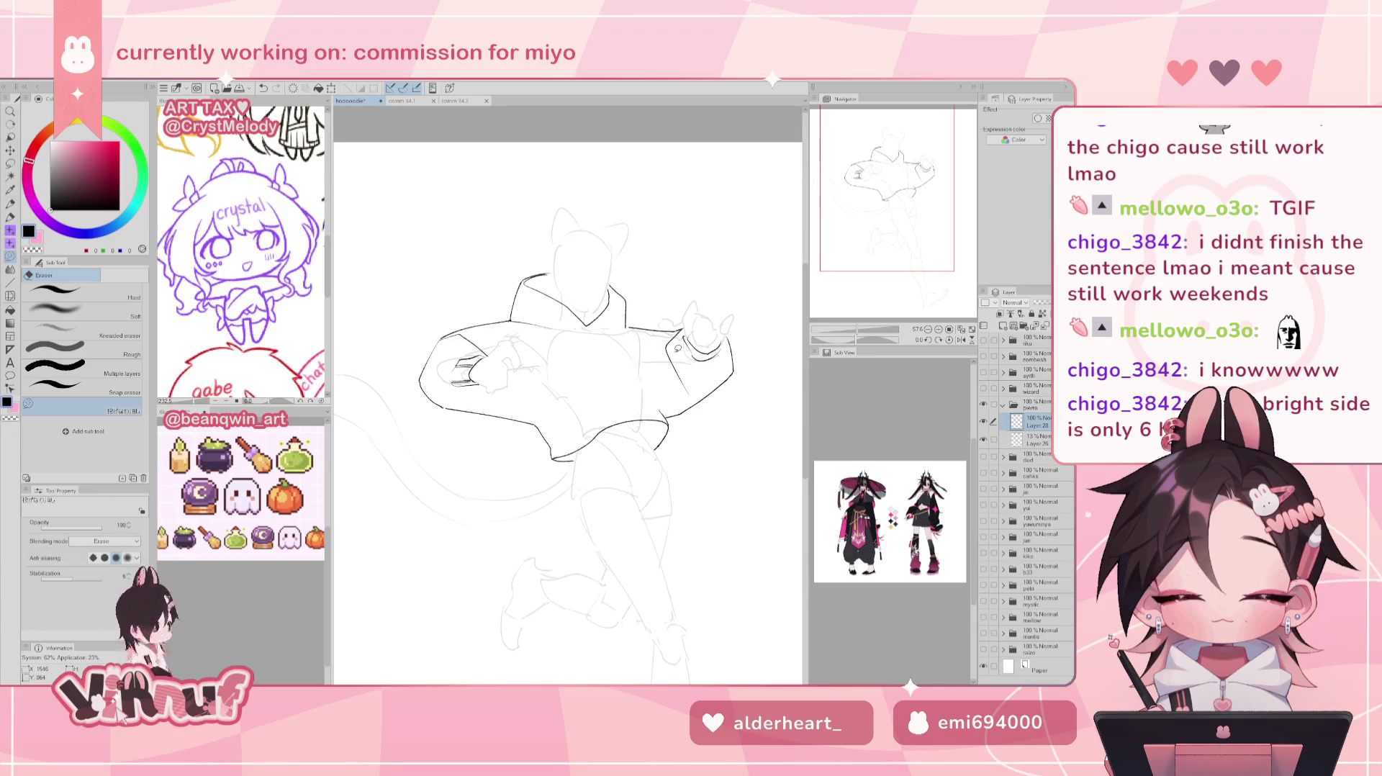
key("p")
left_click_drag(637, 346, 656, 411)
key("ctrl+z")
left_click_drag(645, 348, 656, 410)
key("ctrl+z")
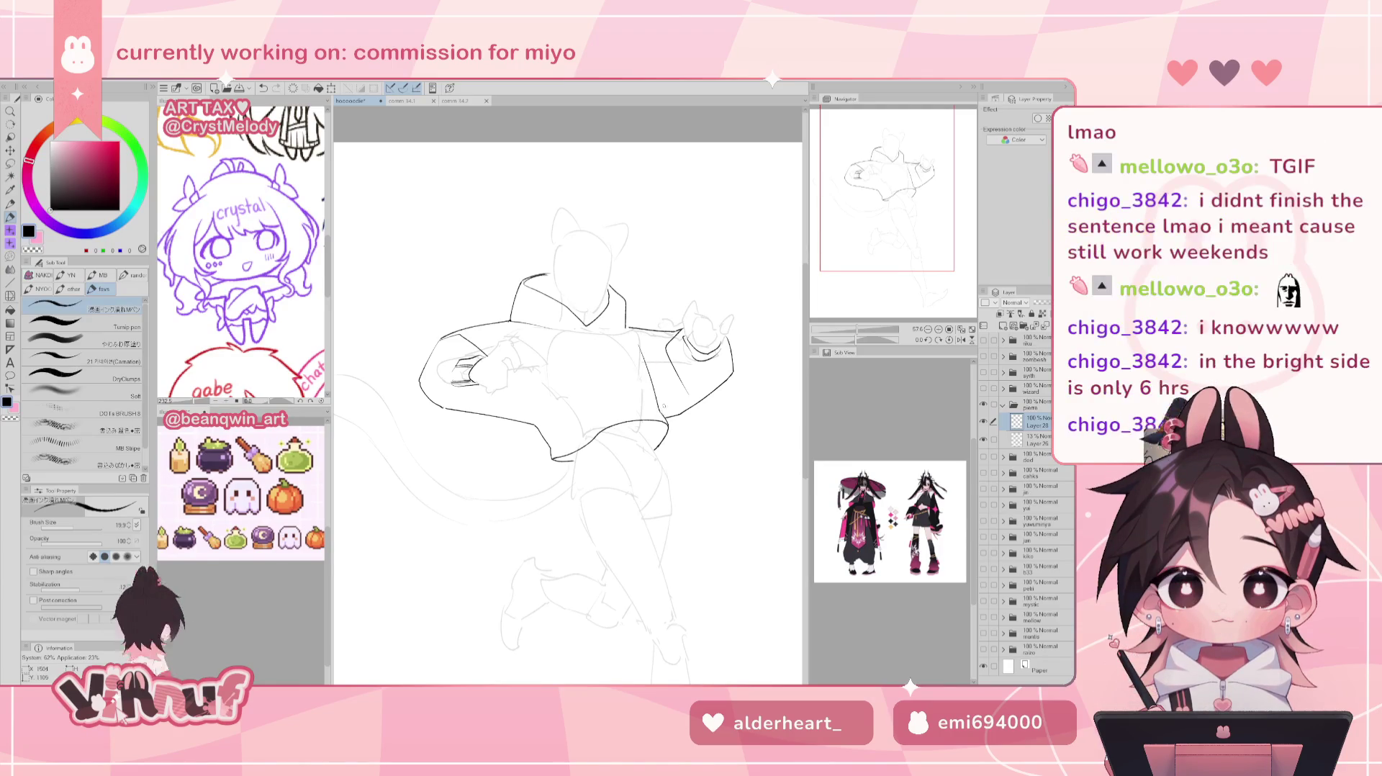
Mirror the canvas to check proportions and touch up the hood collar line.
key("h")
key("h")
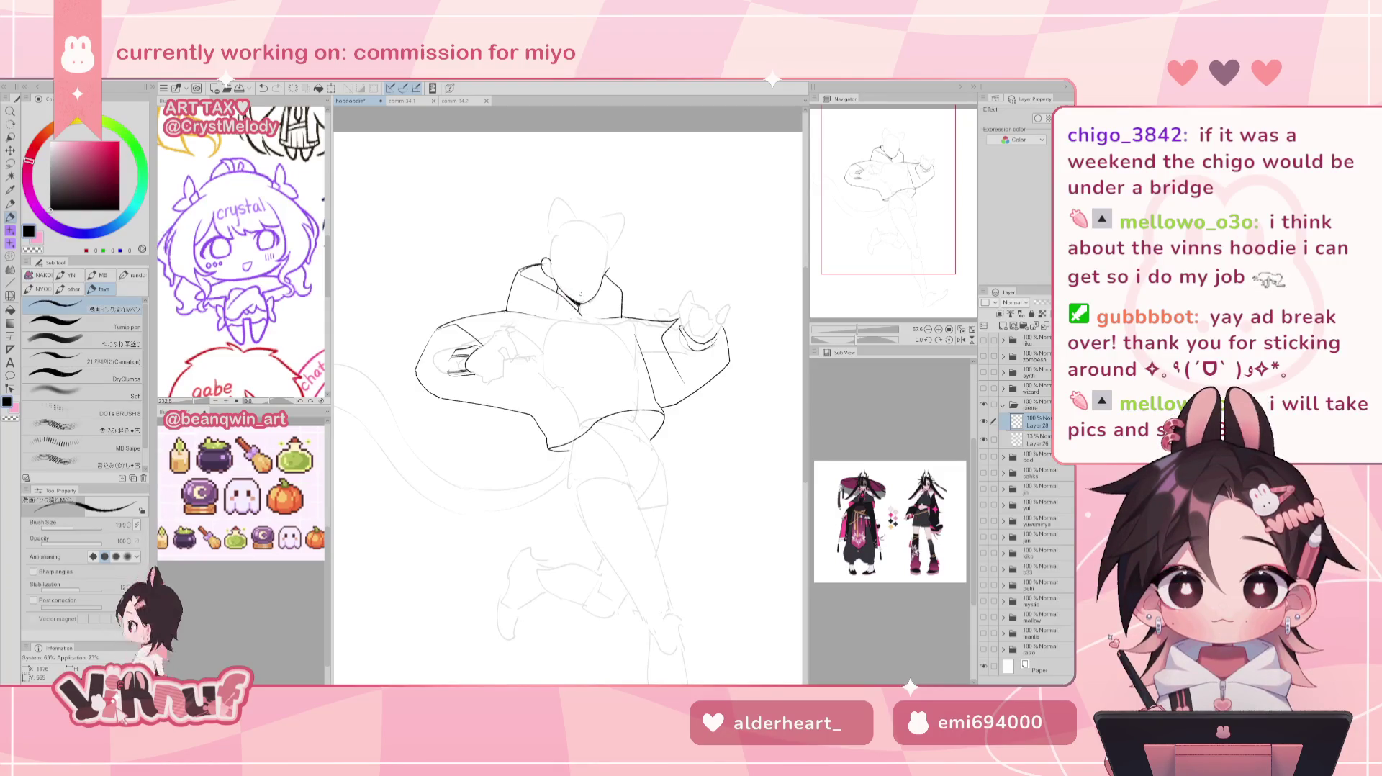
key("e")
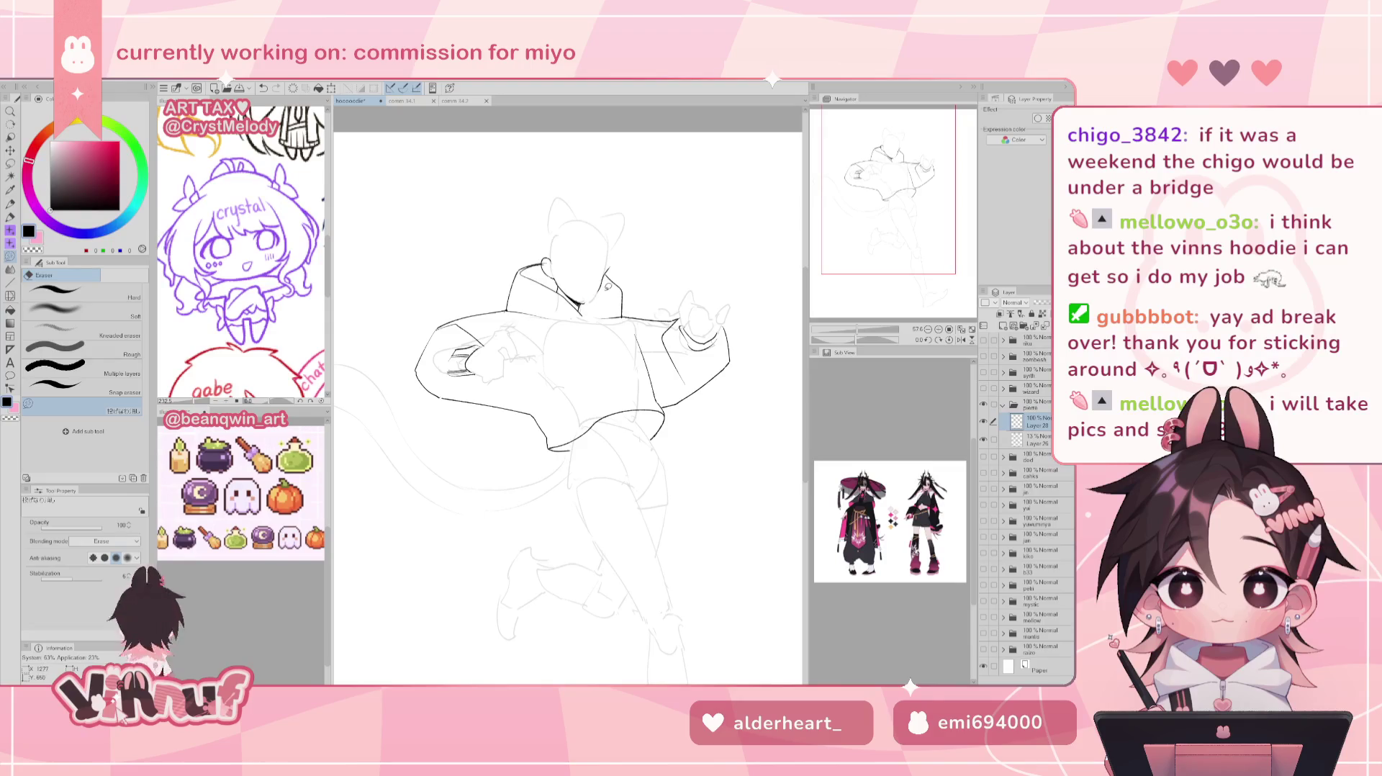
key("h")
key("p")
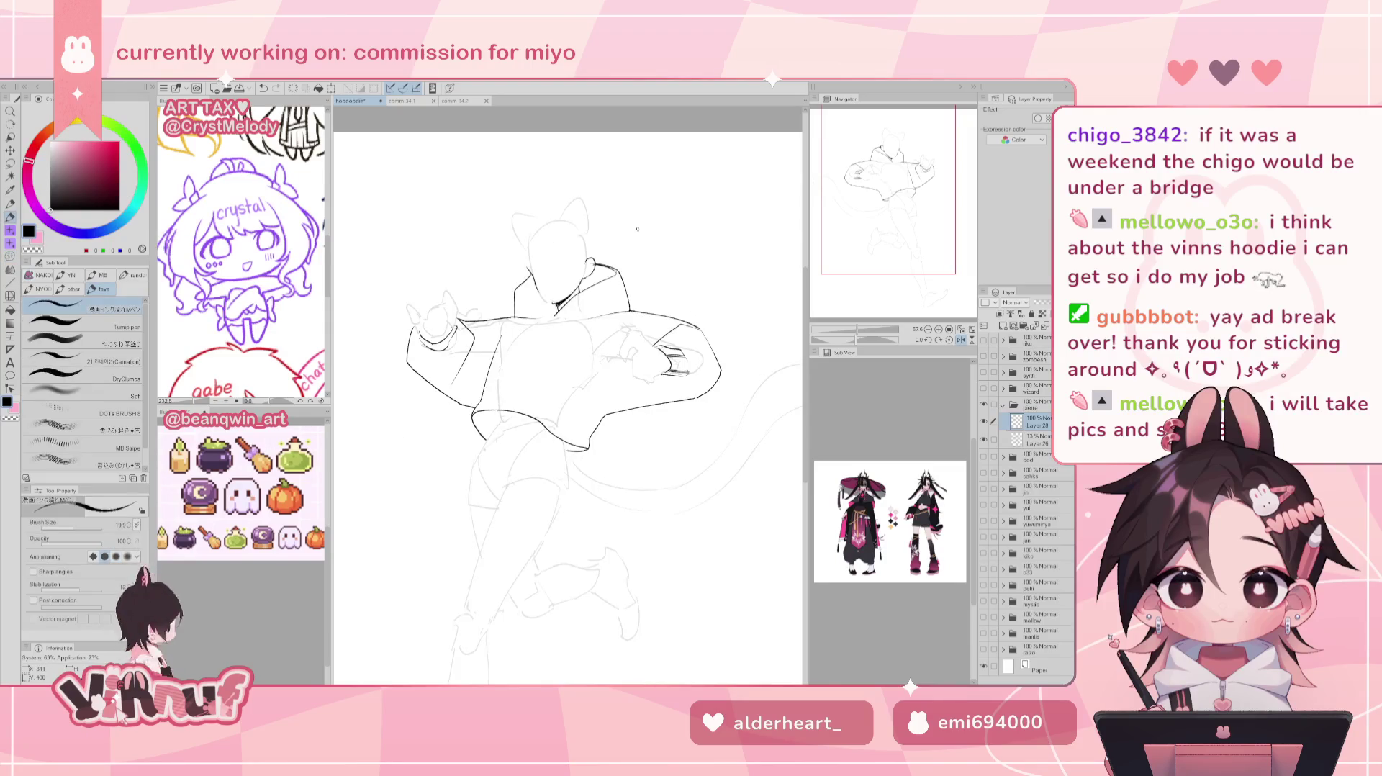
left_click_drag(539, 291, 552, 303)
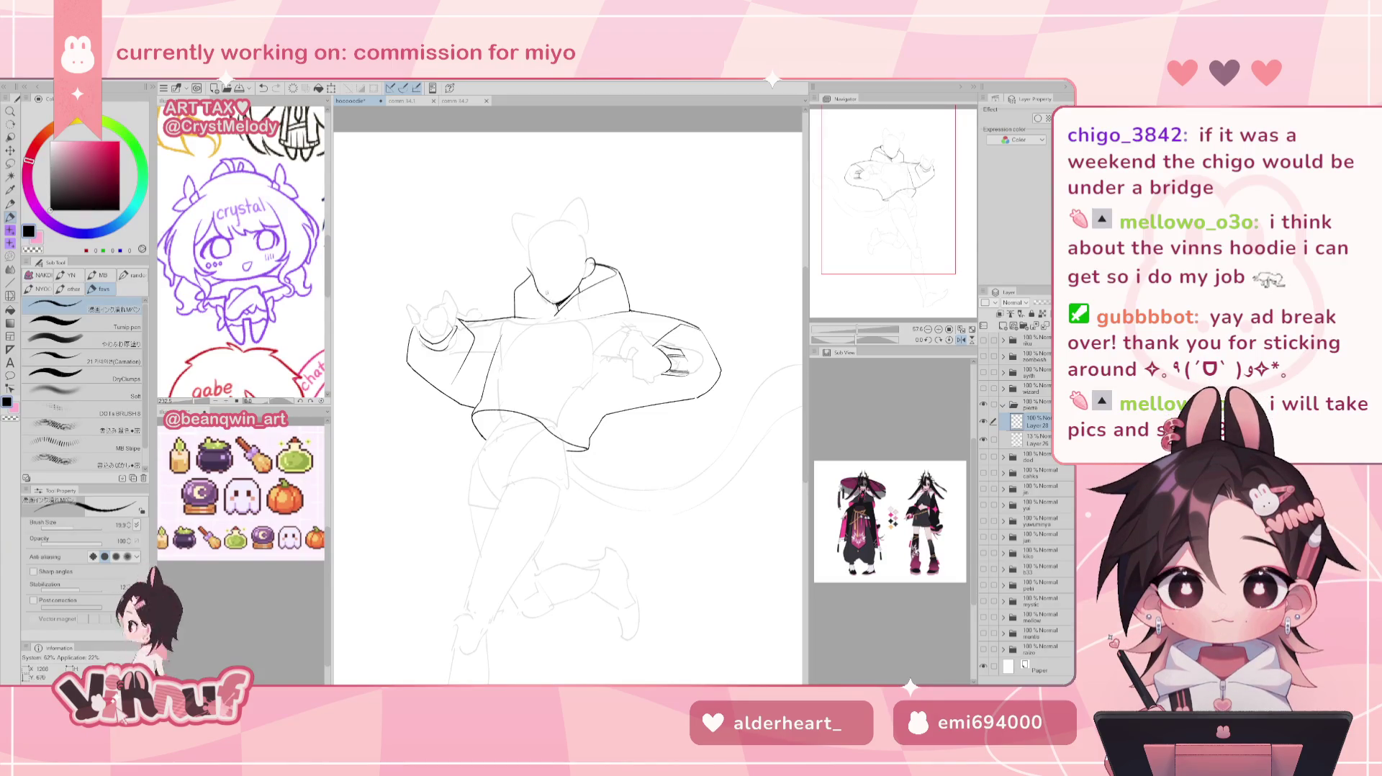
key("ctrl+z")
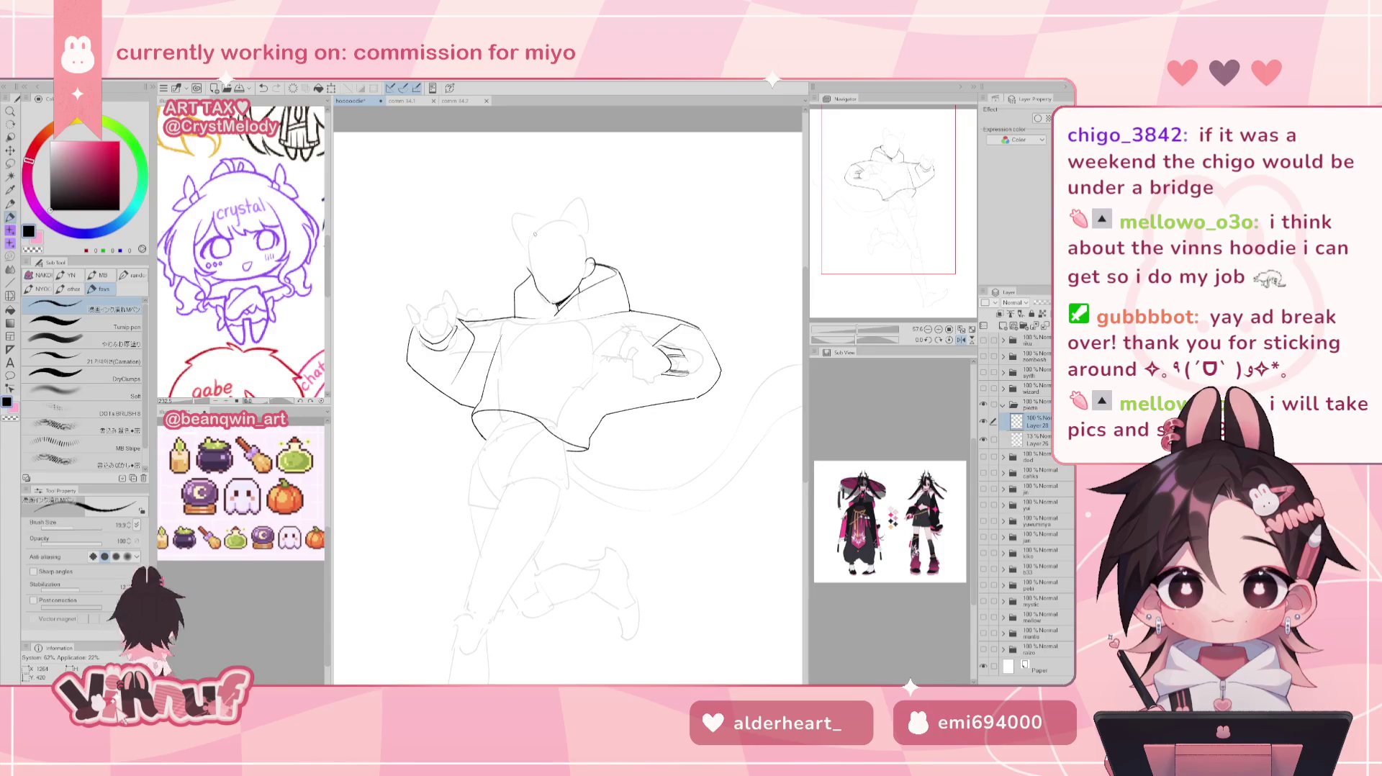
key("h")
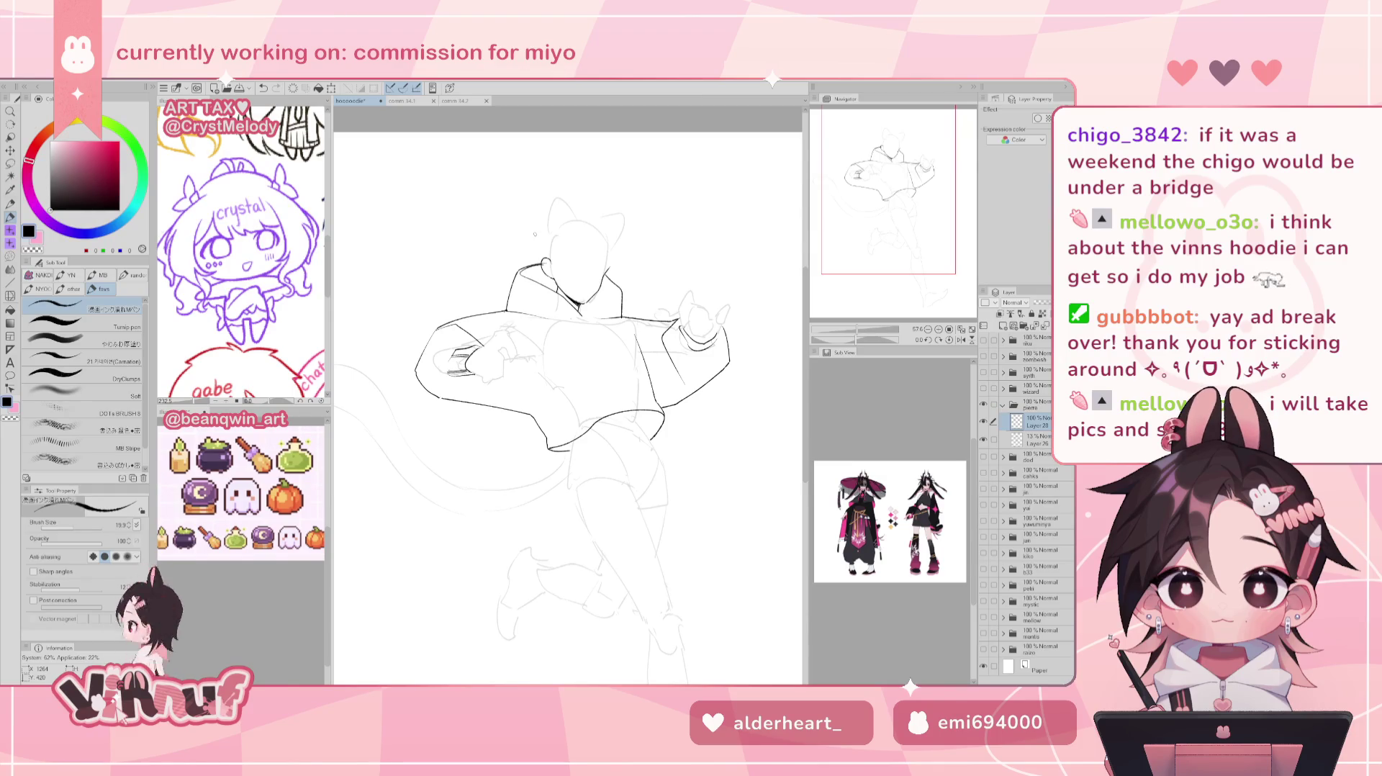
key("e")
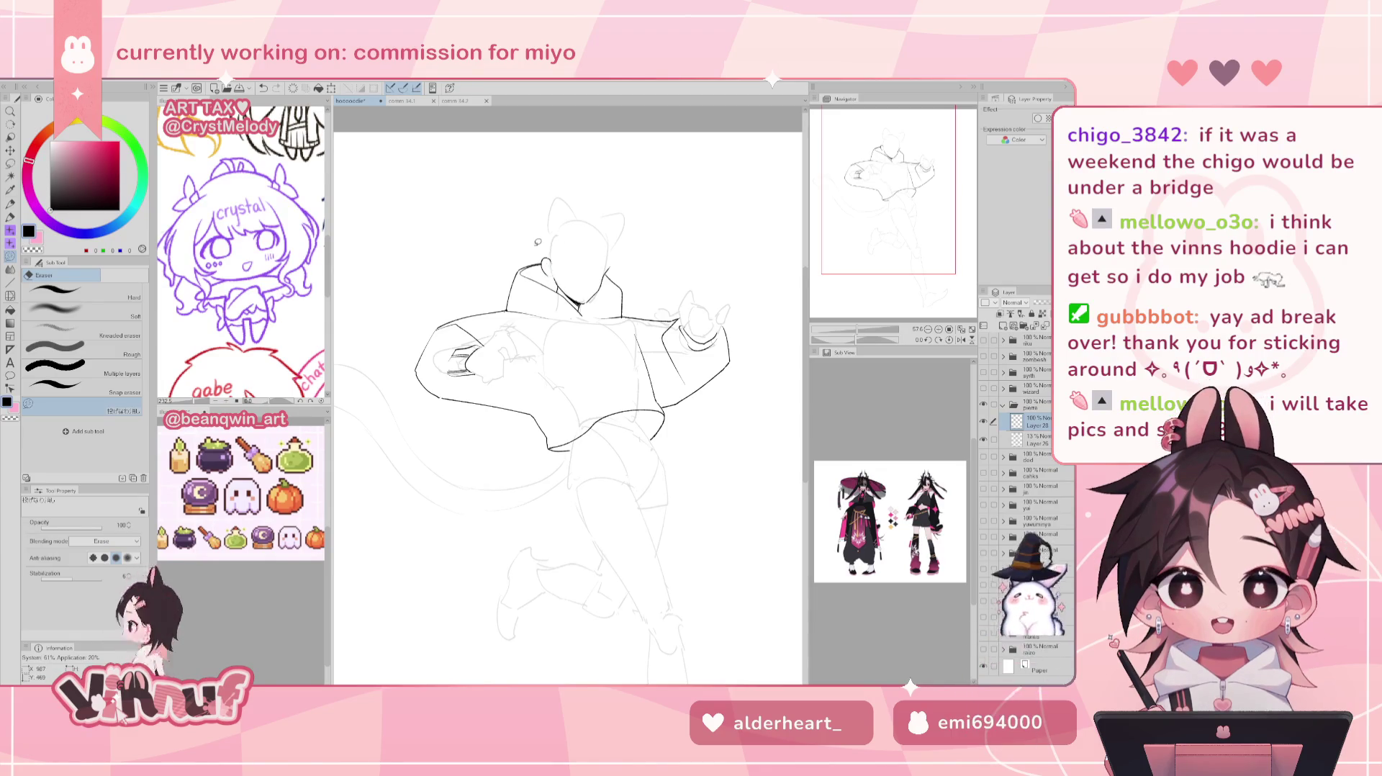
key("p")
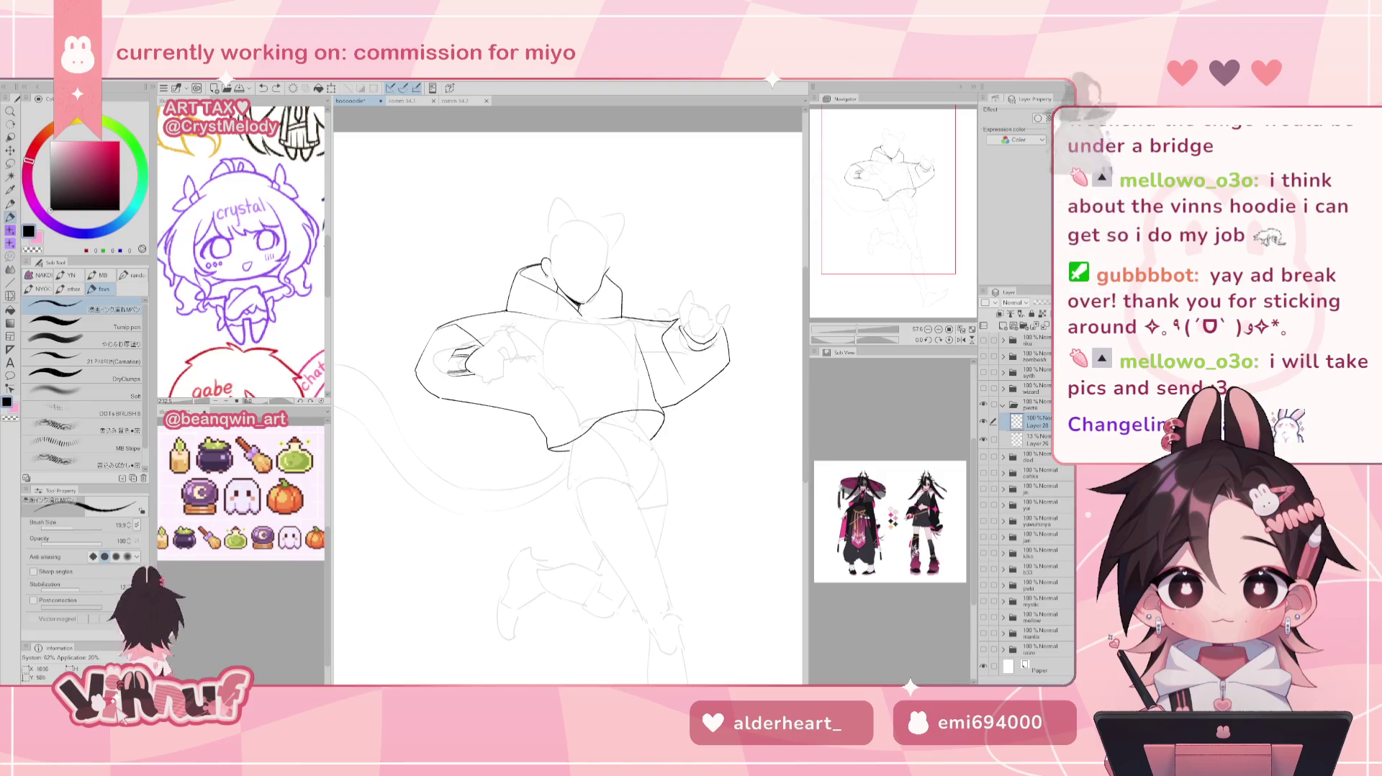
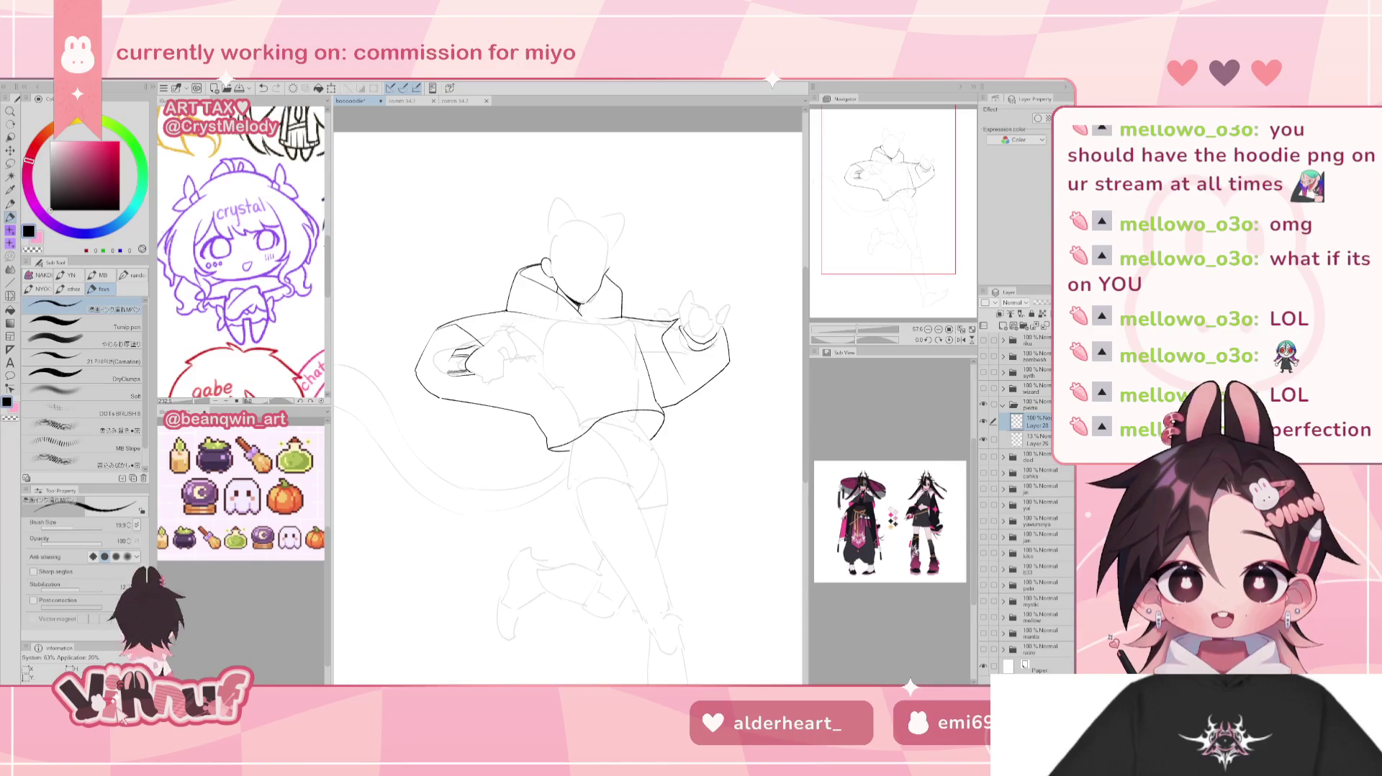
Pan to the character's head and ink a curved face line and a small dot.
left_click_drag(910, 196, 916, 209)
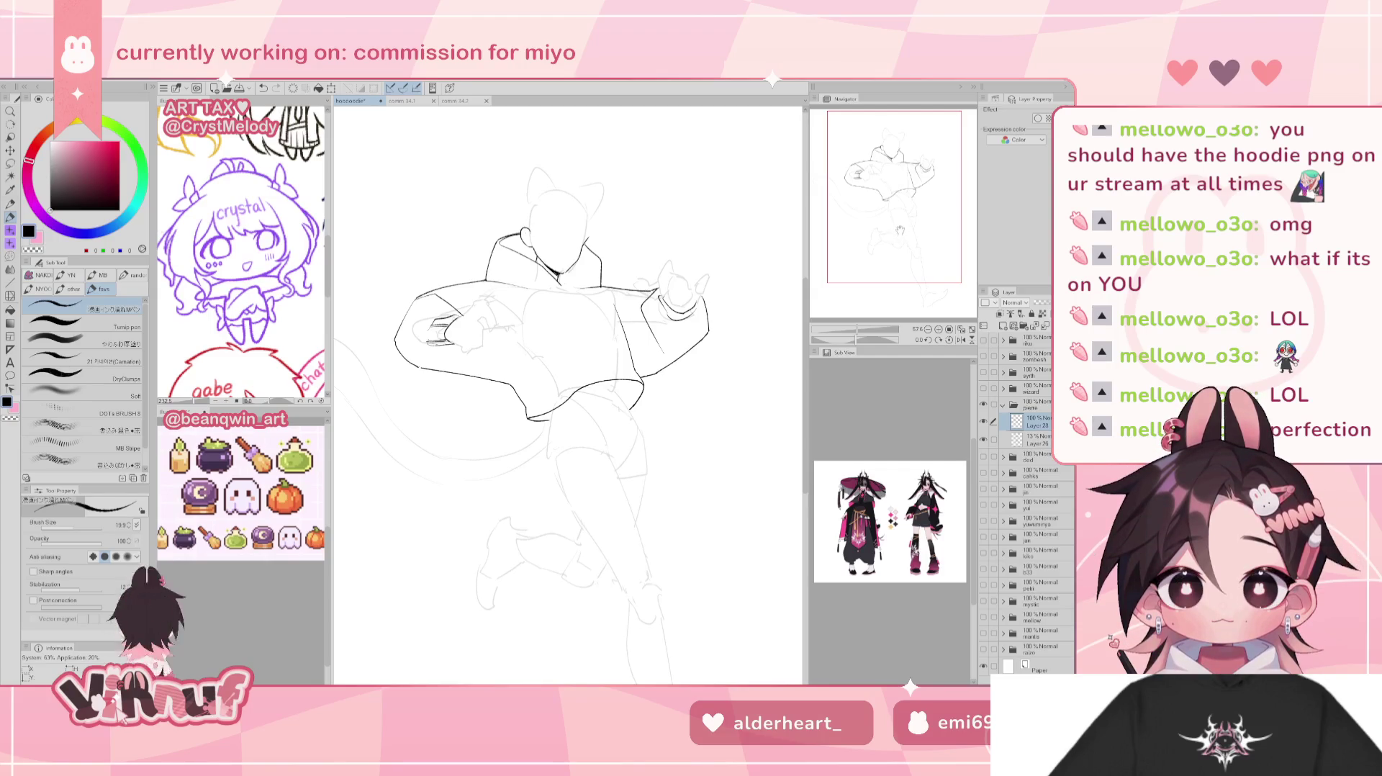
left_click_drag(900, 230, 909, 214)
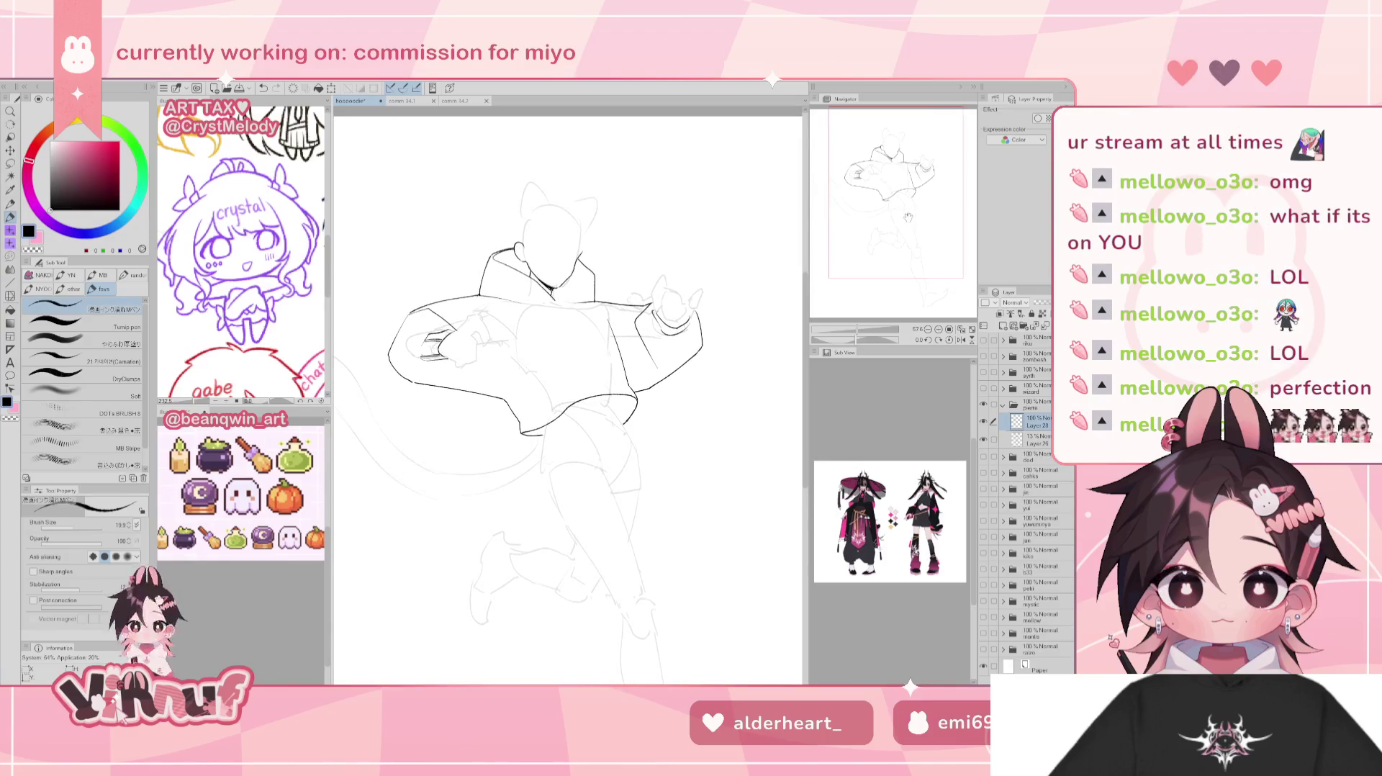
left_click_drag(560, 215, 568, 246)
left_click(576, 238)
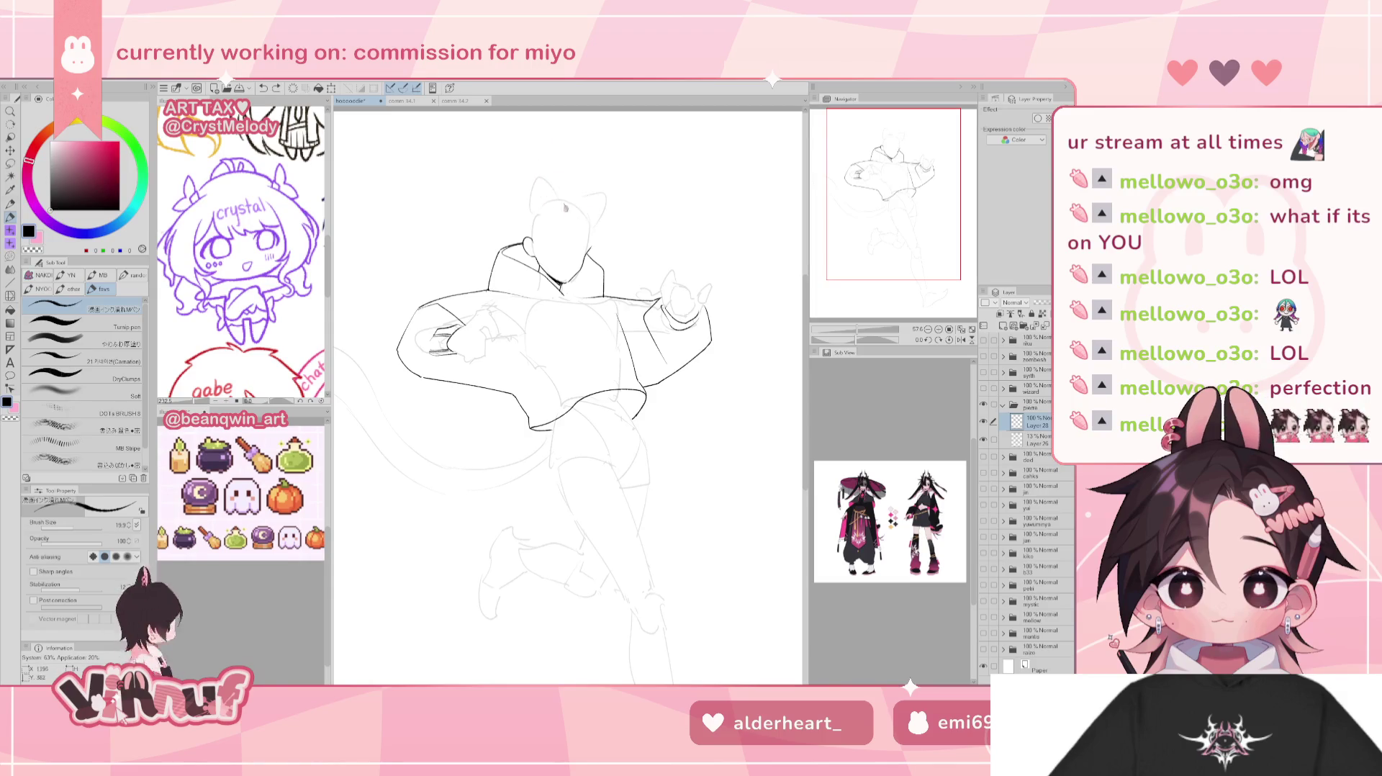
Retry the right cat ear curve and small face strokes, undoing the failed ones and mirroring to check.
key("ctrl+z")
left_click_drag(558, 193, 601, 232)
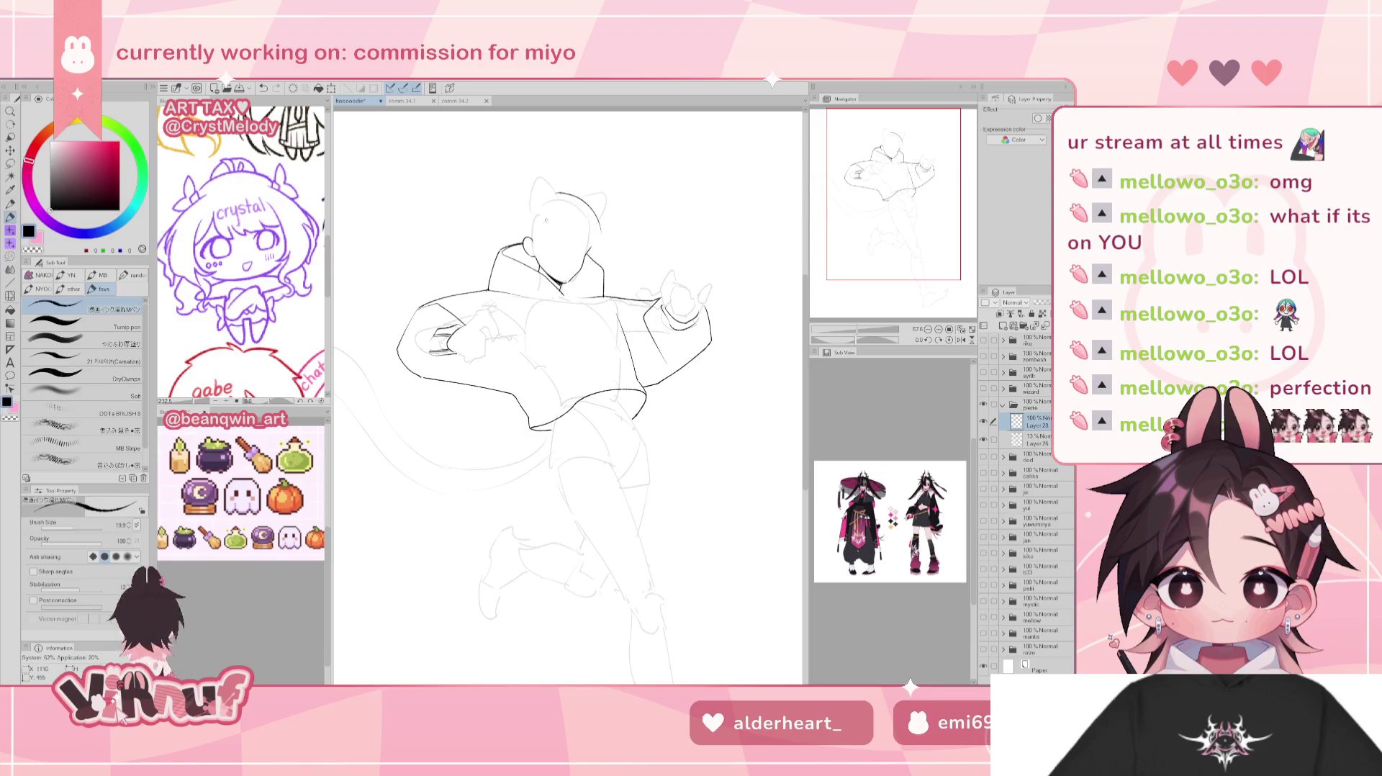
key("ctrl+z")
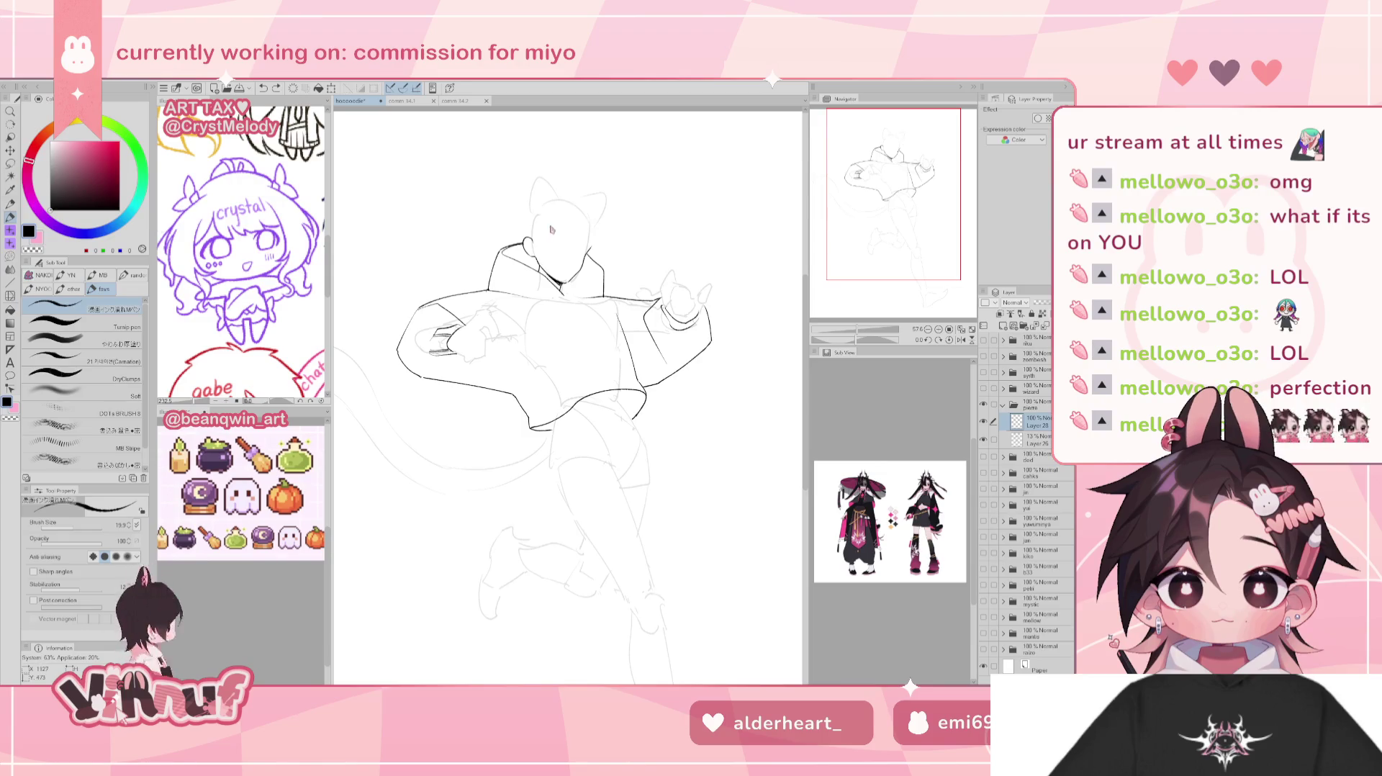
mouse_move(554, 224)
left_mouse_down()
mouse_move(589, 252)
mouse_move(577, 247)
left_mouse_up()
key("ctrl+z")
key("ctrl+z")
key("ctrl+z")
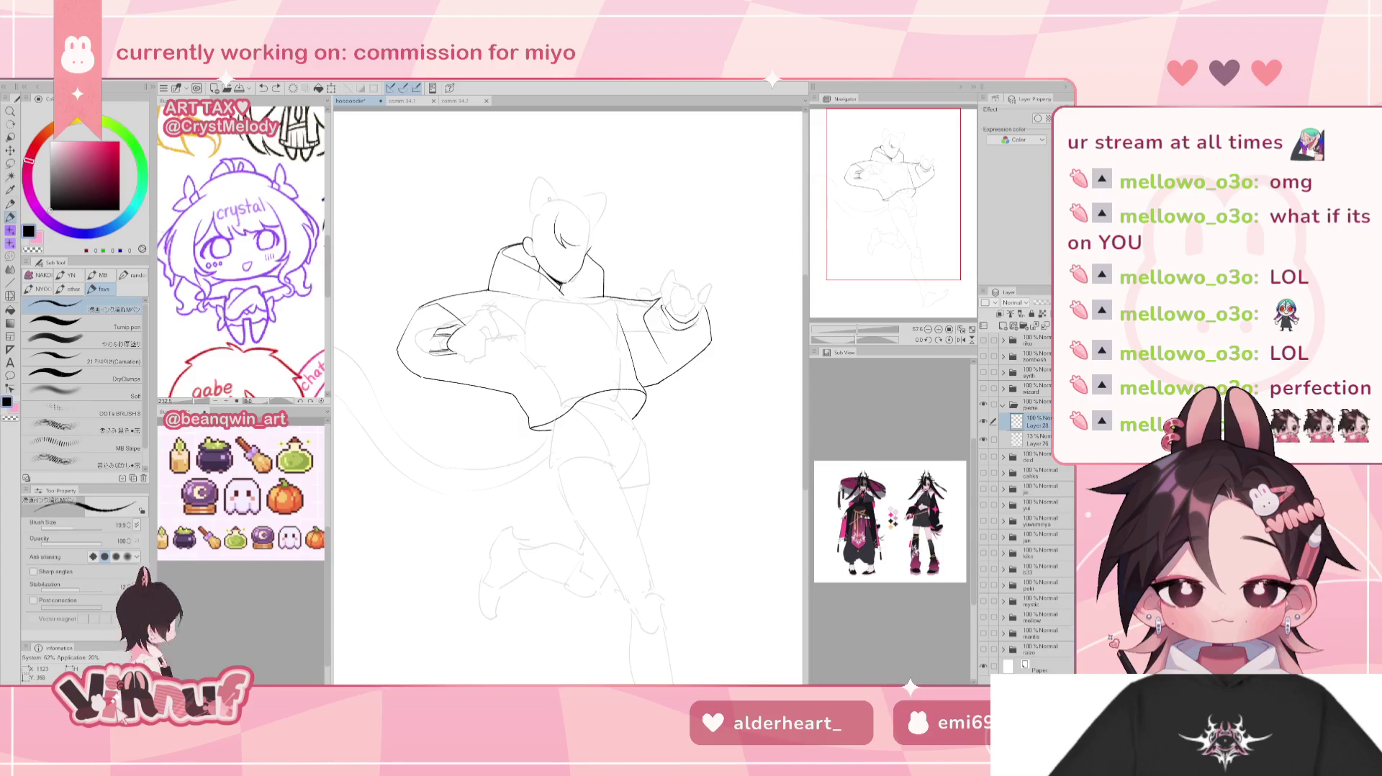
key("h")
key("ctrl+z")
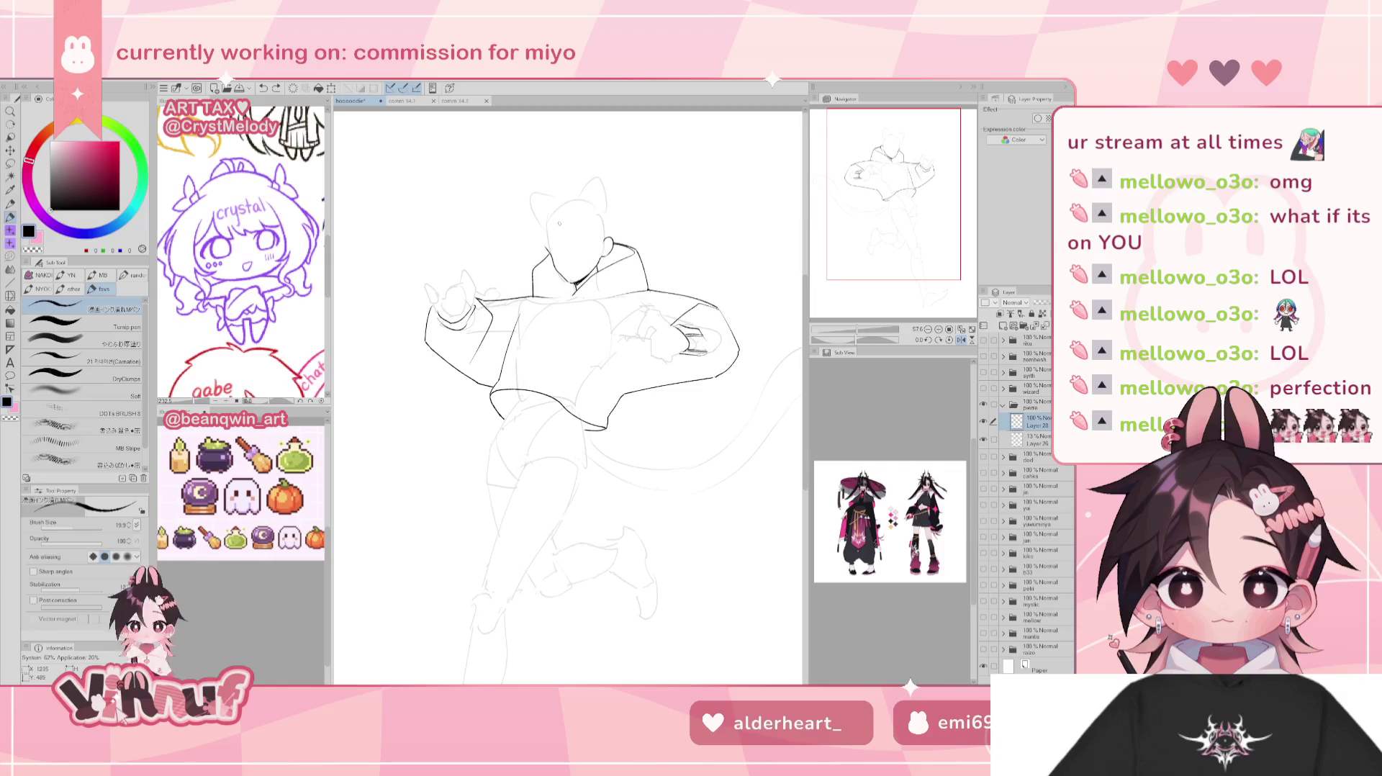
Ink a short hair stroke on the face's left side, comparing normal and mirrored views.
key("h")
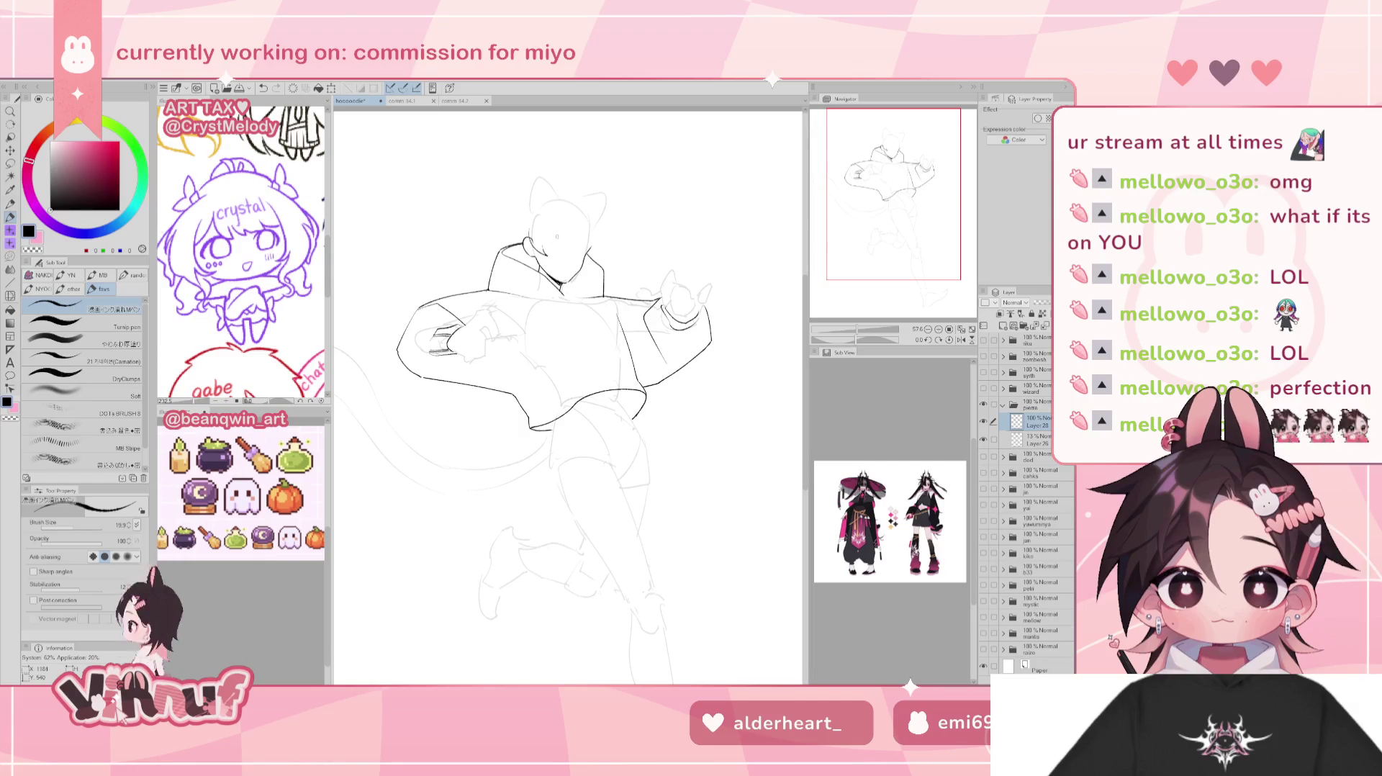
mouse_move(554, 230)
left_mouse_down()
mouse_move(551, 215)
mouse_move(575, 248)
left_mouse_up()
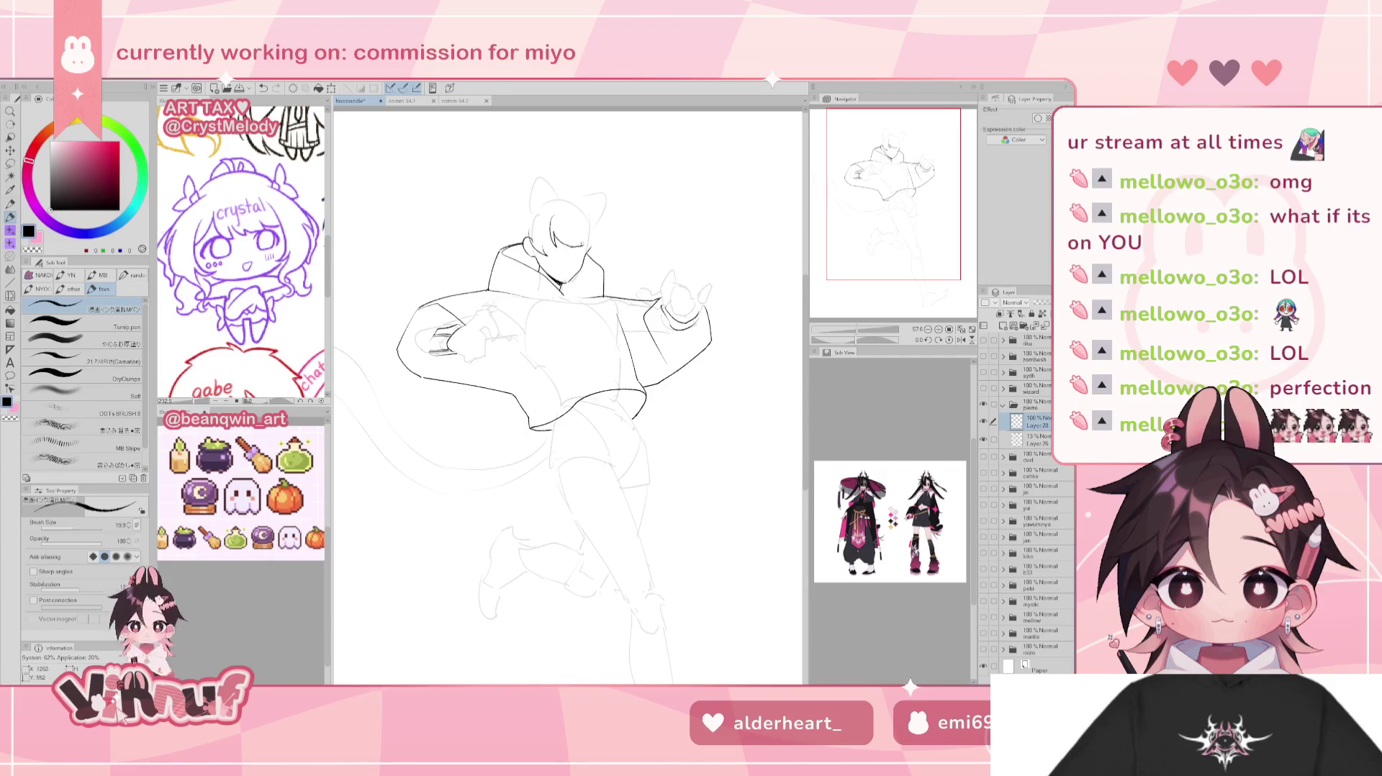
key("ctrl+z")
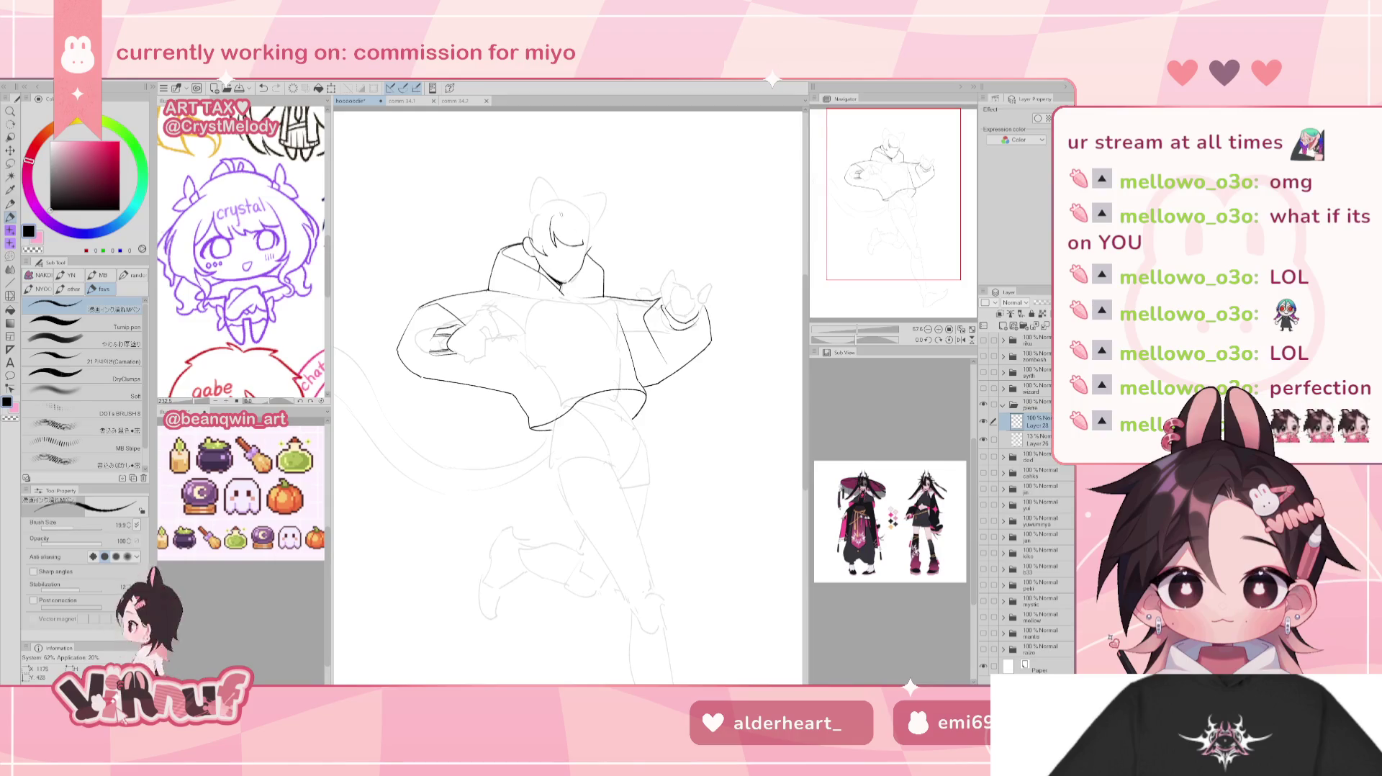
key("h")
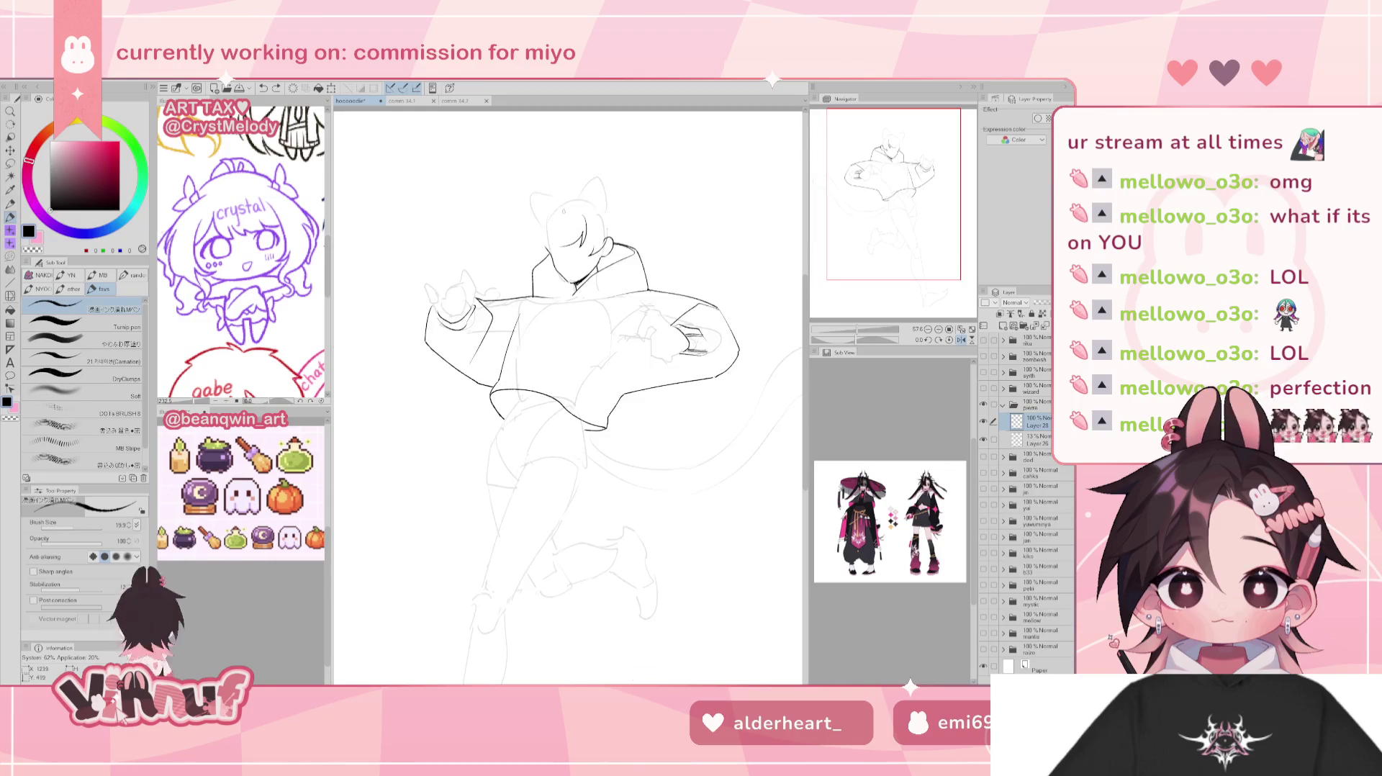
left_click_drag(558, 229, 550, 248)
key("h")
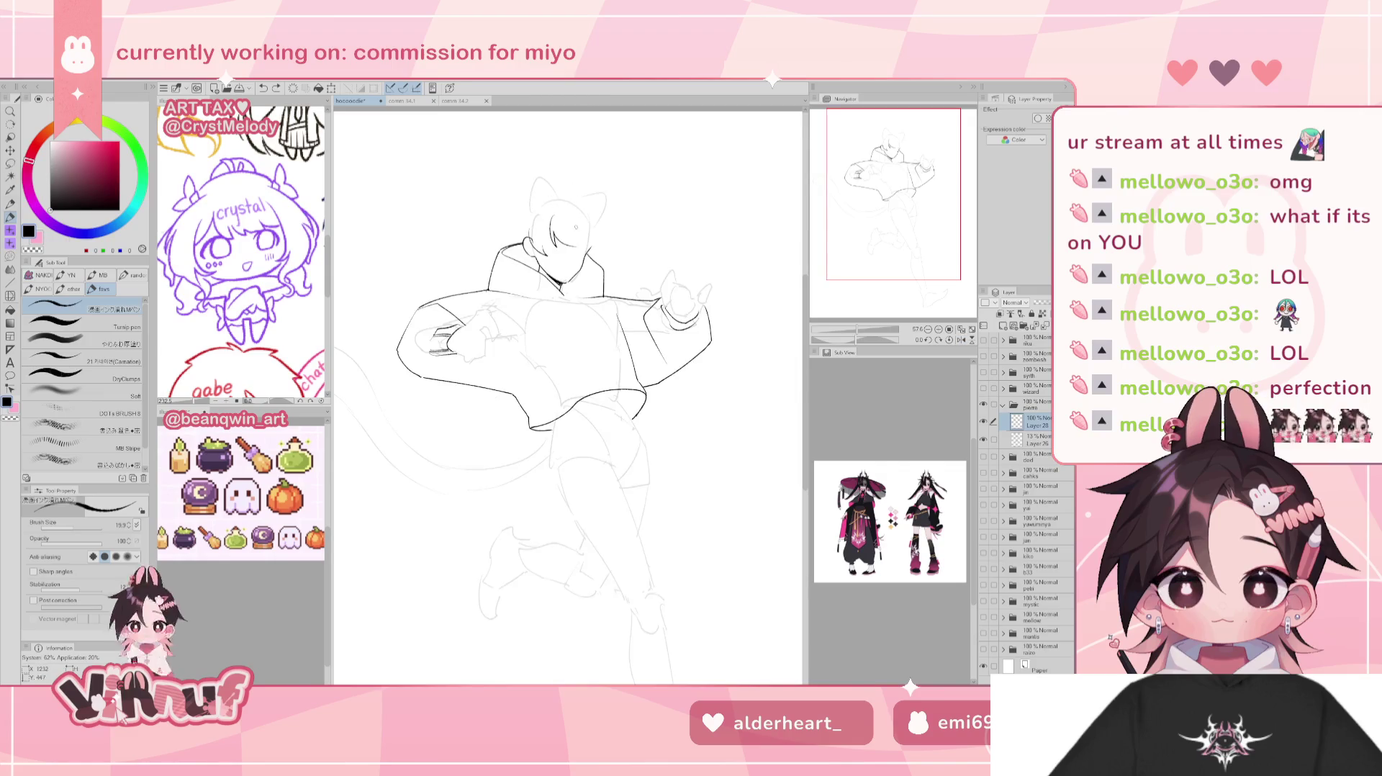
Alternate between the eraser and the pen to touch up the new stroke.
key("e")
key("p")
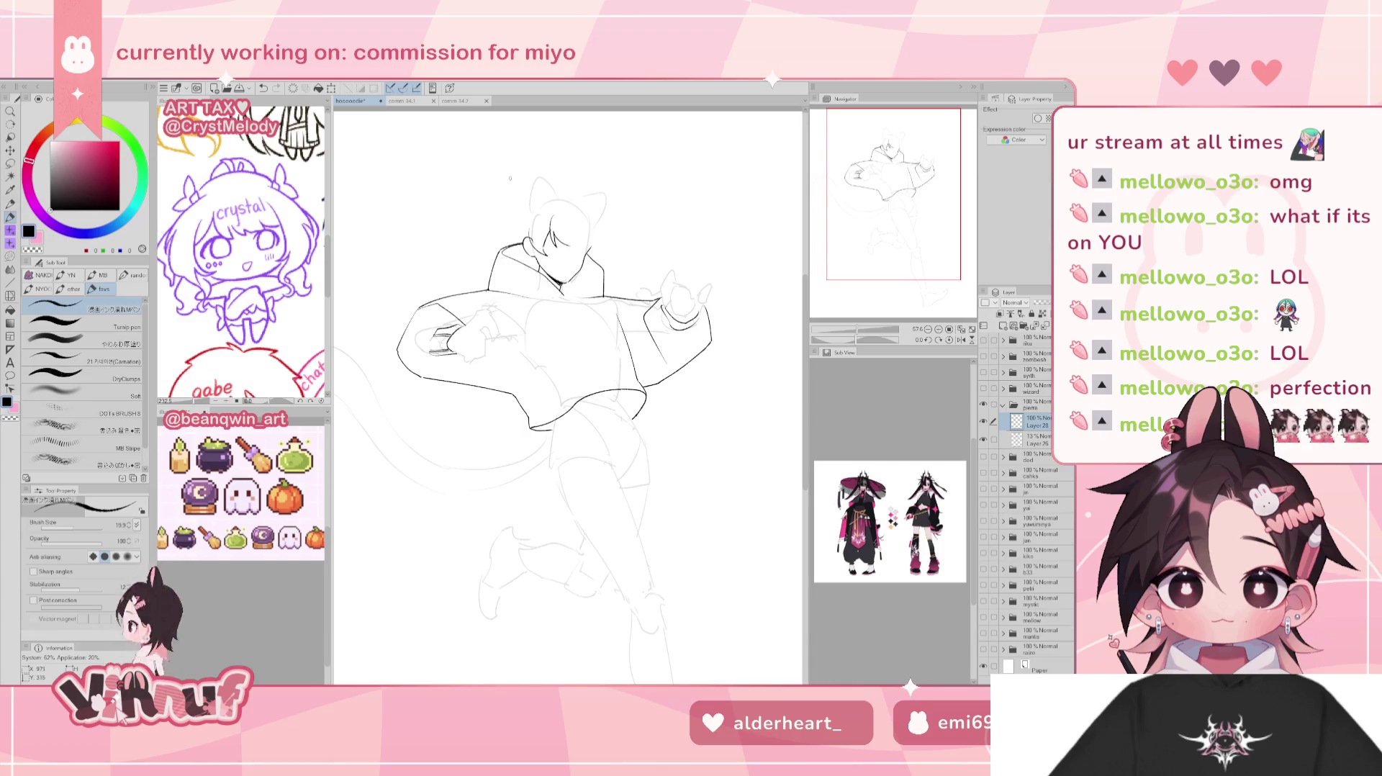
key("e")
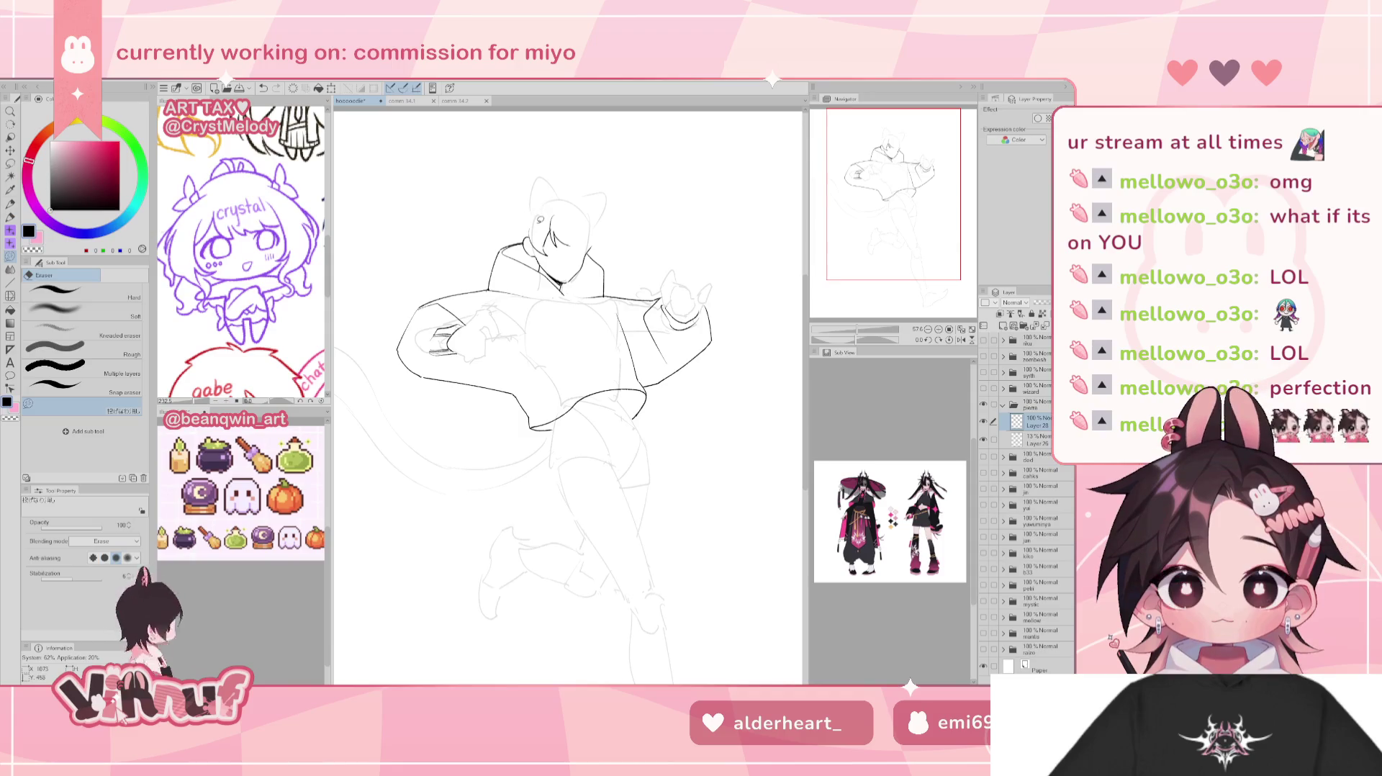
key("p")
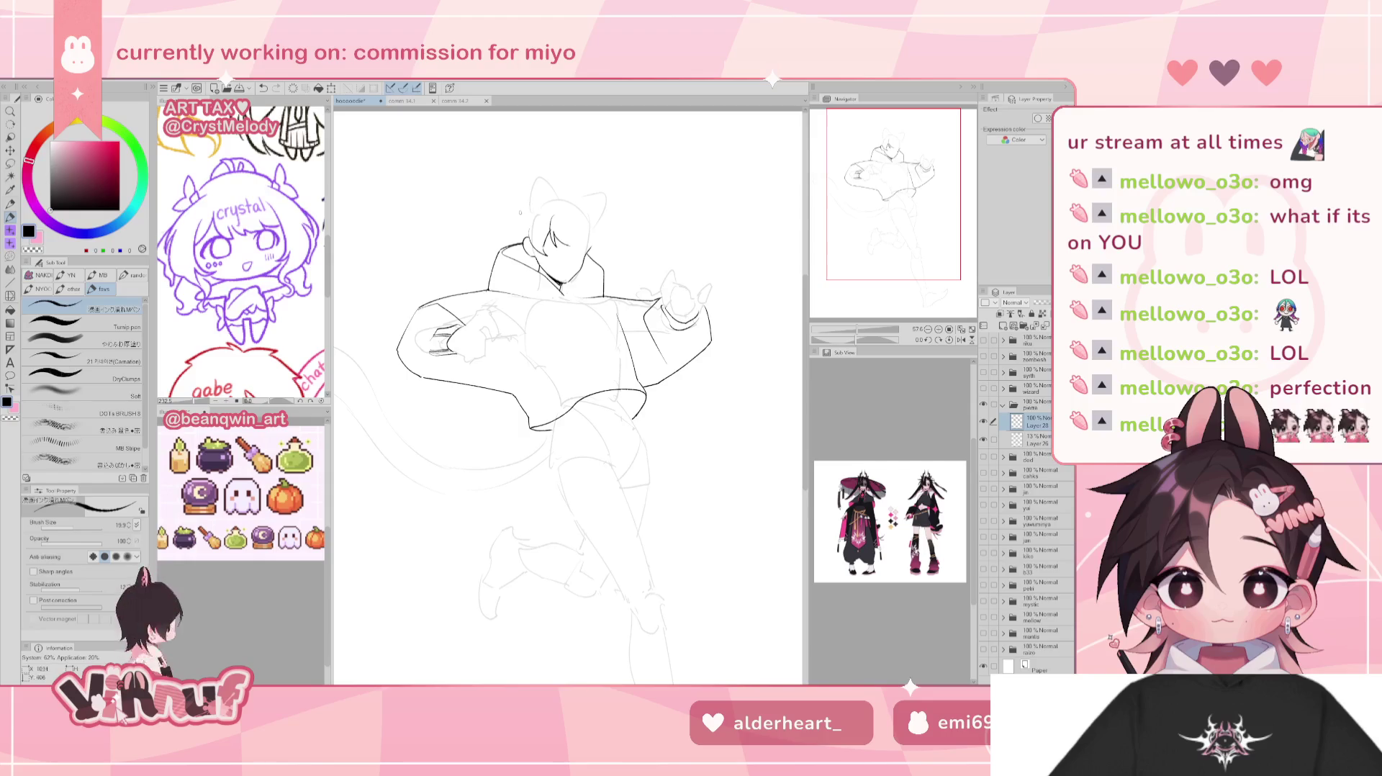
Ink a small hair spike on the head and compare the drawing with and without it.
left_click_drag(524, 209, 508, 215)
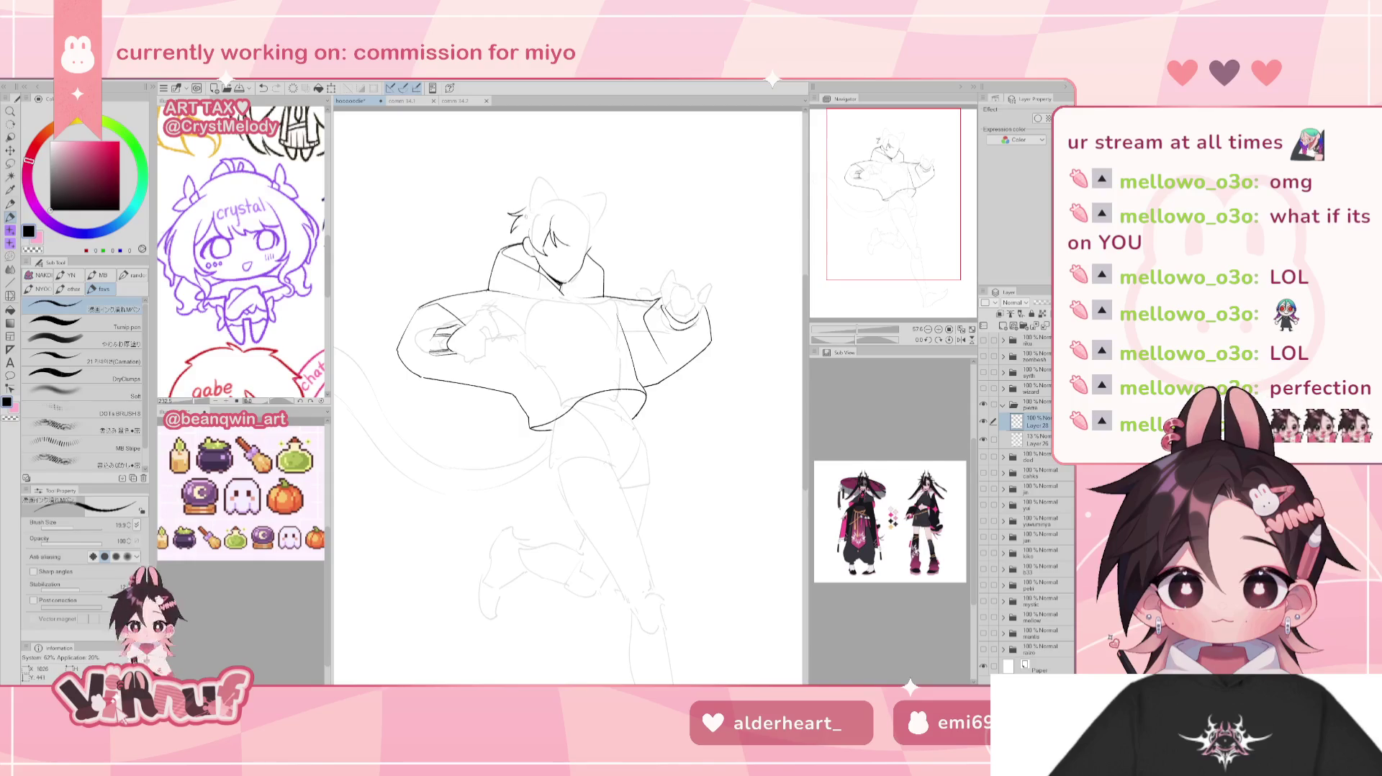
key("ctrl+z")
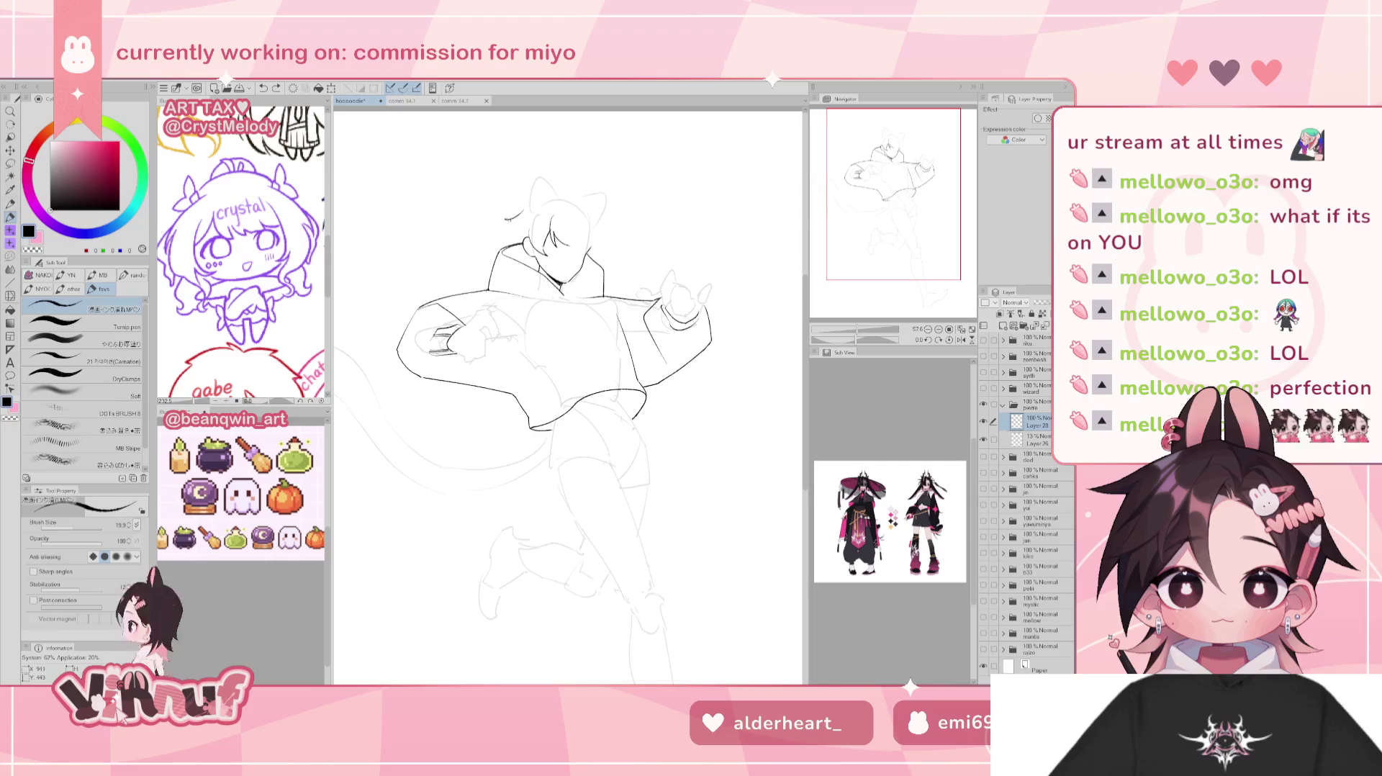
key("ctrl+y")
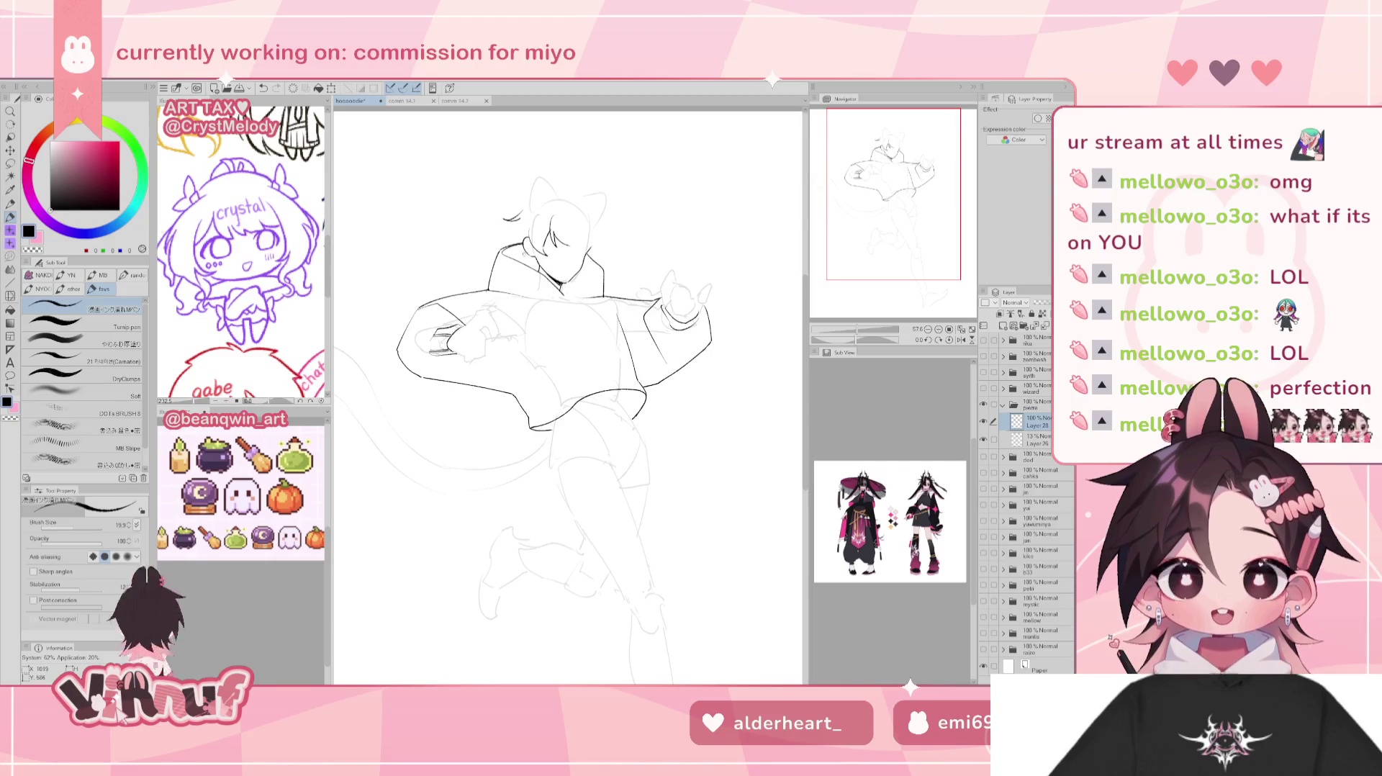
key("ctrl+z")
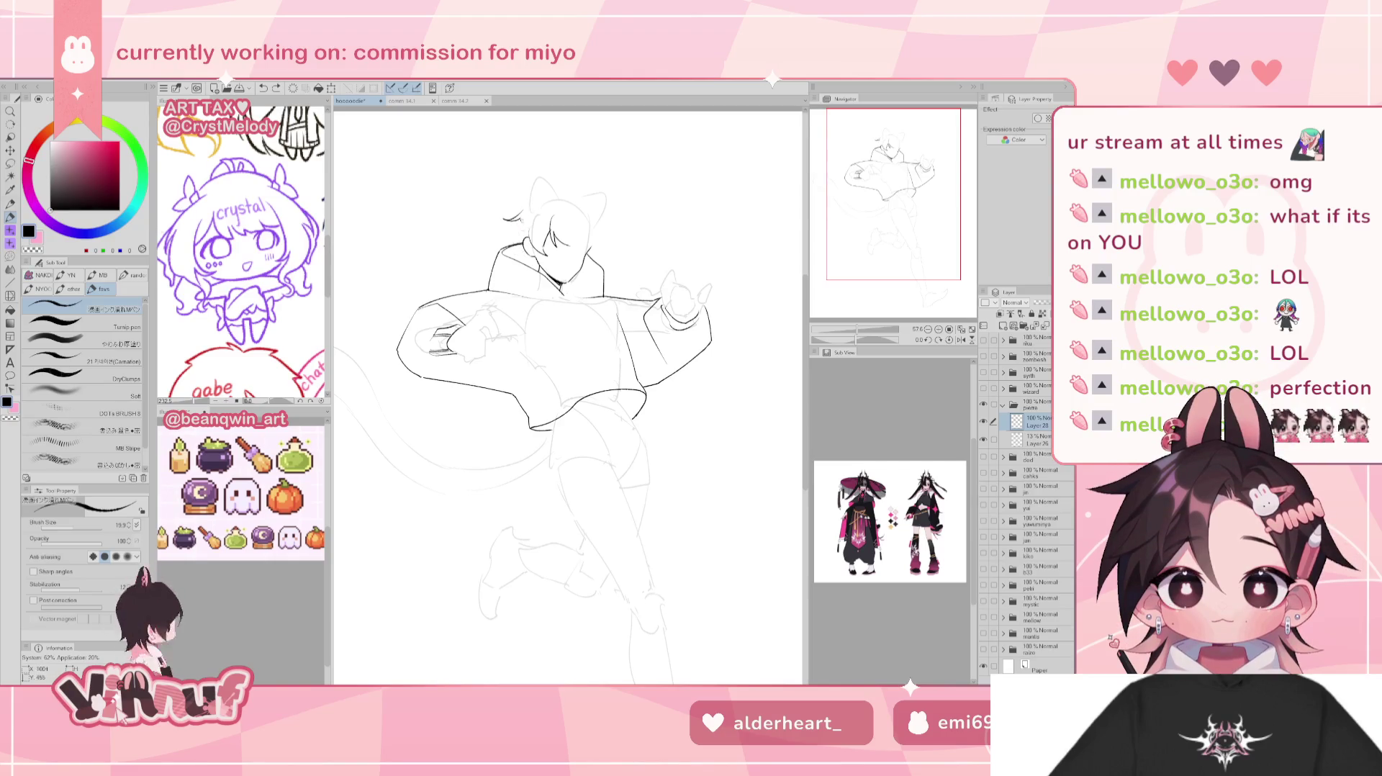
key("ctrl+y")
key("ctrl+z")
key("ctrl+z")
key("ctrl+y")
key("ctrl+z")
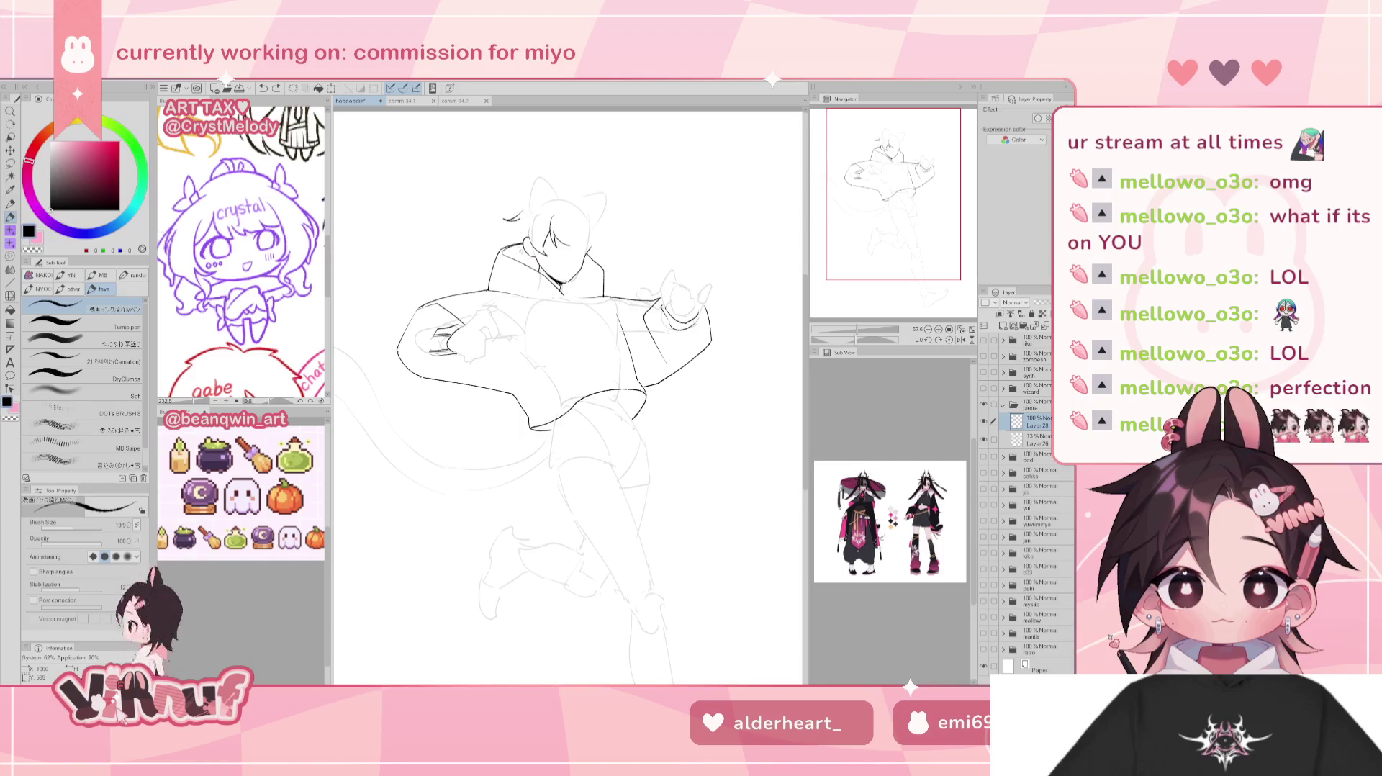
key("ctrl+y")
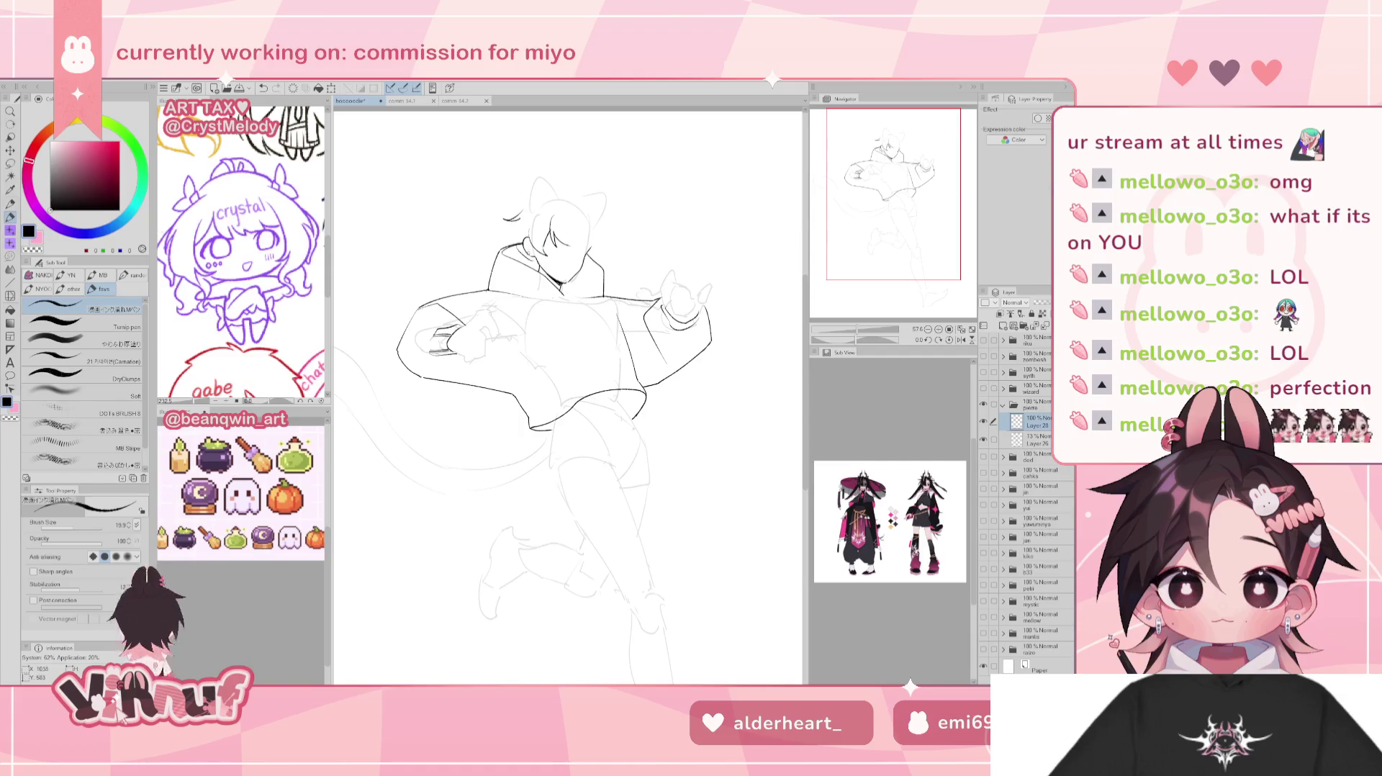
key("ctrl+z")
key("ctrl+y")
key("ctrl+z")
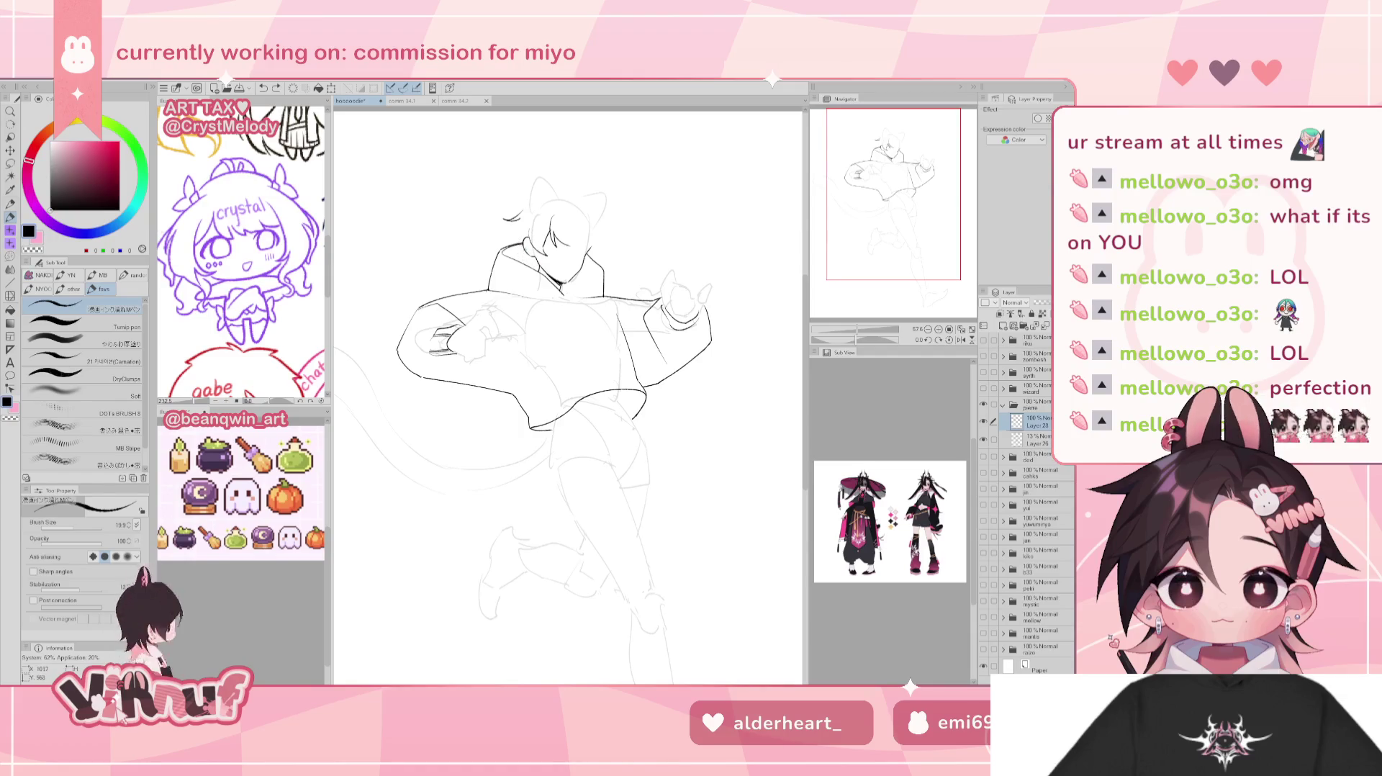
key("ctrl+y")
key("ctrl+z")
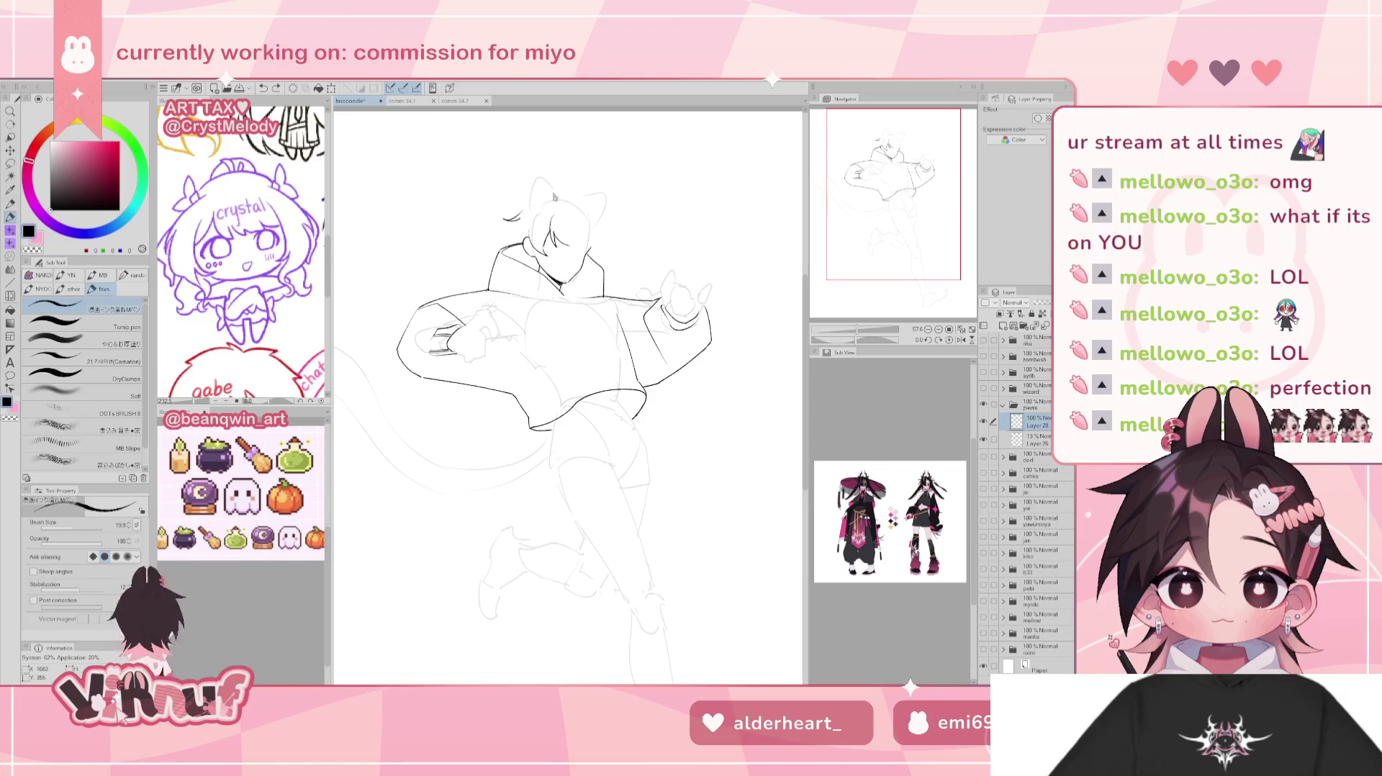
key("ctrl+y")
key("ctrl+z")
key("ctrl+y")
key("ctrl+z")
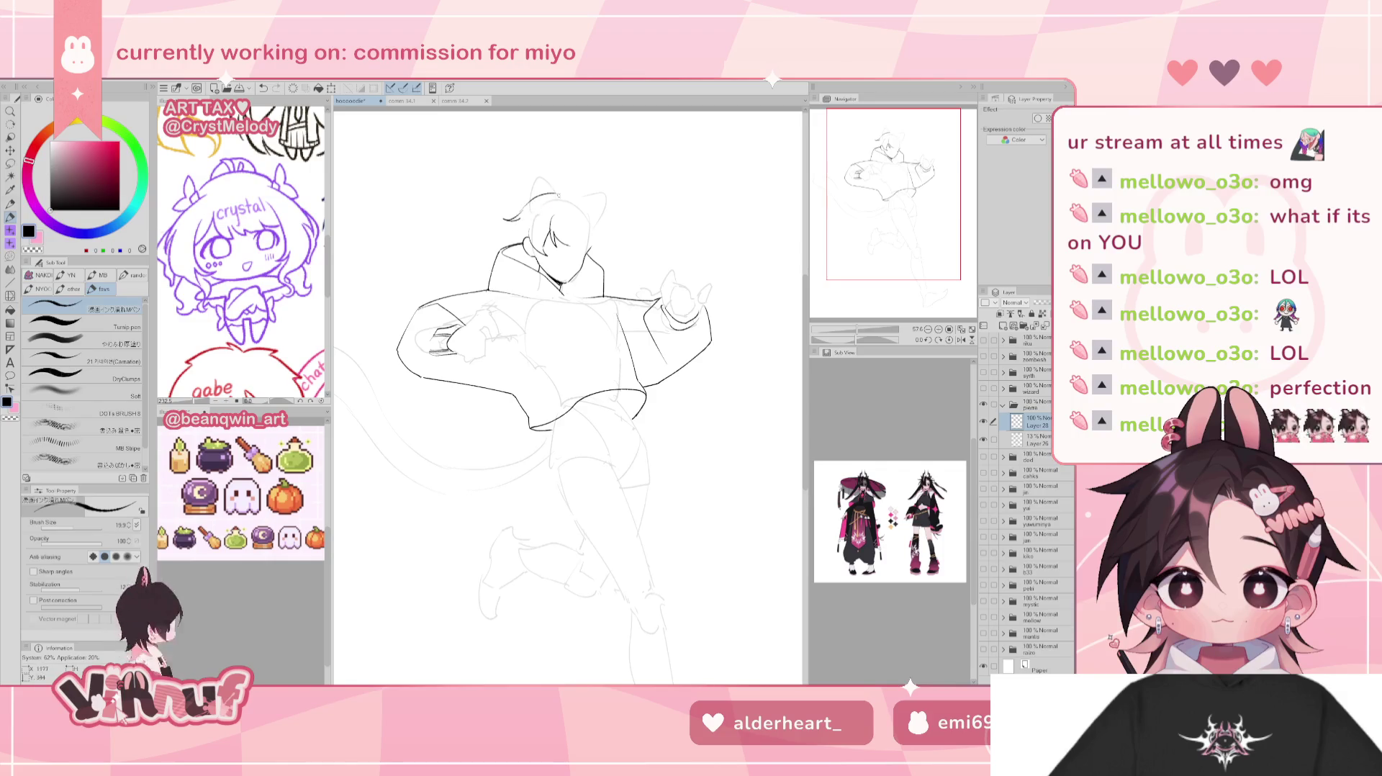
Draw an arc across the top of the head, comparing it with and without.
mouse_move(533, 201)
left_mouse_down()
mouse_move(585, 195)
mouse_move(598, 220)
left_mouse_up()
key("ctrl+z")
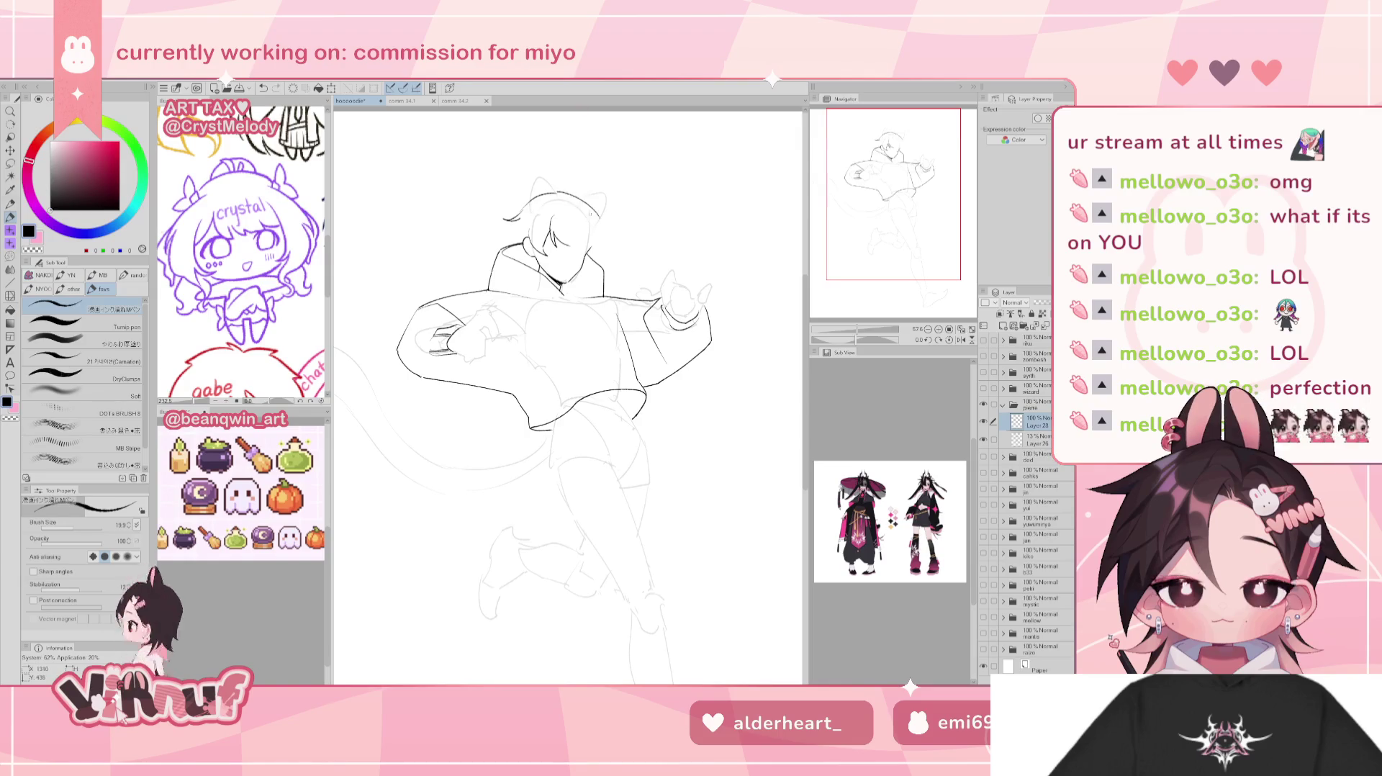
key("ctrl+y")
key("ctrl+z")
key("ctrl+y")
key("ctrl+z")
key("ctrl+y")
Try a new hair strand and a small stroke beside it, then erase a stray mark near the hair.
left_click_drag(517, 220, 503, 241)
key("ctrl+z")
key("ctrl+z")
key("ctrl+z")
key("ctrl+z")
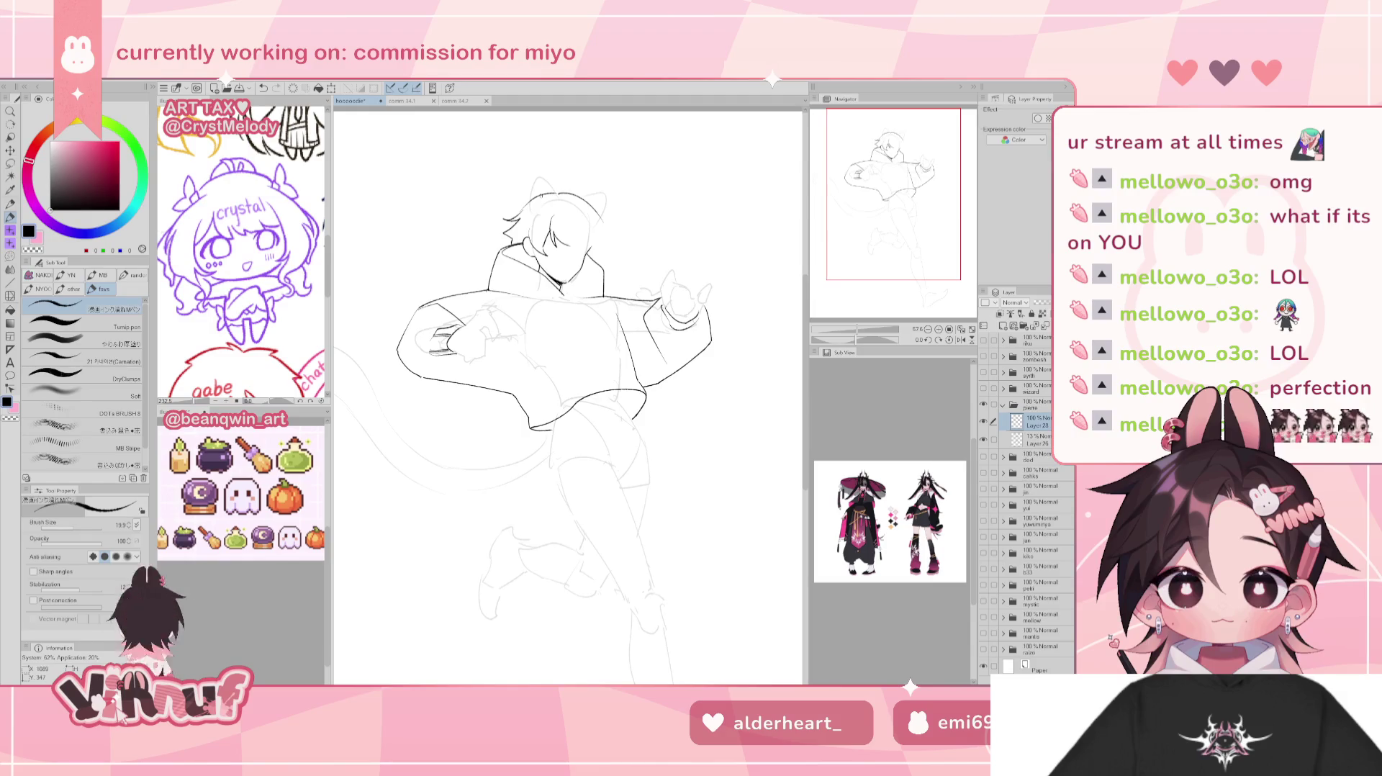
key("ctrl+z")
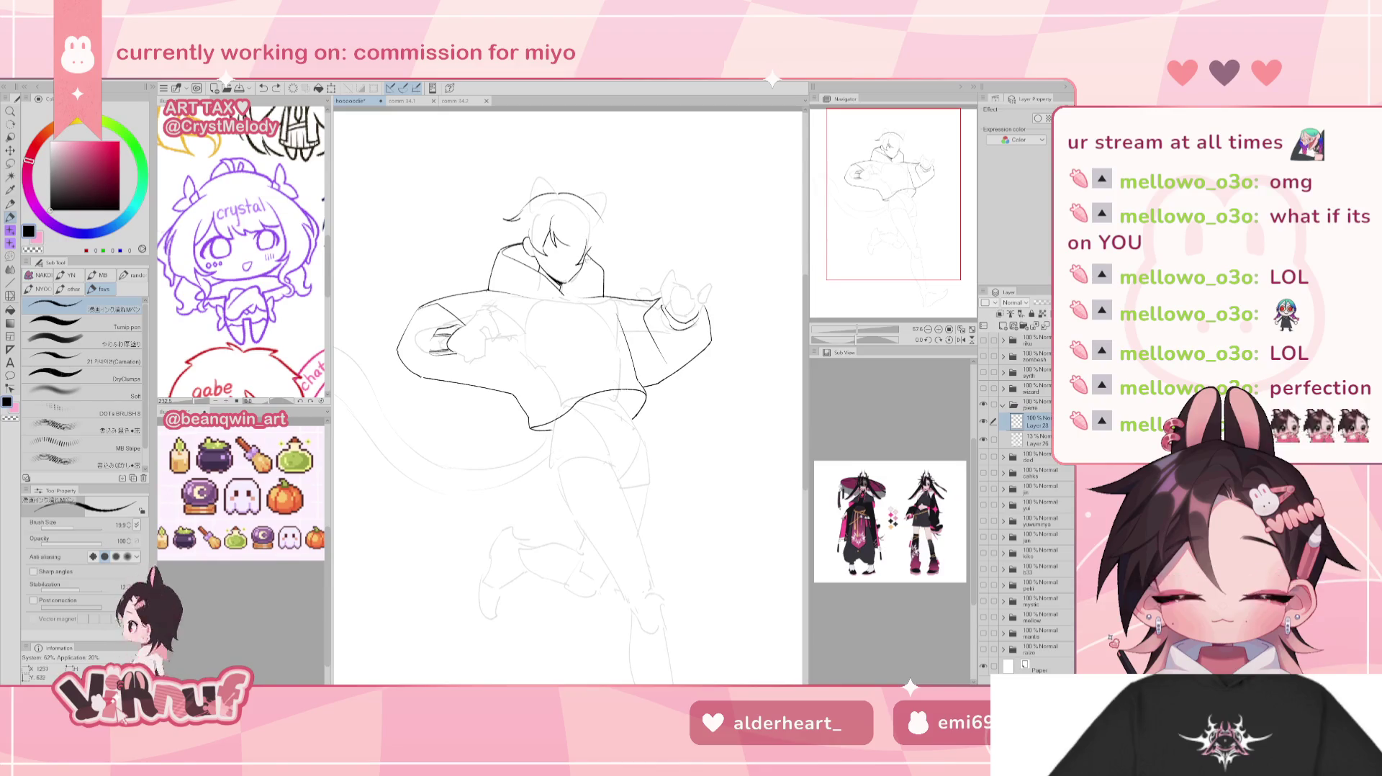
key("ctrl+z")
key("ctrl+z")
left_click_drag(583, 241, 586, 262)
key("ctrl+z")
key("ctrl+z")
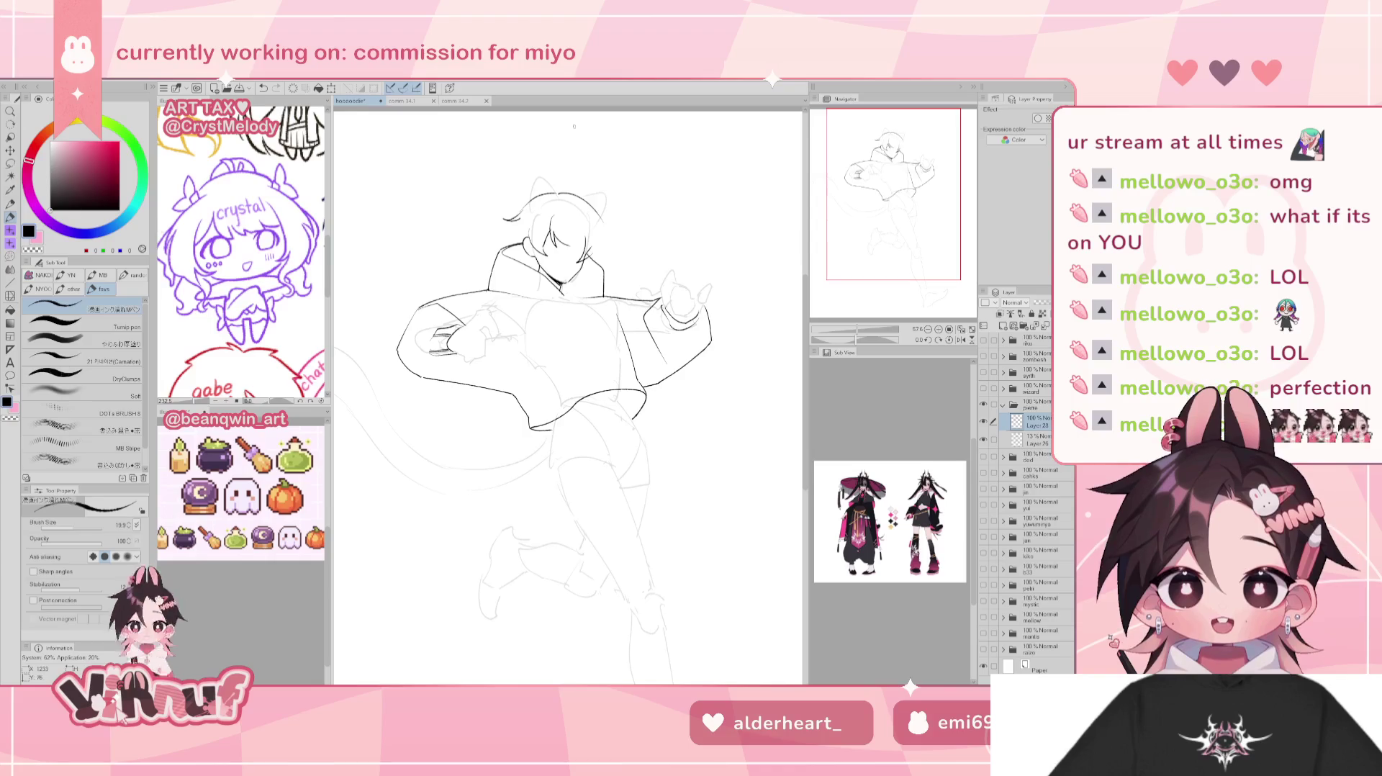
key("ctrl+z")
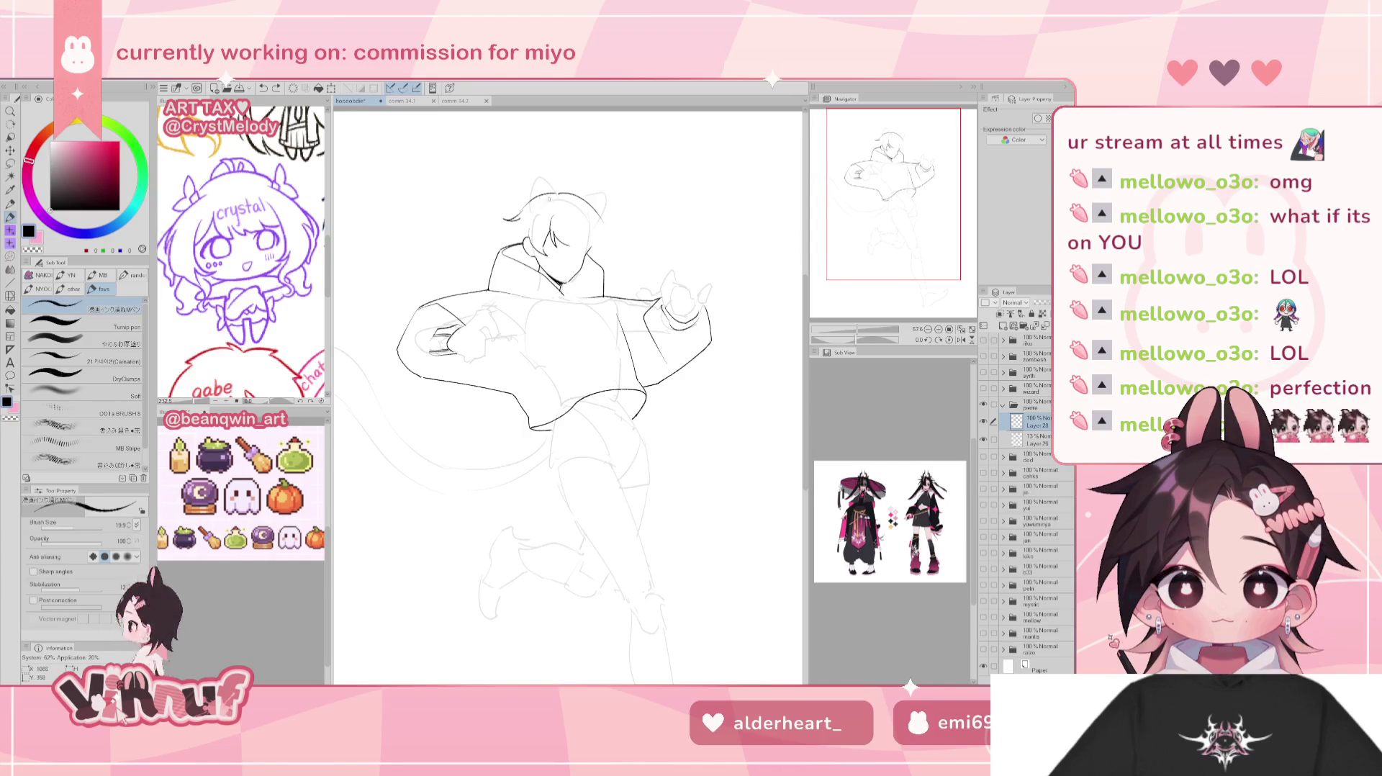
key("e")
left_click(554, 220)
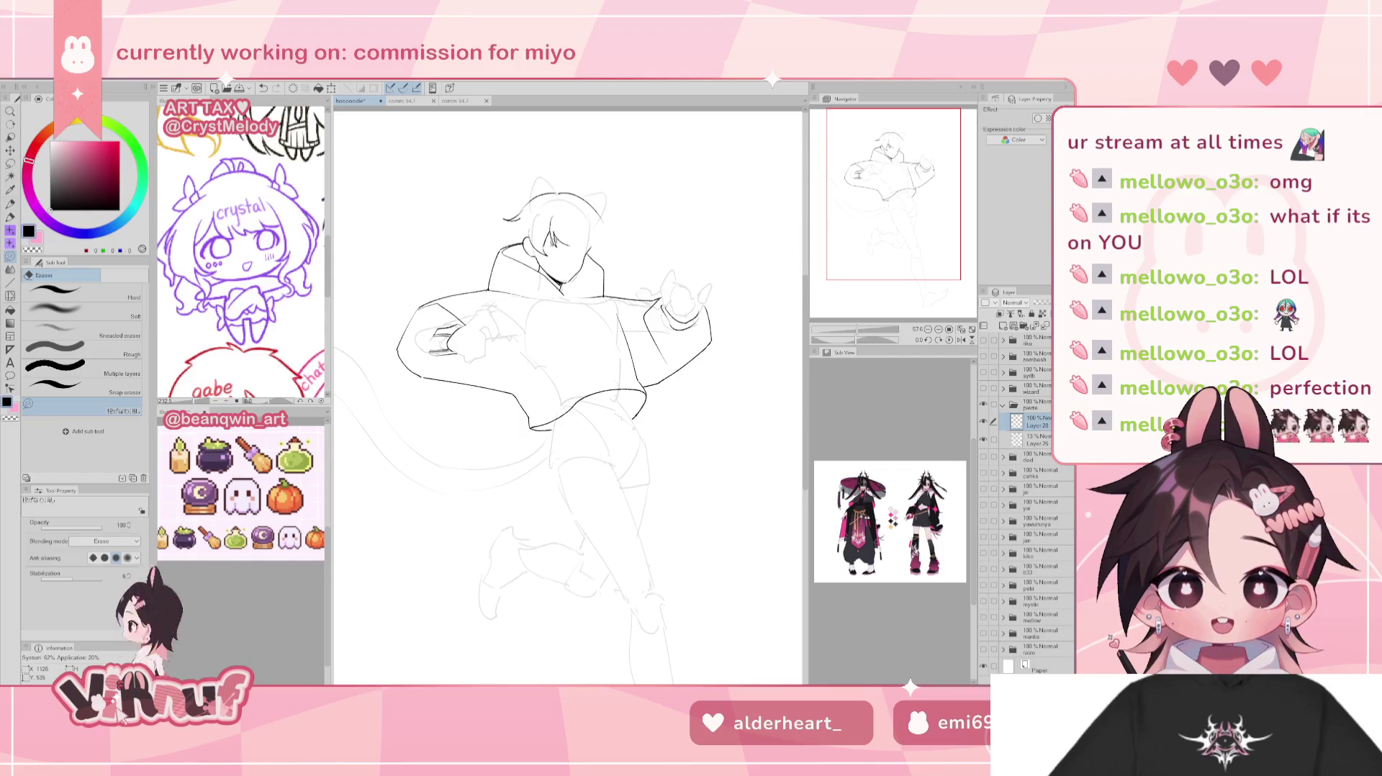
Ink and extend a new hair strand, checking it in the mirrored view.
key("p")
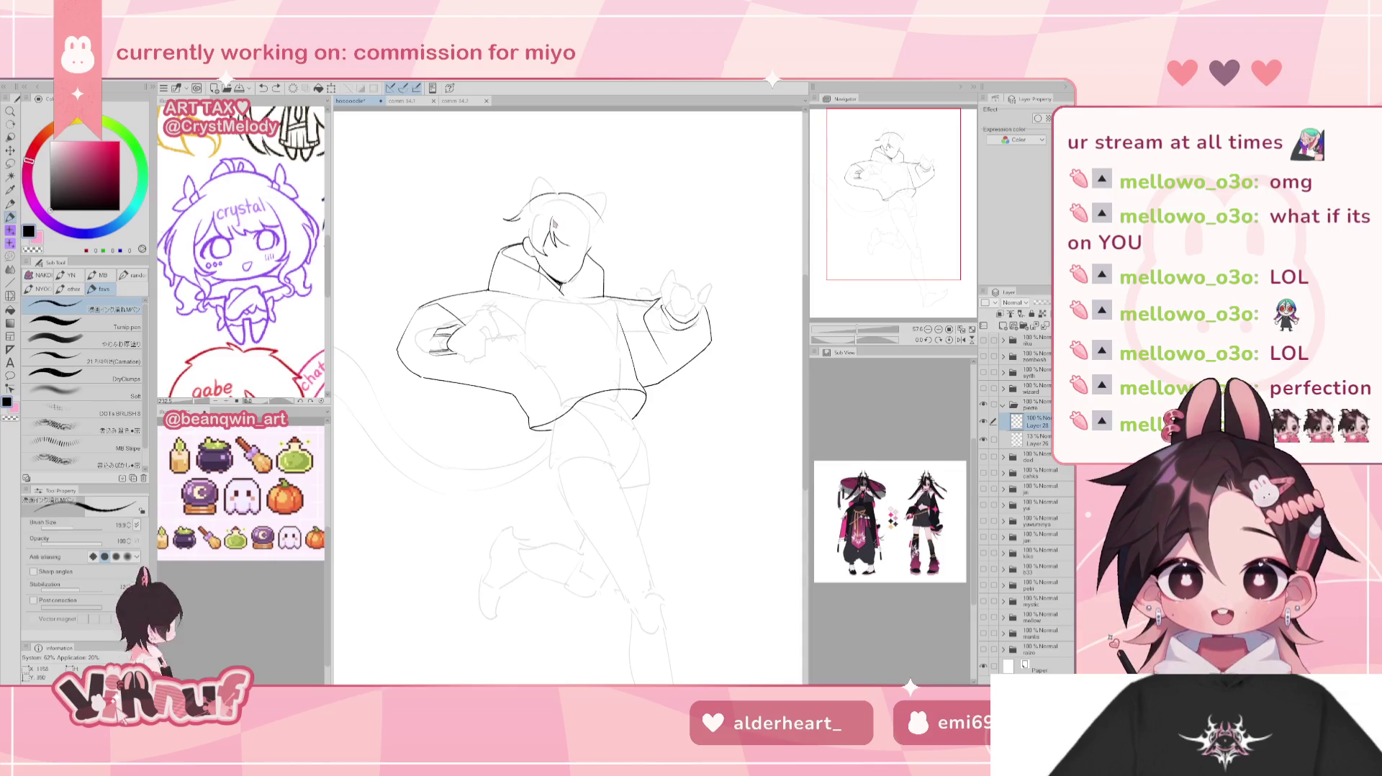
left_click_drag(560, 205, 554, 232)
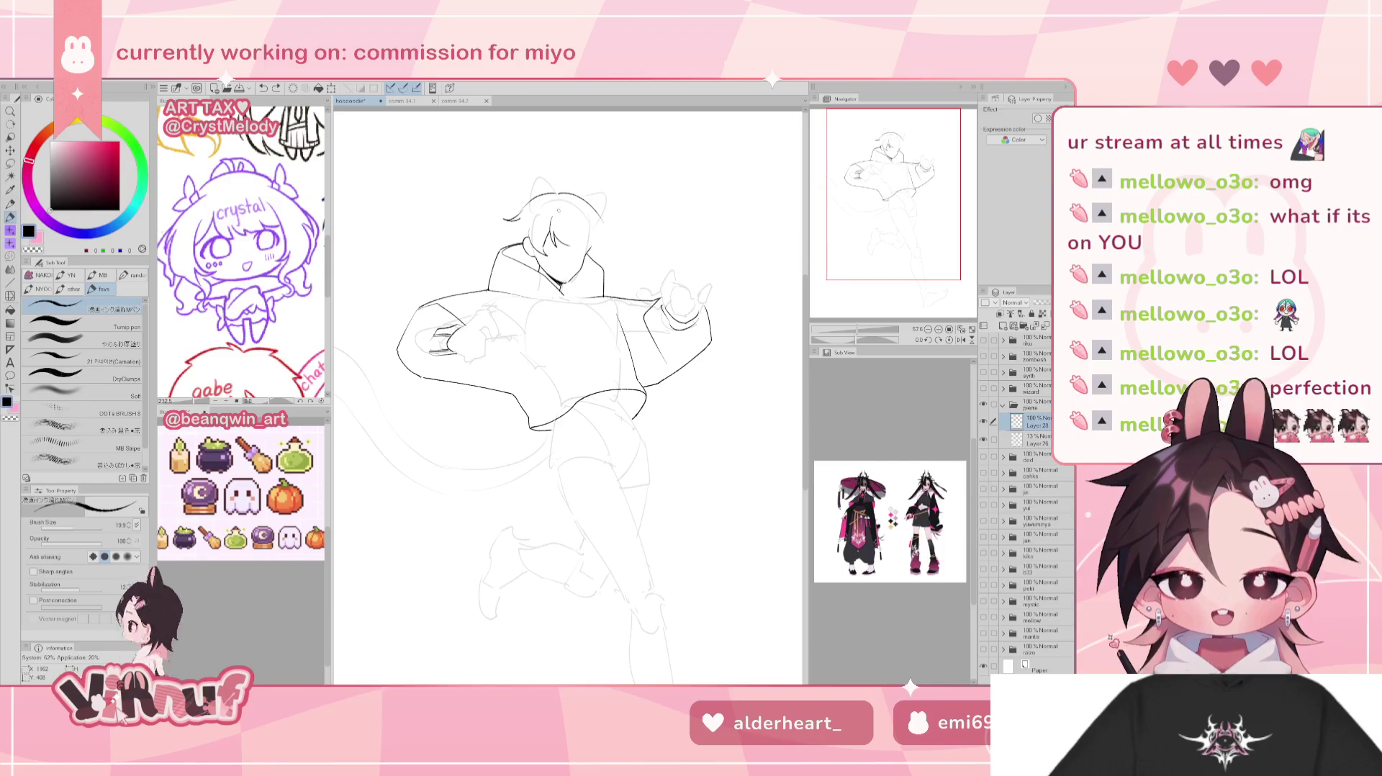
left_click_drag(554, 234, 563, 209)
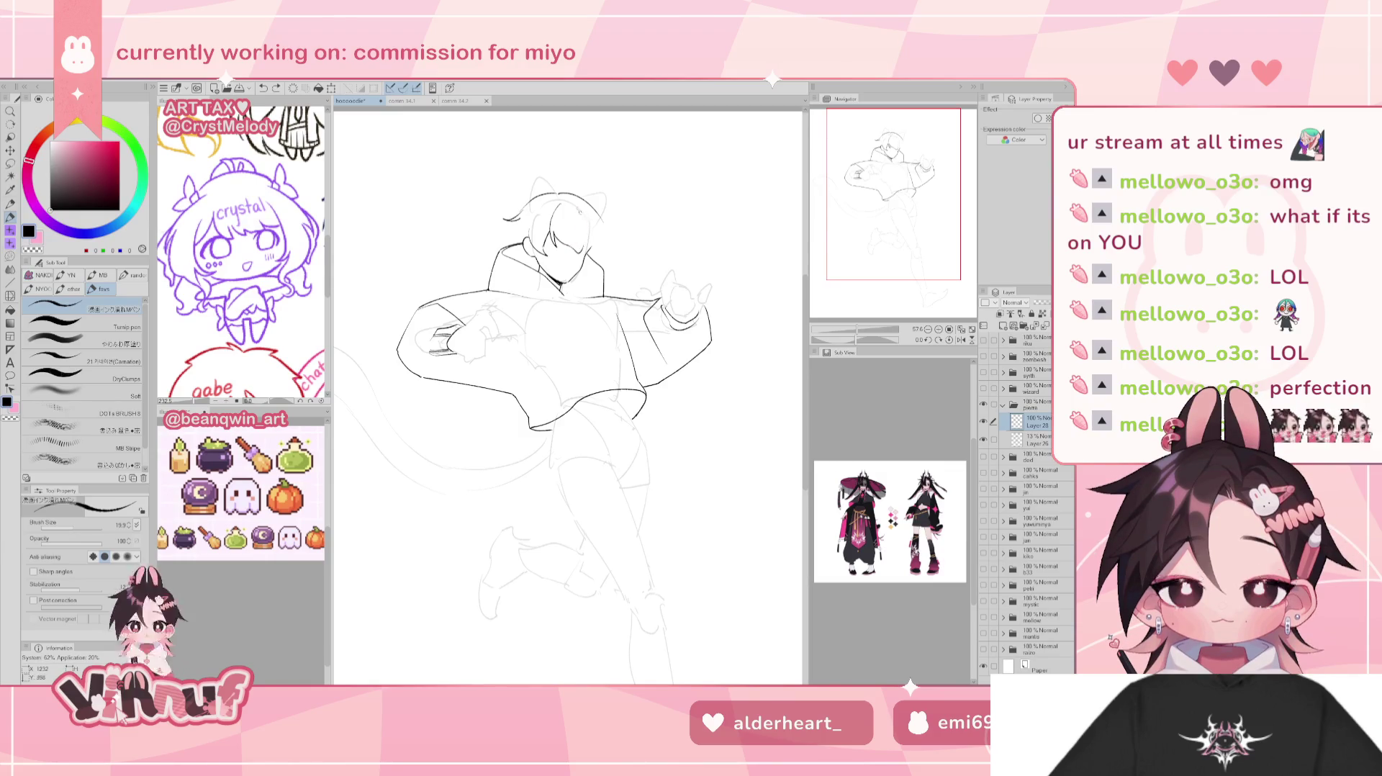
key("h")
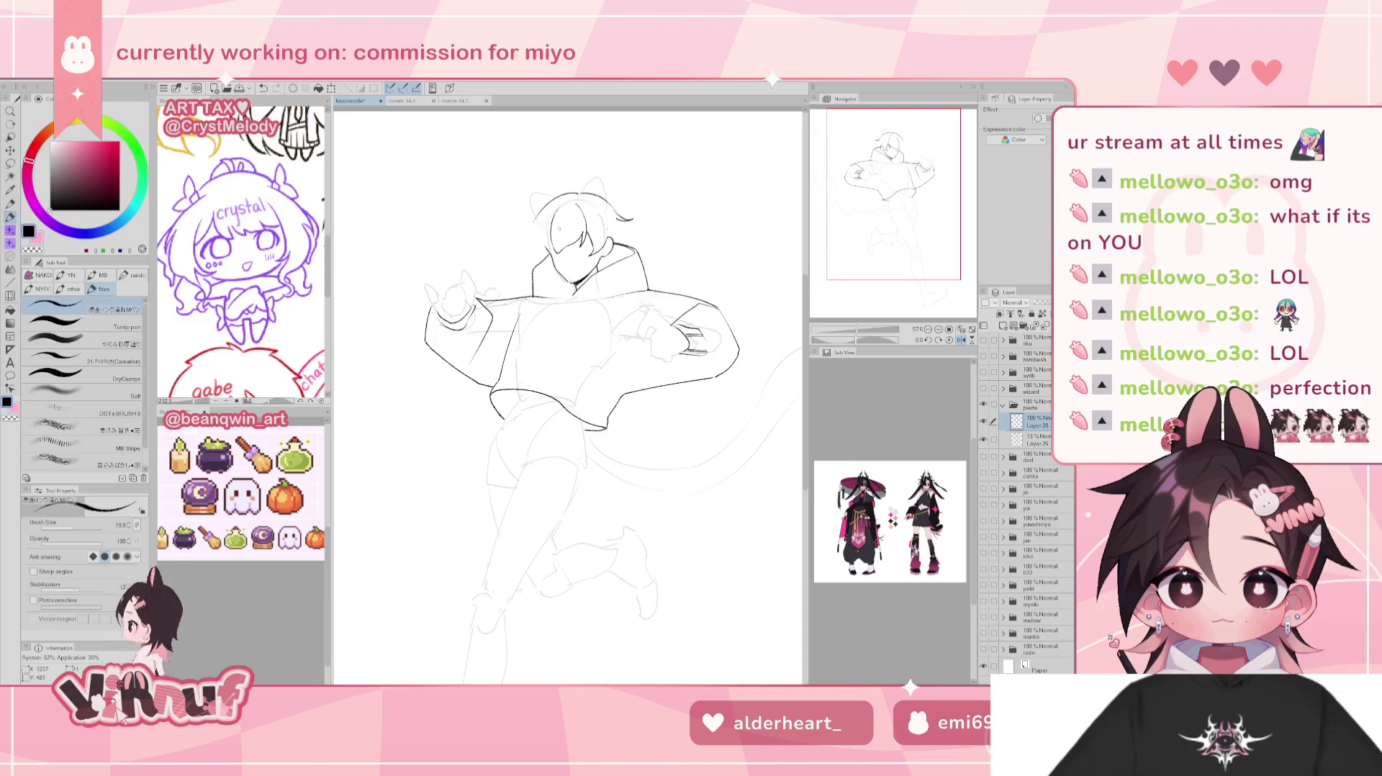
key("h")
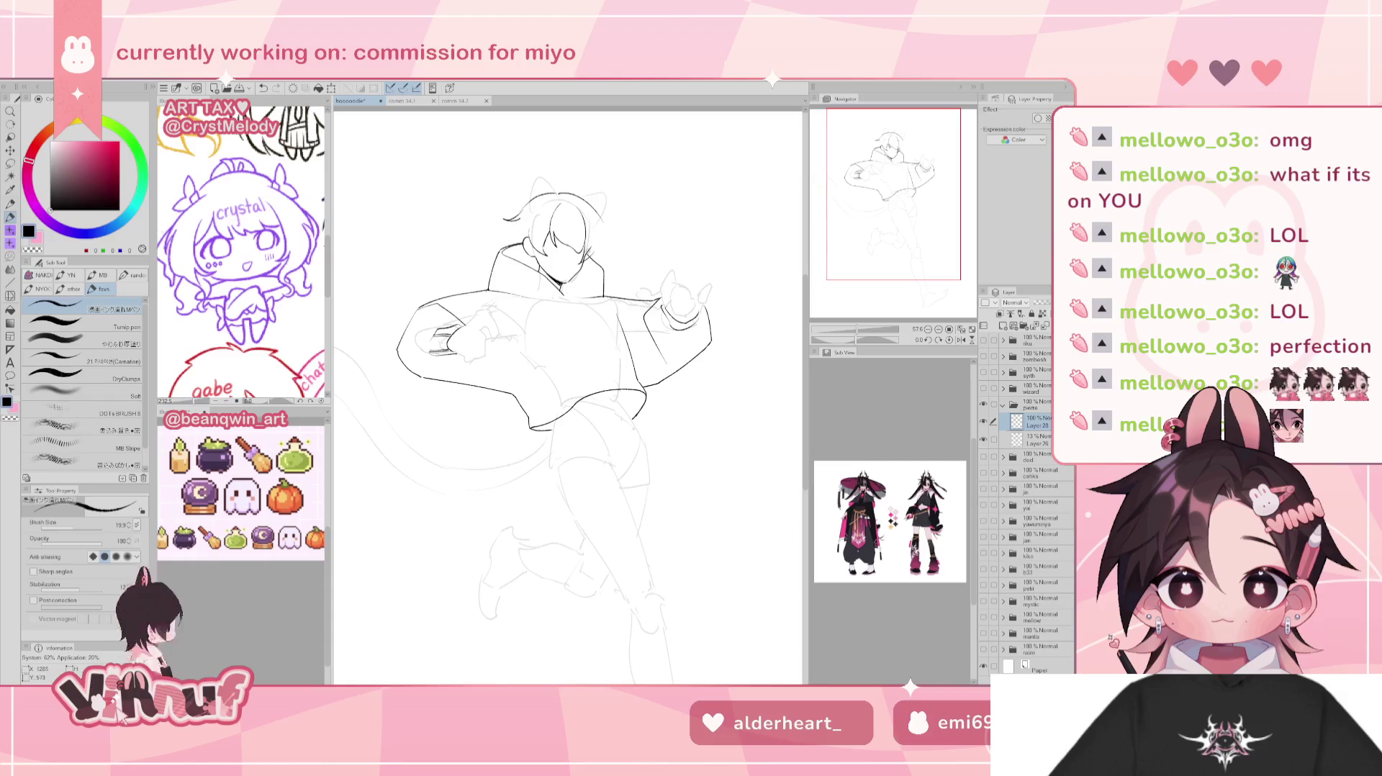
Touch up with eraser and pen, then draw a line along the hair's left edge in mirrored view.
key("e")
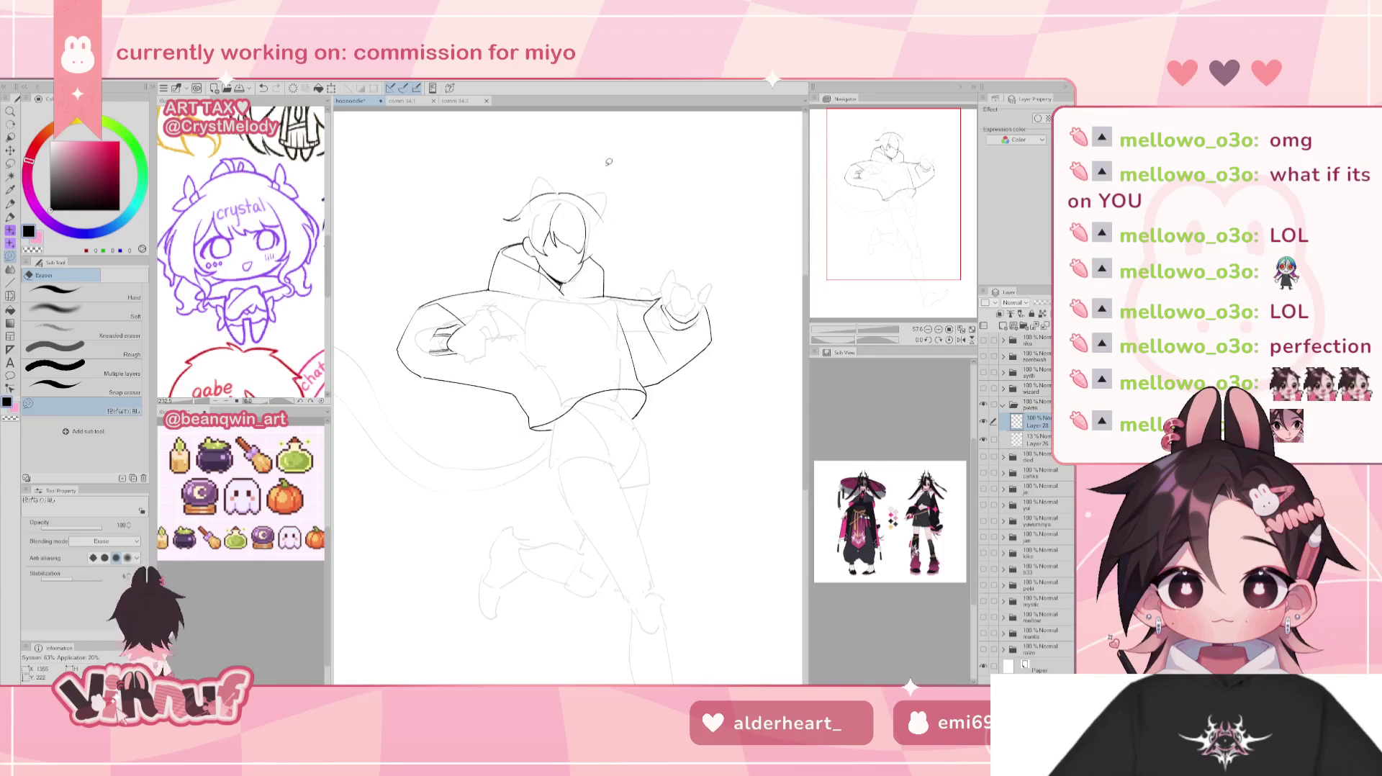
key("p")
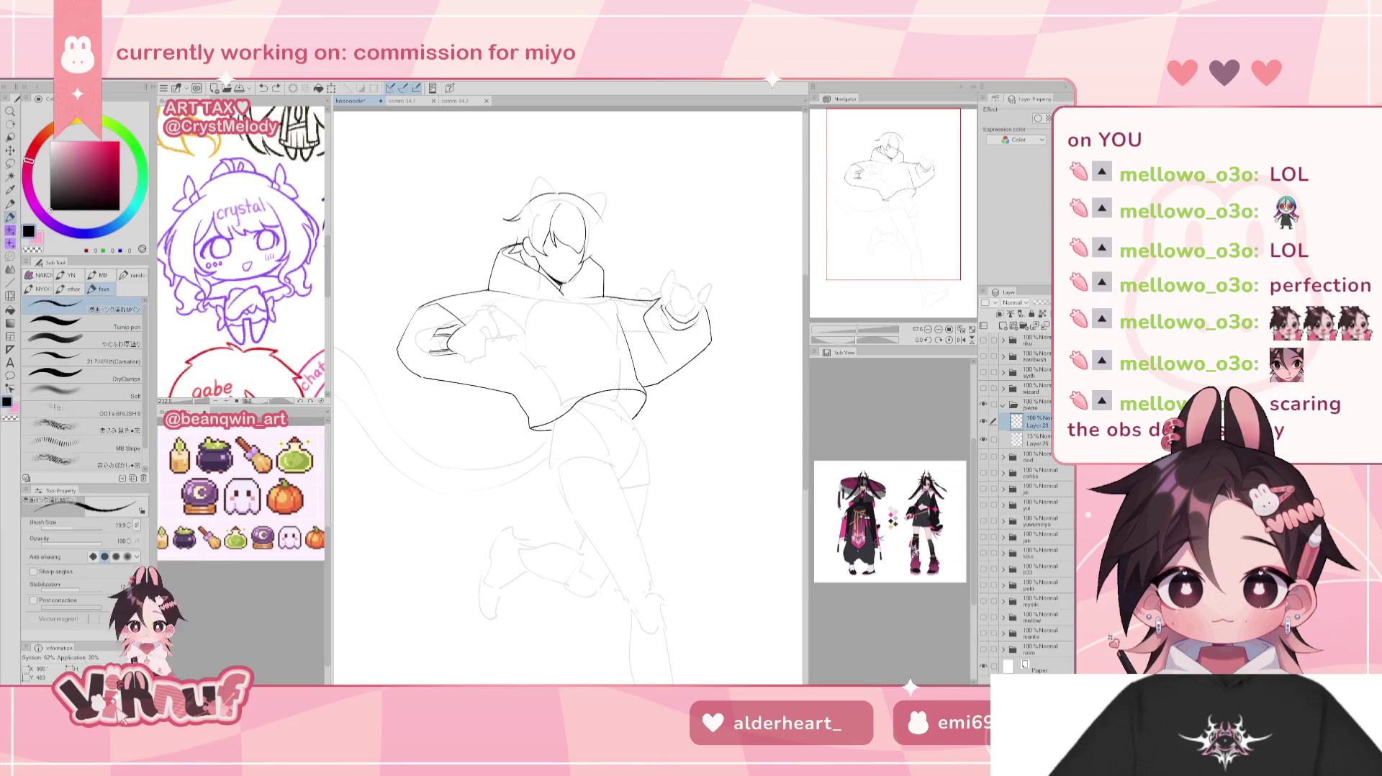
key("e")
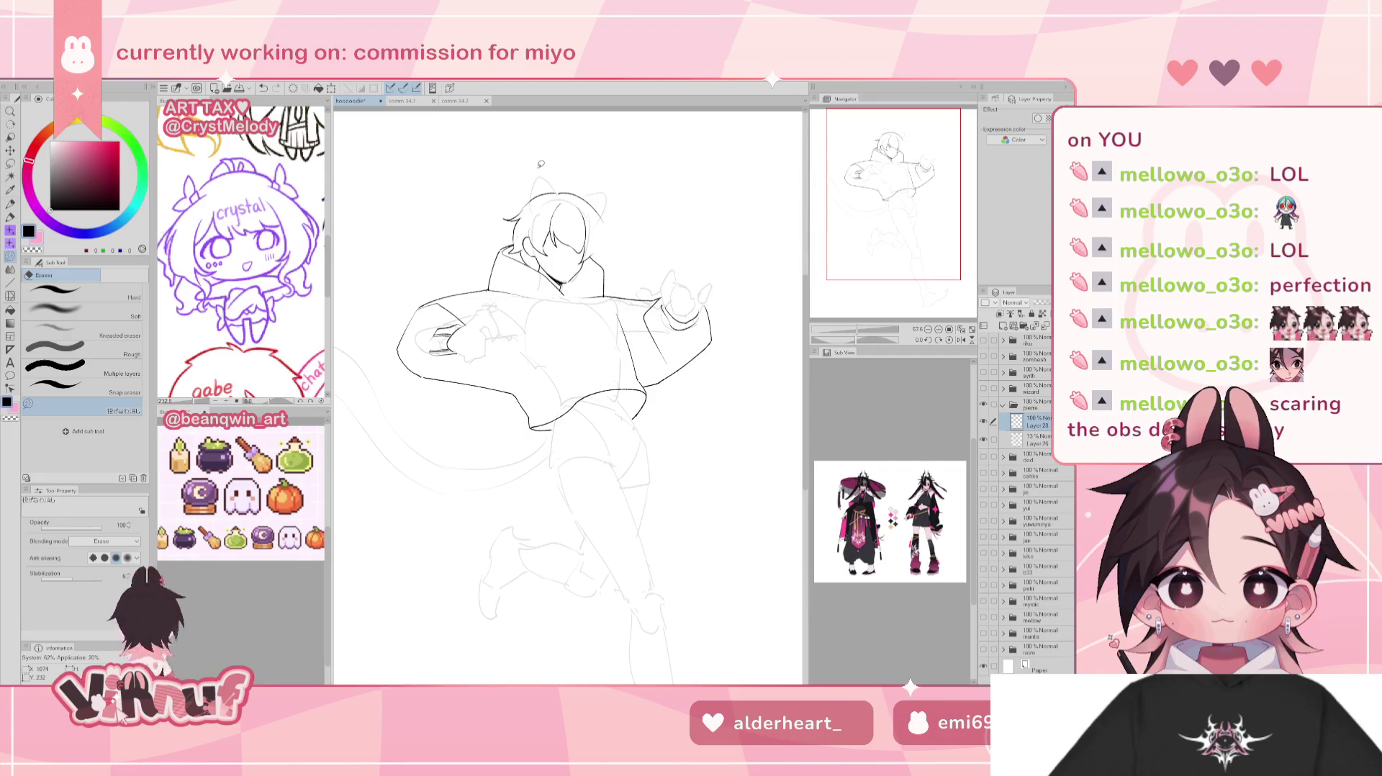
key("p")
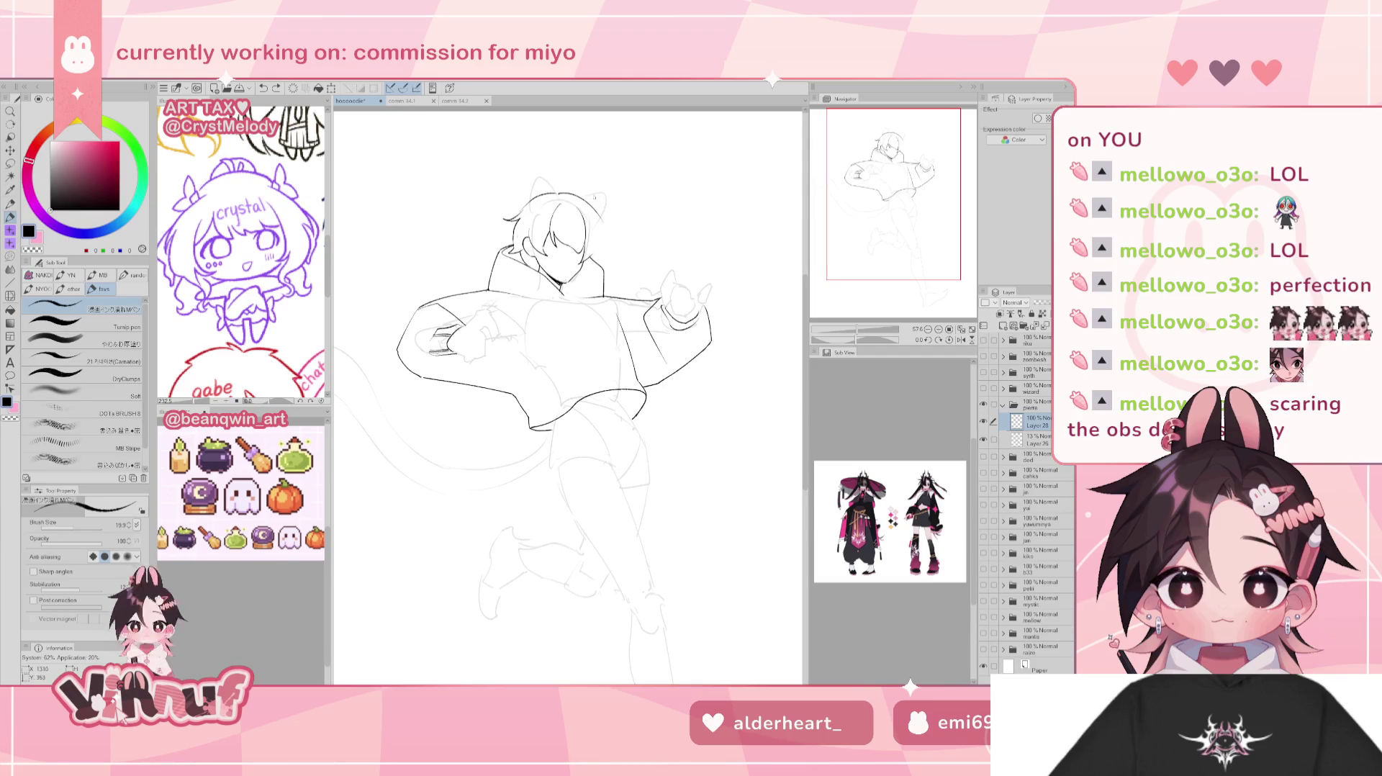
key("h")
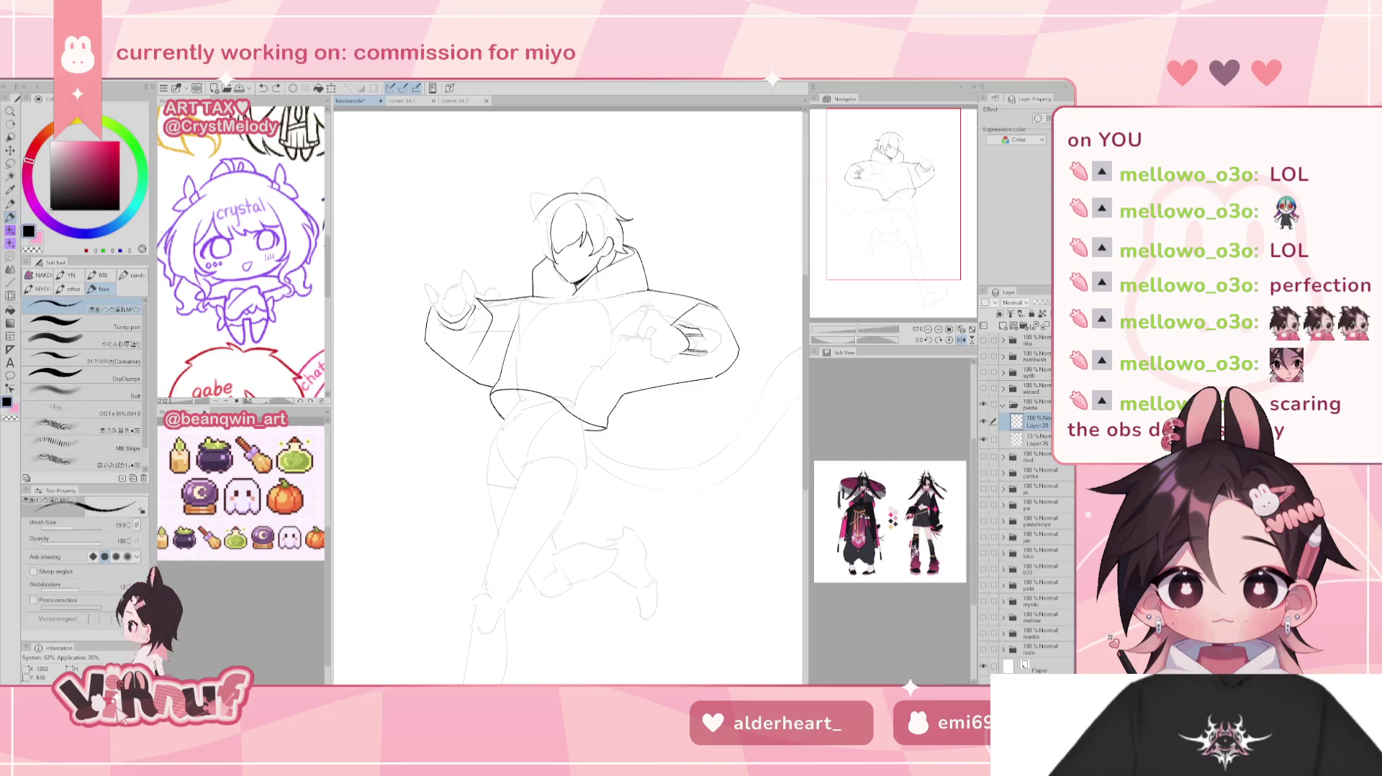
left_click_drag(534, 220, 533, 264)
Redraw the line along the hair's left edge and remove a stray stroke.
key("ctrl+z")
left_click_drag(536, 213, 531, 259)
key("ctrl+z")
key("ctrl+z")
key("h")
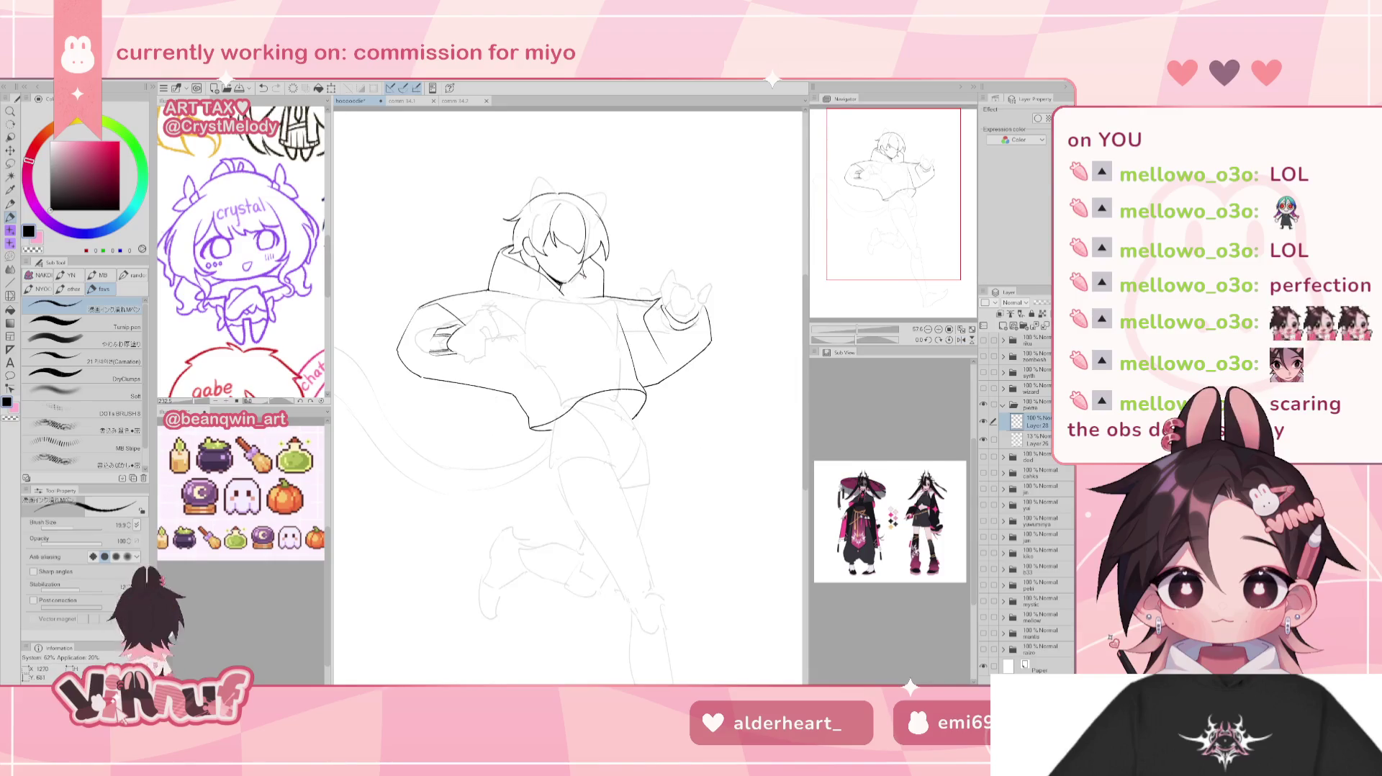
Retry the small strokes at the hoodie collar, checking the result in the mirrored view.
key("ctrl+z")
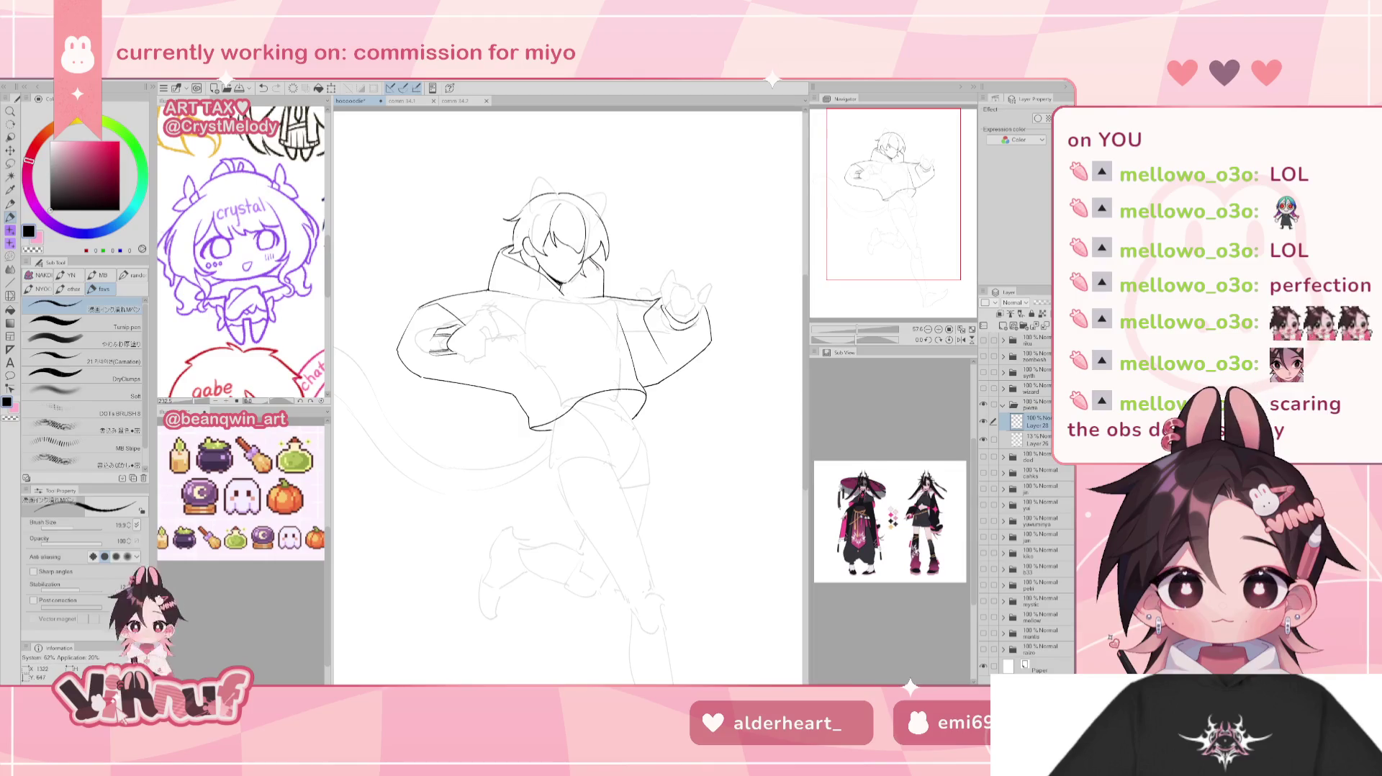
key("ctrl+z")
mouse_move(576, 301)
left_mouse_down()
mouse_move(597, 269)
mouse_move(582, 294)
mouse_move(545, 259)
left_mouse_up()
key("ctrl+z")
key("h")
key("ctrl+z")
key("ctrl+z")
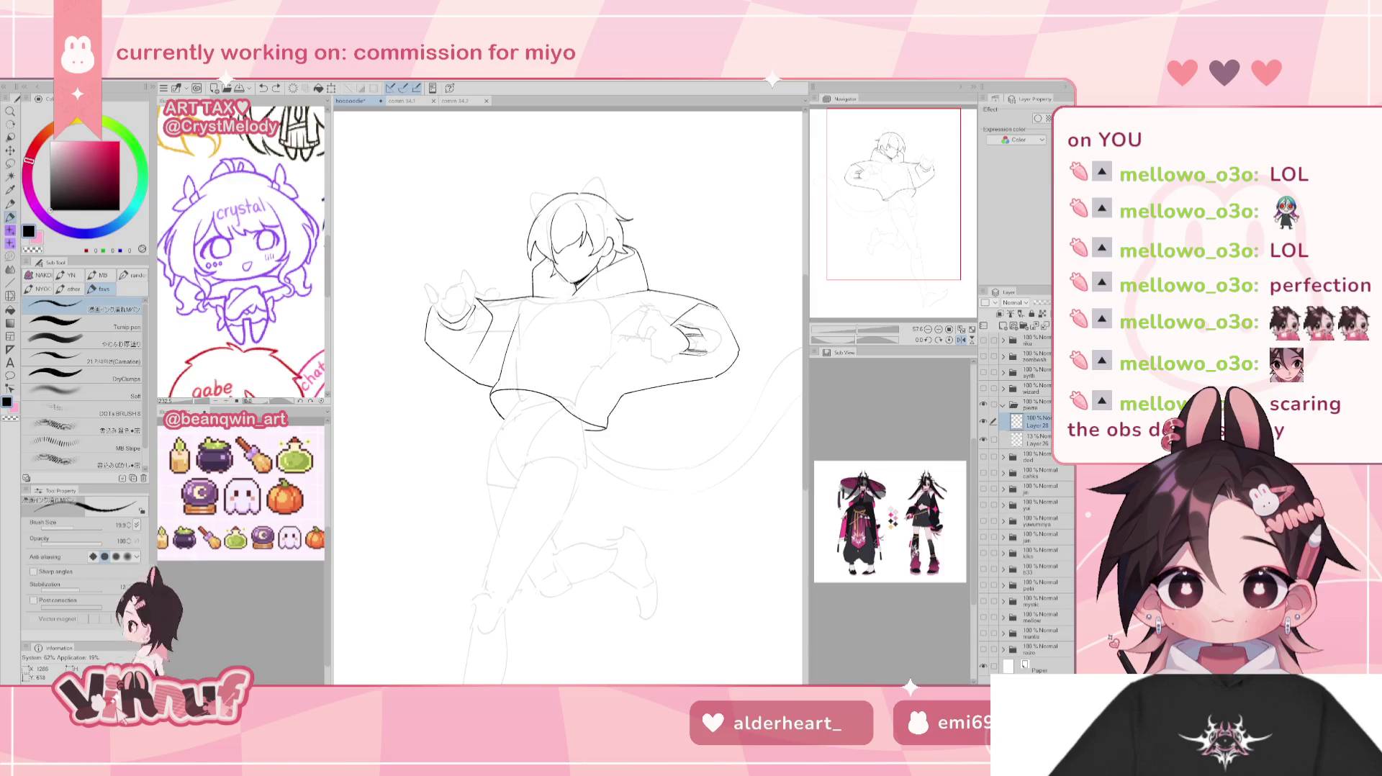
key("ctrl+y")
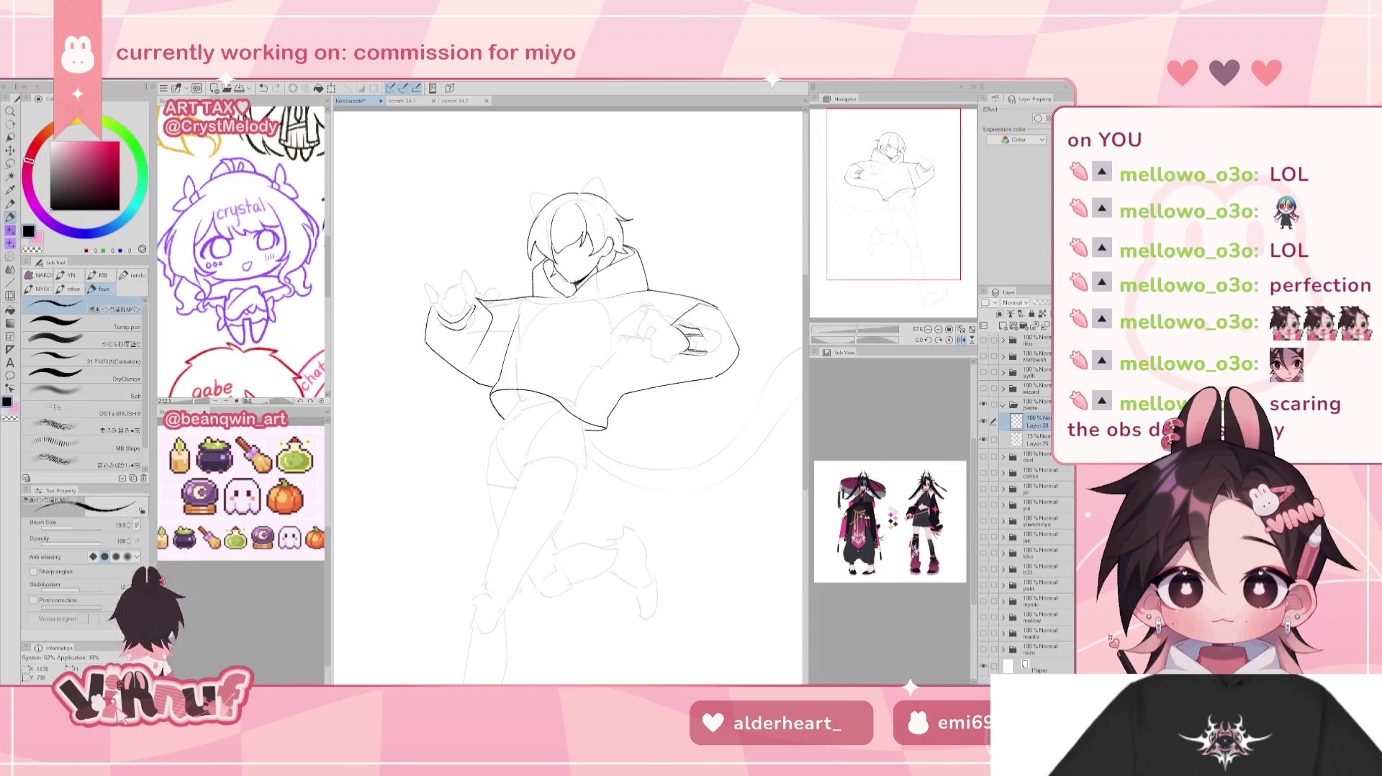
key("h")
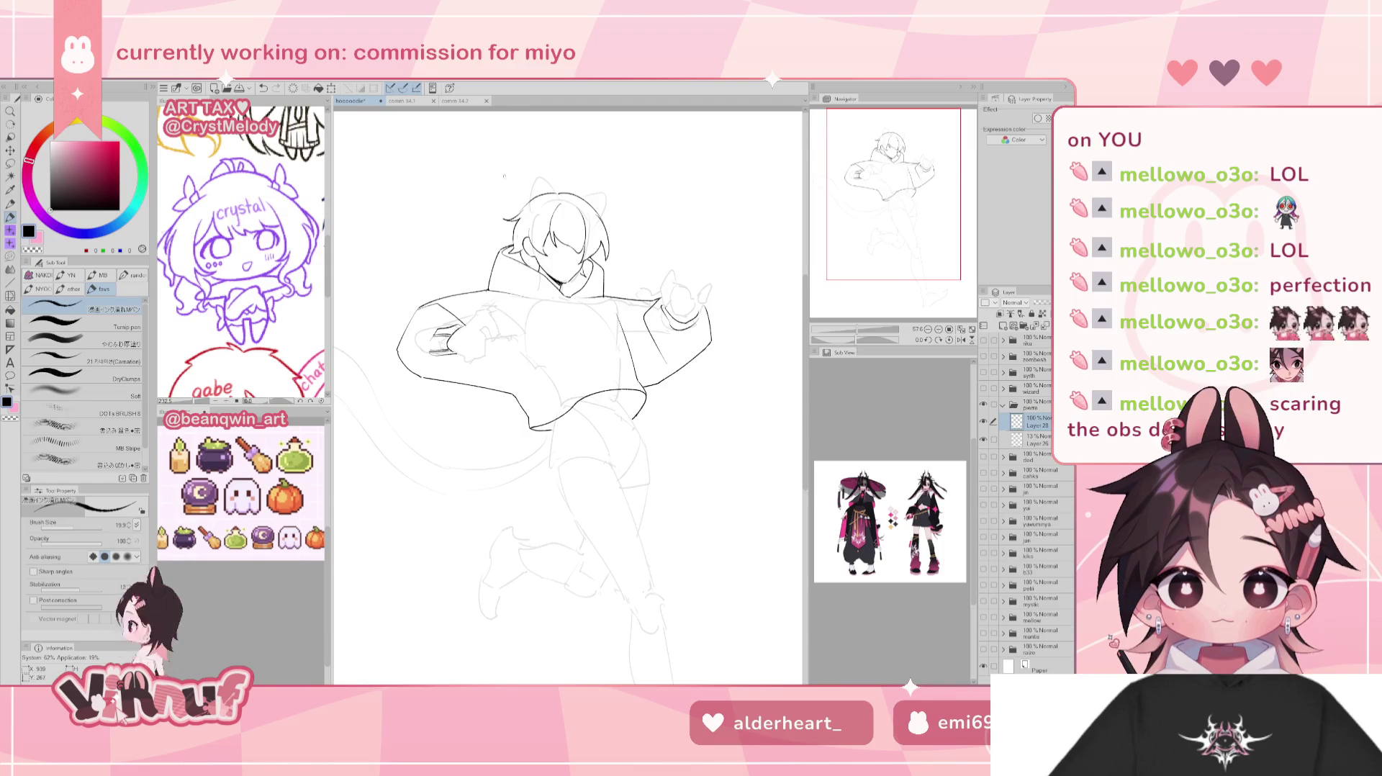
Try a short stroke on top of the head for the ear, then touch up with the eraser.
left_click_drag(531, 173, 526, 216)
key("ctrl+z")
key("e")
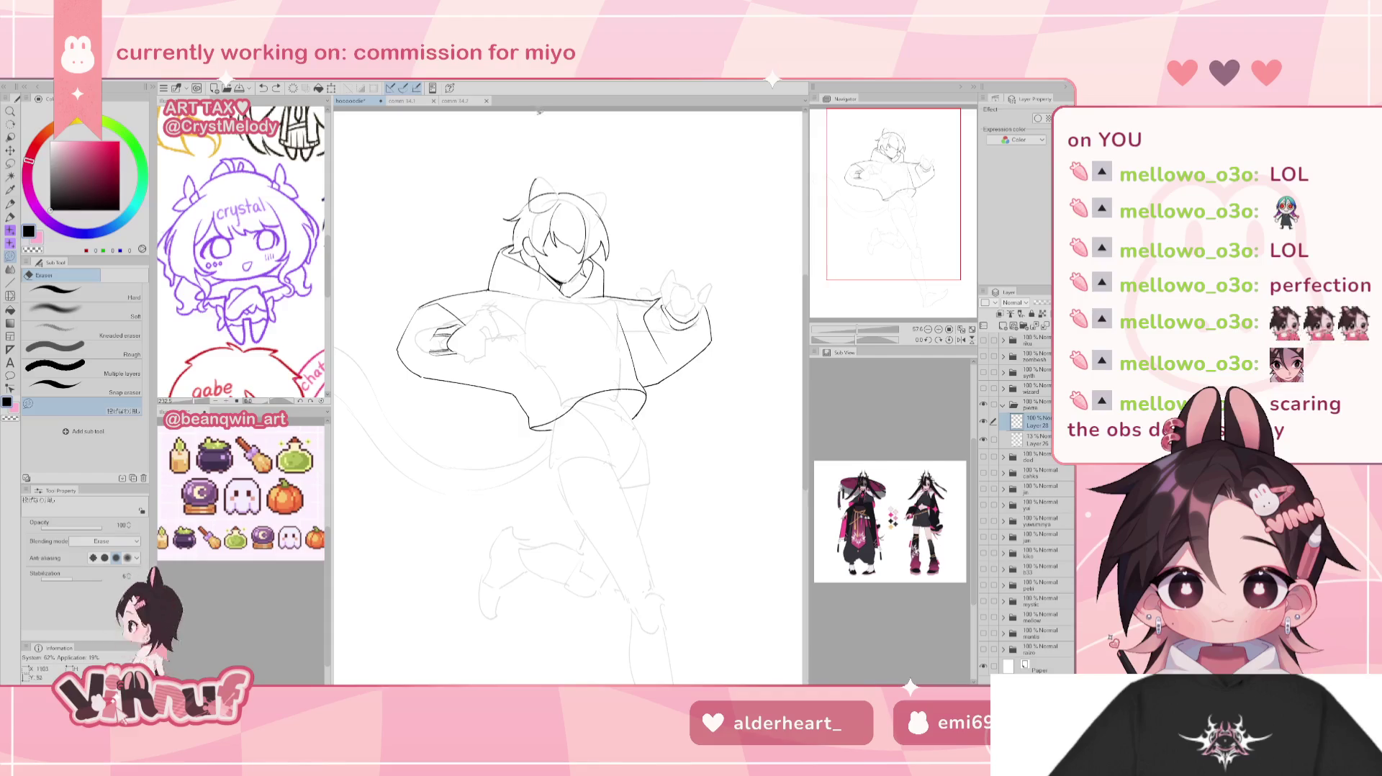
key("p")
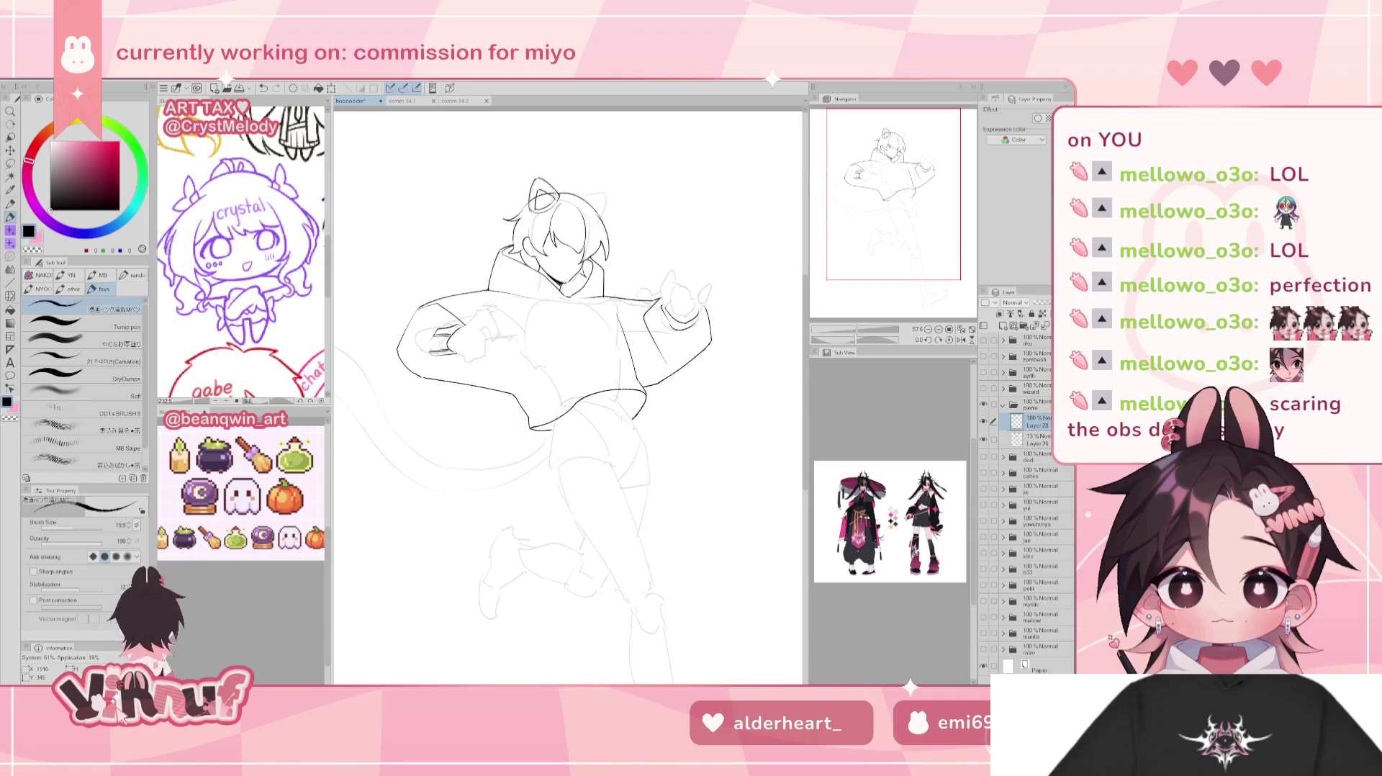
Return to the pen and check the figure mirrored before restoring the normal view.
key("e")
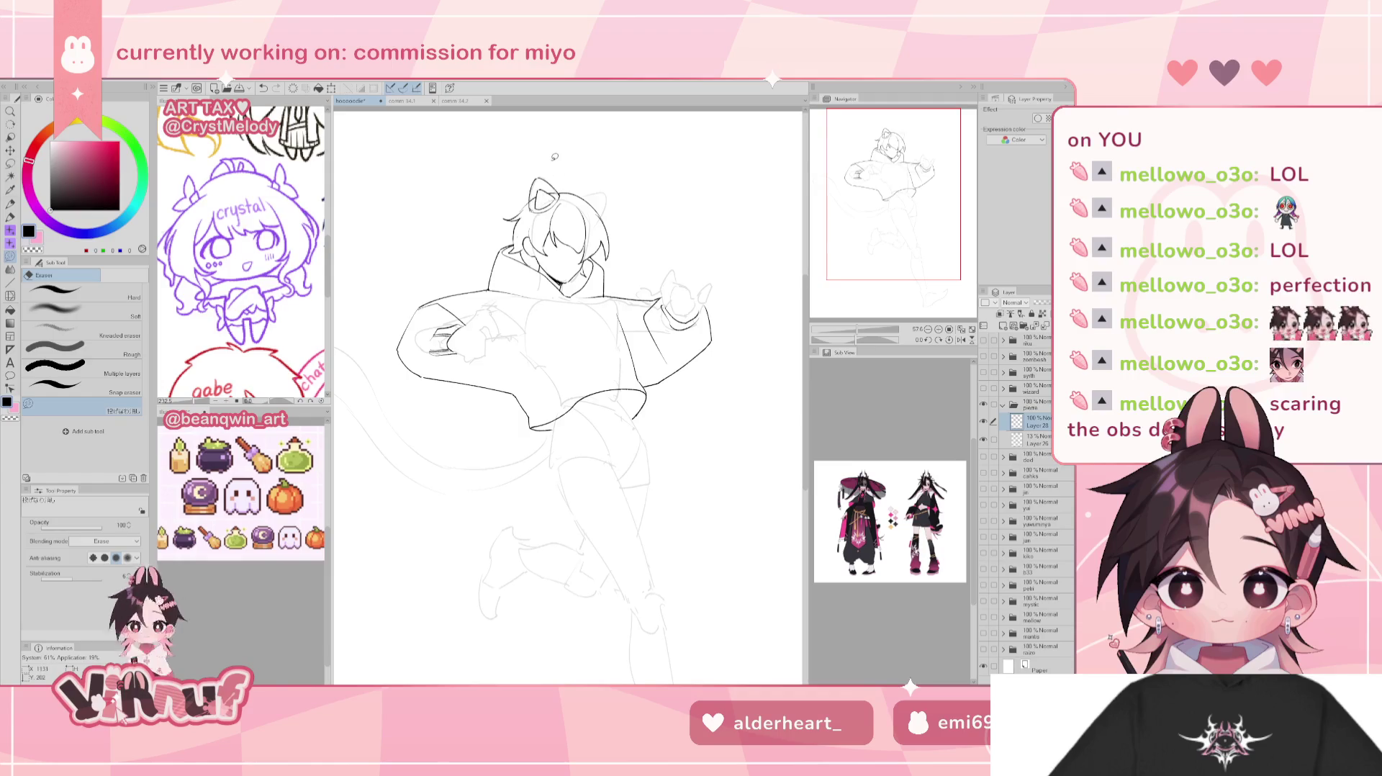
key("p")
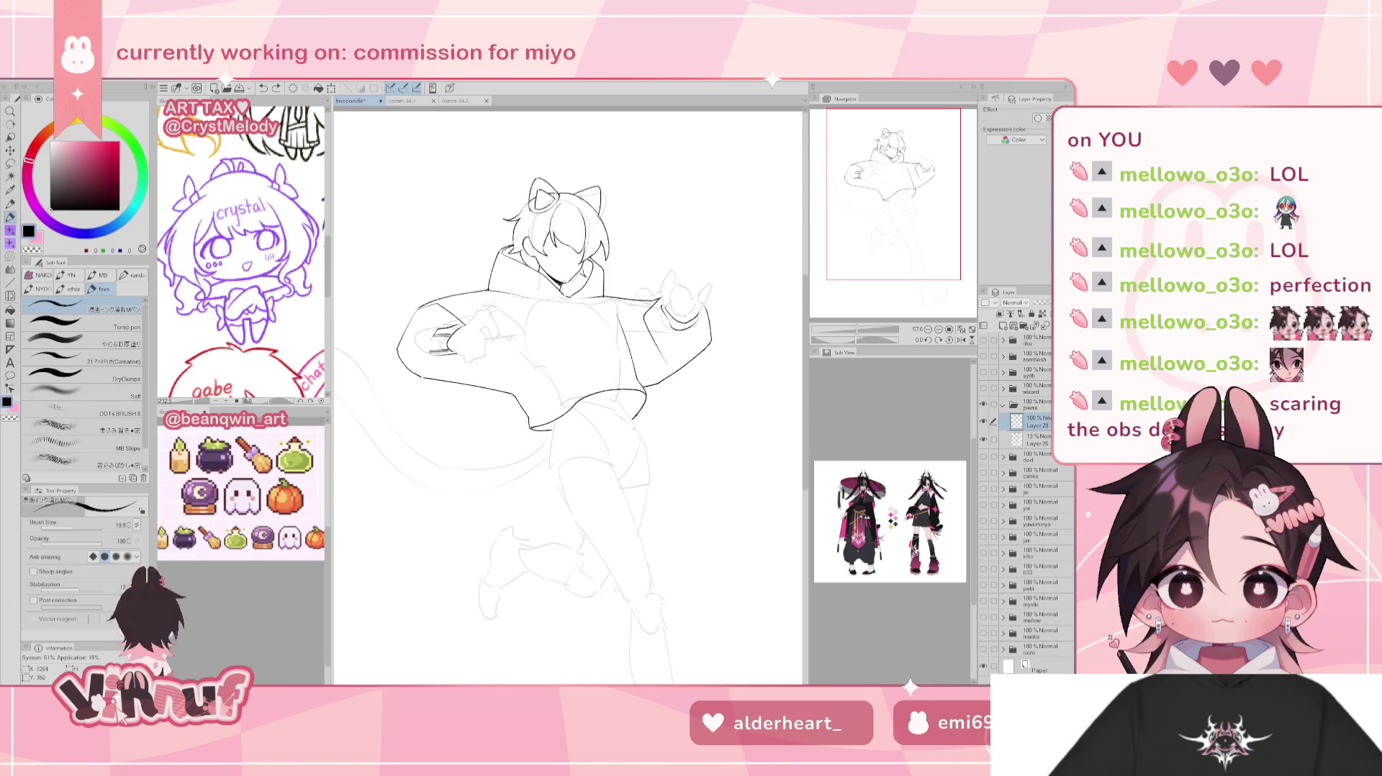
key("h")
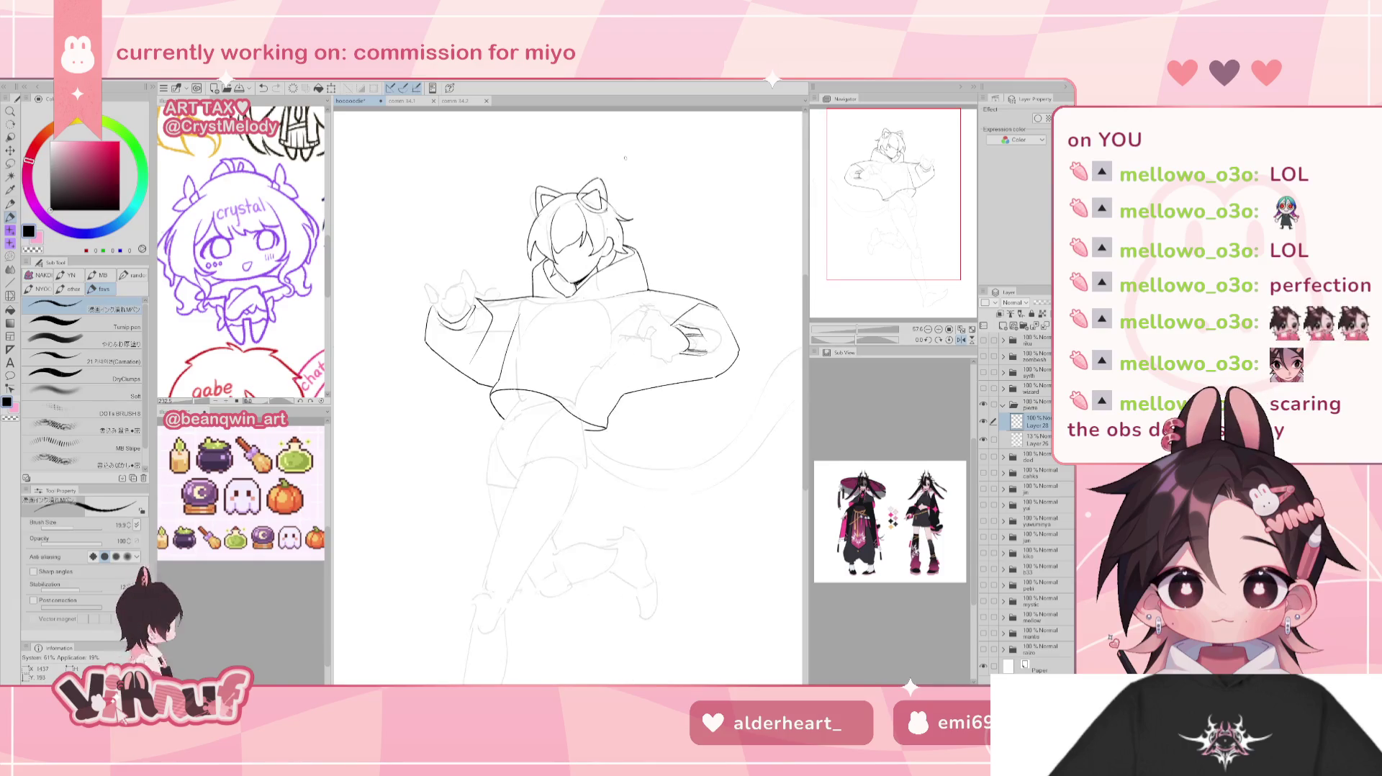
key("h")
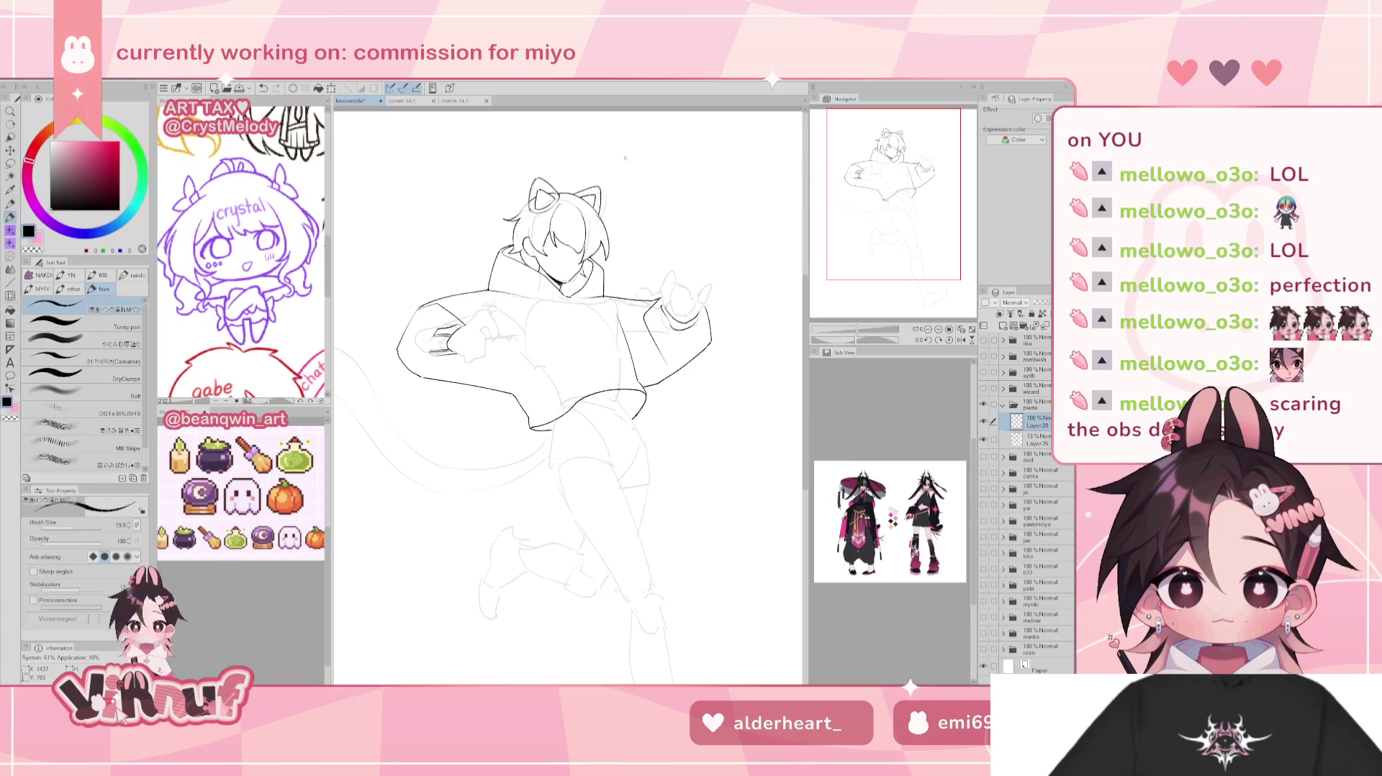
scroll(880, 249, "down", 1)
scroll(886, 231, "down", 1)
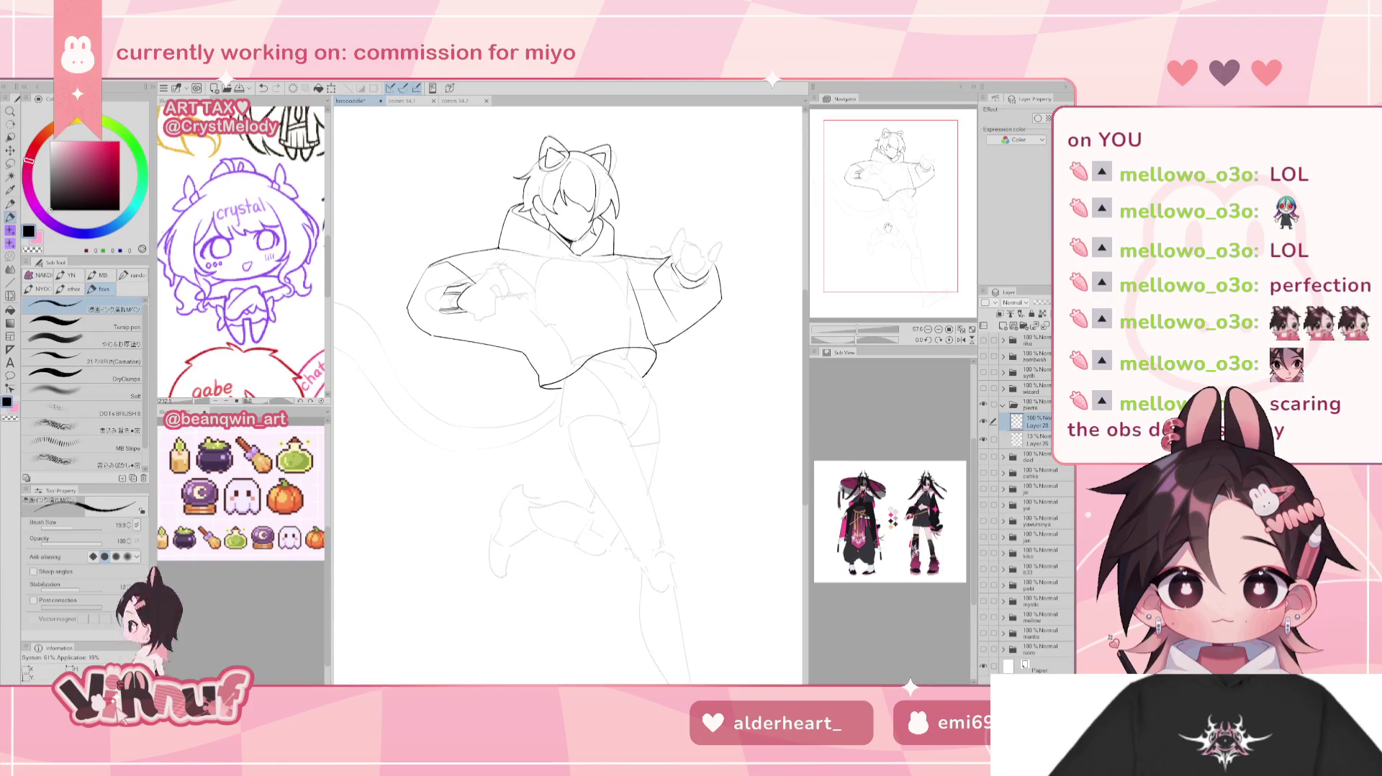
Recenter on the figure and erase a stray bit of the sleeve line.
scroll(887, 228, "up", 1)
scroll(893, 218, "up", 1)
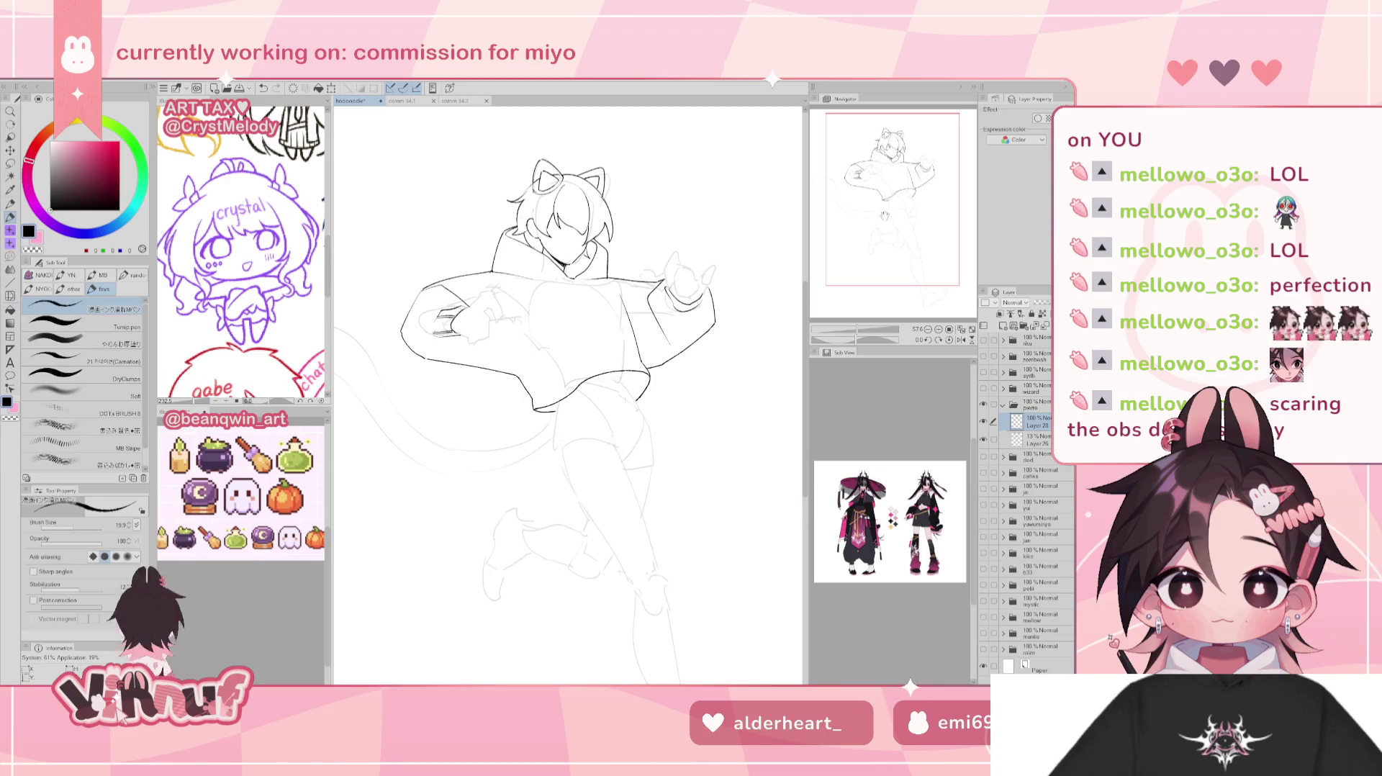
scroll(889, 215, "down", 1)
left_click_drag(891, 216, 894, 230)
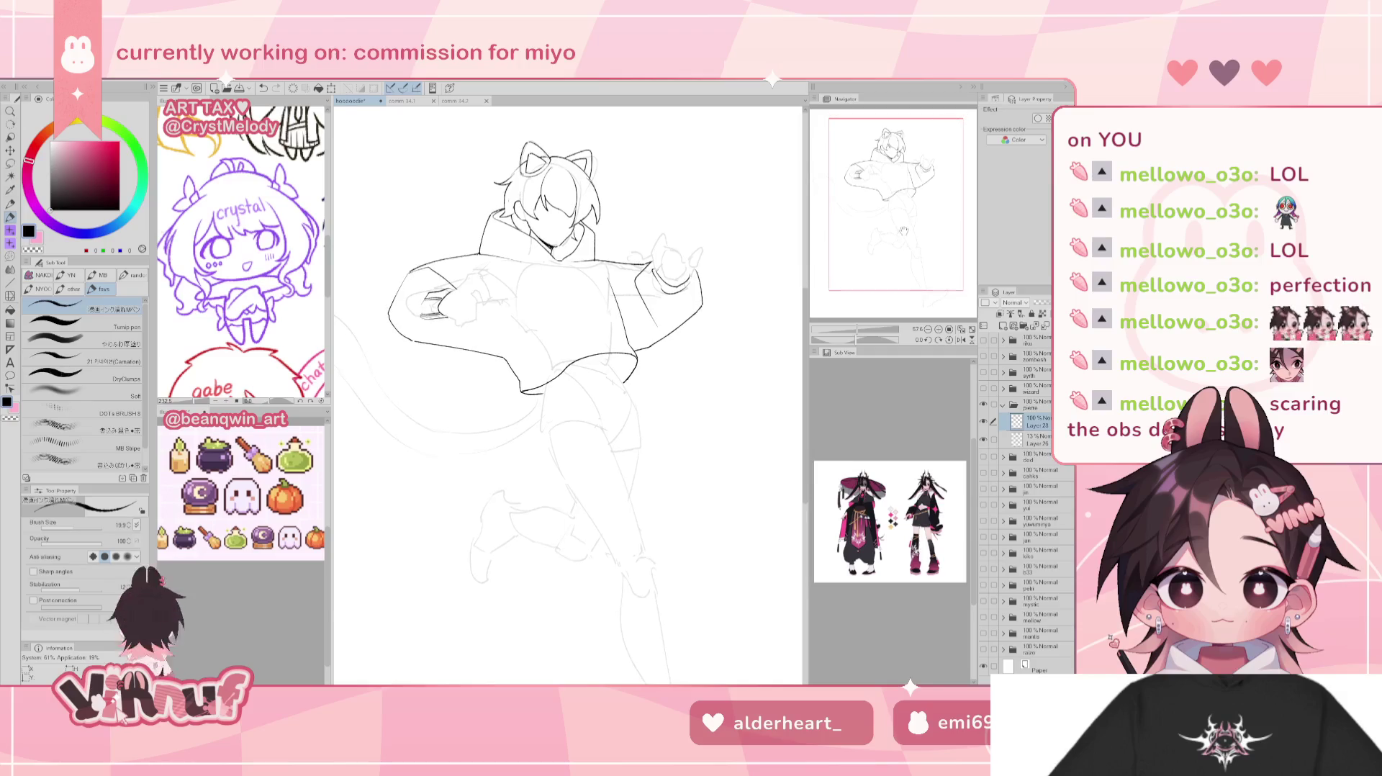
key("e")
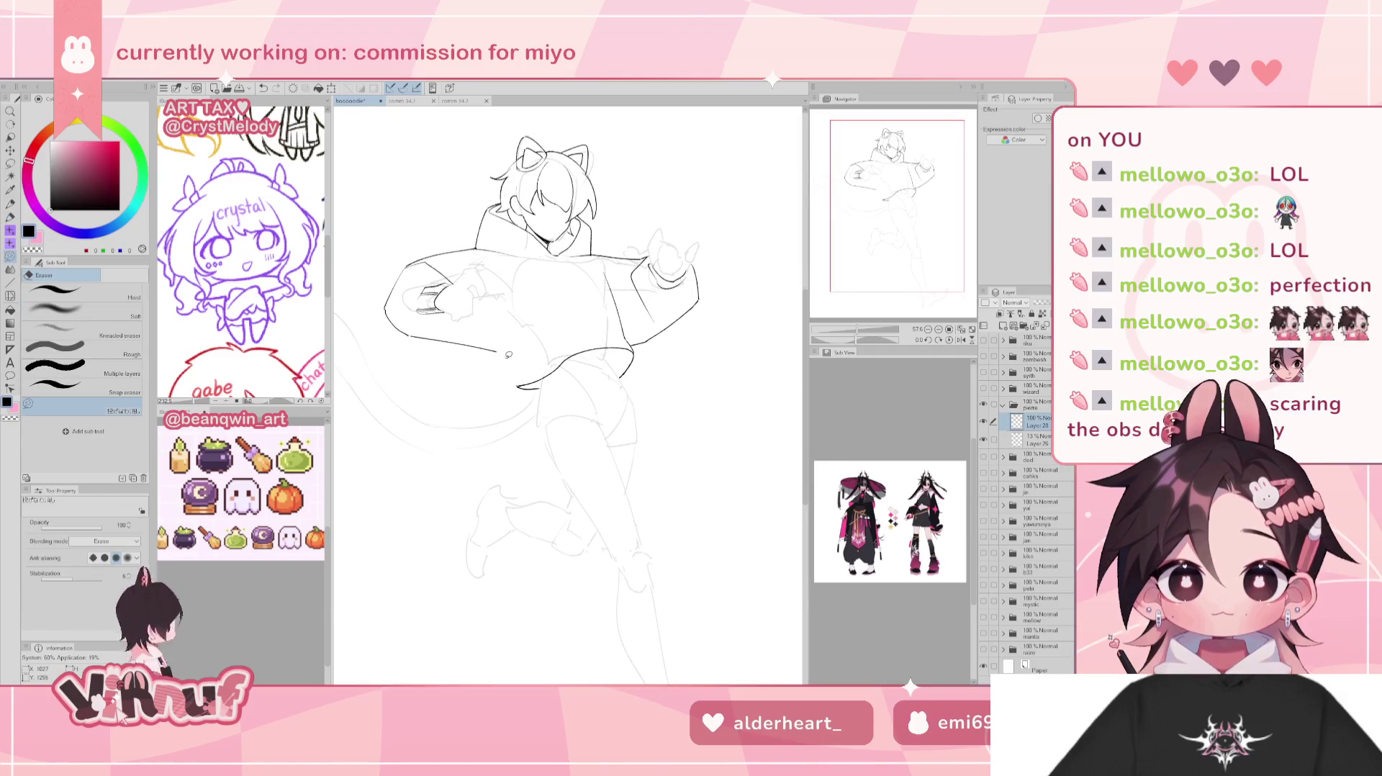
left_click_drag(524, 356, 518, 342)
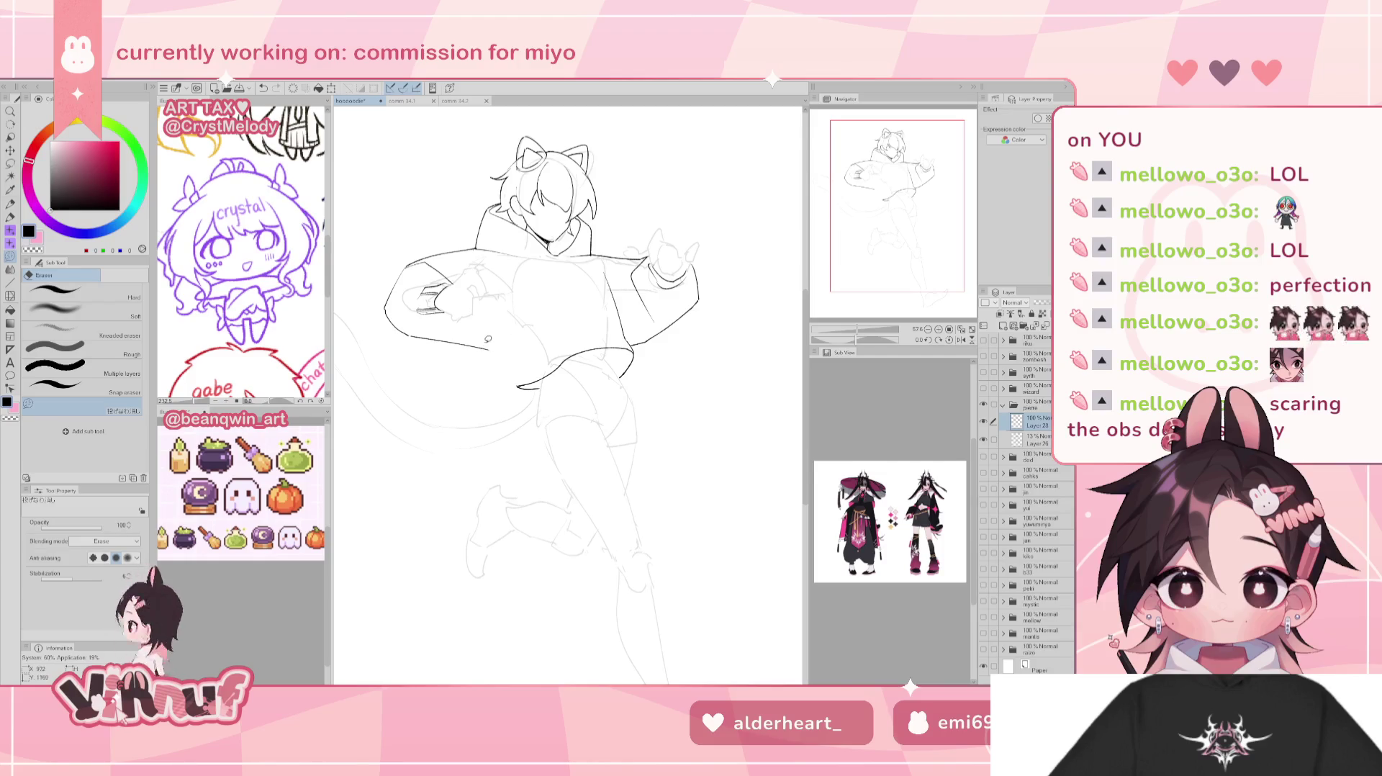
key("p")
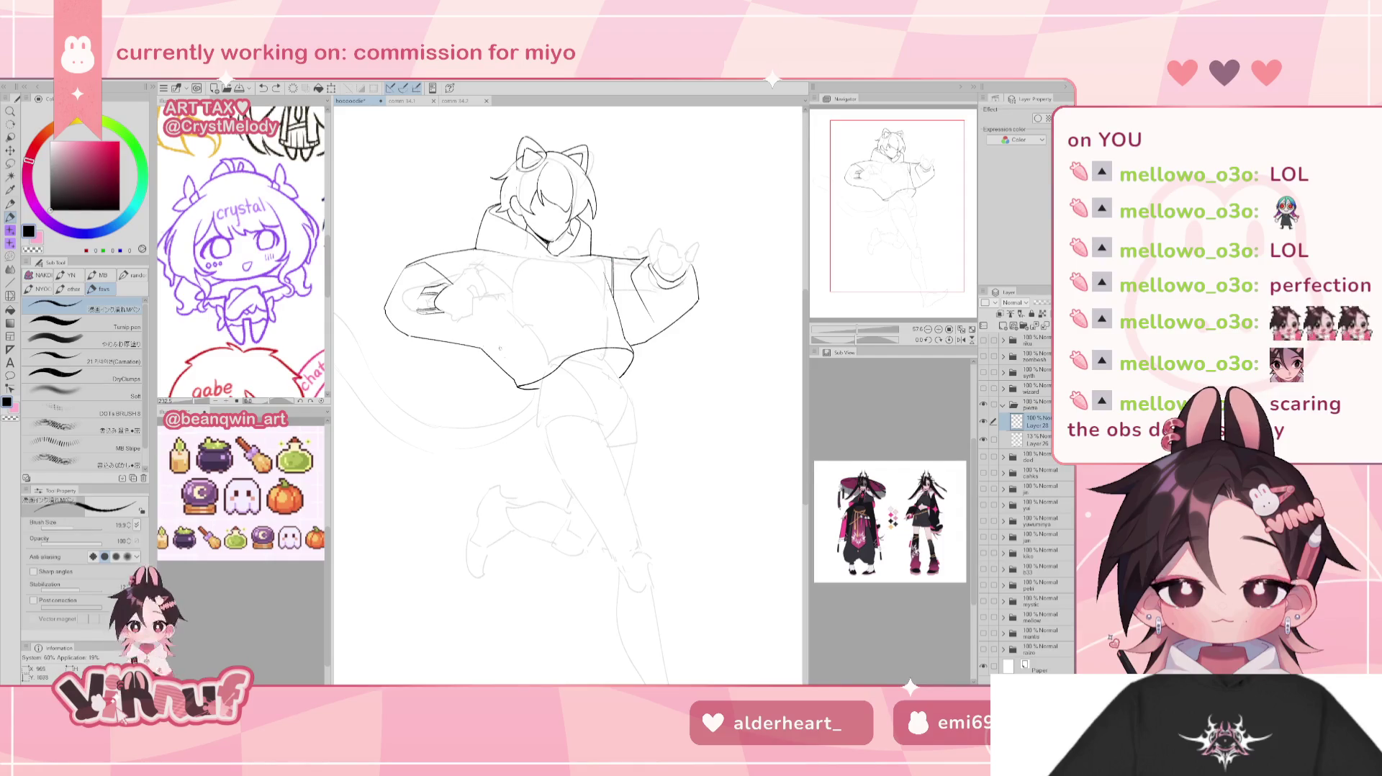
Ink a vertical fold line down the hoodie front while viewing the canvas mirrored.
key("h")
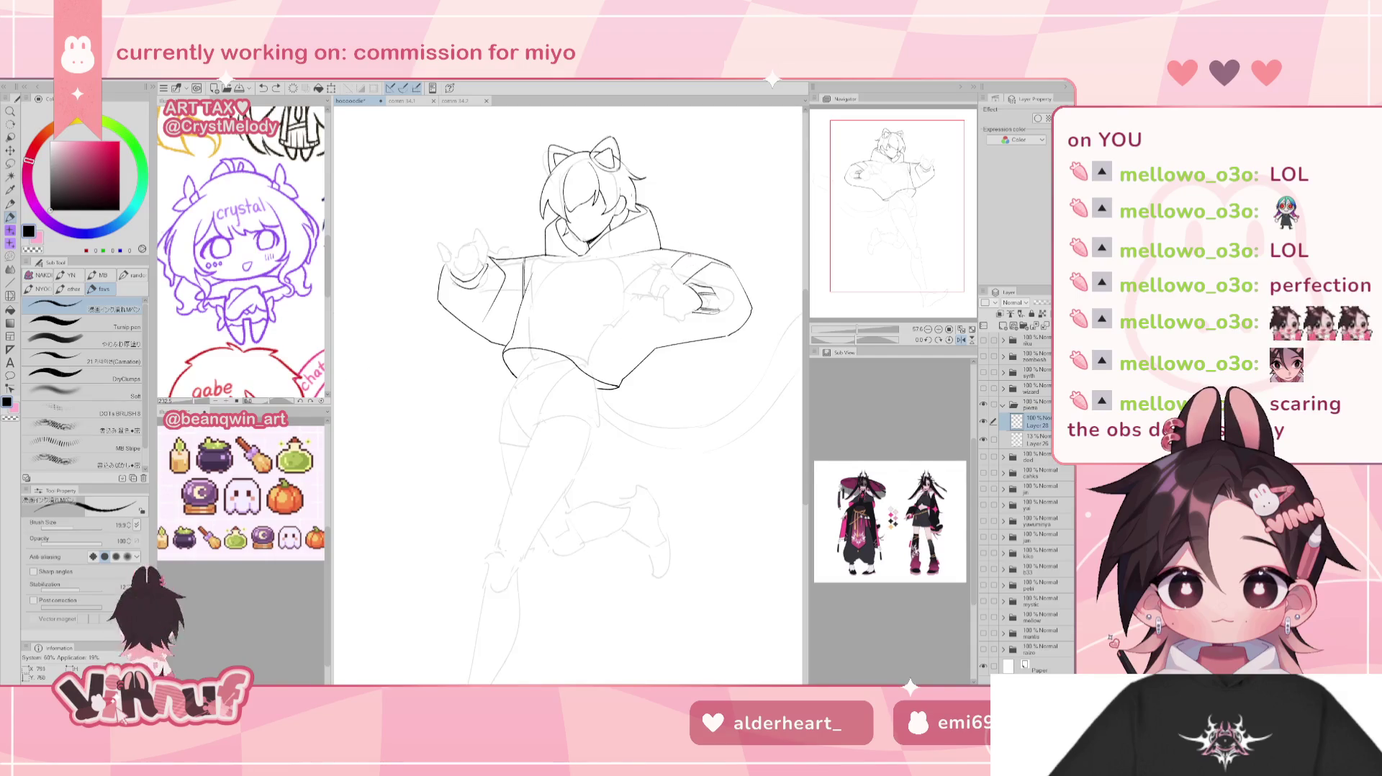
mouse_move(657, 298)
left_mouse_down()
mouse_move(655, 332)
mouse_move(663, 317)
left_mouse_up()
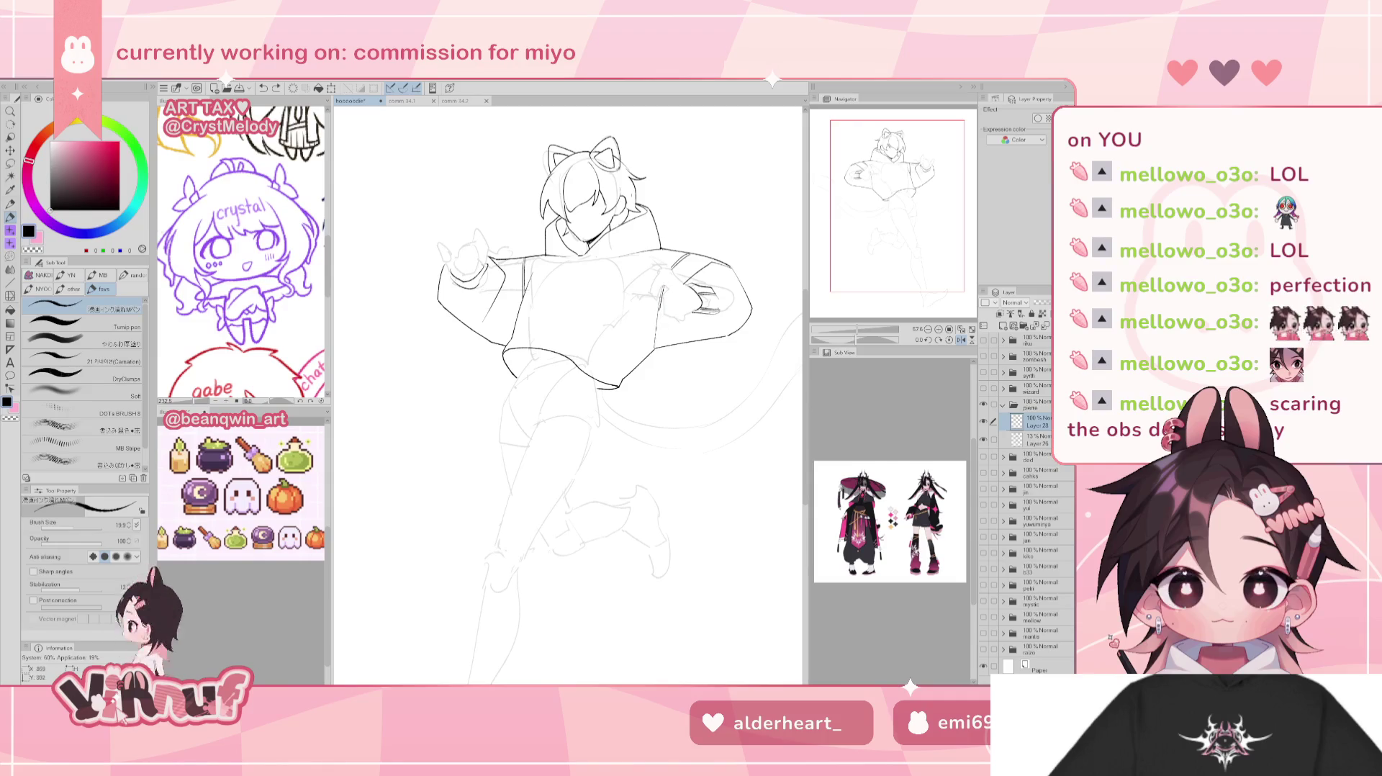
key("h")
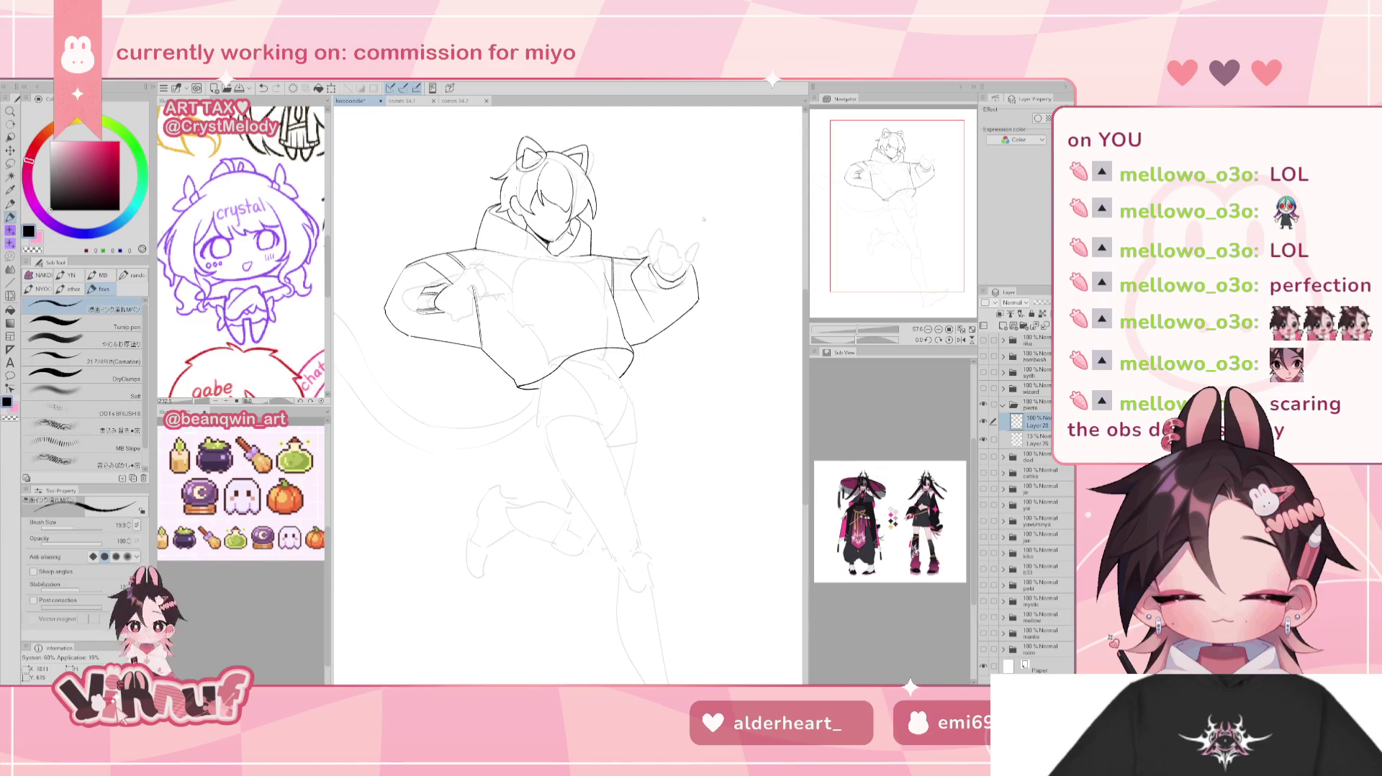
mouse_move(569, 403)
left_mouse_down()
mouse_move(576, 376)
mouse_move(578, 415)
left_mouse_up()
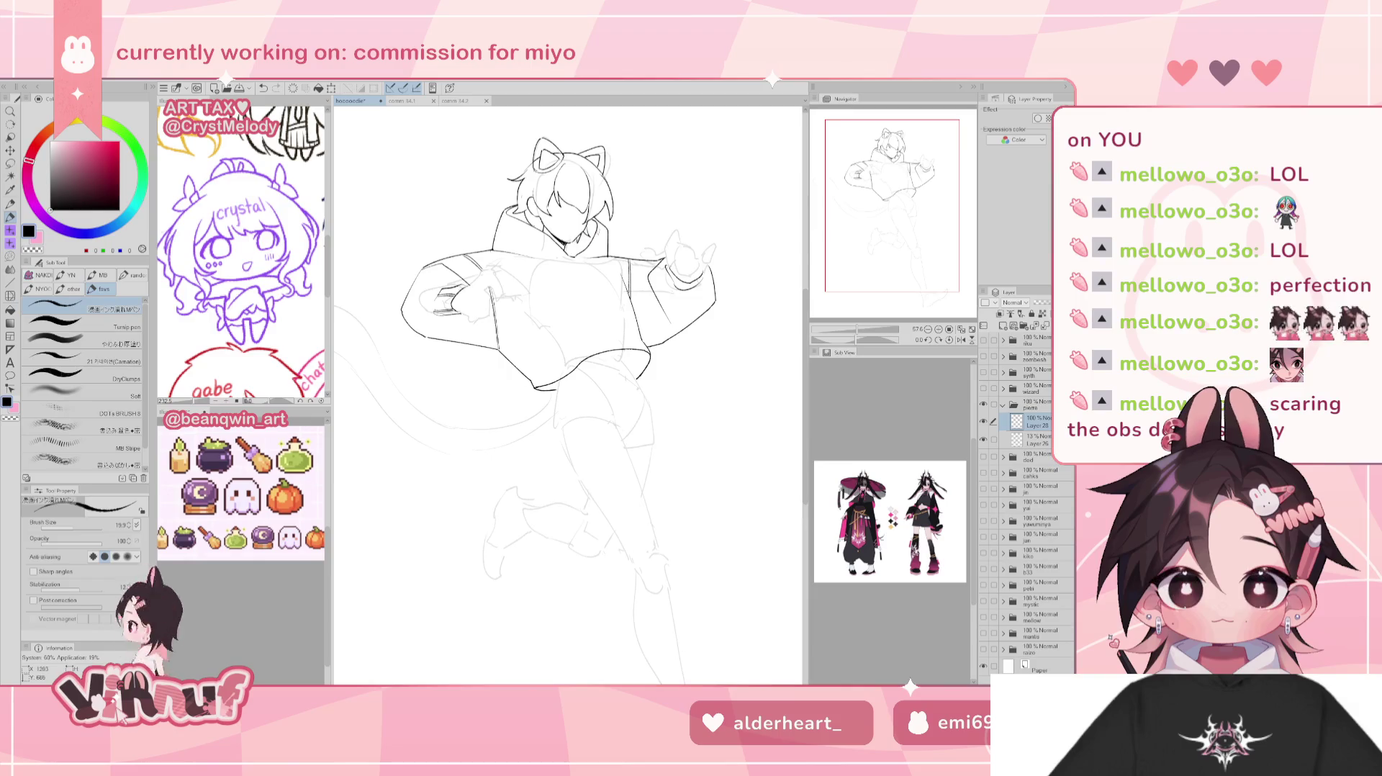
key("h")
key("h")
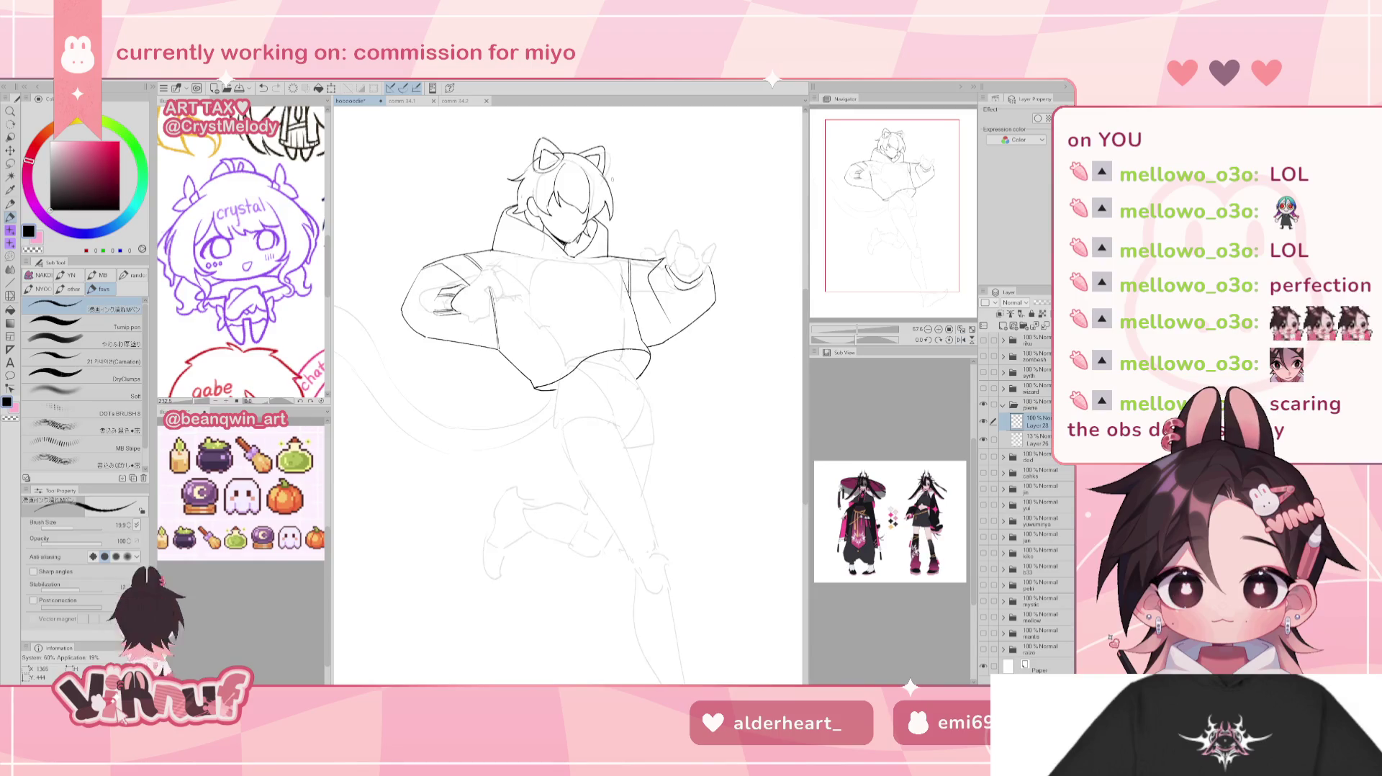
key("e")
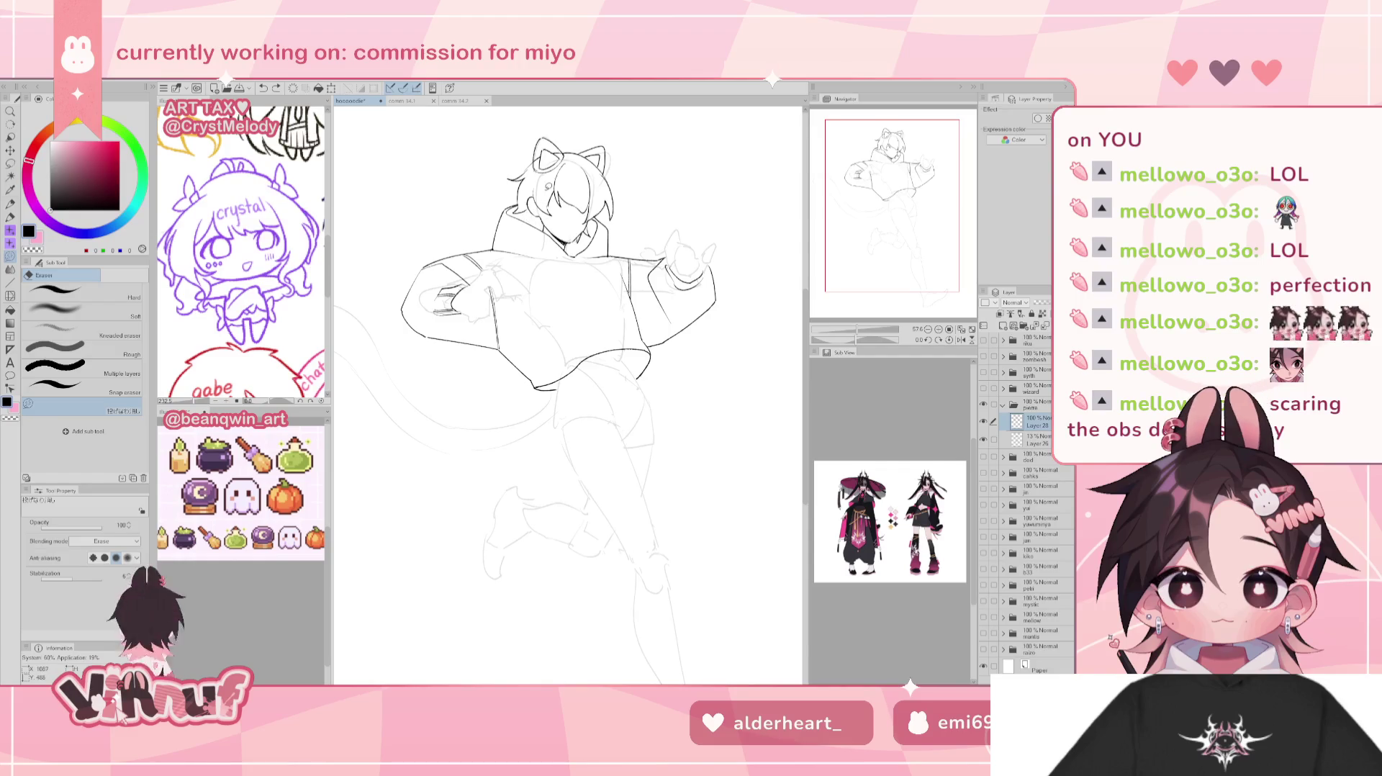
key("p")
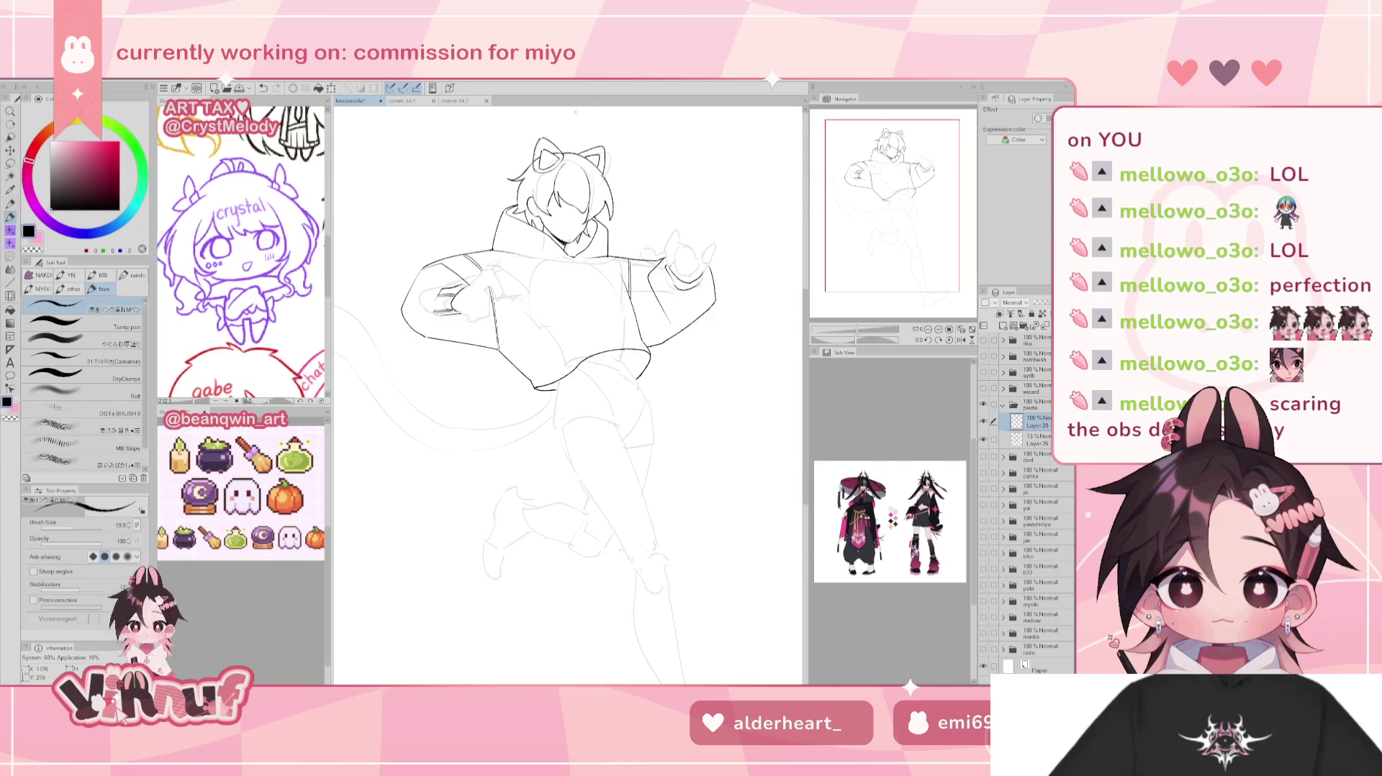
key("e")
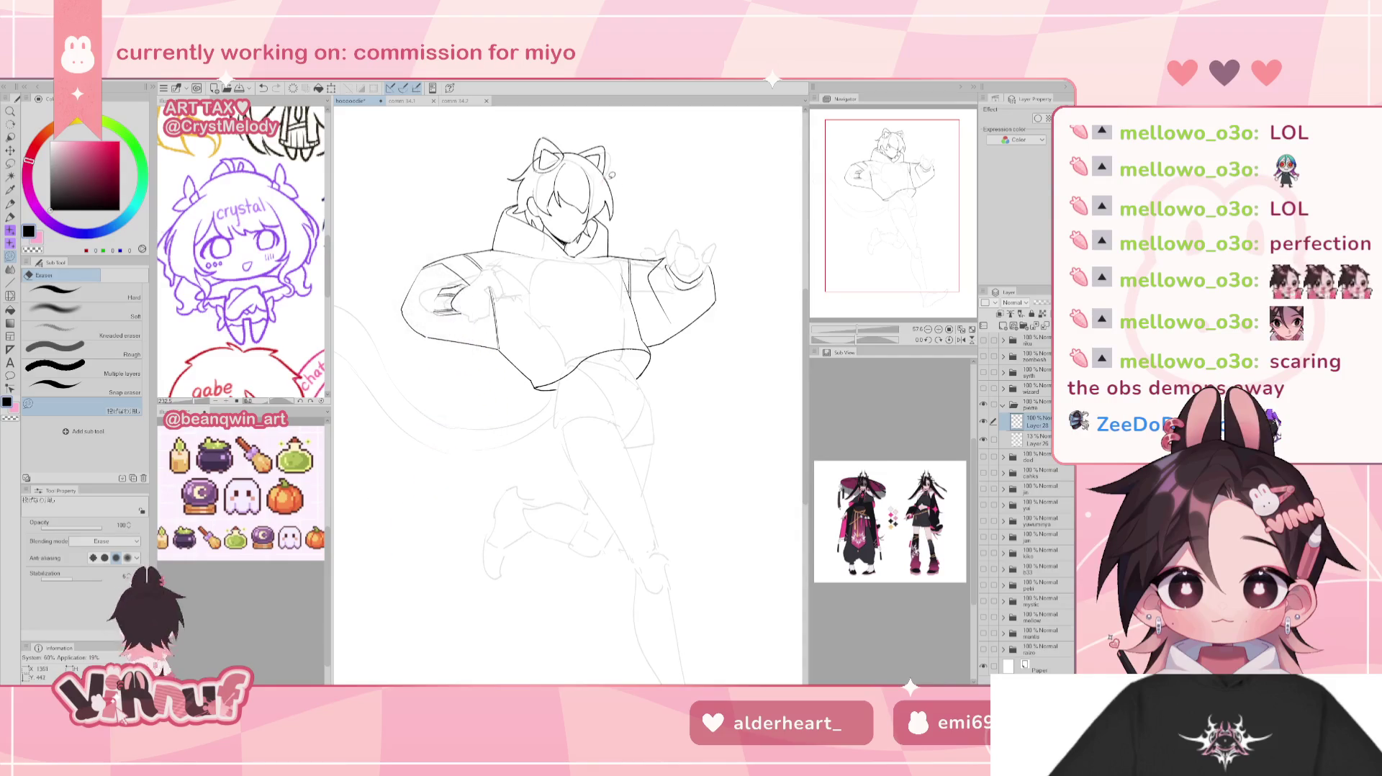
key("p")
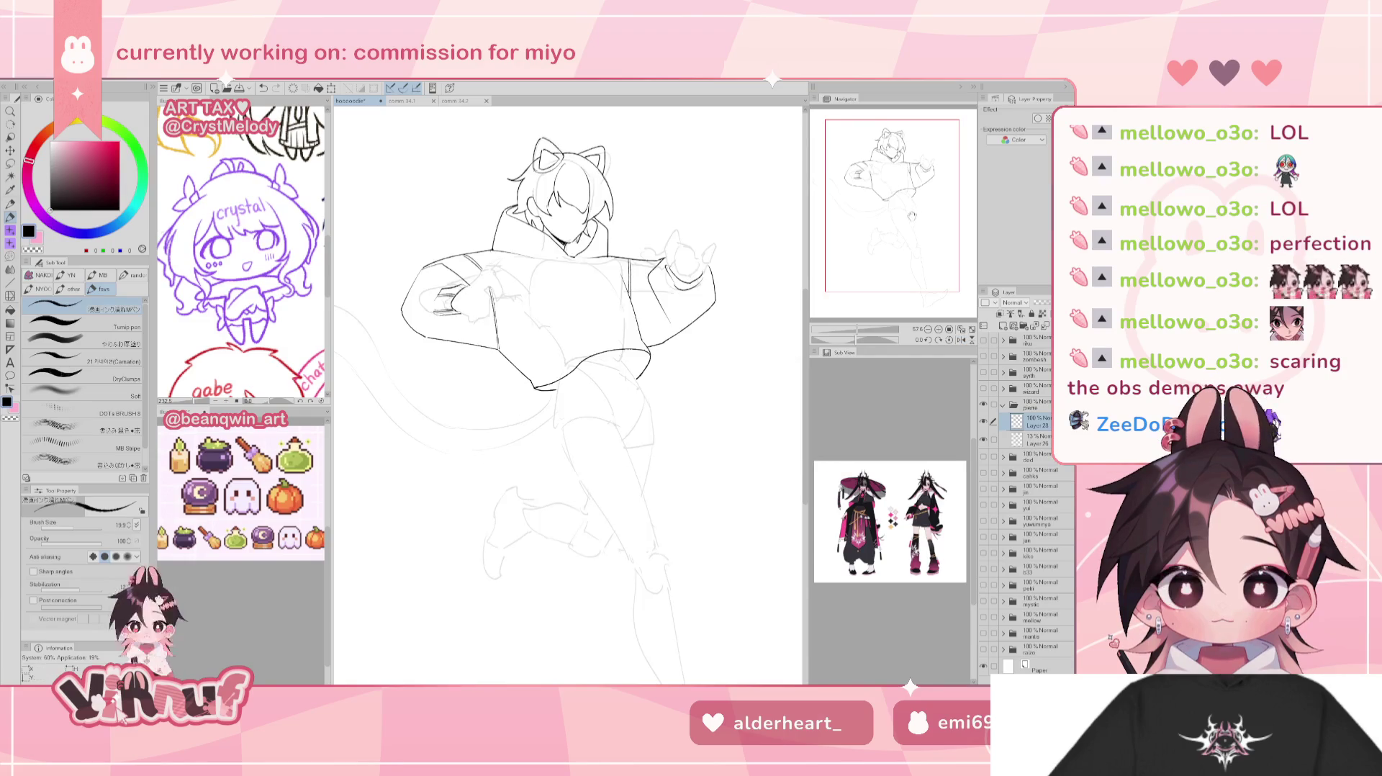
left_click_drag(899, 232, 915, 245)
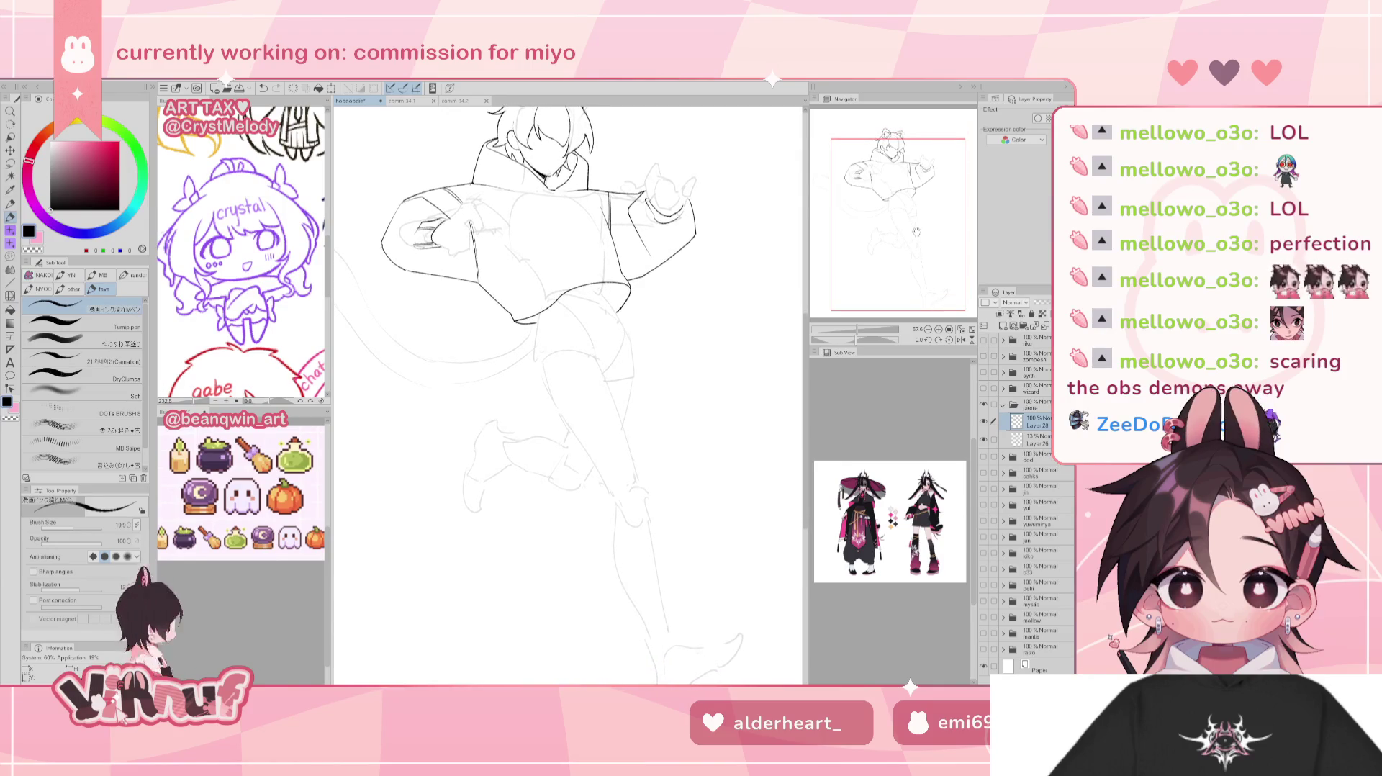
Pan to the lower body and ink a short line near the hoodie's bottom hem.
left_click_drag(915, 232, 929, 225)
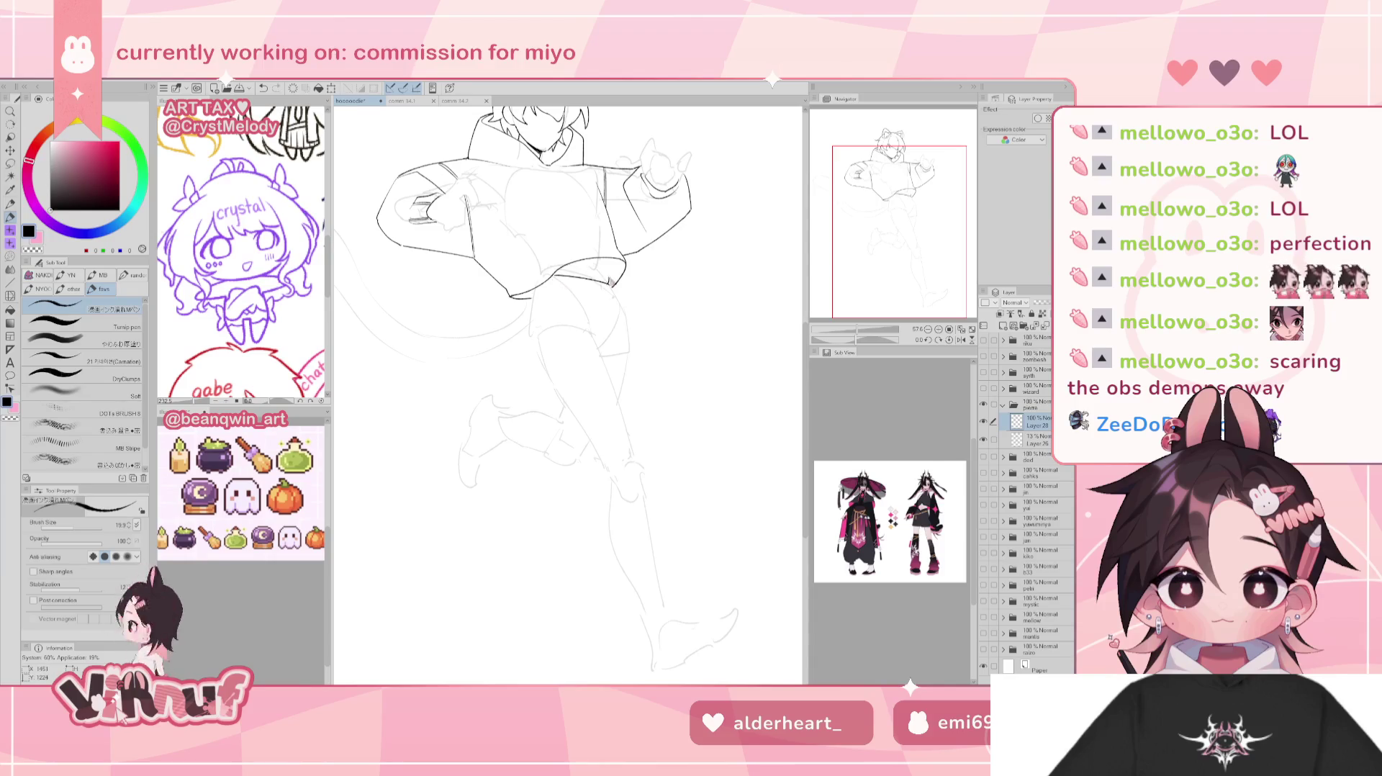
left_click_drag(609, 274, 606, 260)
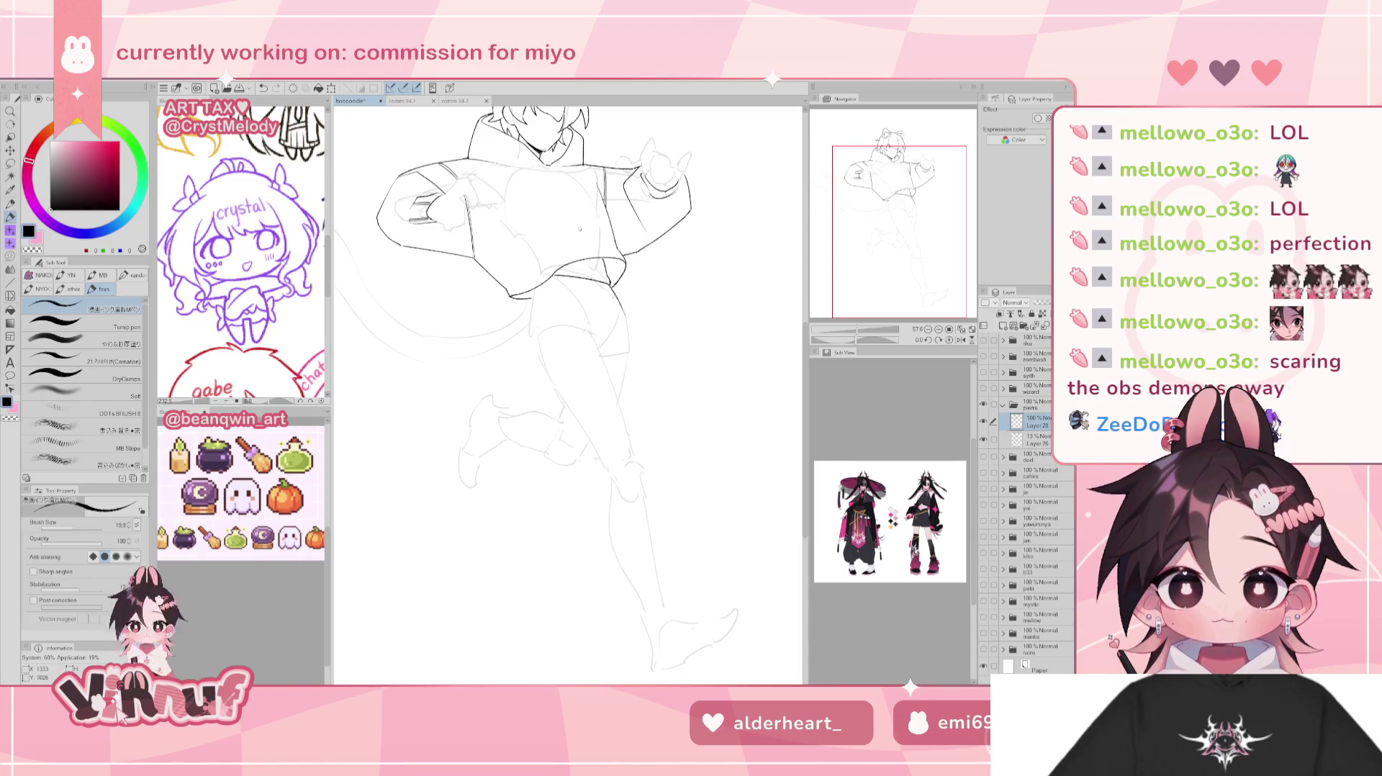
left_click_drag(896, 211, 897, 209)
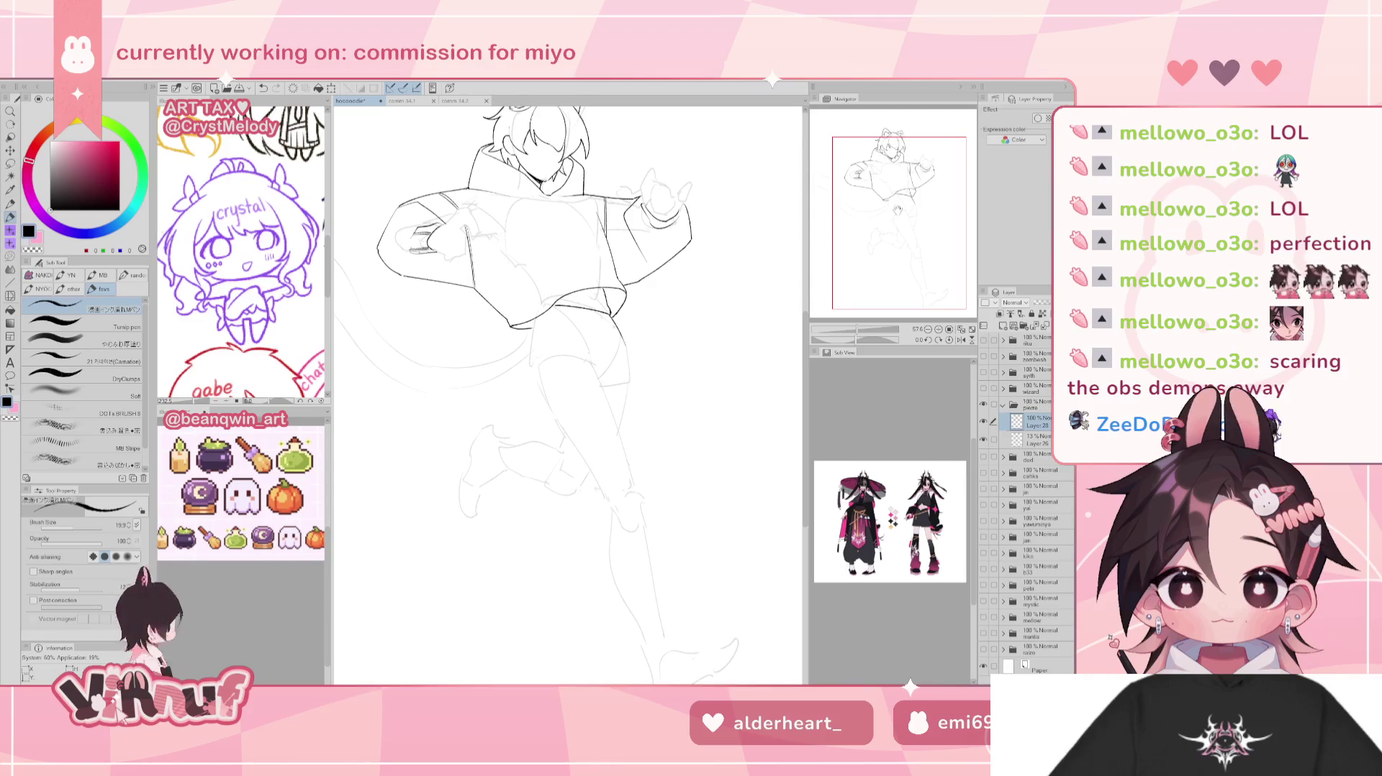